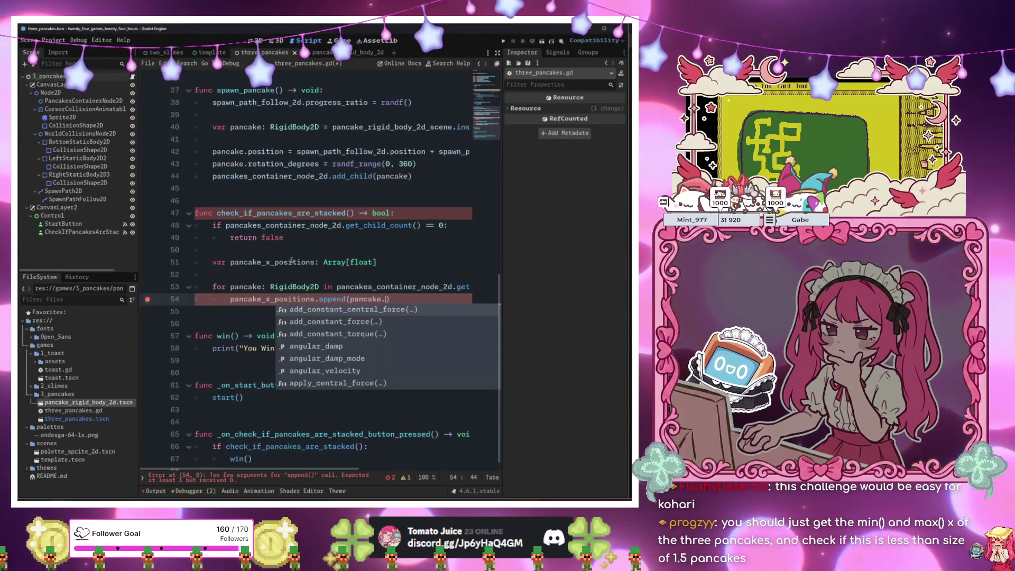
Finish the append call with pancake.position.x and add a blank line after the loop.
type("x")
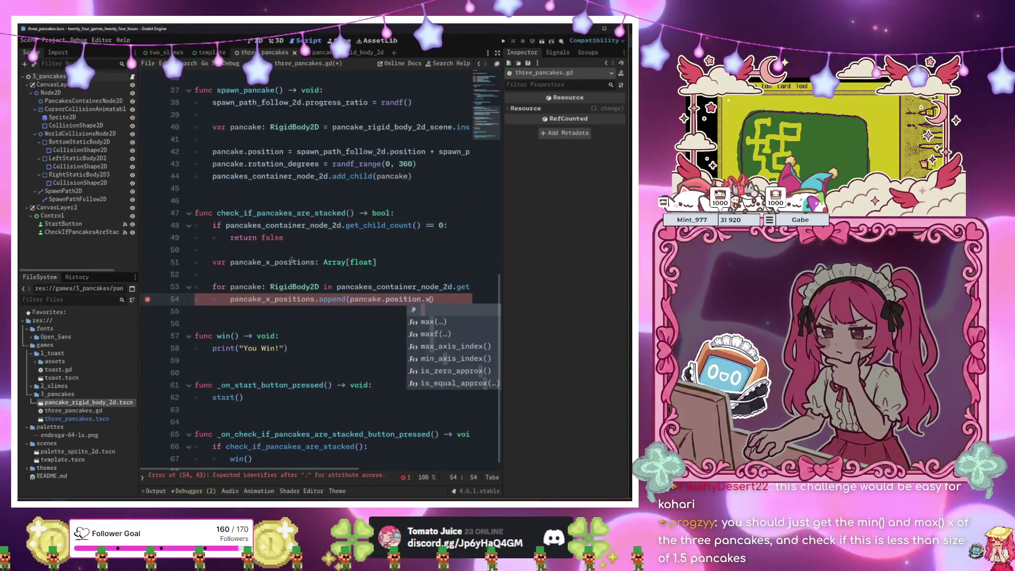
key("End")
key("Return")
key("Return")
key("BackSpace")
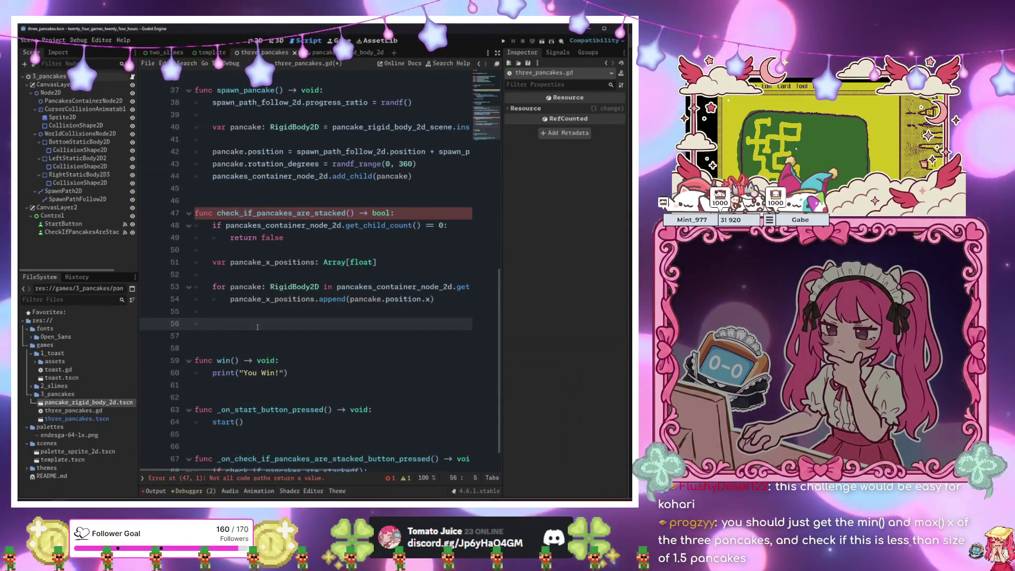
Declare 'var min_x_position: float' and a duplicated 'var max_x_position: float' below the positions array.
left_click(392, 263)
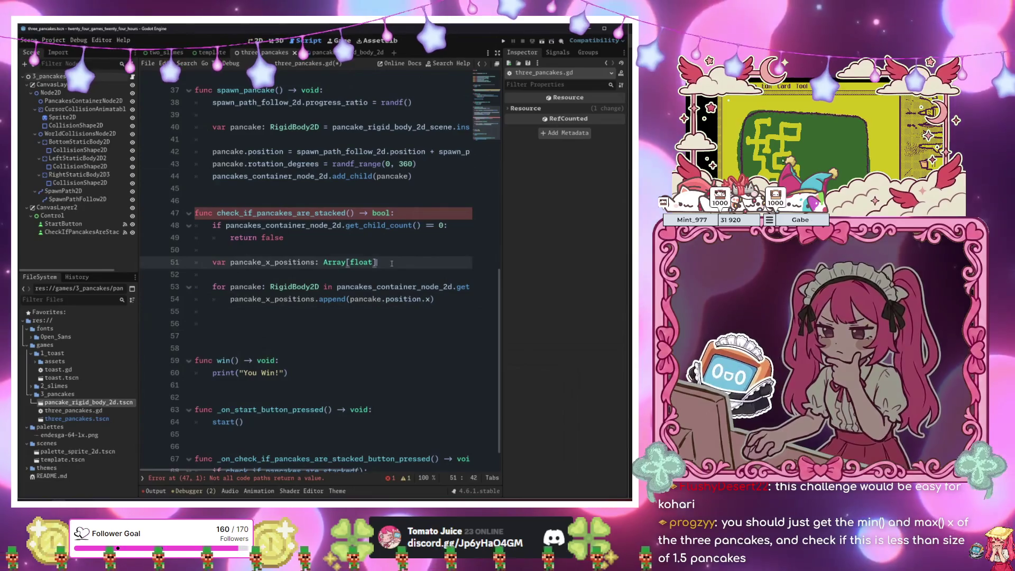
key("Return")
type("var m")
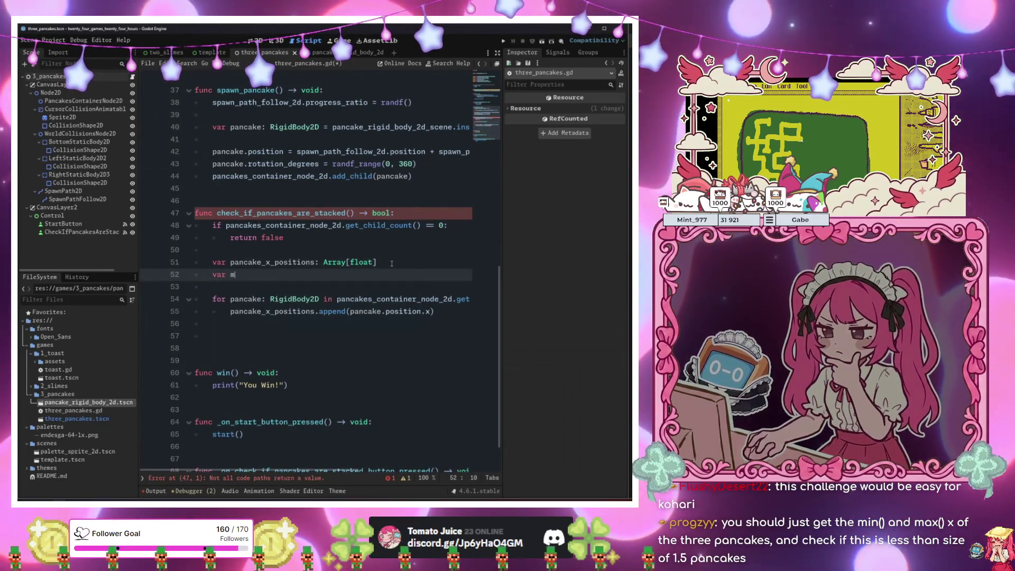
type("ax")
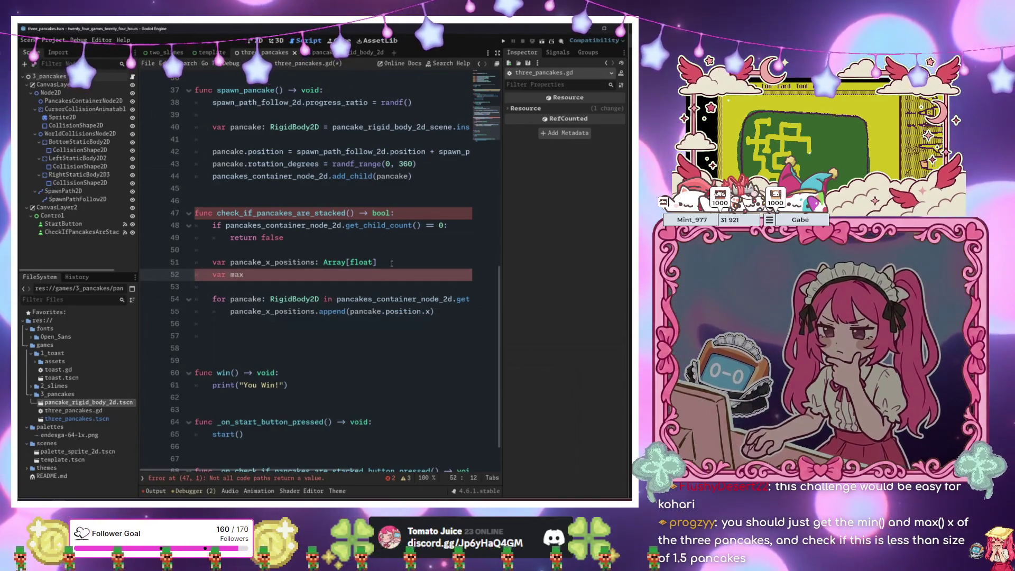
key("BackSpace")
key("BackSpace")
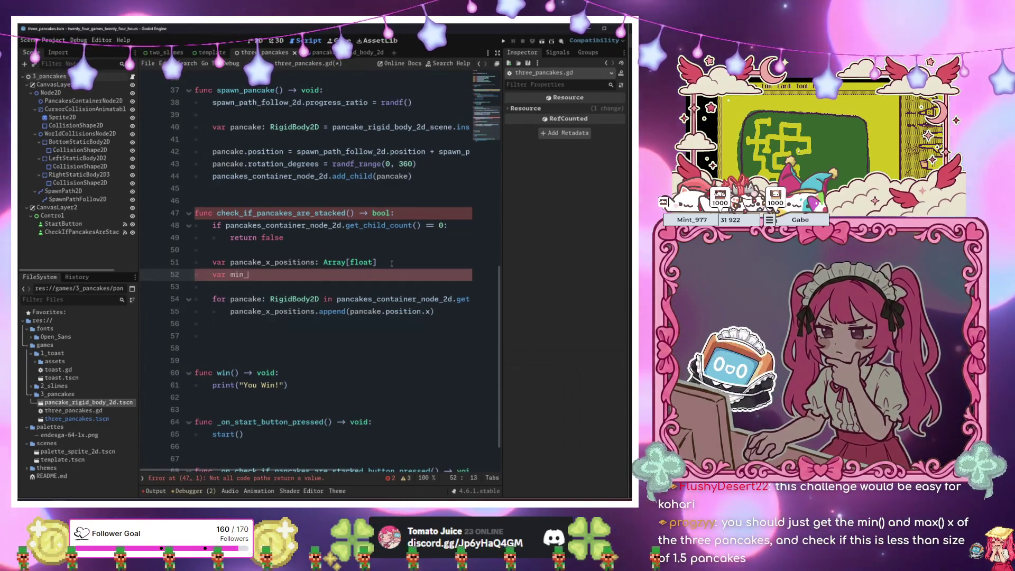
type("in_x_position:")
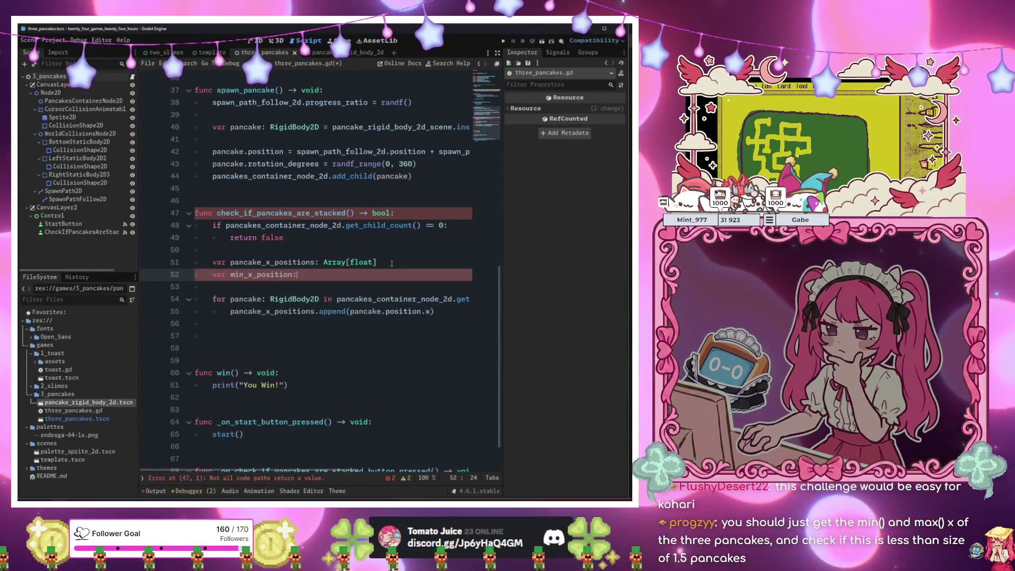
type("float")
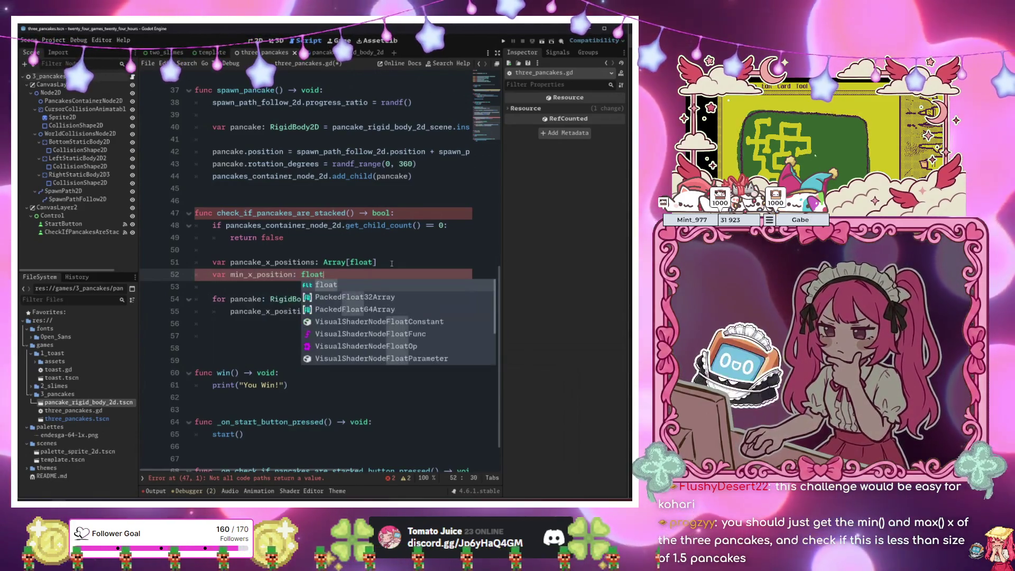
key("BackSpace")
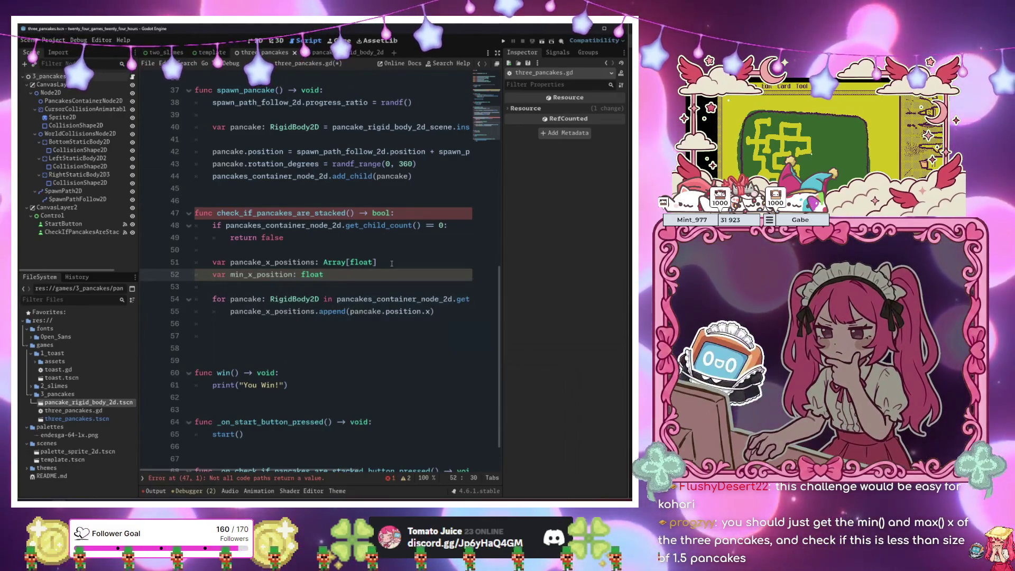
key("ctrl+shift+d")
key("Left")
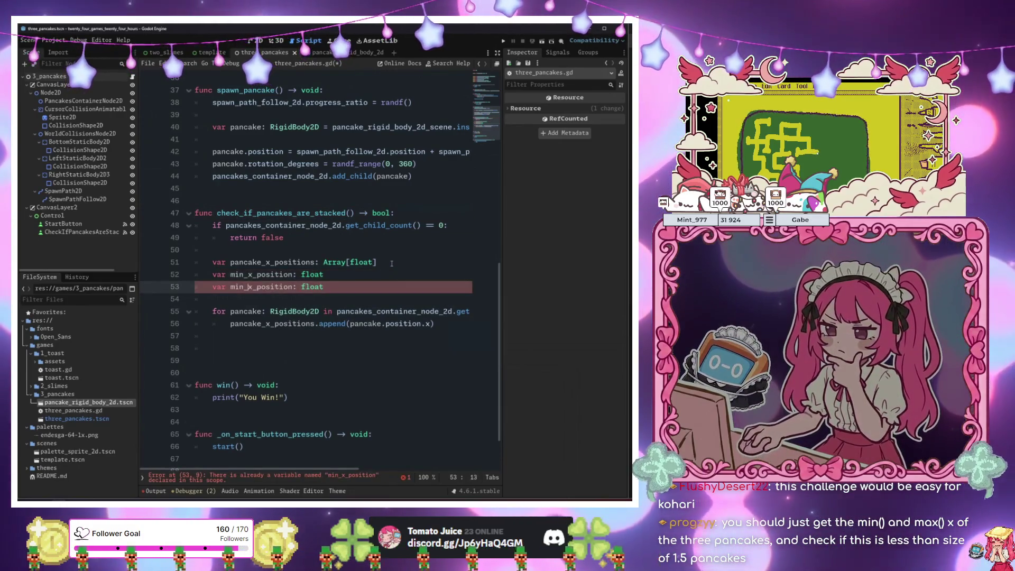
key("BackSpace")
type("ax")
On line 58, begin 'min_x_position = pancake_x_positions[]'.
key("Down")
key("Down")
key("Down")
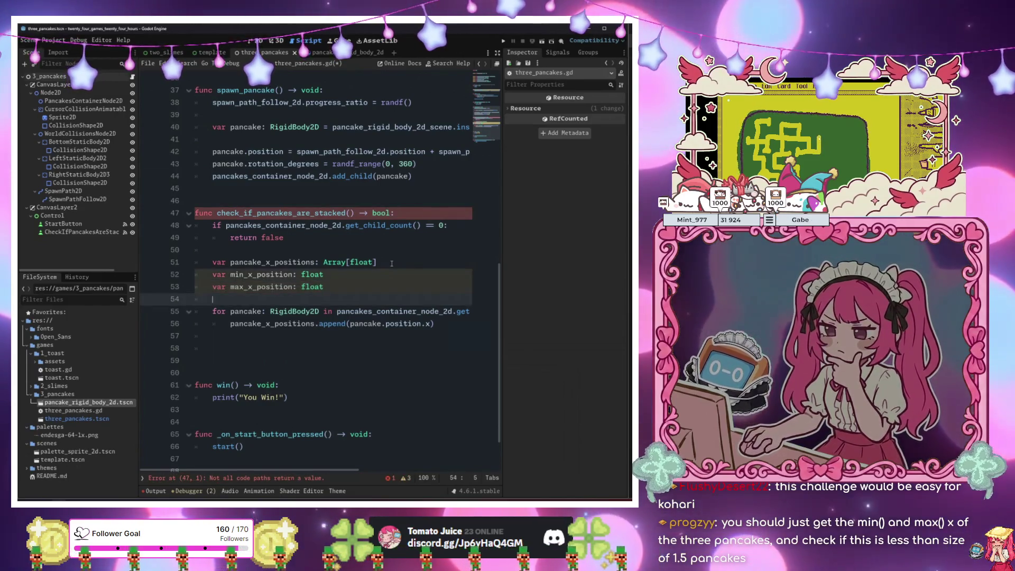
key("Down")
type("min_x_position")
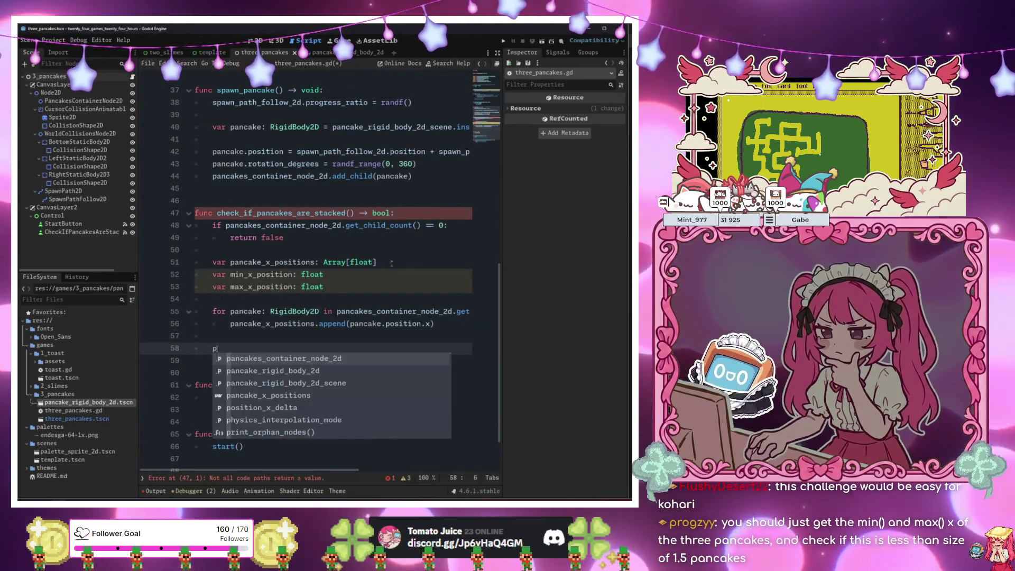
type(" = pa")
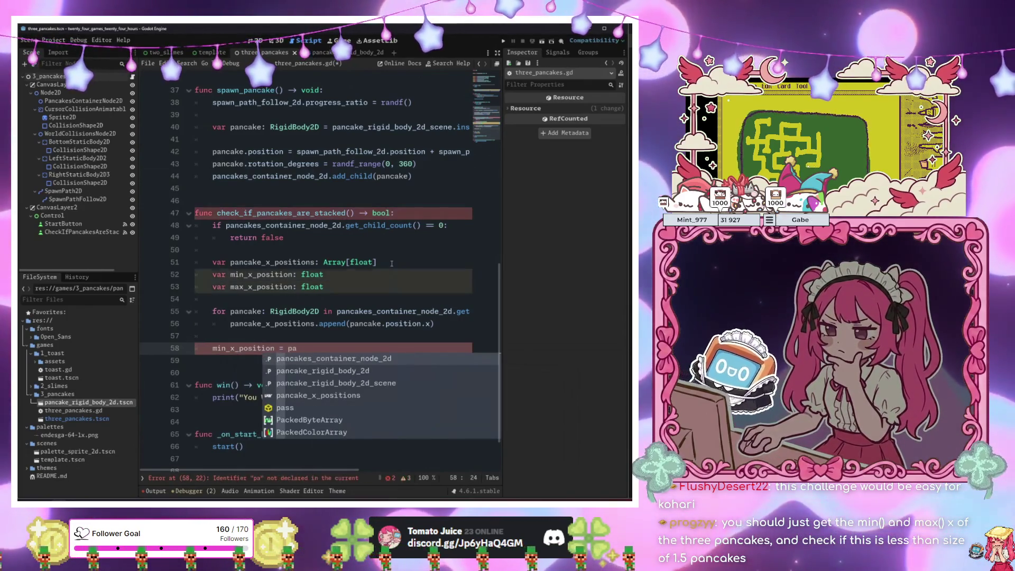
key("Down")
key("Down")
key("Down")
key("Return")
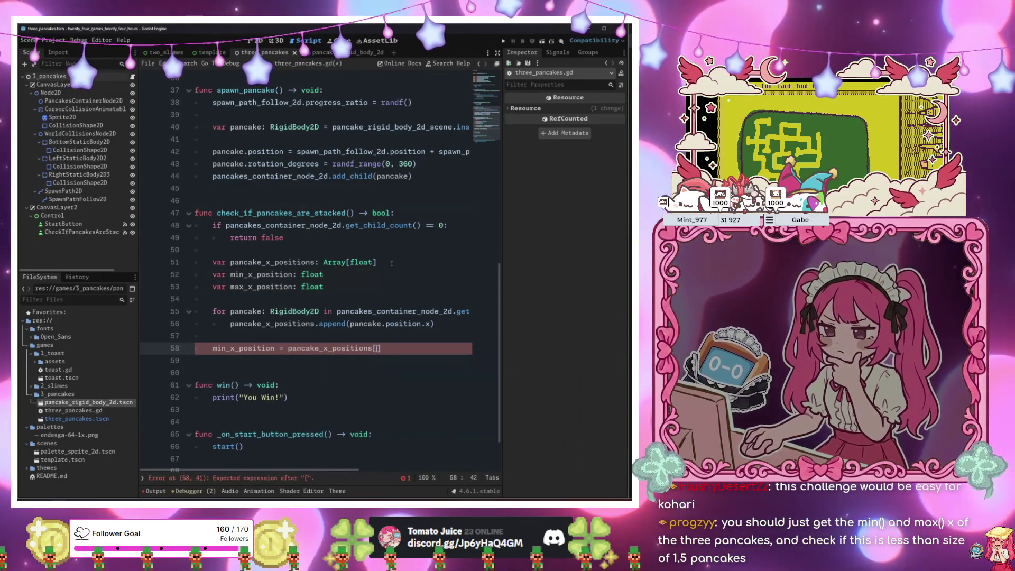
scroll(392, 264, "up", 10)
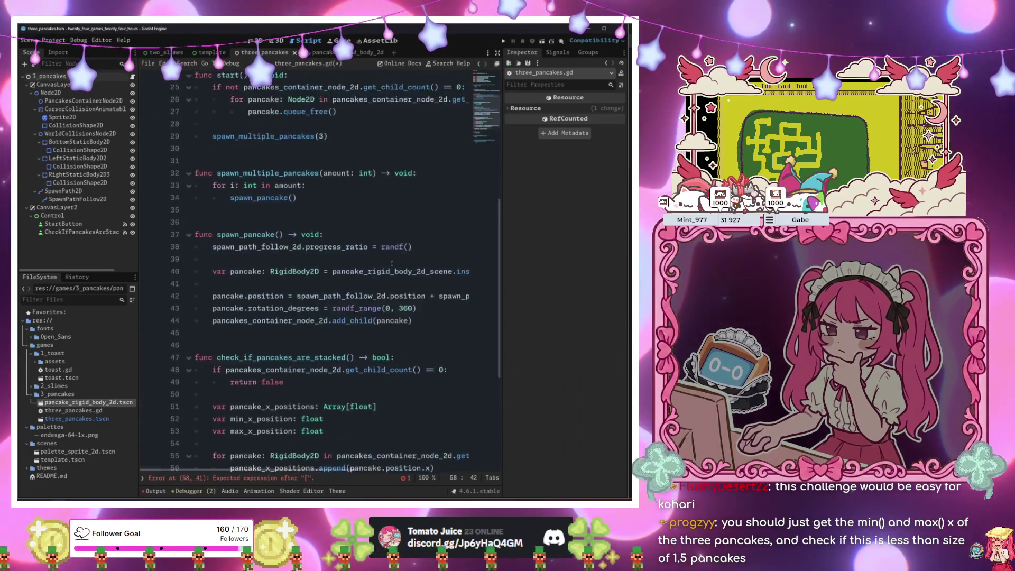
scroll(389, 264, "up", 3)
left_click(360, 127)
type("@export var ")
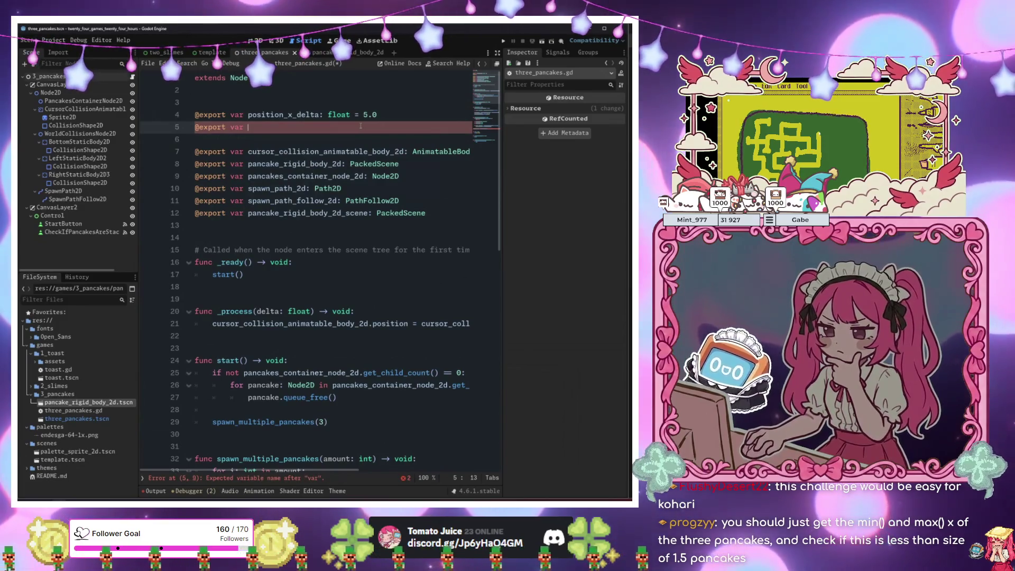
type("pancakes_to_spawn: float")
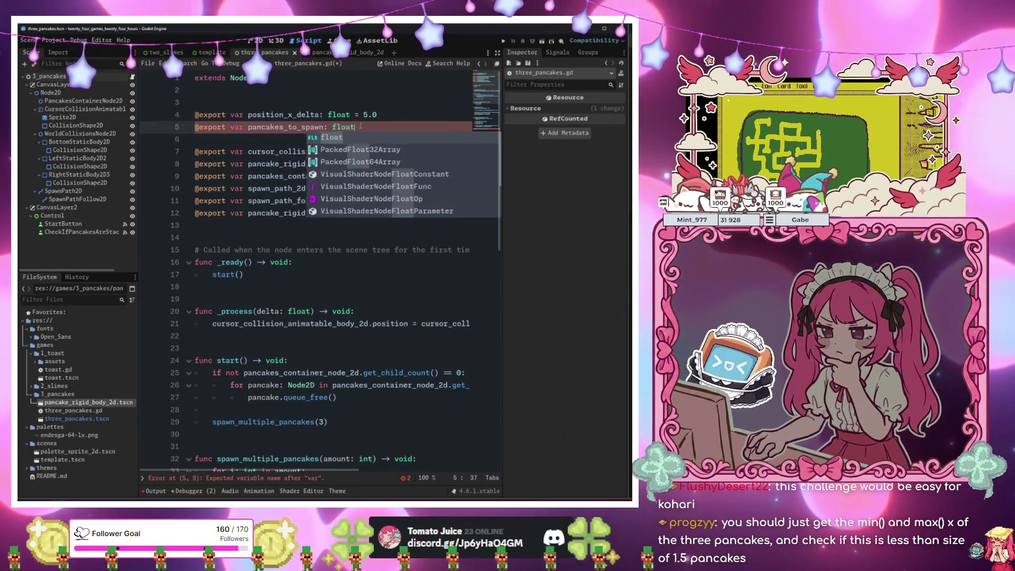
key("BackSpace")
key("BackSpace")
key("BackSpace")
key("BackSpace")
key("BackSpace")
type("int = 3")
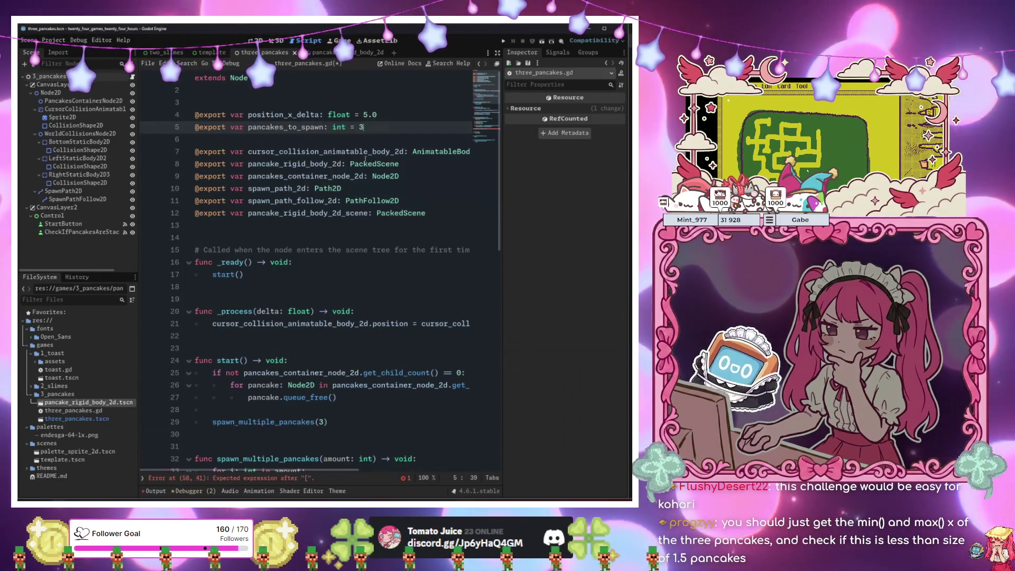
Pass pancakes_to_spawn to spawn_multiple_pancakes() instead of the hardcoded 3.
scroll(382, 204, "down", 2)
scroll(324, 297, "down", 1)
left_click(325, 312)
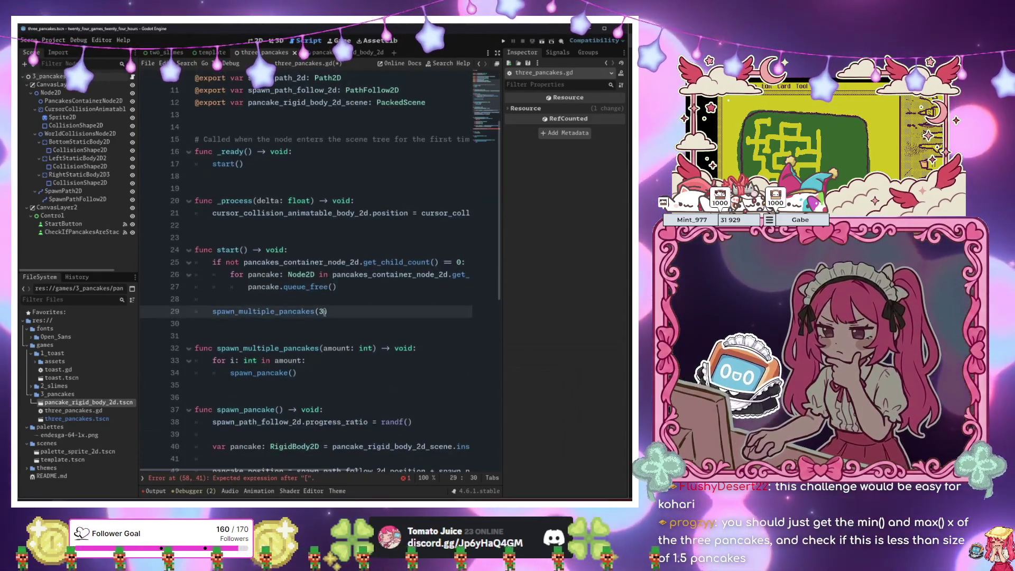
type("p")
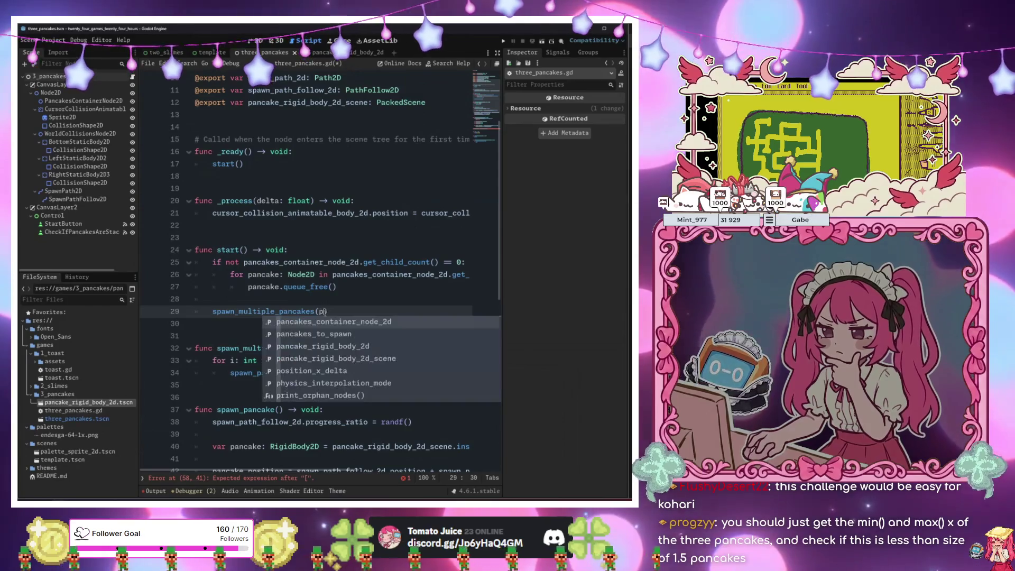
key("Down")
key("Return")
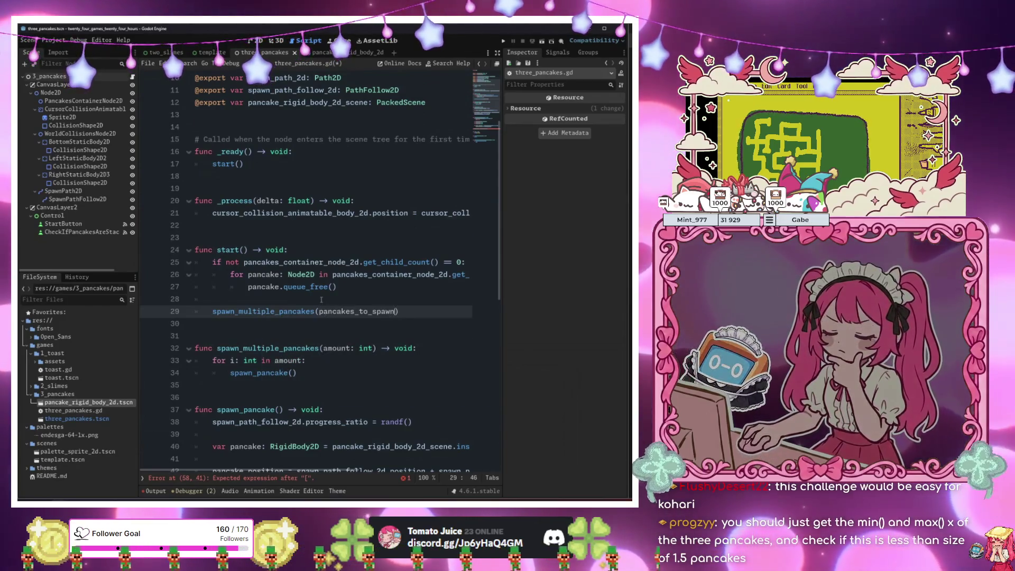
Rename both pancakes_to_spawn occurrences to amount_pancakes_to_spawn with multiple carets.
left_click(354, 312, "ctrl")
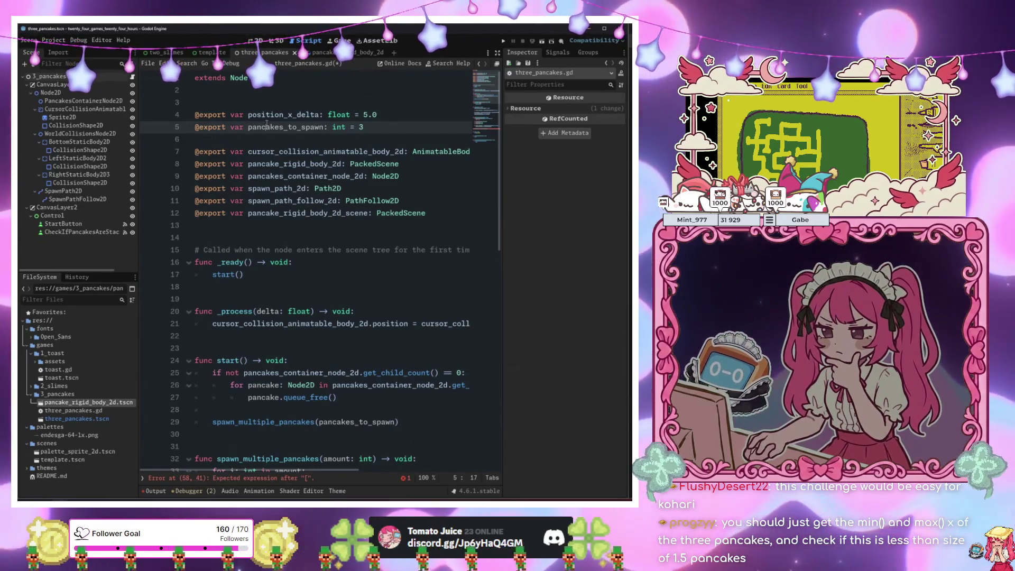
key("alt+Left")
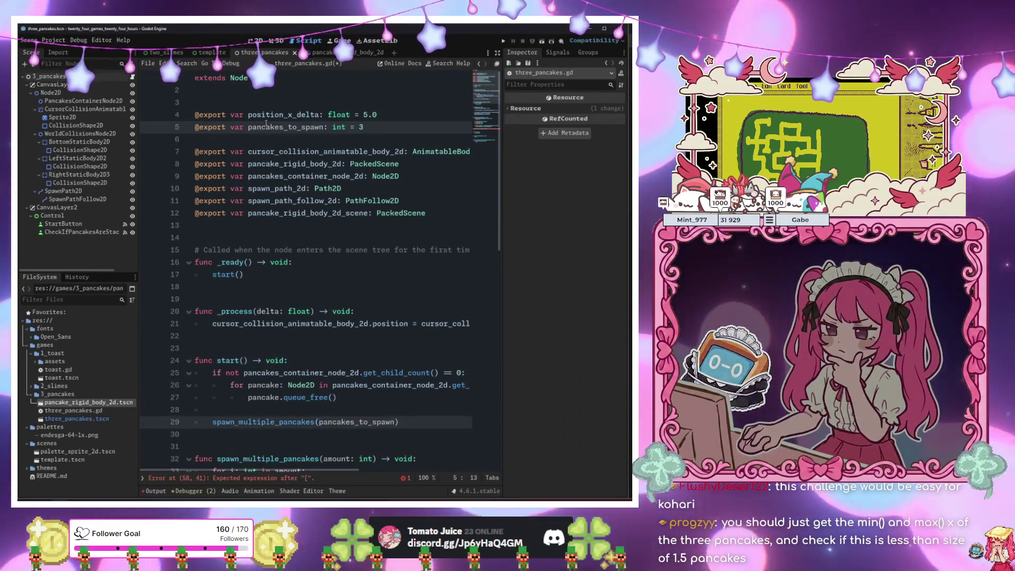
type("amount_")
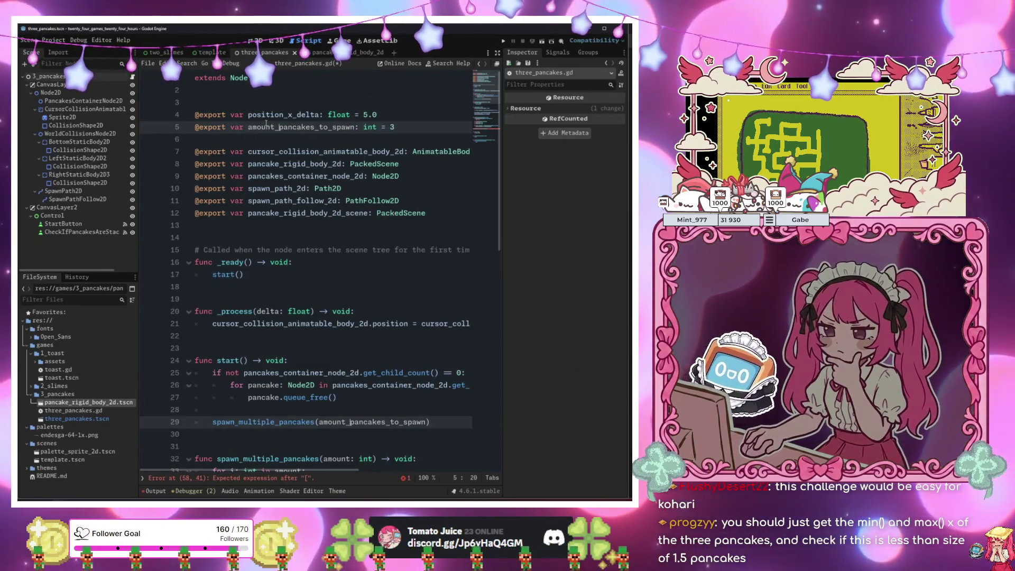
scroll(350, 320, "down", 11)
left_click(350, 319)
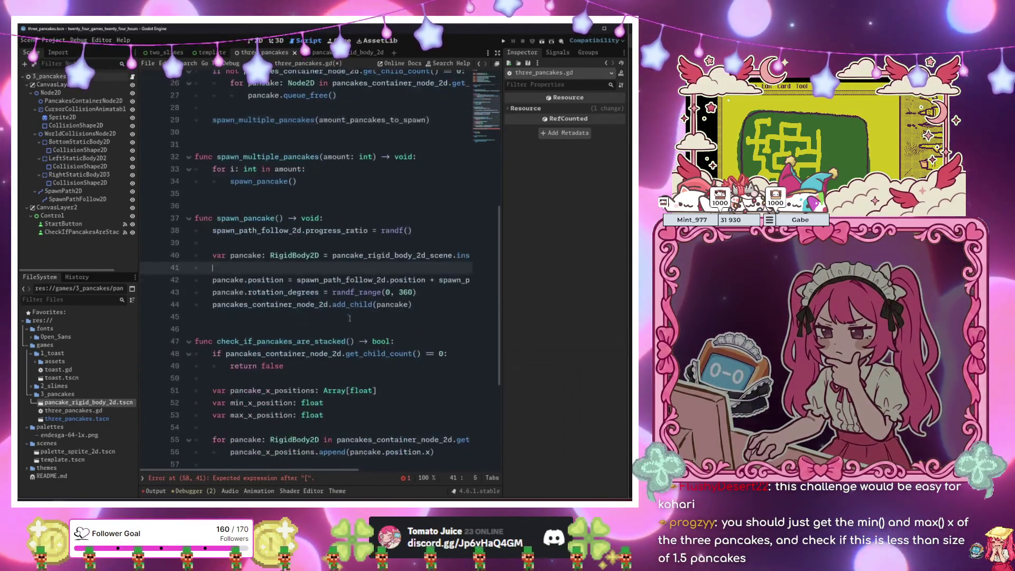
Rewrite line 58 as a max(pancake_x_positions[...]) call for min_x_position.
scroll(350, 319, "down", 2)
left_click(350, 319)
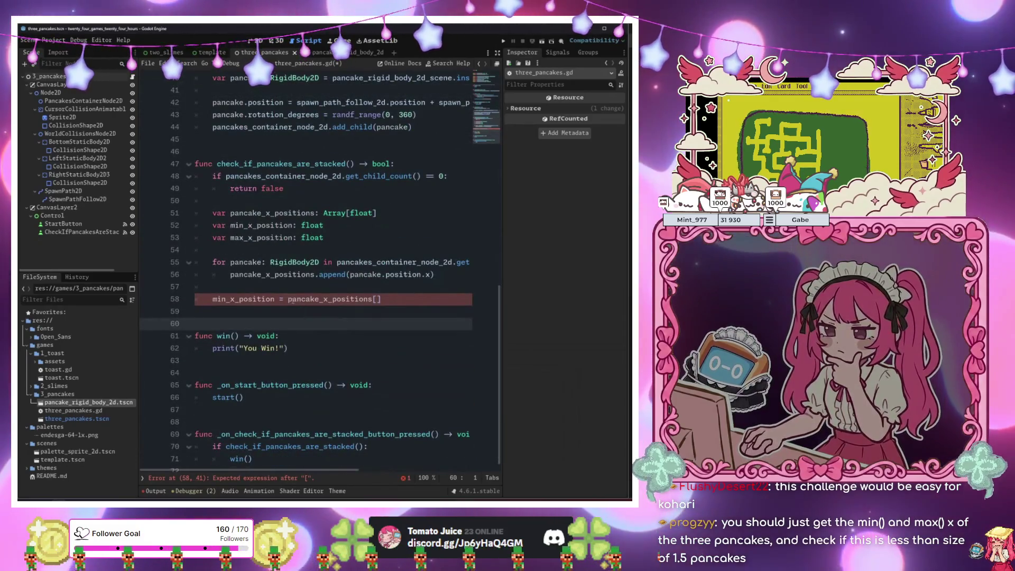
left_click(372, 308)
left_click(386, 300)
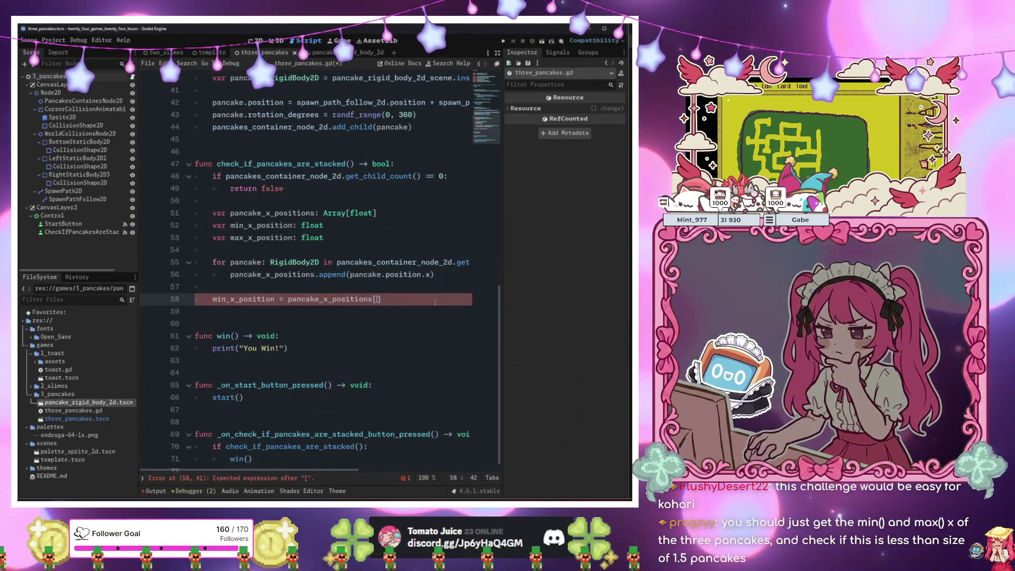
type("0,")
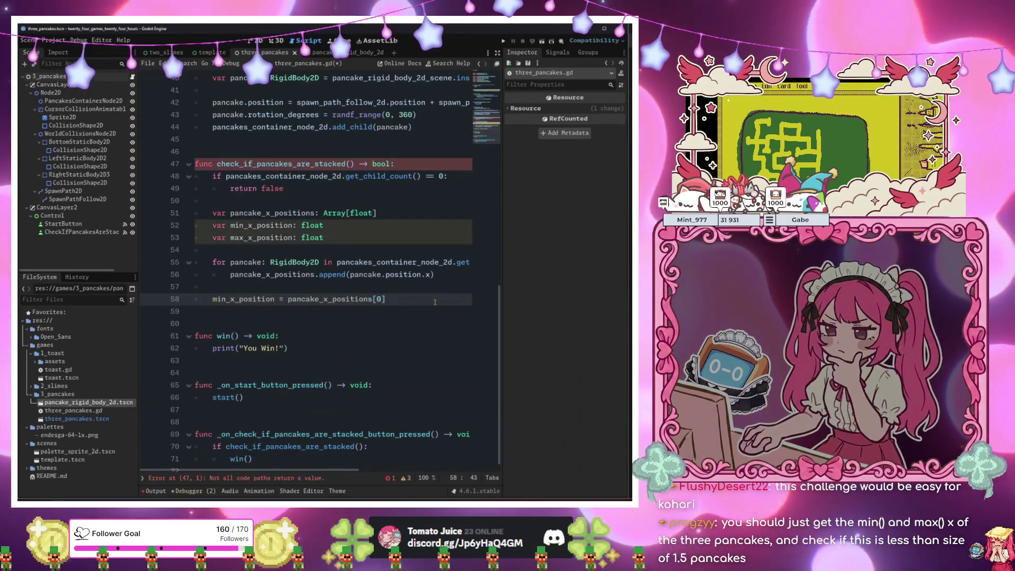
left_click_drag(428, 297, 216, 299)
left_click(387, 305)
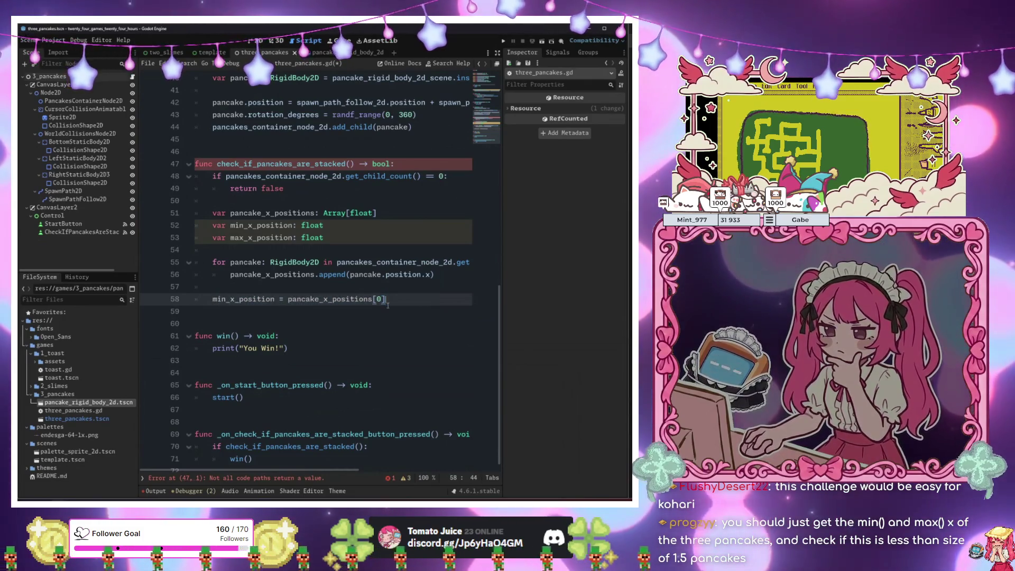
left_click(383, 300)
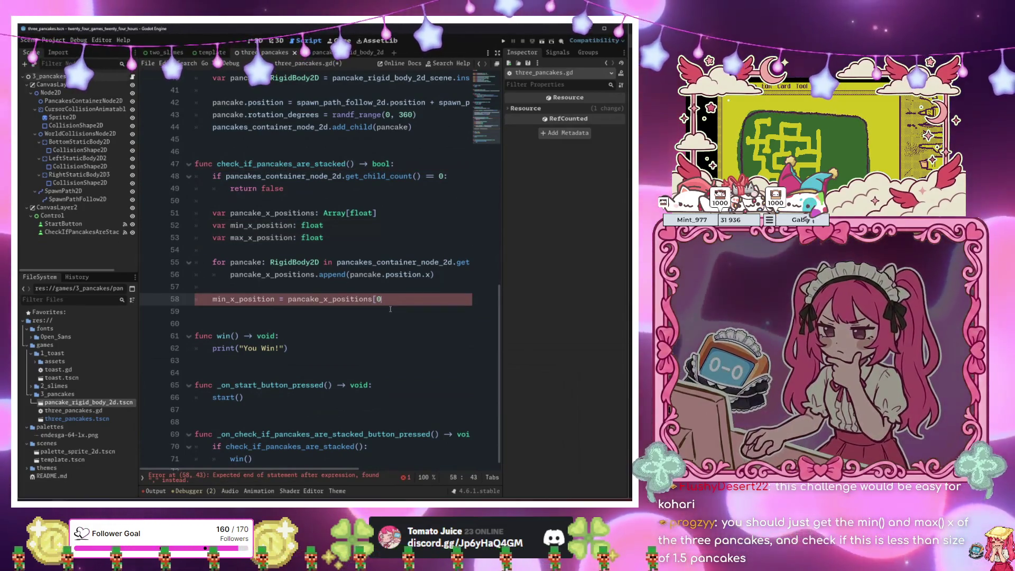
key("BackSpace")
key("BackSpace")
key("BackSpace")
type("max(")
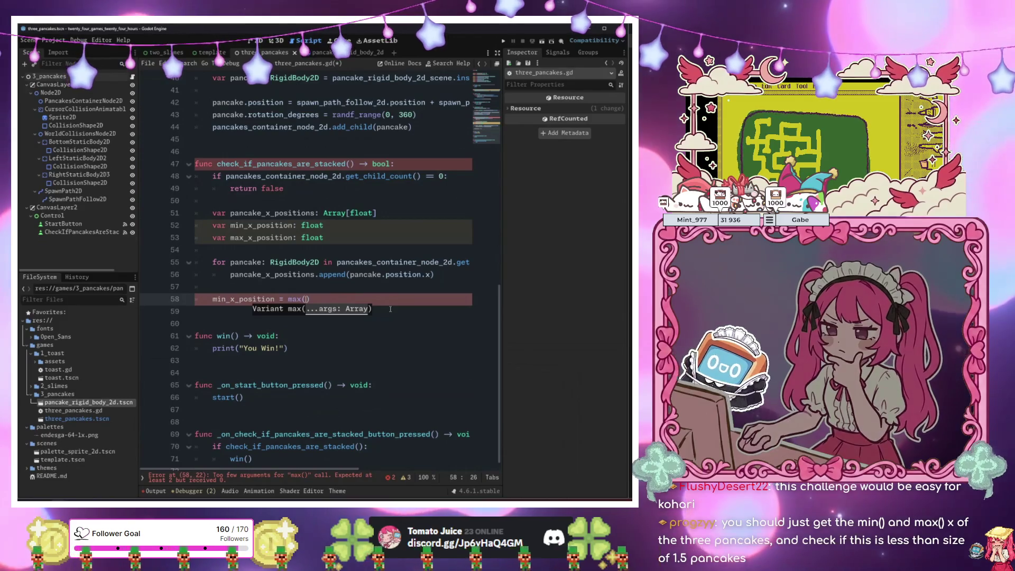
type("pan")
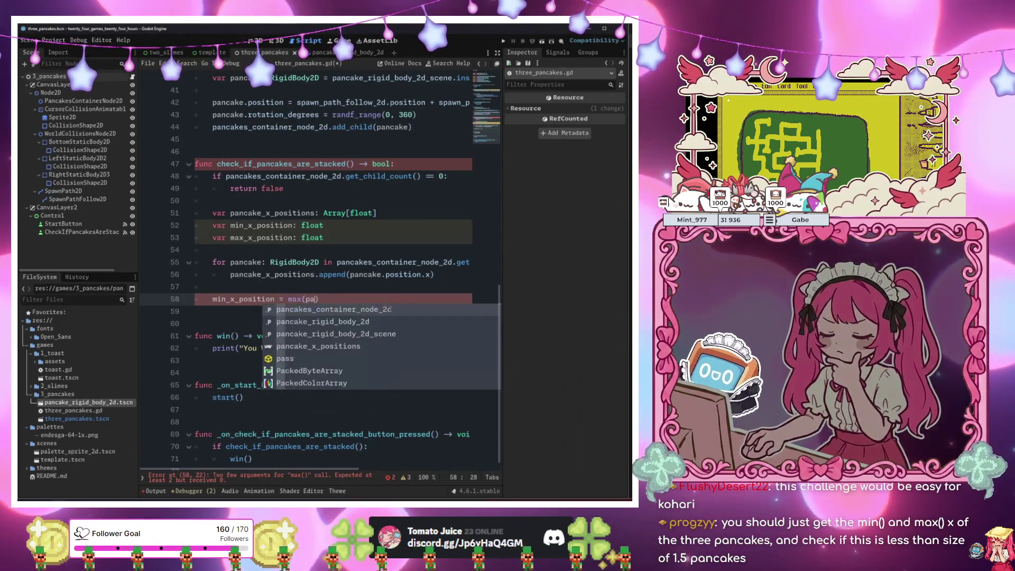
key("Down")
key("Down")
key("Down")
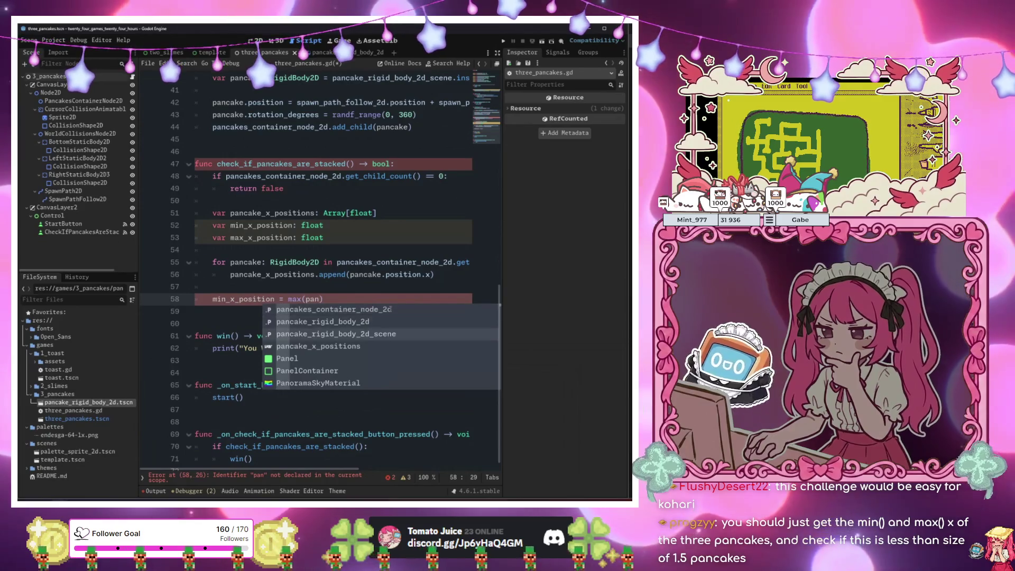
key("Return")
type("[0,")
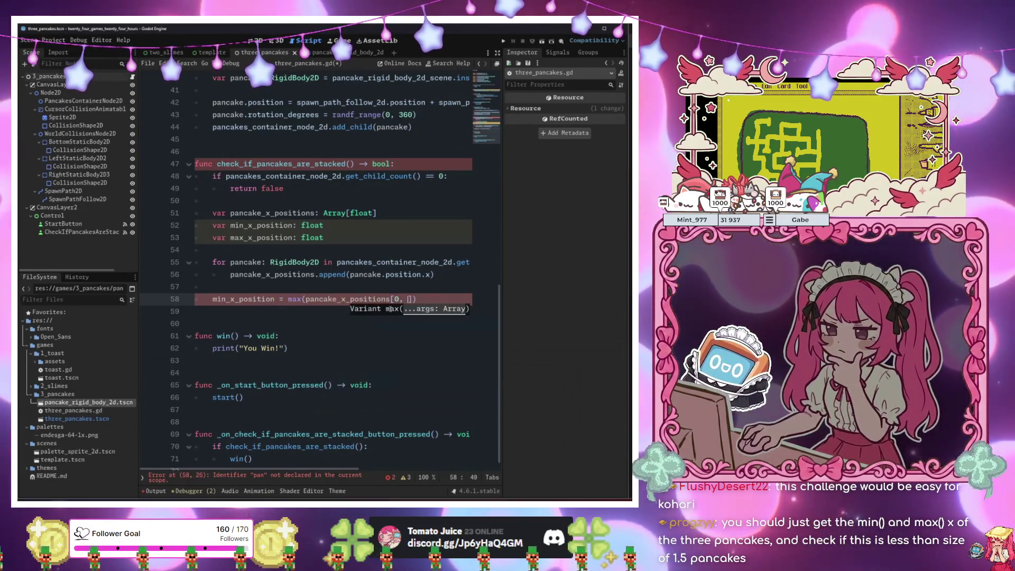
type("]")
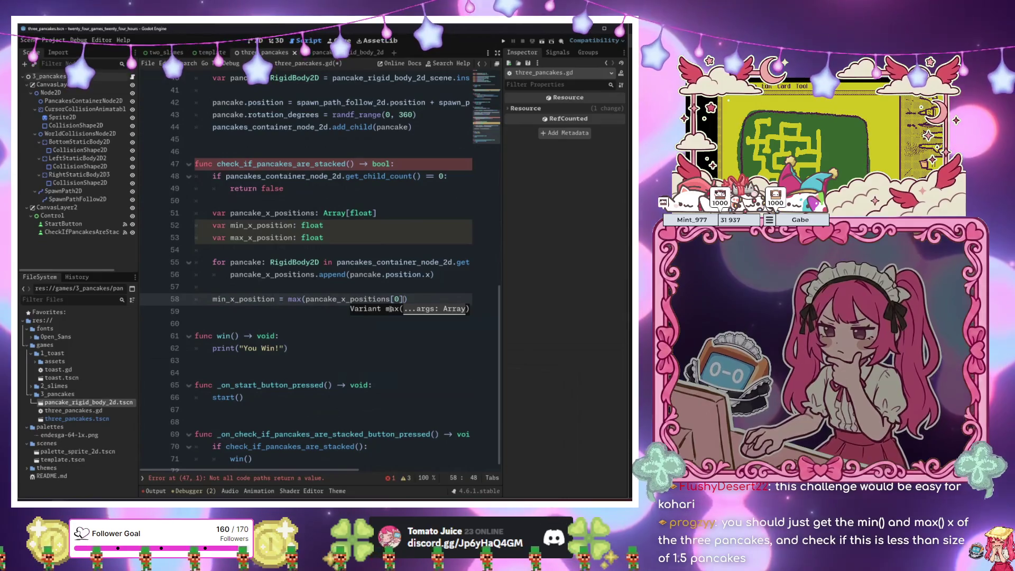
type(",")
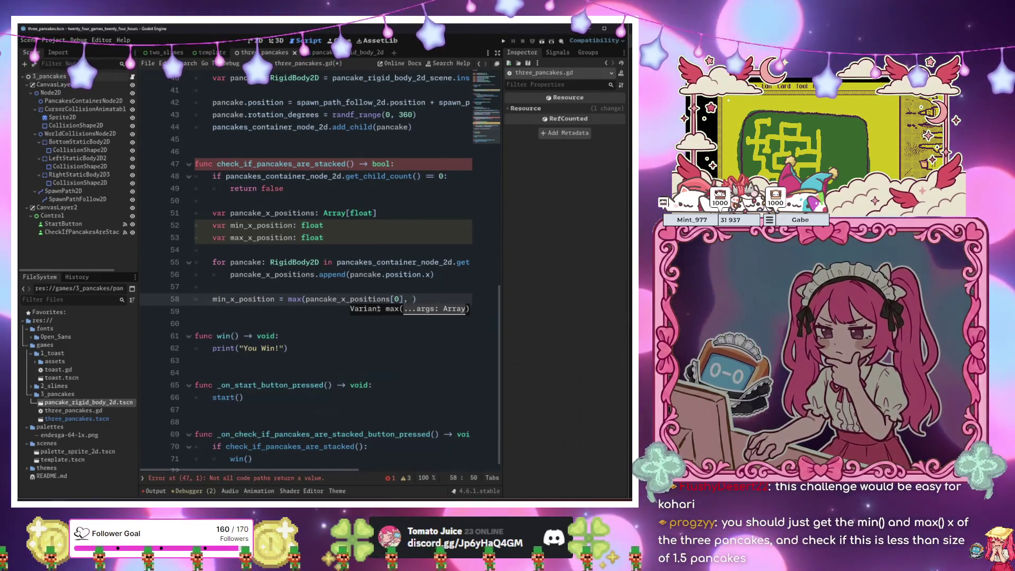
Fill the call with three entries: pancake_x_positions[0], [1] and [2].
left_click_drag(307, 299, 389, 300)
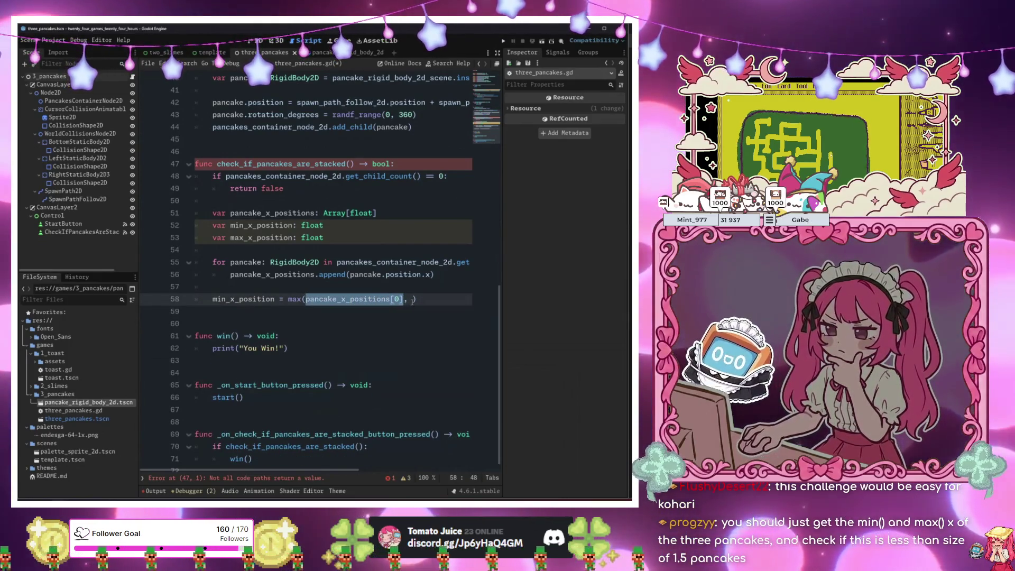
key("ctrl+c")
left_click(415, 299)
key("ctrl+v")
type(",")
key("ctrl+v")
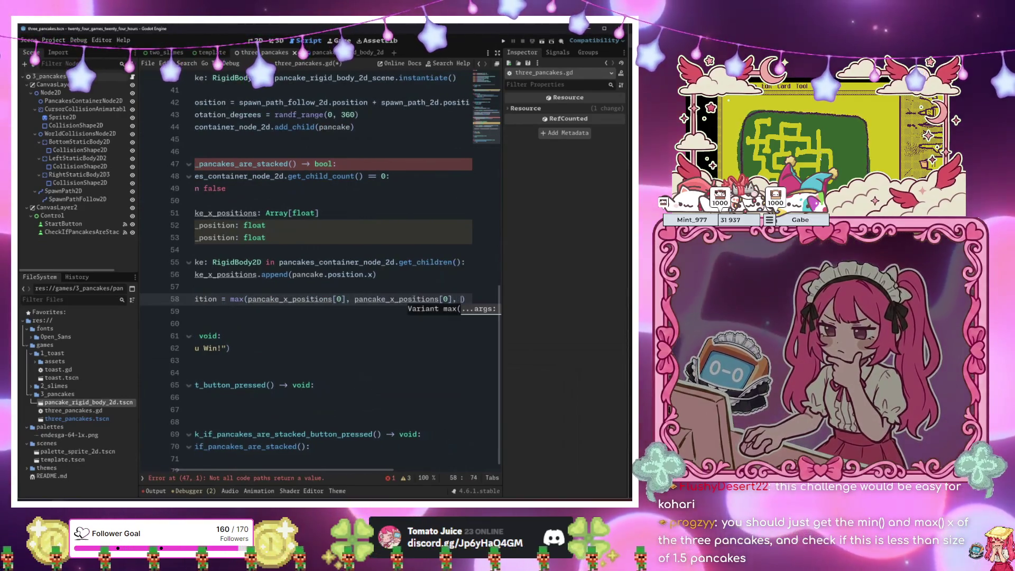
left_click(349, 299)
key("BackSpace")
type("1")
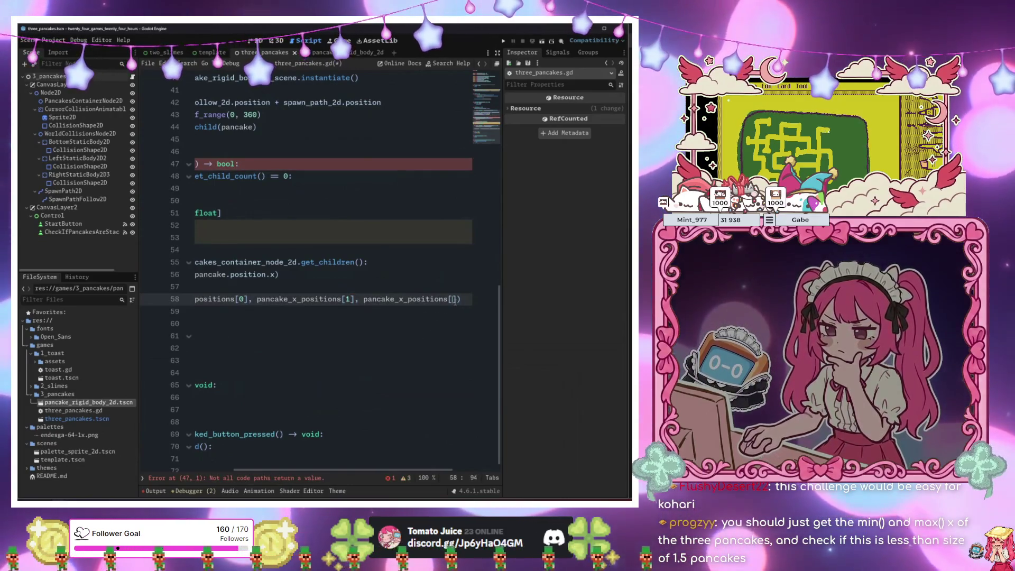
type("2")
key("End")
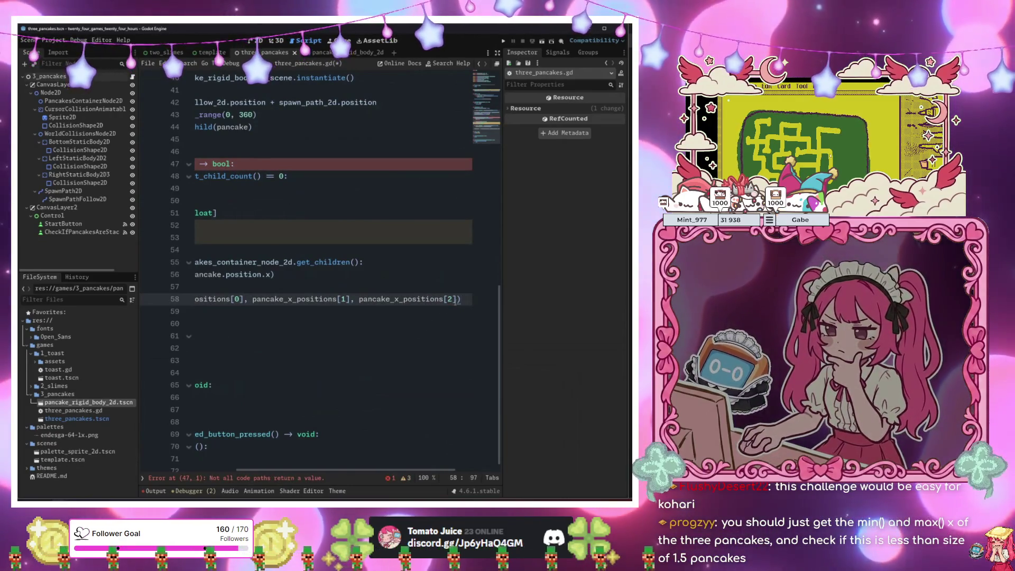
Duplicate the line as line 59 assigning max_x_position.
key("ctrl+shift+d")
key("Return")
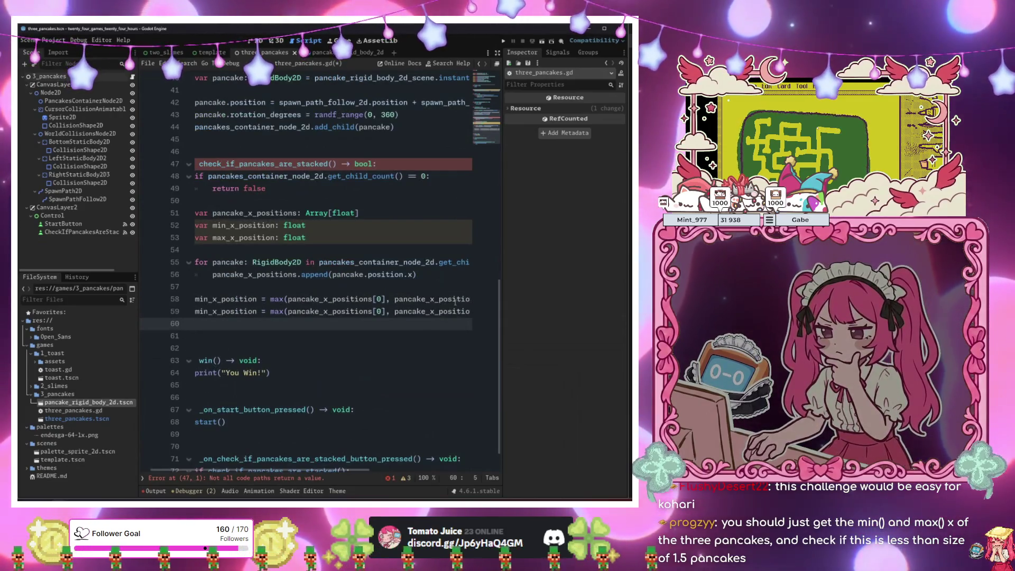
left_click(254, 311)
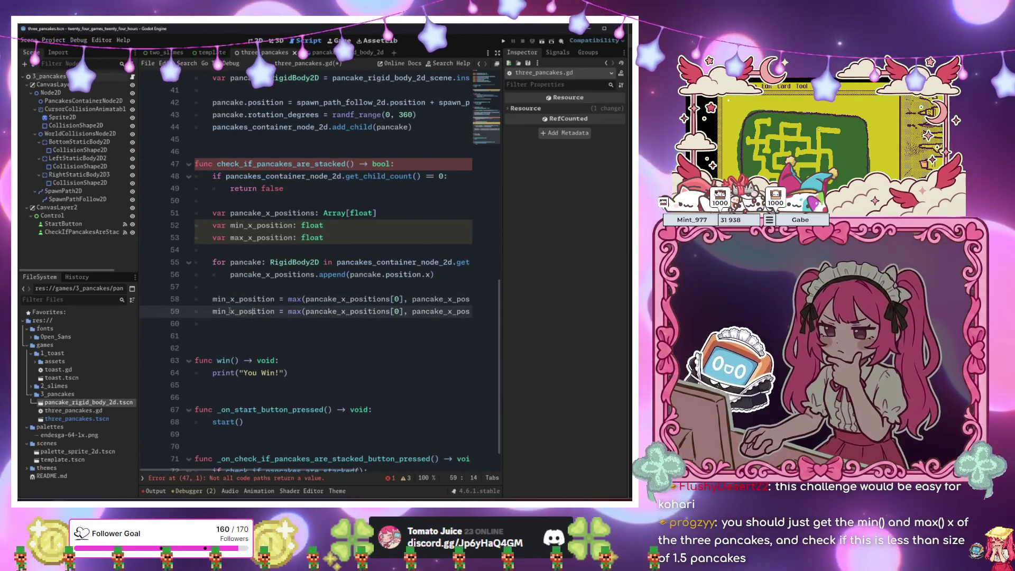
double_click(254, 311)
type("max")
key("Return")
Make line 58 call min() and line 59 call max() over the positions.
left_click(298, 299)
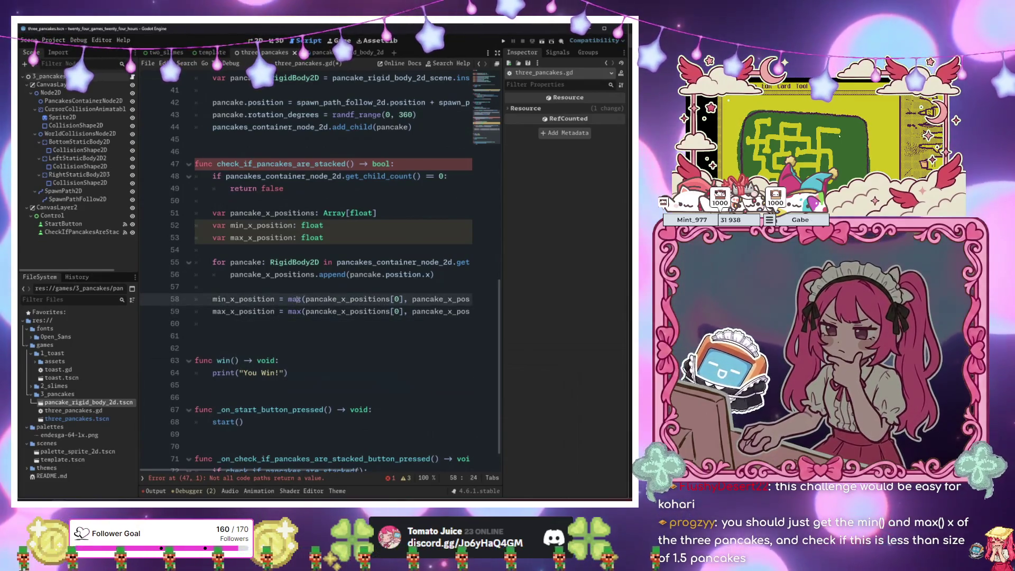
double_click(298, 299)
type("min")
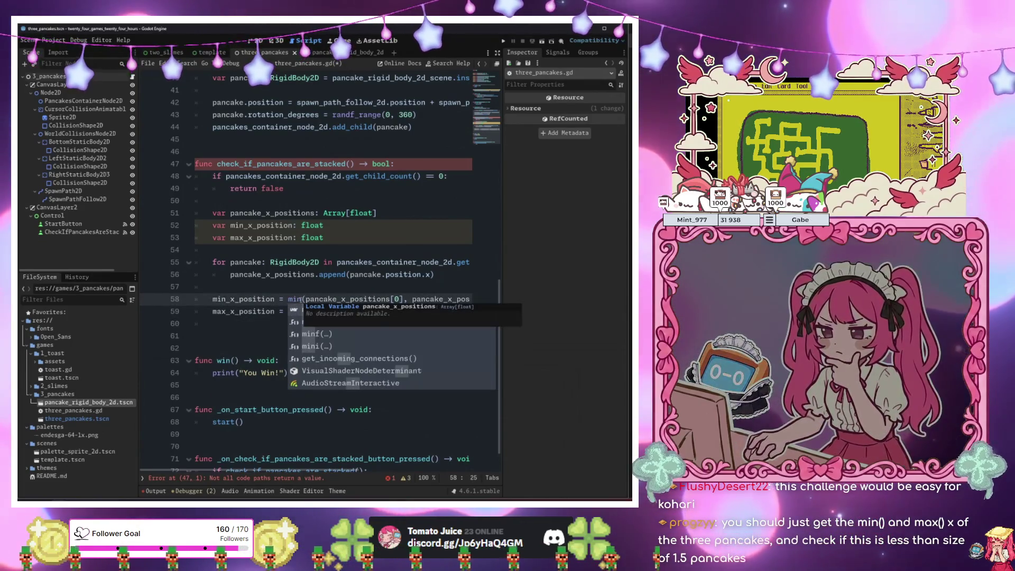
type("f")
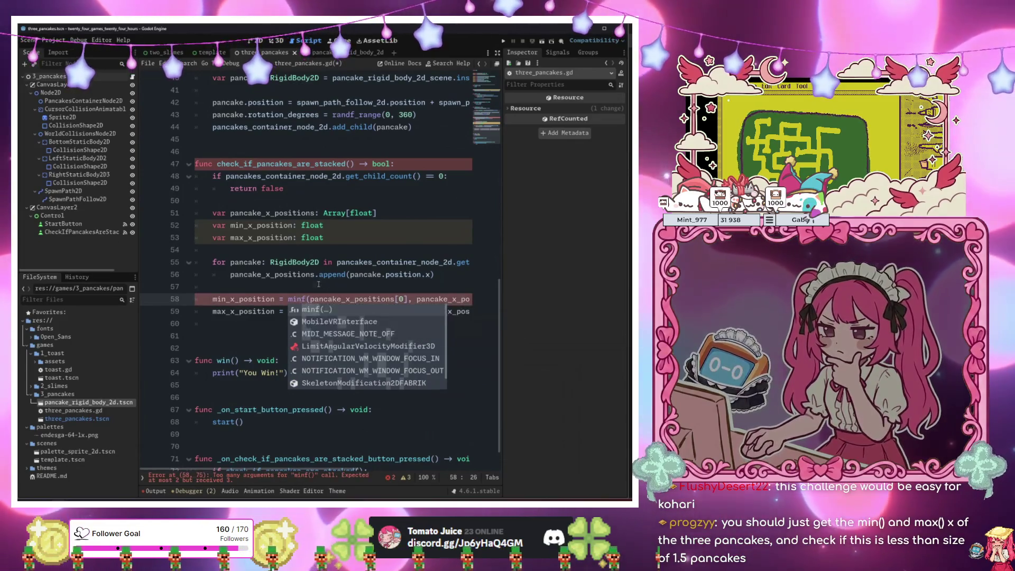
key("Escape")
left_click(302, 312)
type("f")
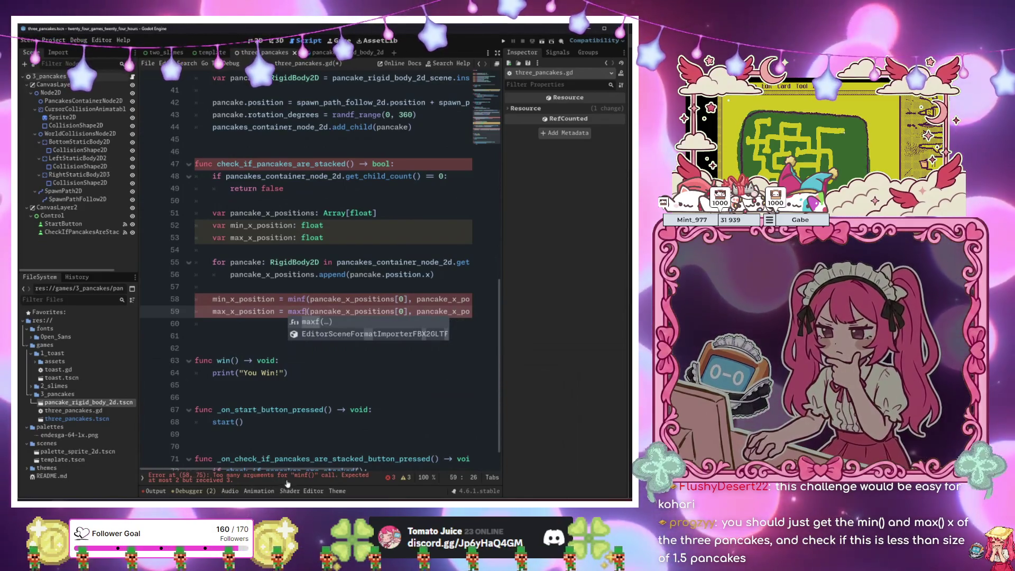
left_click(297, 300)
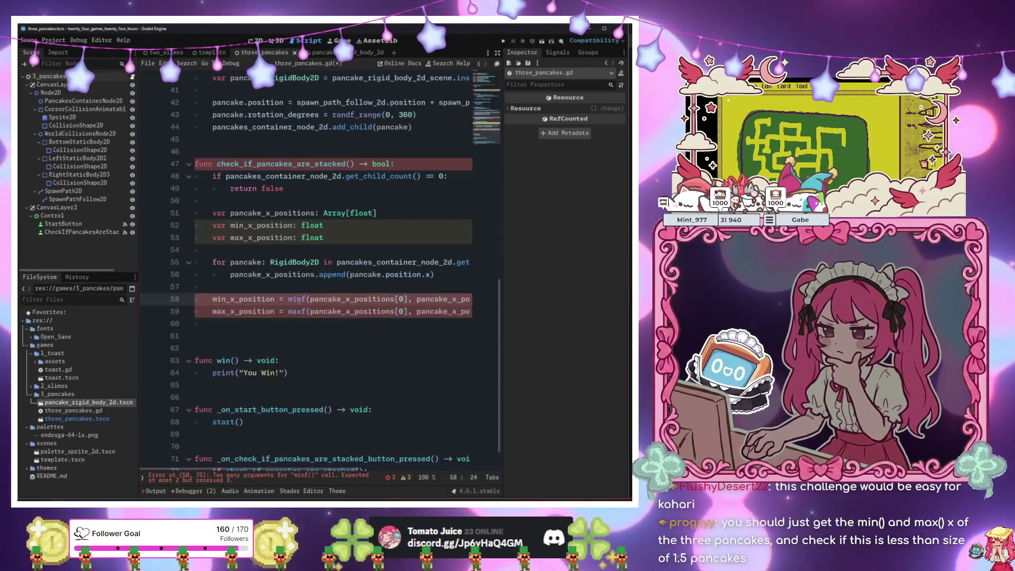
mouse_move(298, 300)
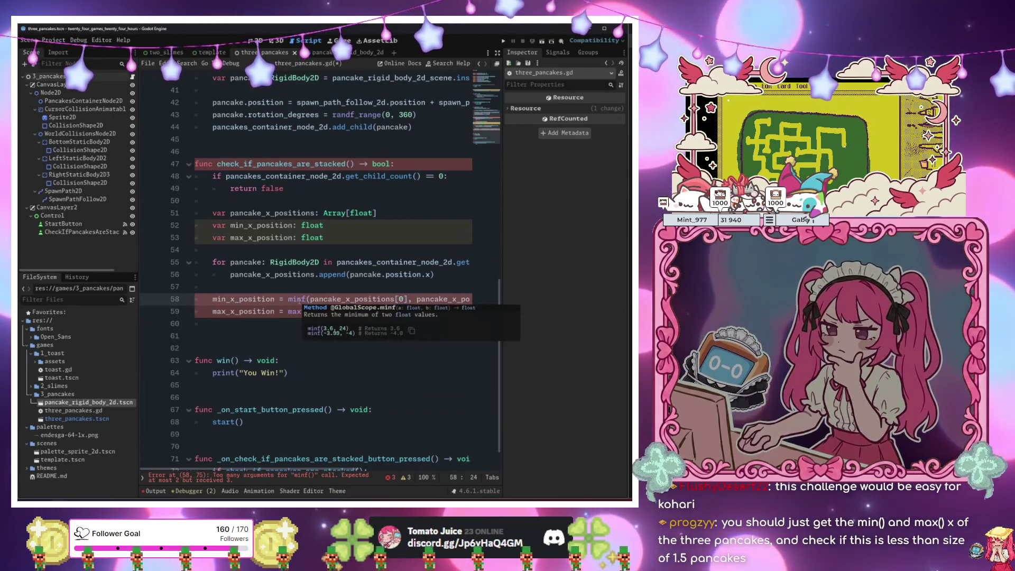
key("Delete")
key("Delete")
key("BackSpace")
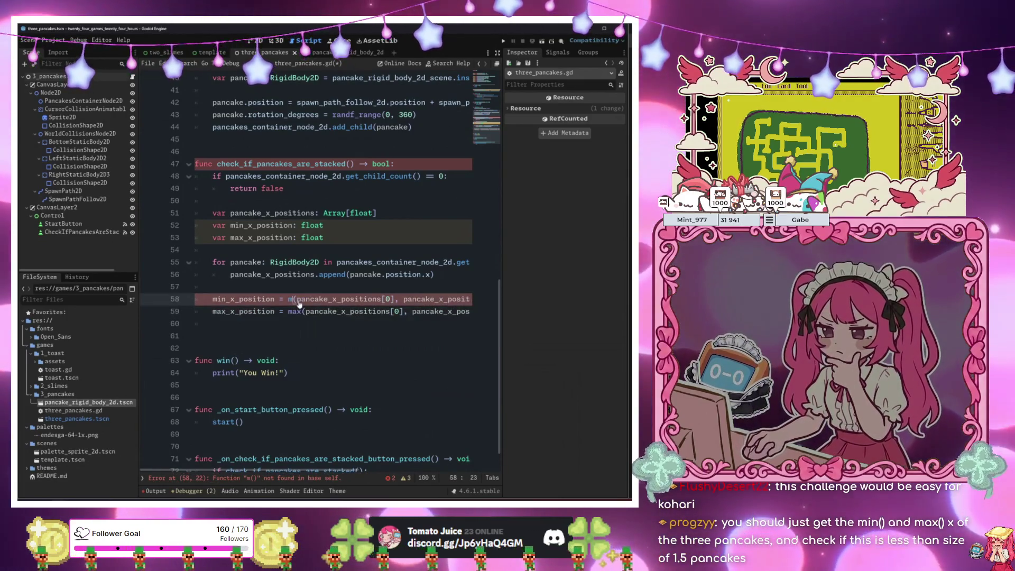
type("in")
key("Escape")
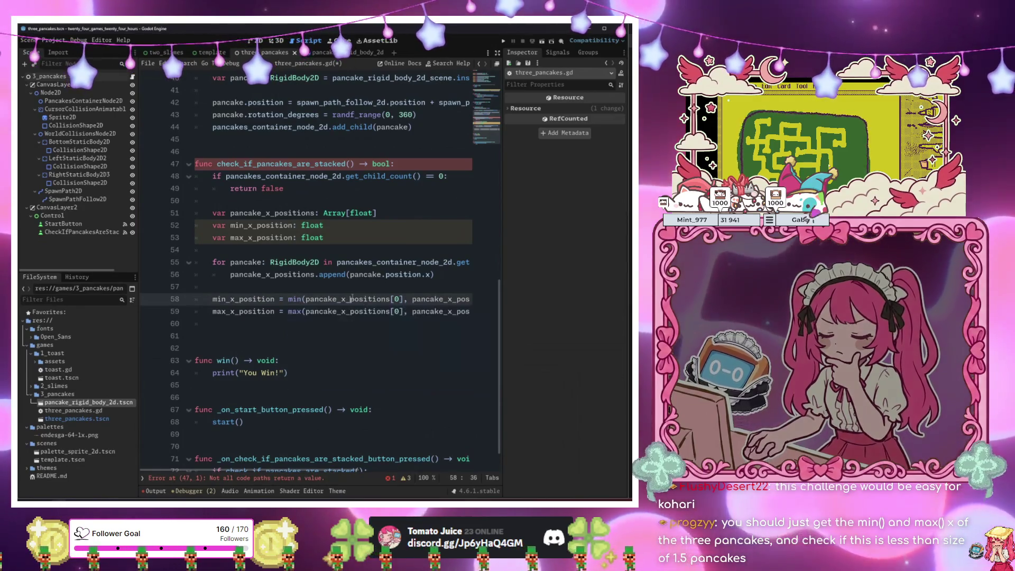
scroll(291, 287, "up", 3)
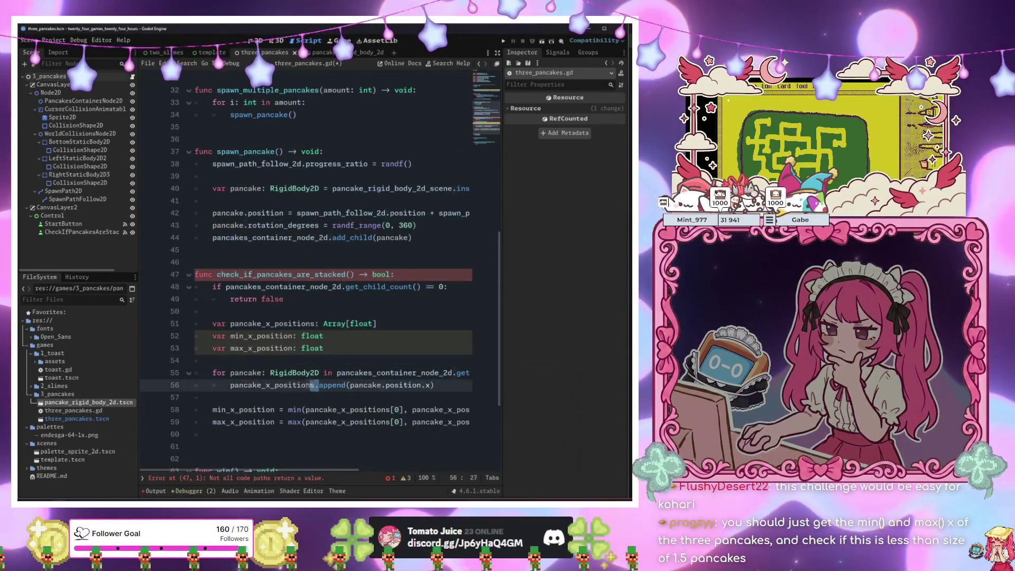
scroll(275, 287, "down", 4)
left_click(257, 286)
Add 'if max_x_position - min_x_position <= position_x_delta:' below line 59.
key("Return")
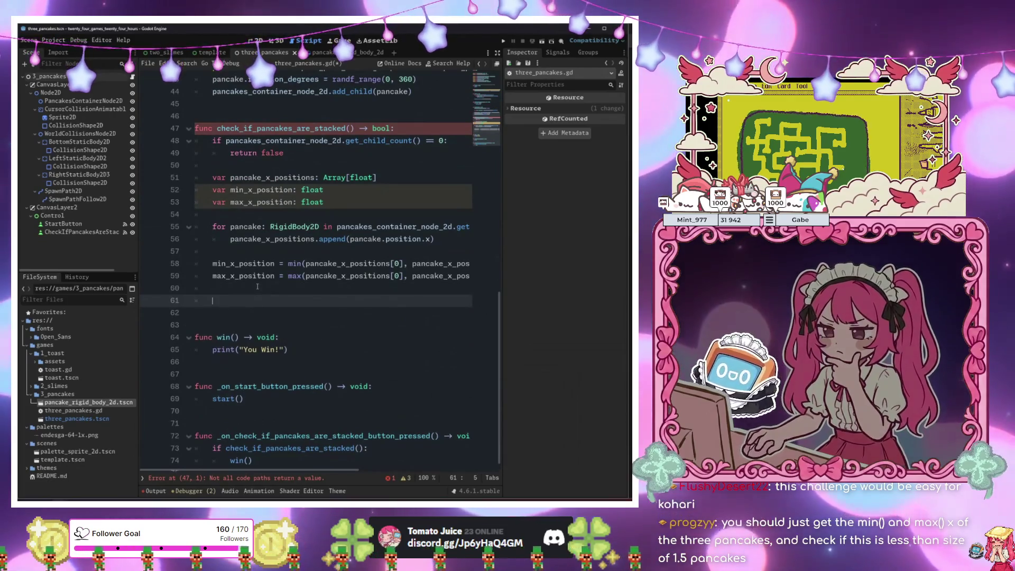
type("if mi")
key("BackSpace")
type("a")
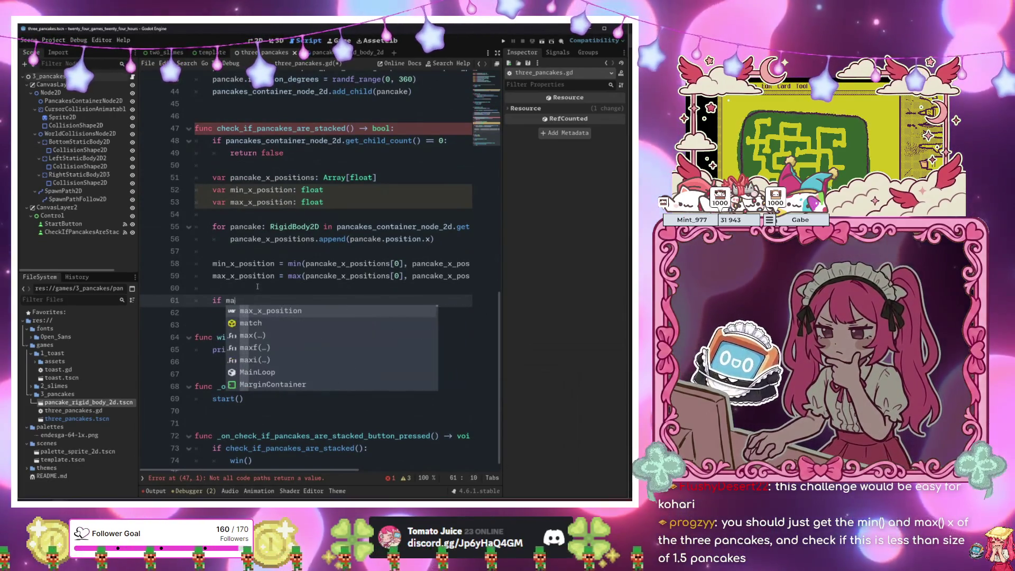
key("Return")
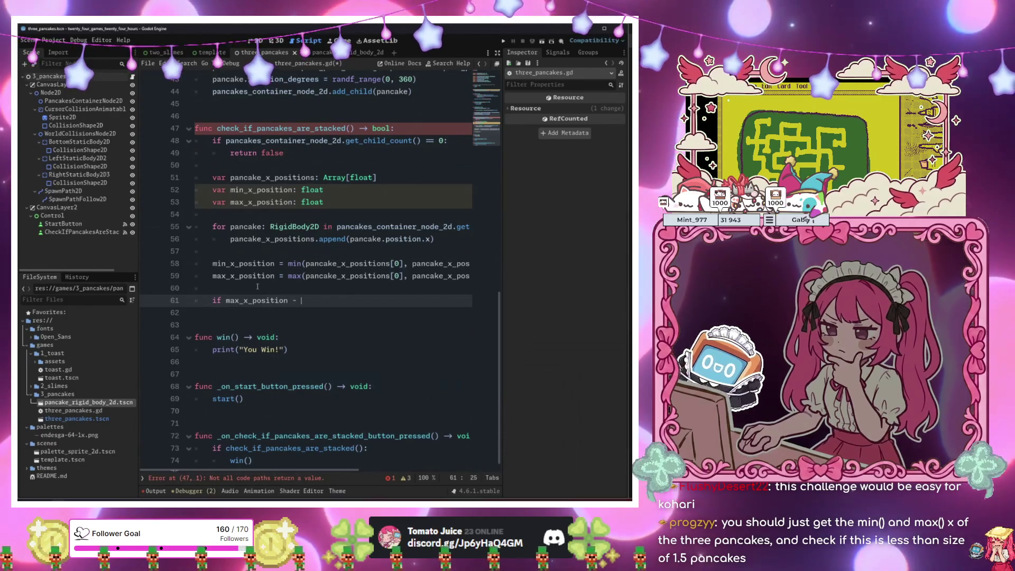
type("min")
key("Return")
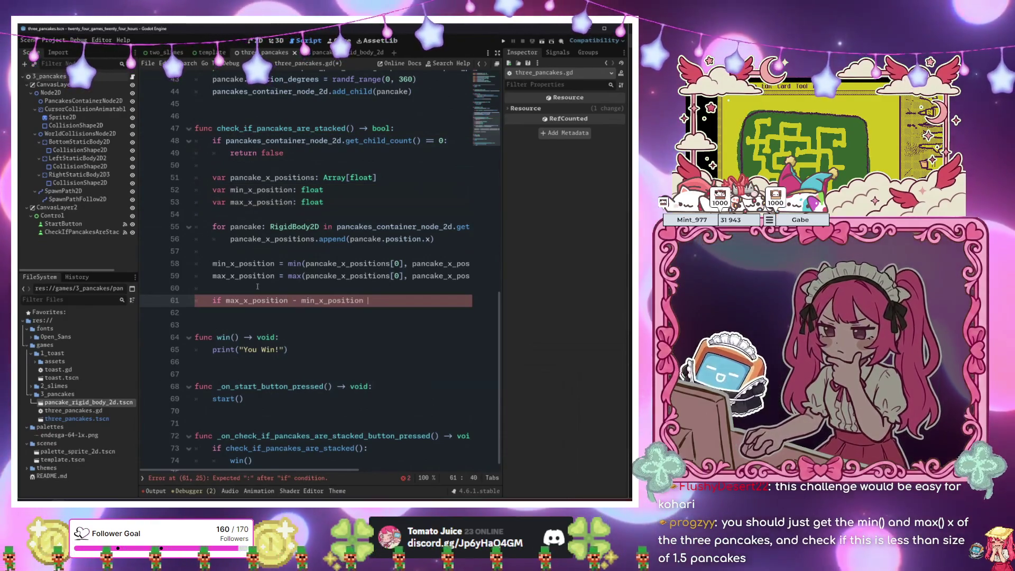
type("=")
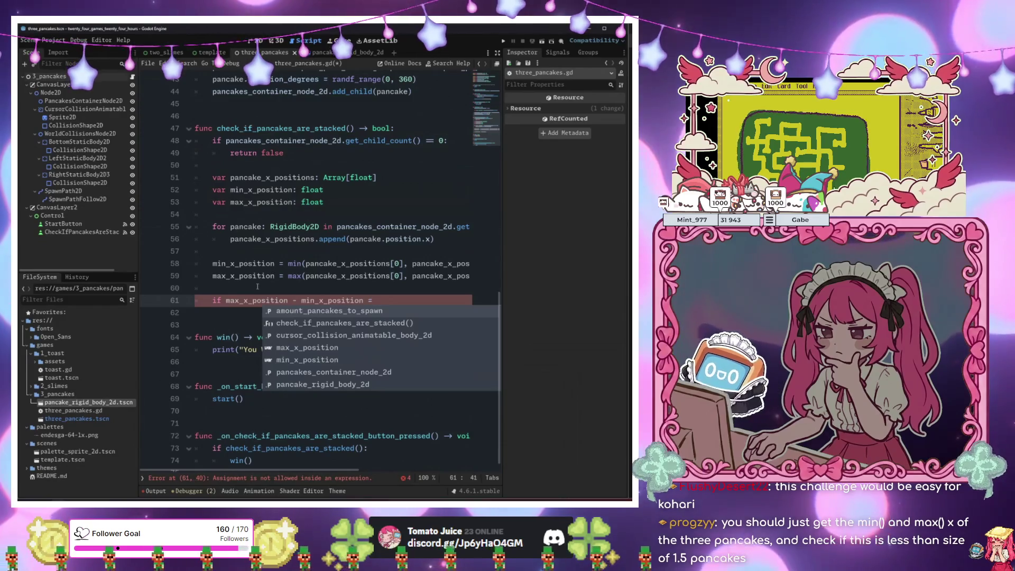
key("BackSpace")
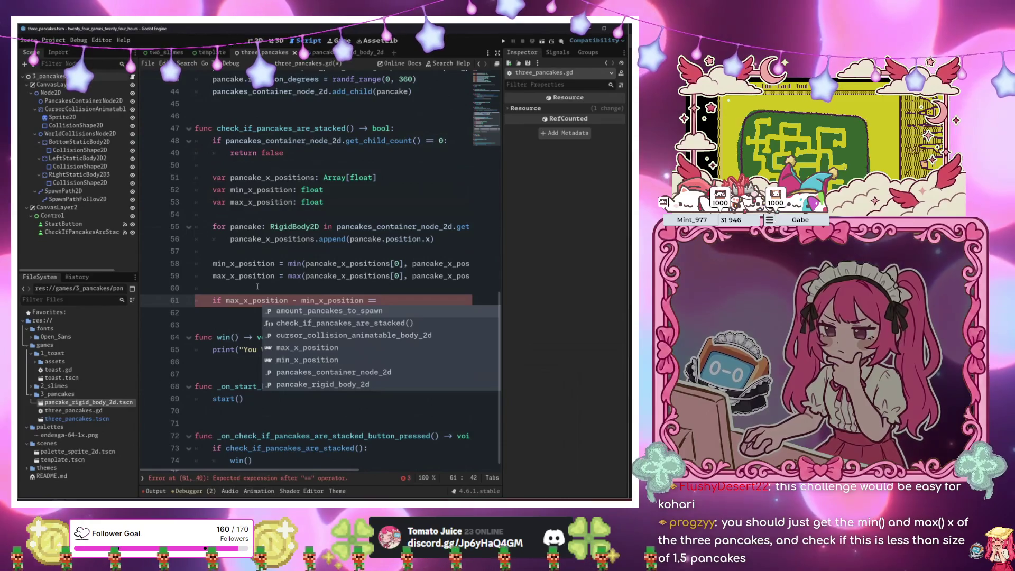
key("BackSpace")
type("<=")
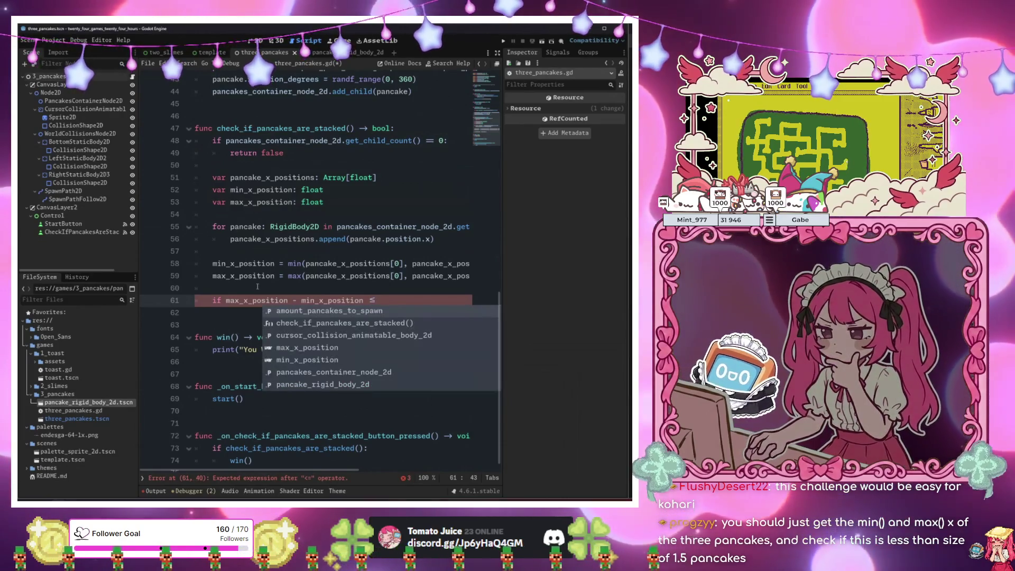
scroll(257, 286, "up", 10)
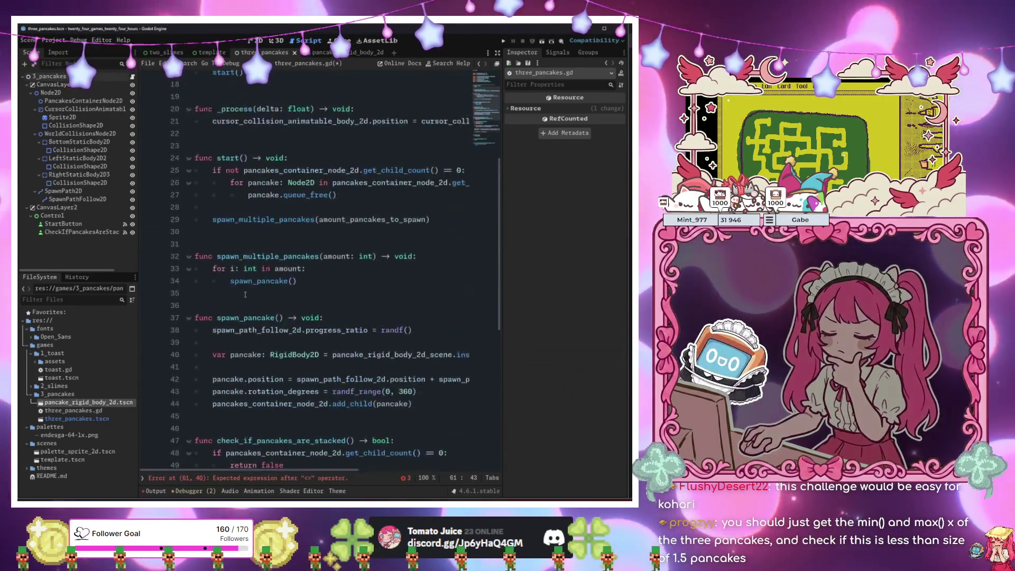
scroll(245, 292, "down", 10)
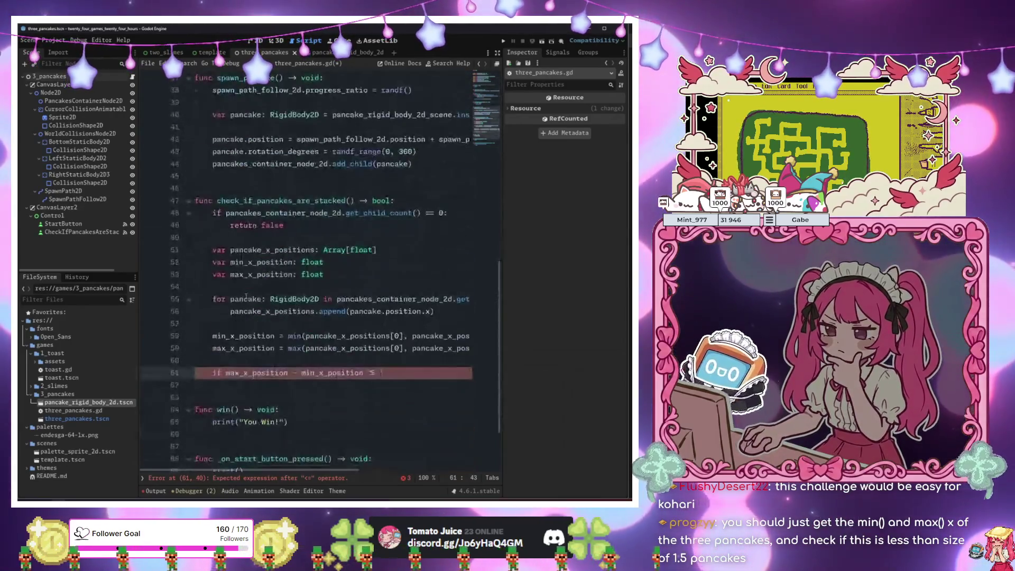
type("pos")
key("Return")
type(":")
Add 'return true' inside the if and 'return false' after it, then run with F6.
key("Return")
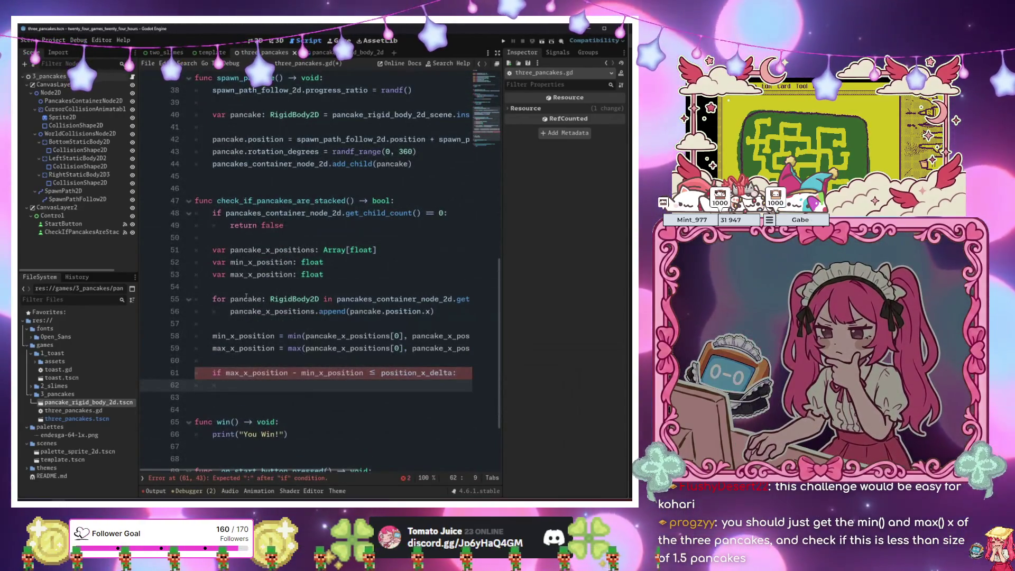
type("return true")
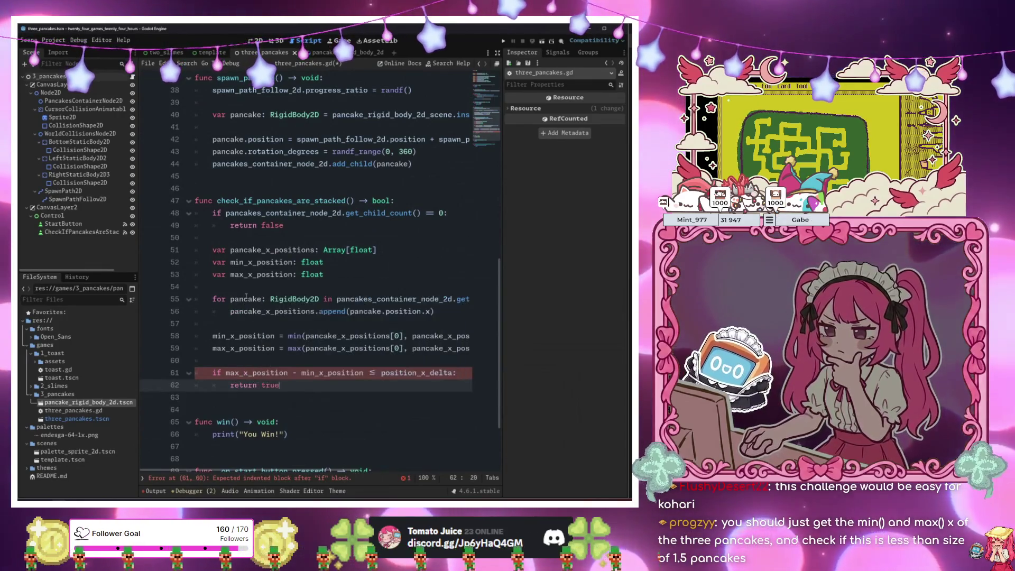
key("Return")
key("Return")
type("return false")
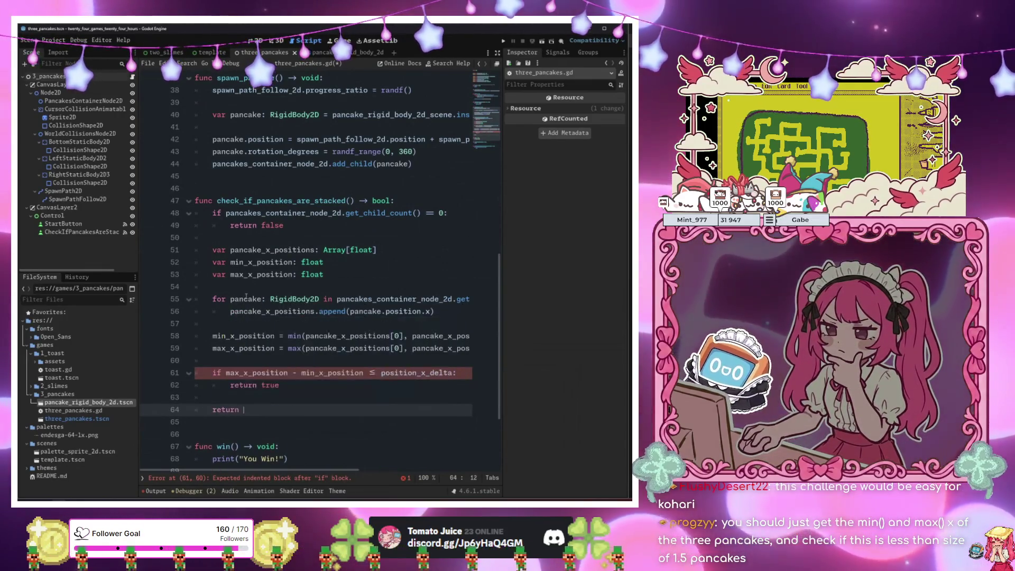
left_click(308, 234)
key("F6")
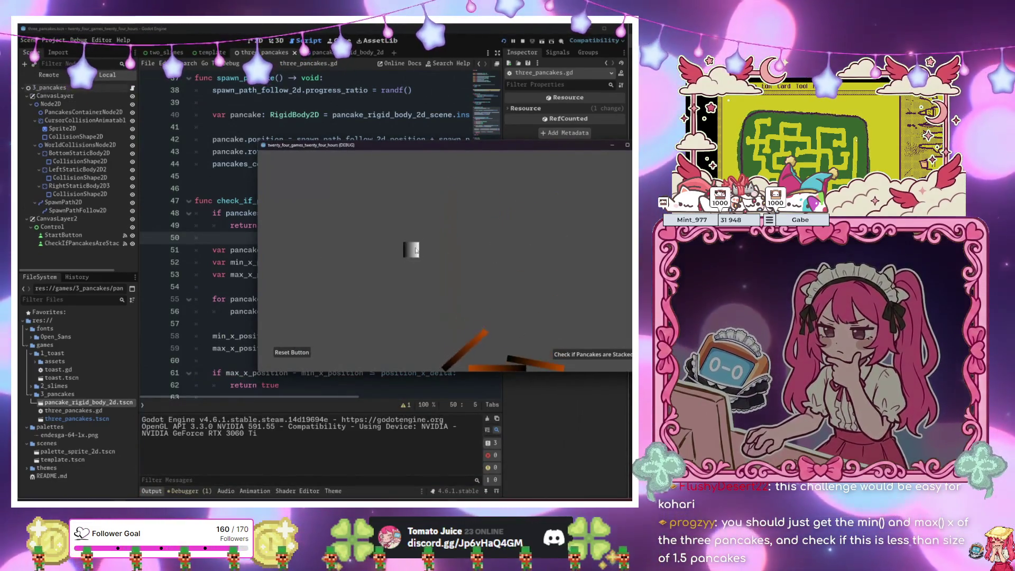
Press 'Check if Pancakes are Stacked' repeatedly and Reset, then stop the game with F8.
left_click(588, 356)
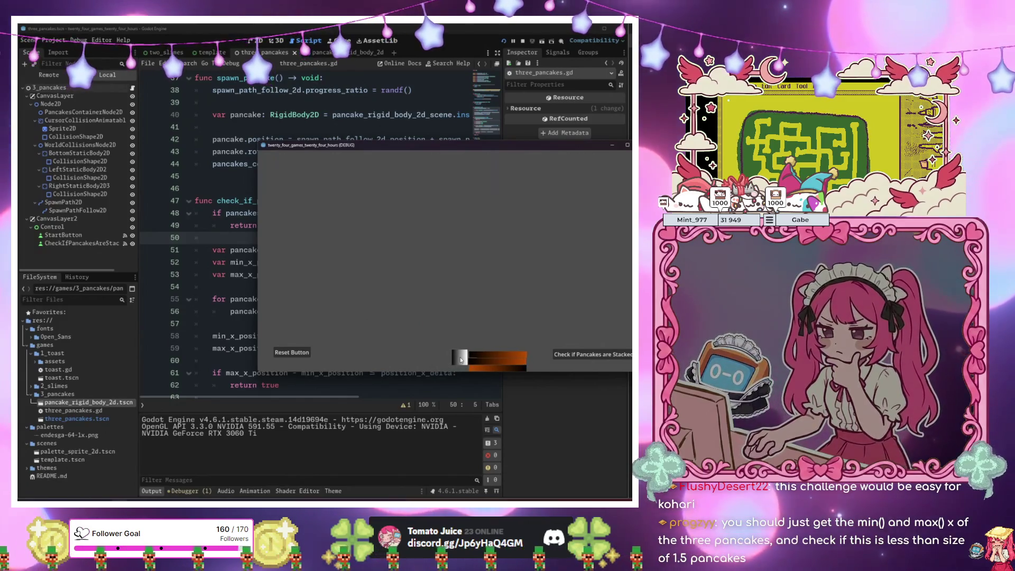
left_click(582, 353)
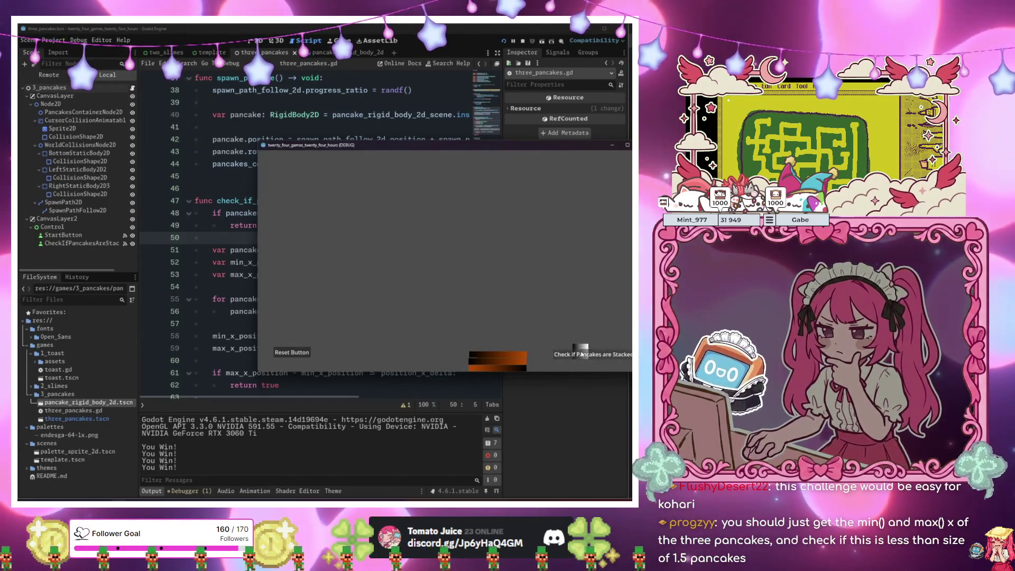
left_click(574, 351)
left_click(565, 347)
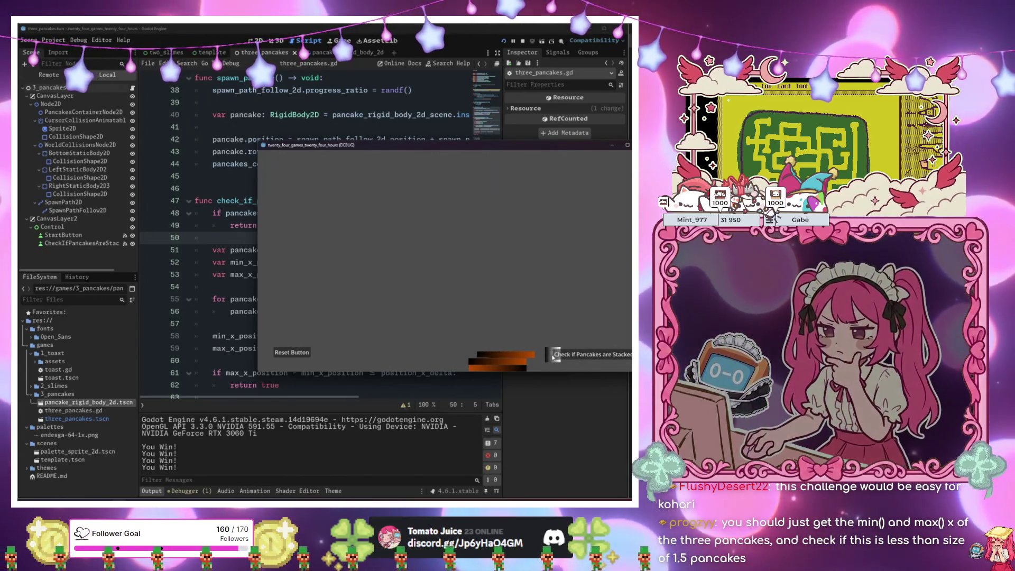
left_click(297, 354)
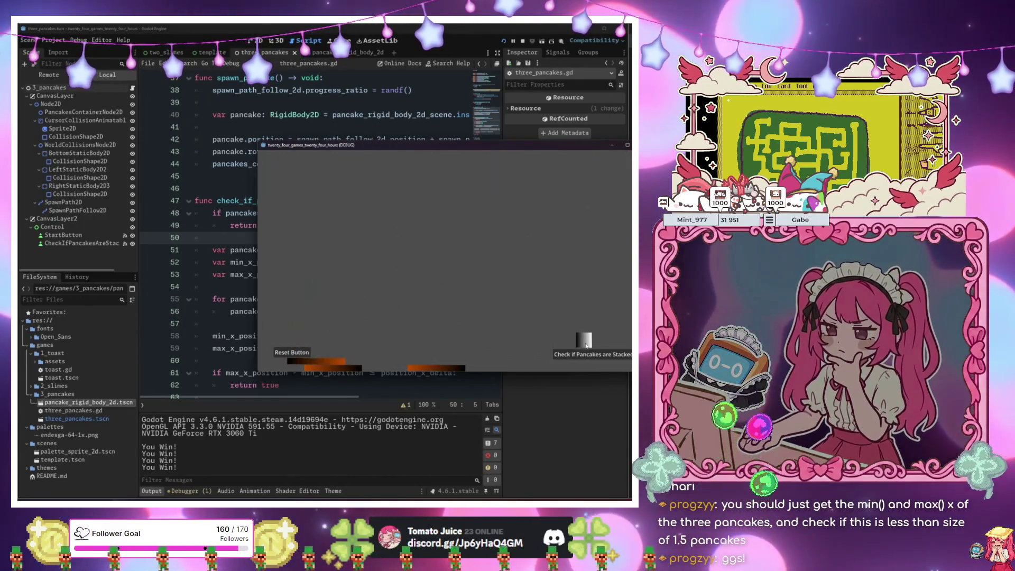
key("F8")
left_click(288, 348)
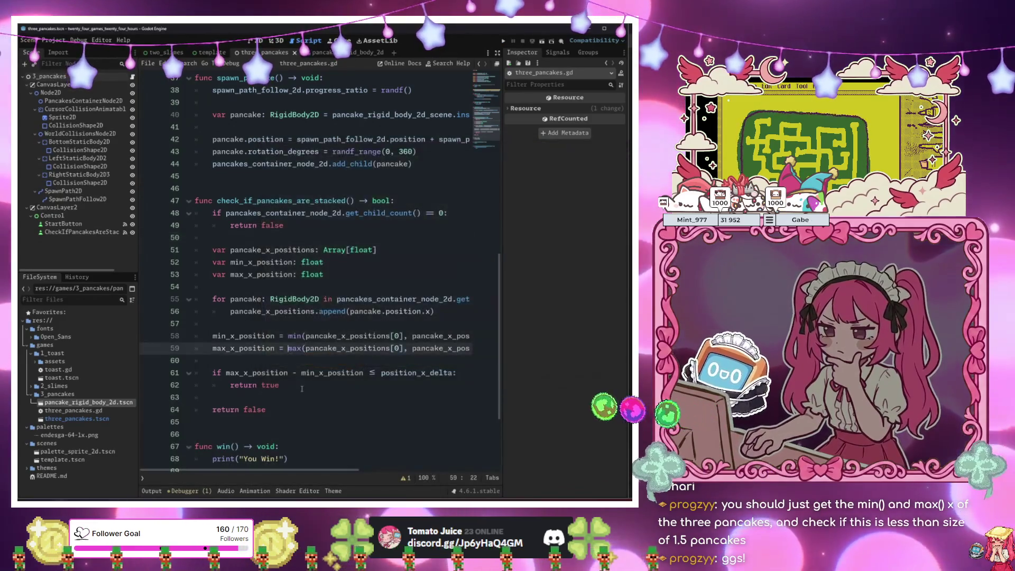
Scroll through and review the check_if_pancakes_are_stacked code.
scroll(298, 359, "down", 3)
left_click(291, 301)
scroll(292, 305, "up", 3)
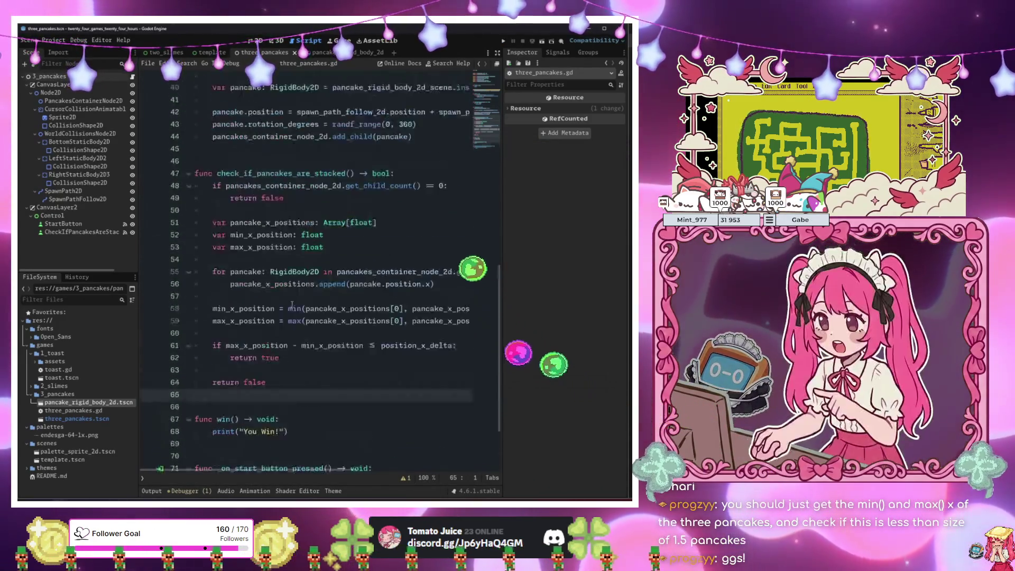
scroll(292, 304, "down", 2)
left_click(319, 364)
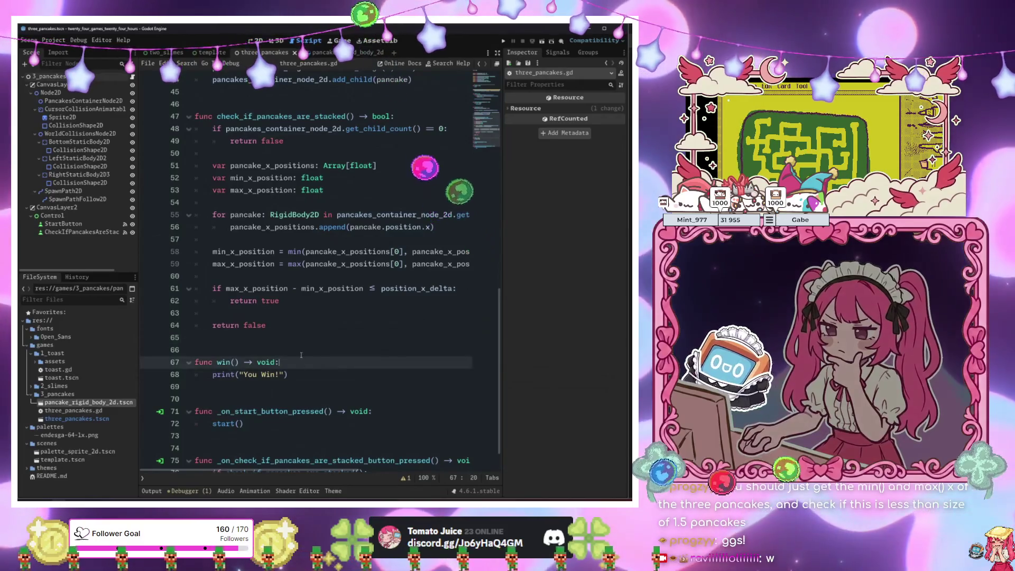
scroll(278, 76, "up", 15)
Switch to the 2D view and inspect Control, BottomStaticBody2D and WorldCollisionsNode2D nodes.
left_click(256, 40)
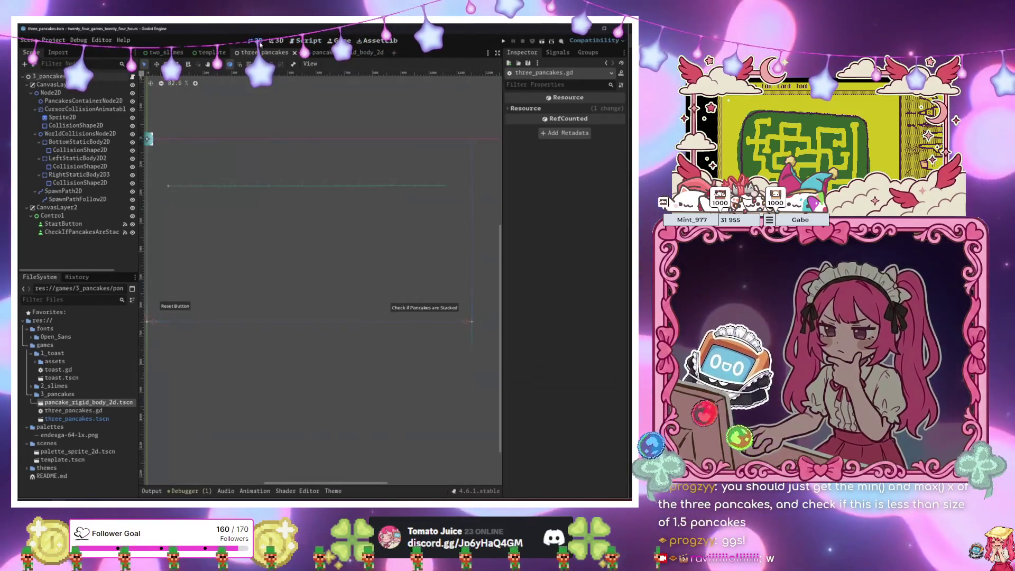
left_click(53, 215)
left_click(97, 143)
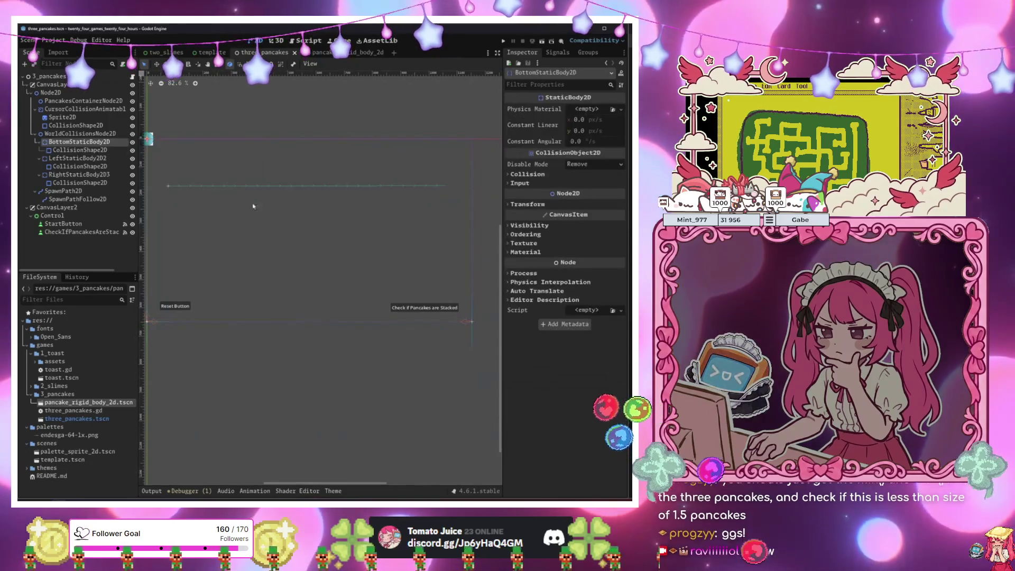
scroll(318, 225, "down", 3)
scroll(323, 226, "up", 2)
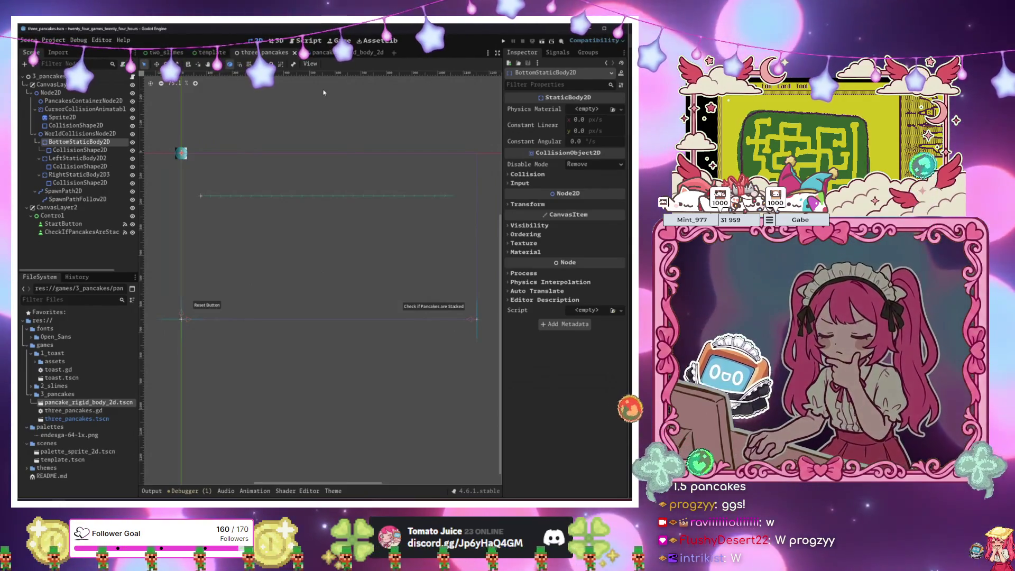
left_click(95, 134)
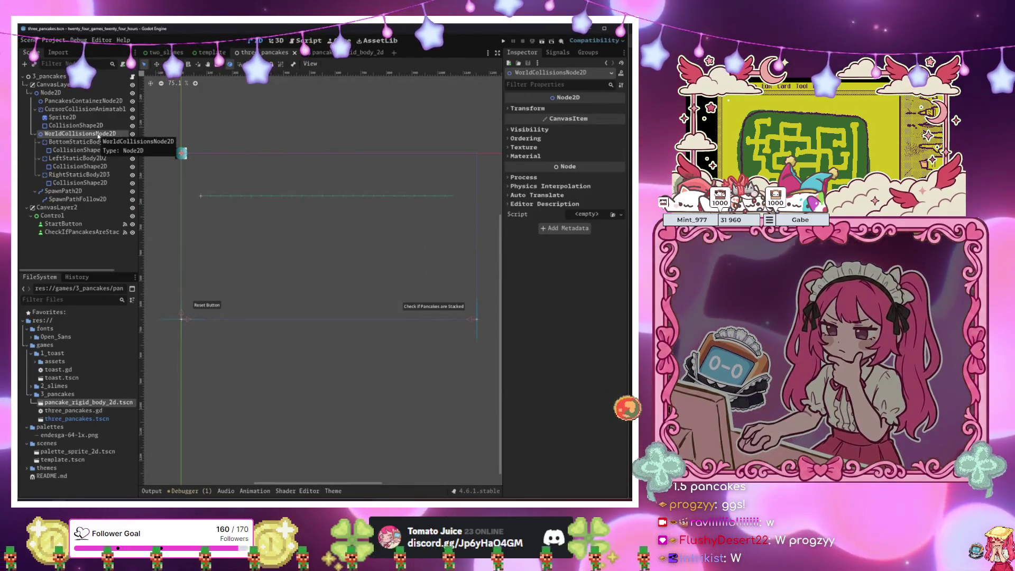
left_click(74, 410)
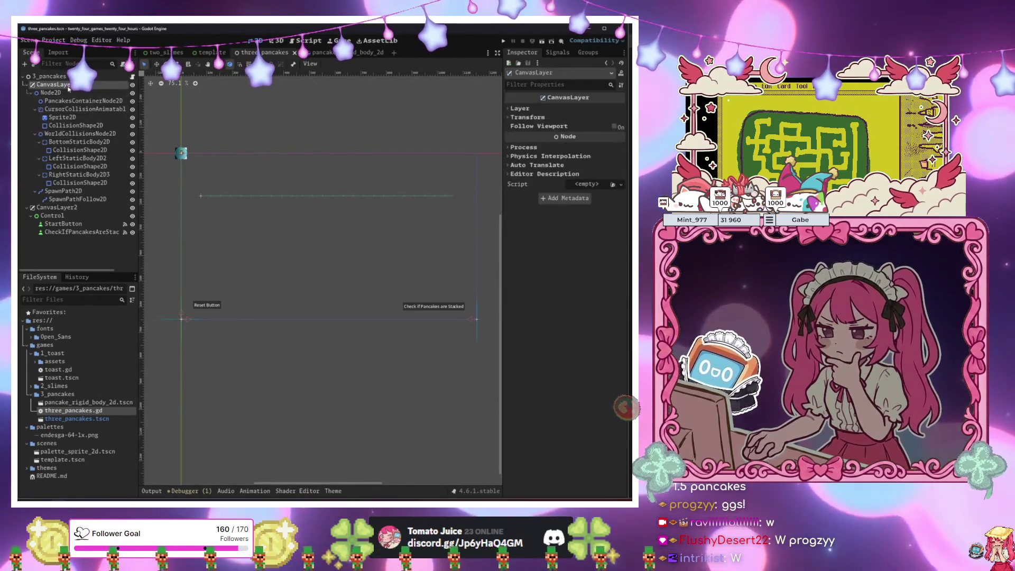
Add a ColorRect with Full Rect anchors directly under the 3_pancakes root.
left_click(63, 217)
key("ctrl+a")
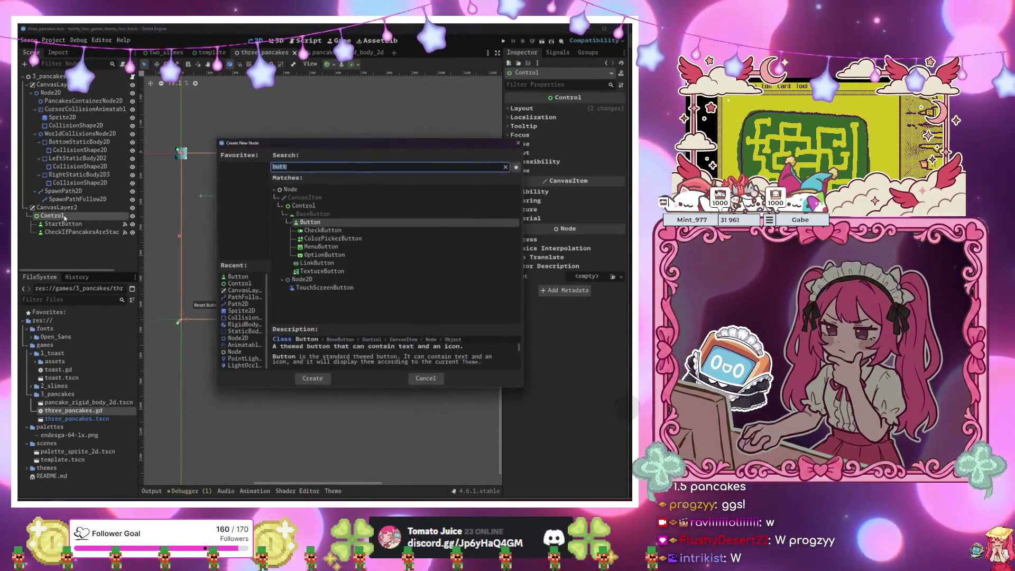
type("colorrect")
key("Return")
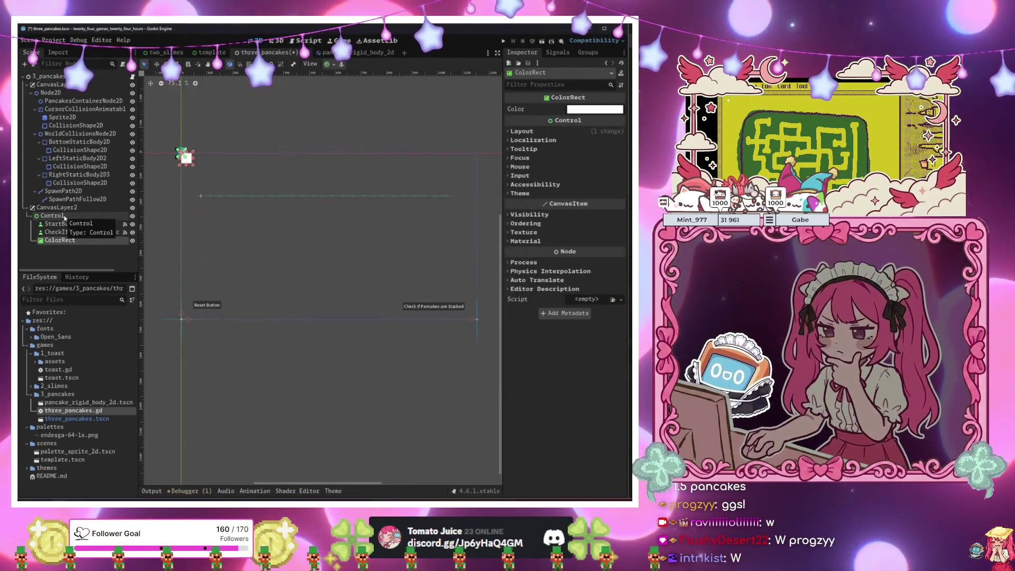
left_click_drag(60, 94, 60, 86)
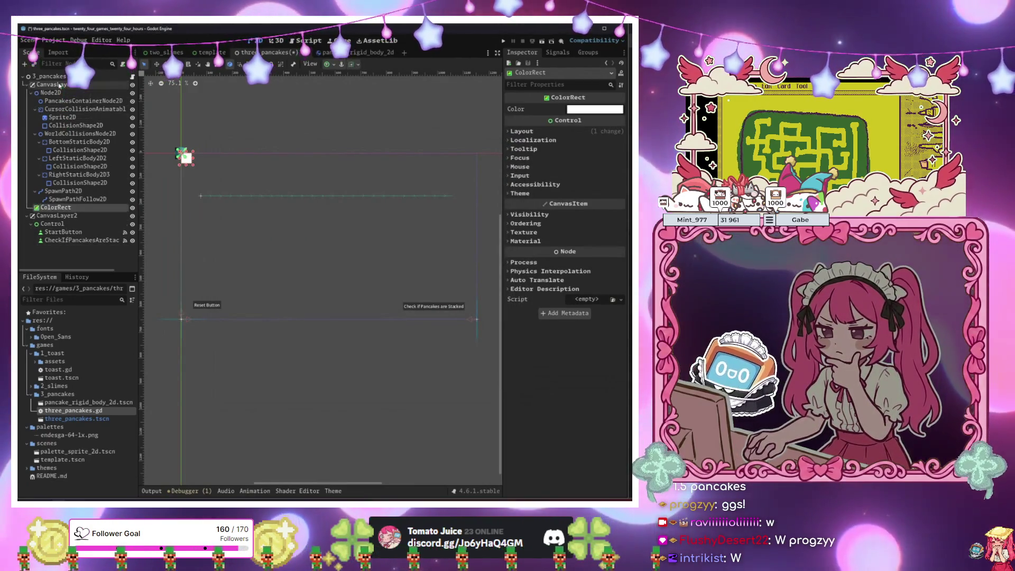
left_click(353, 64)
left_click(371, 125)
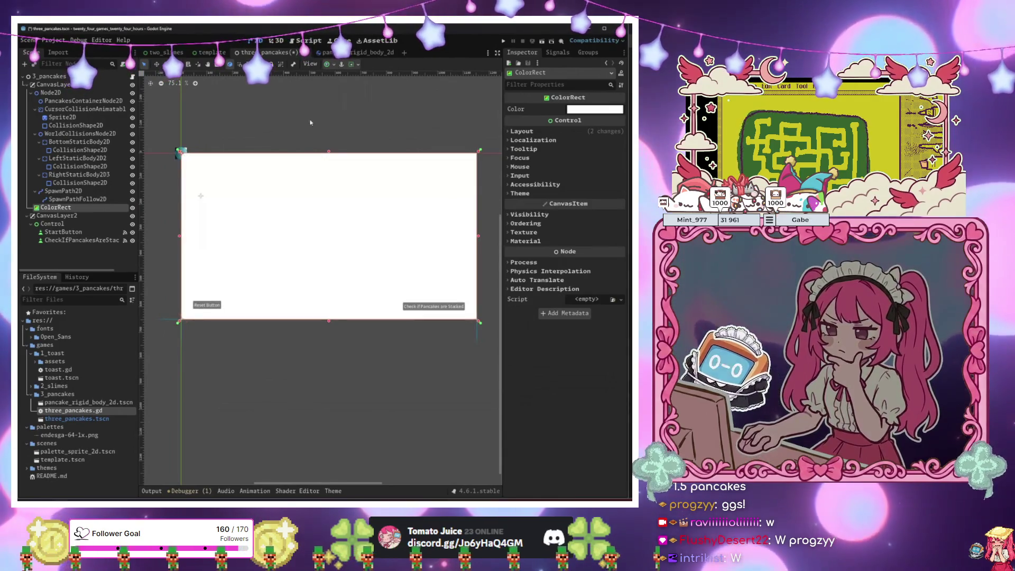
left_click_drag(56, 93, 60, 85)
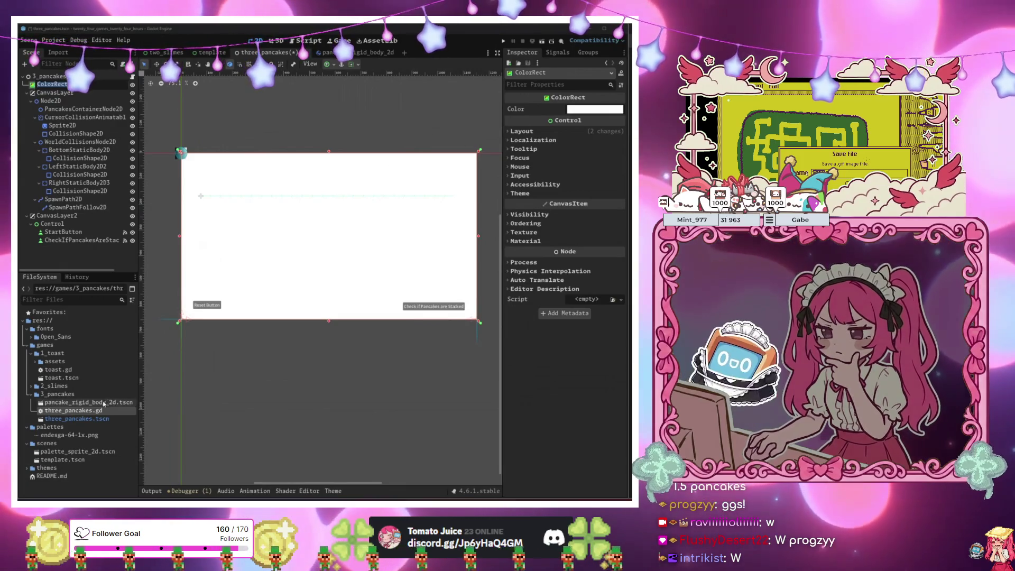
Instance the PaletteSprite2D scene into the 3_pancakes root.
left_click(48, 76)
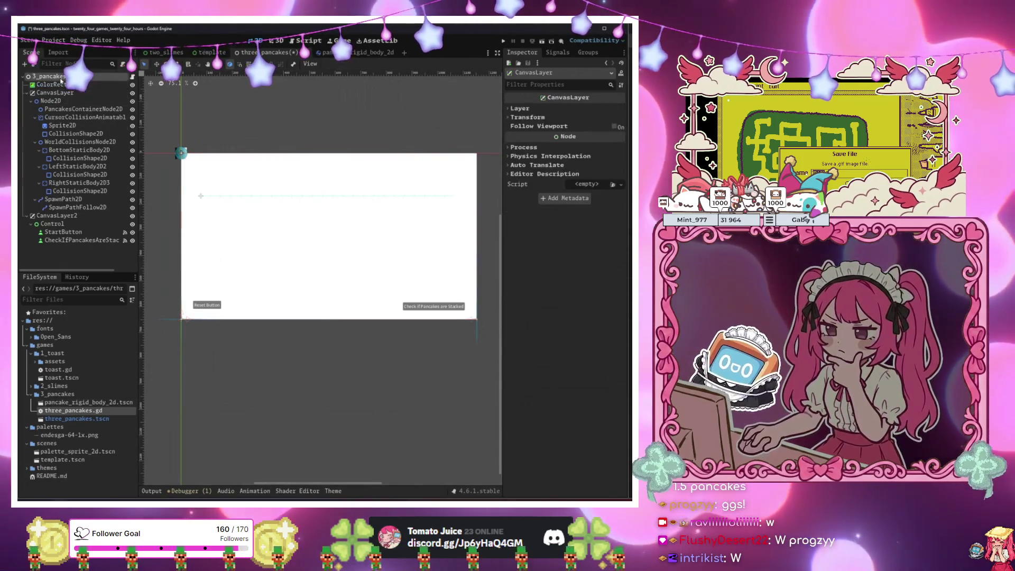
key("ctrl+shift+o")
key("Return")
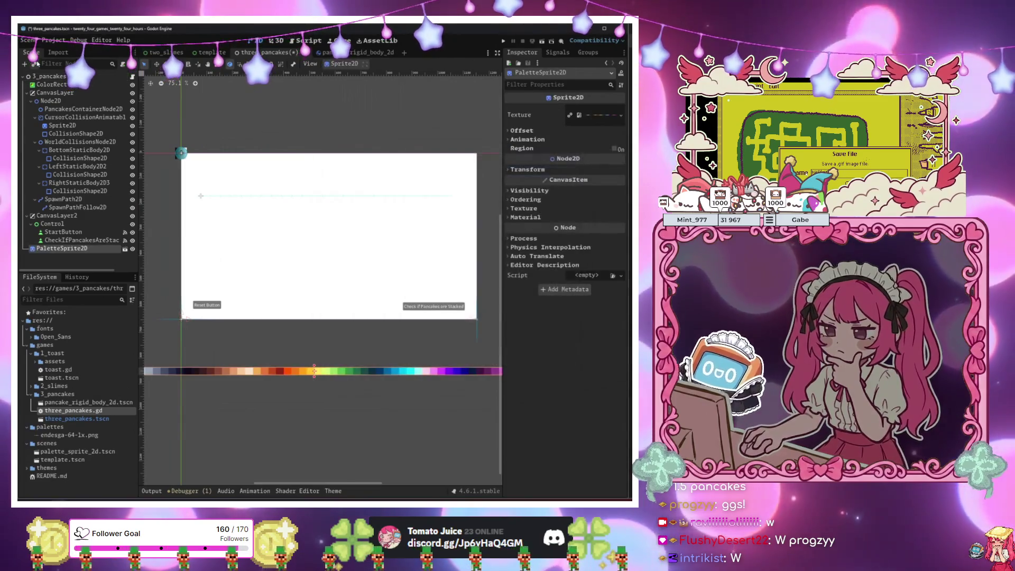
Colour the ColorRect dark blue, then open pancake_rigid_body_2d and select its Sprite2D.
left_click(333, 214)
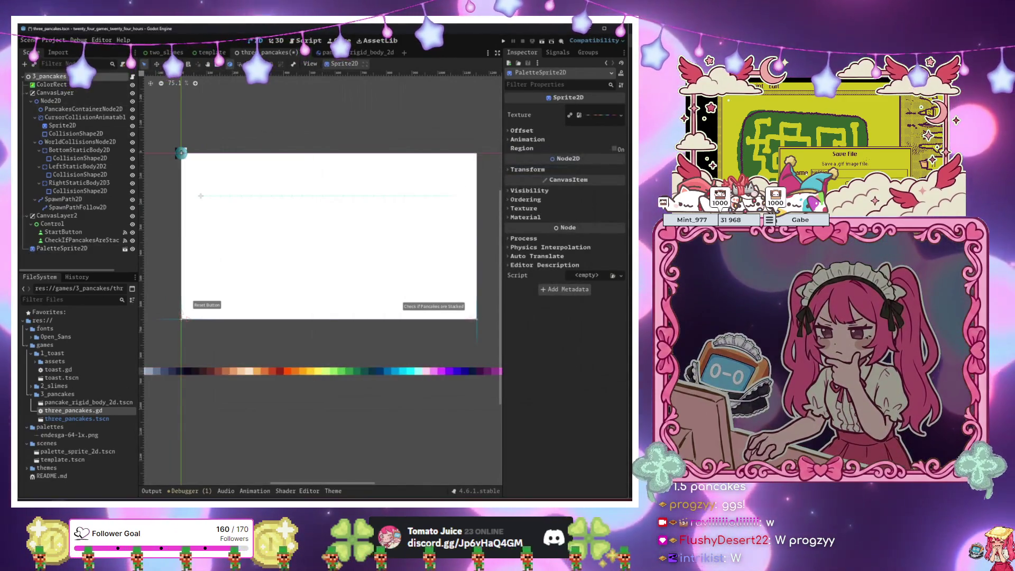
left_click(574, 109)
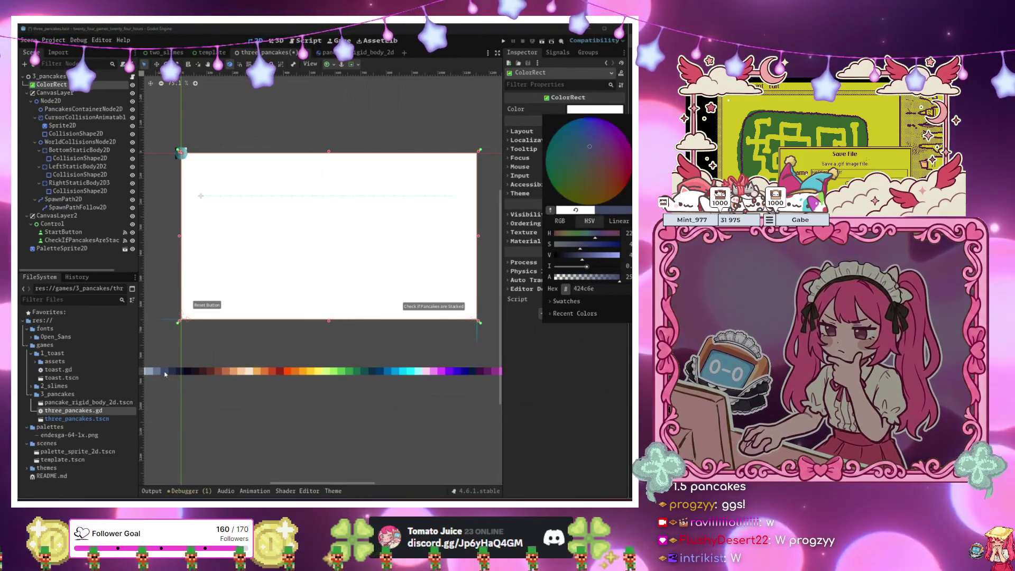
left_click(168, 372)
left_click(77, 207)
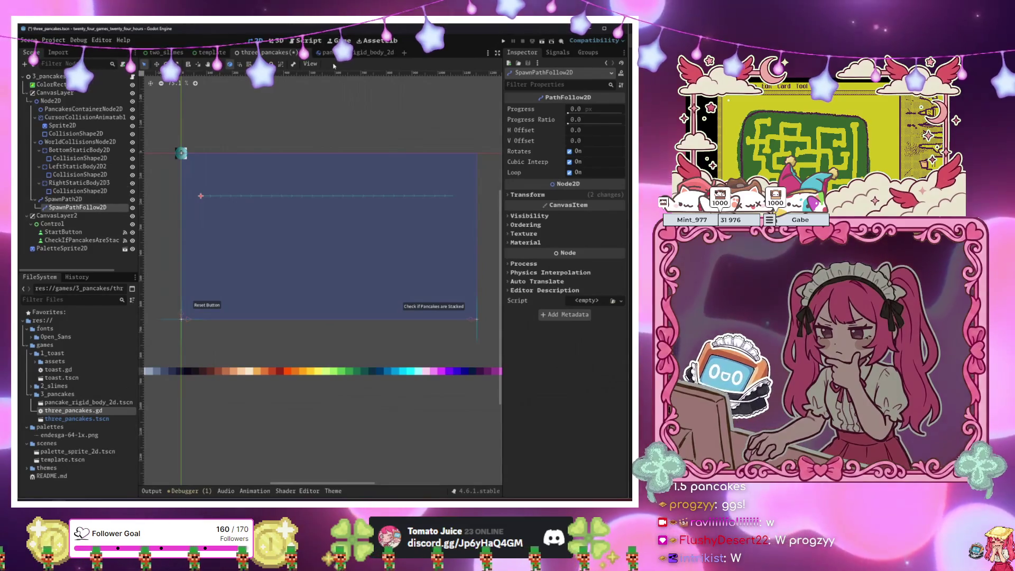
double_click(88, 402)
left_click(50, 93)
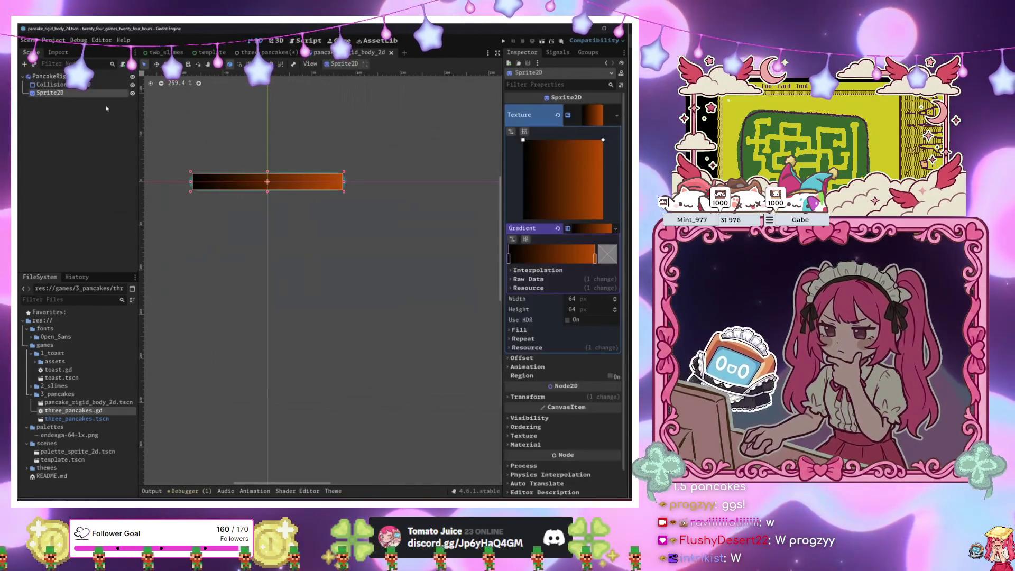
Swap the pancake sprite's gradient texture for a new AnimatedTexture with 3 frames.
left_click(575, 121)
left_click(616, 115)
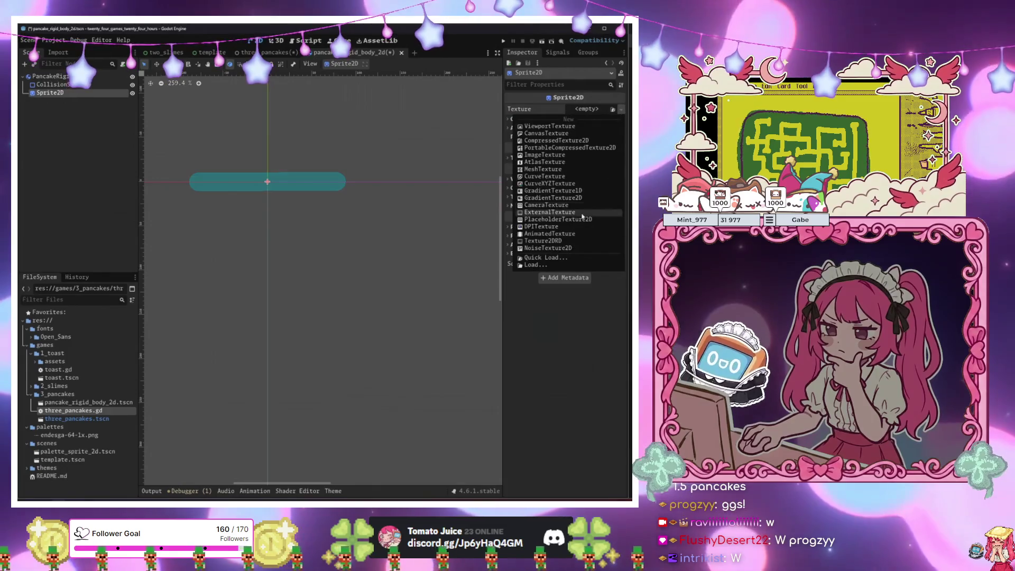
left_click(543, 239)
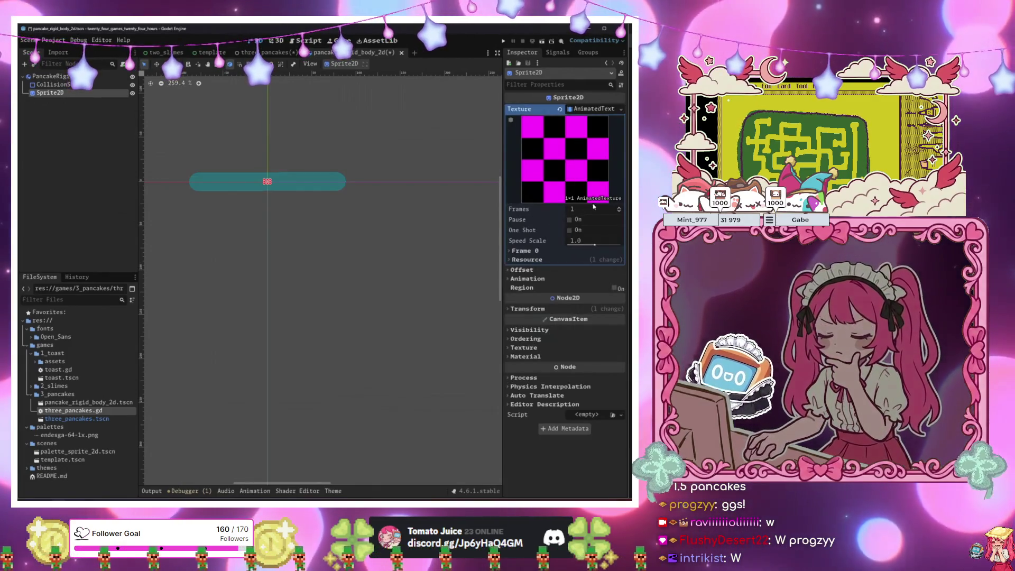
left_click(619, 207)
left_click(618, 208)
left_click(523, 251)
left_click(522, 280)
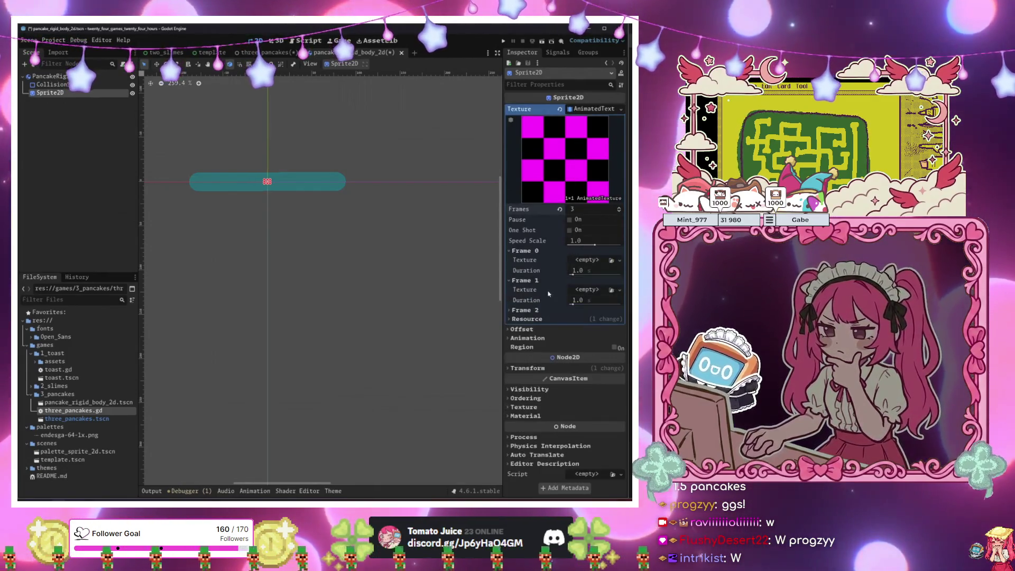
left_click(535, 311)
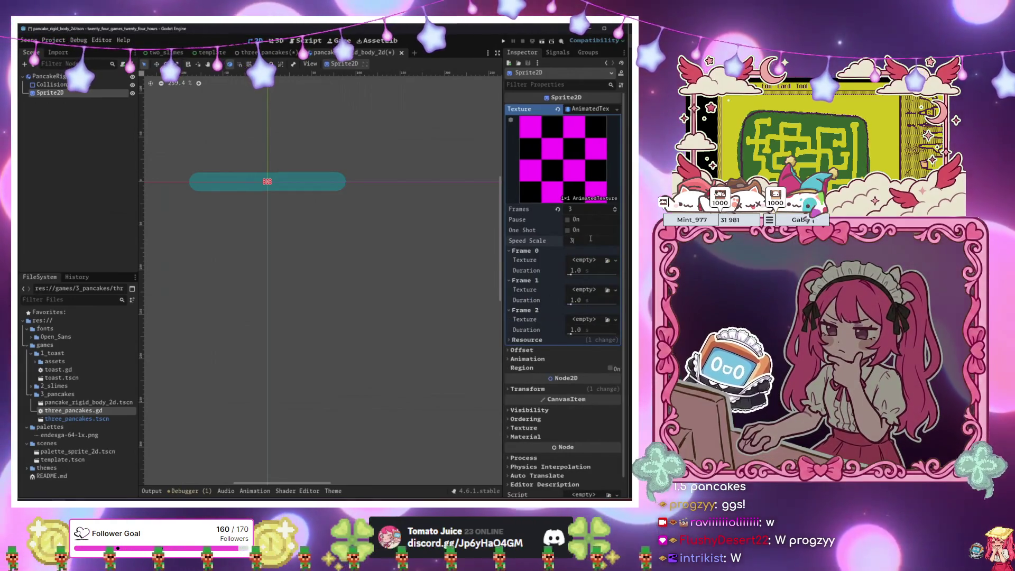
key("alt+Tab")
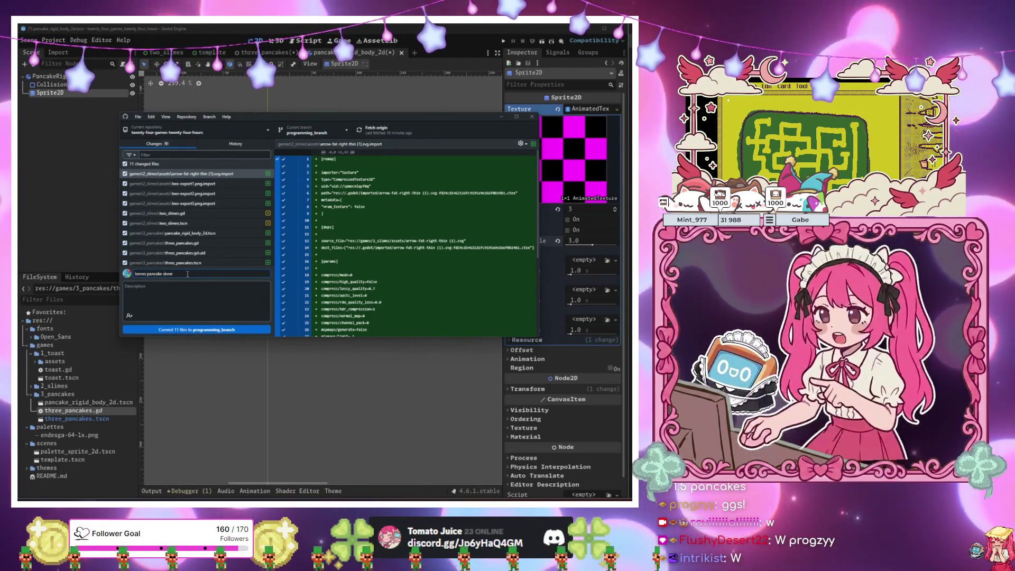
Commit and push 'bonus pancake done', merge jacie into programming_branch, then reopen three_pancakes in Godot.
key("ctrl+Return")
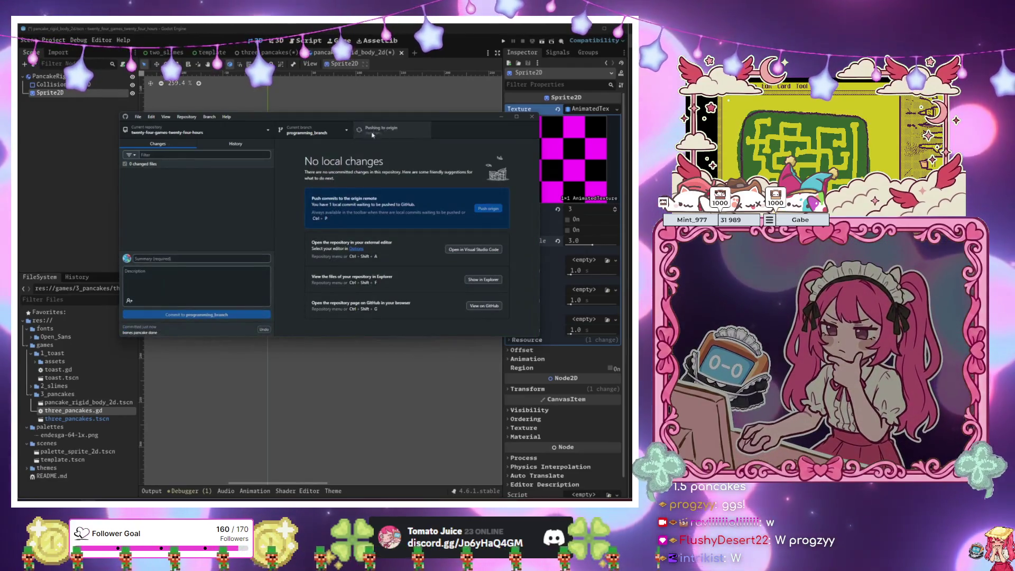
key("ctrl+p")
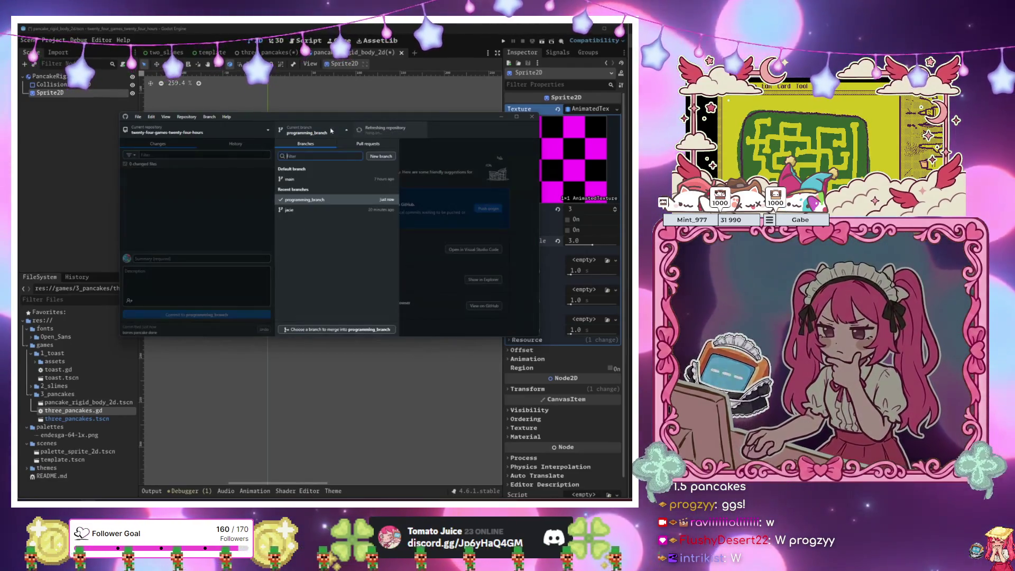
left_click(331, 131)
left_click(336, 330)
left_click(318, 221)
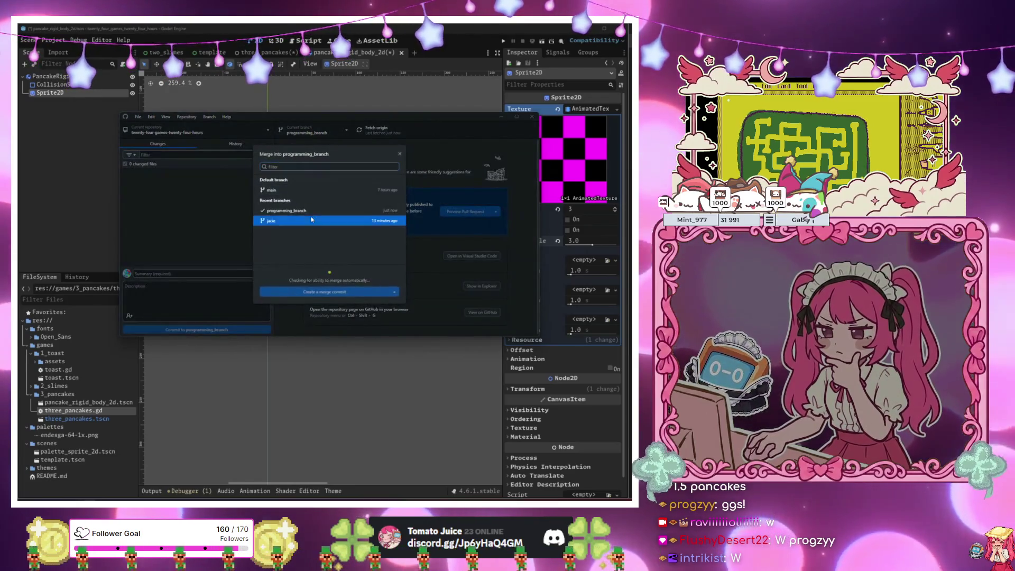
left_click(328, 291)
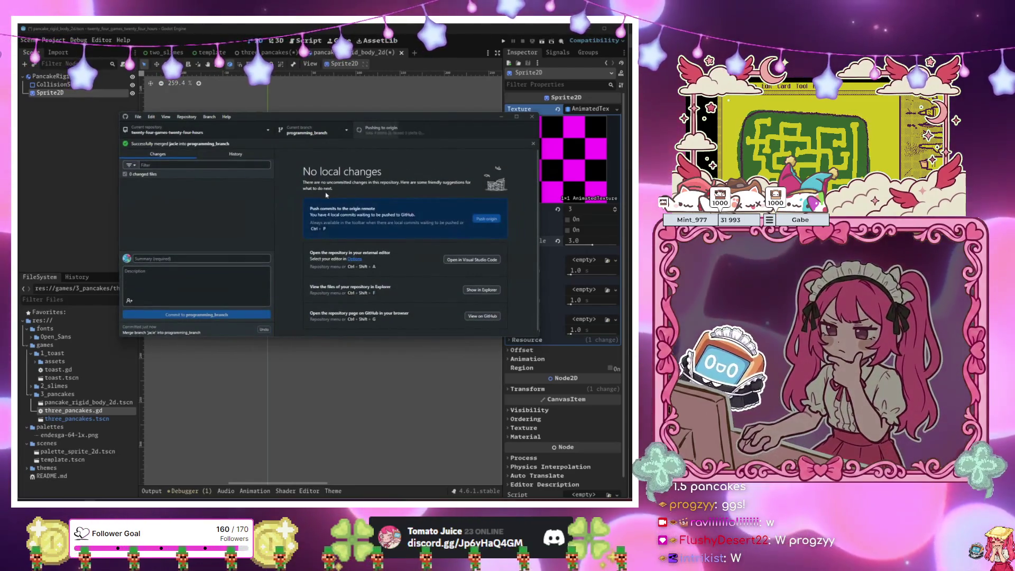
left_click(256, 366)
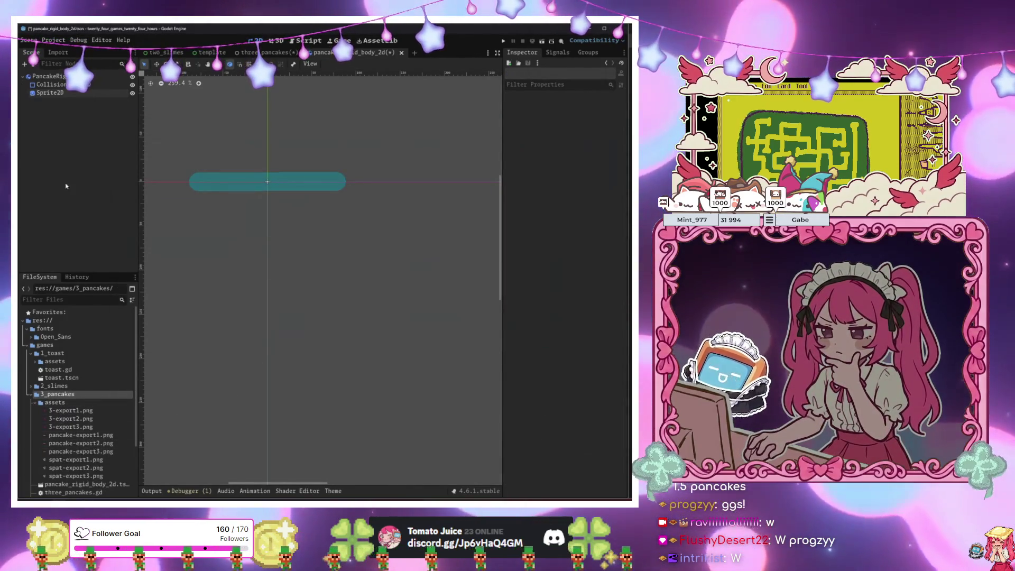
left_click(268, 53)
Add a TextureRect child node under the Control node.
left_click(50, 91)
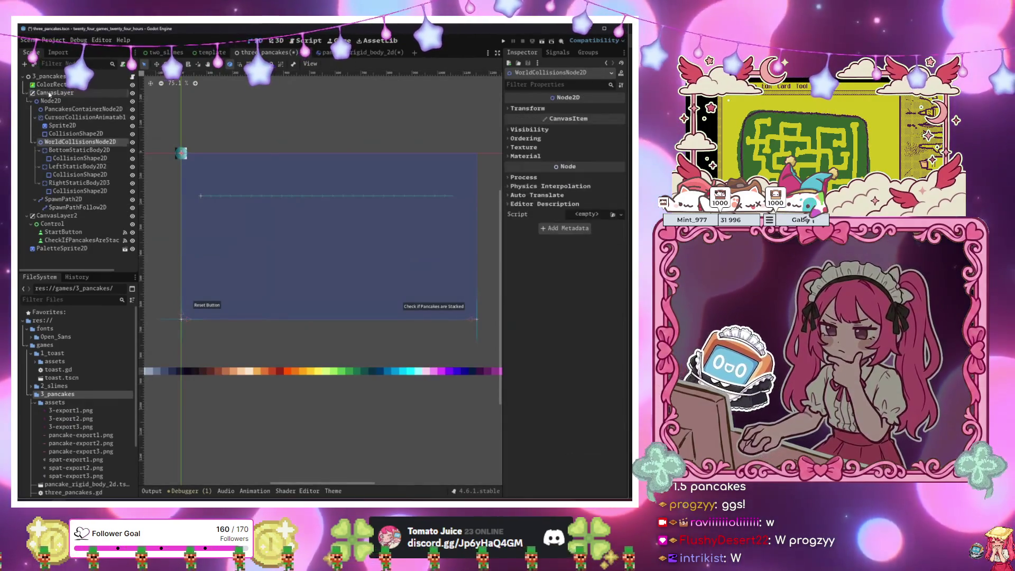
left_click(58, 225)
key("ctrl+a")
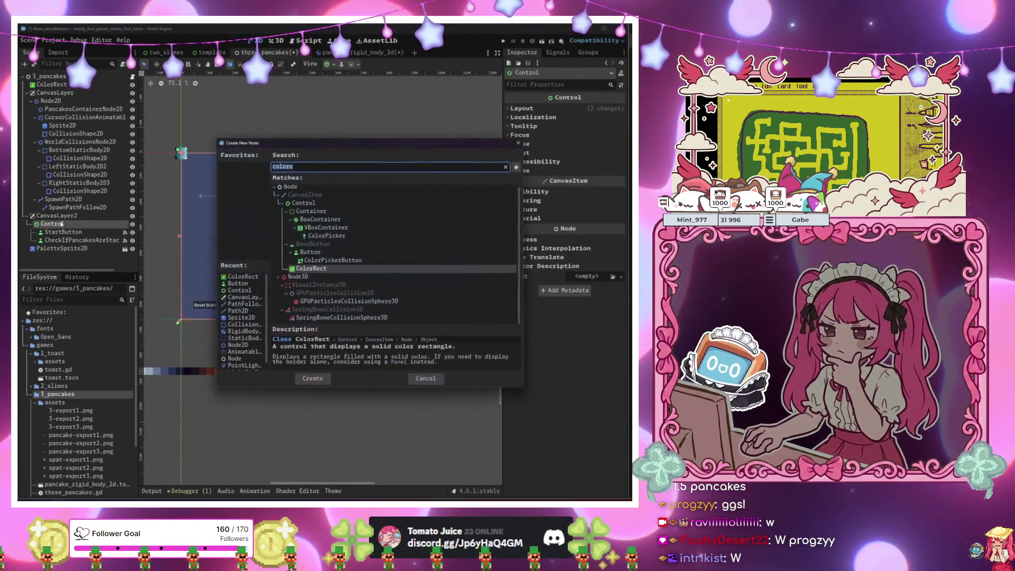
type("textu")
key("Return")
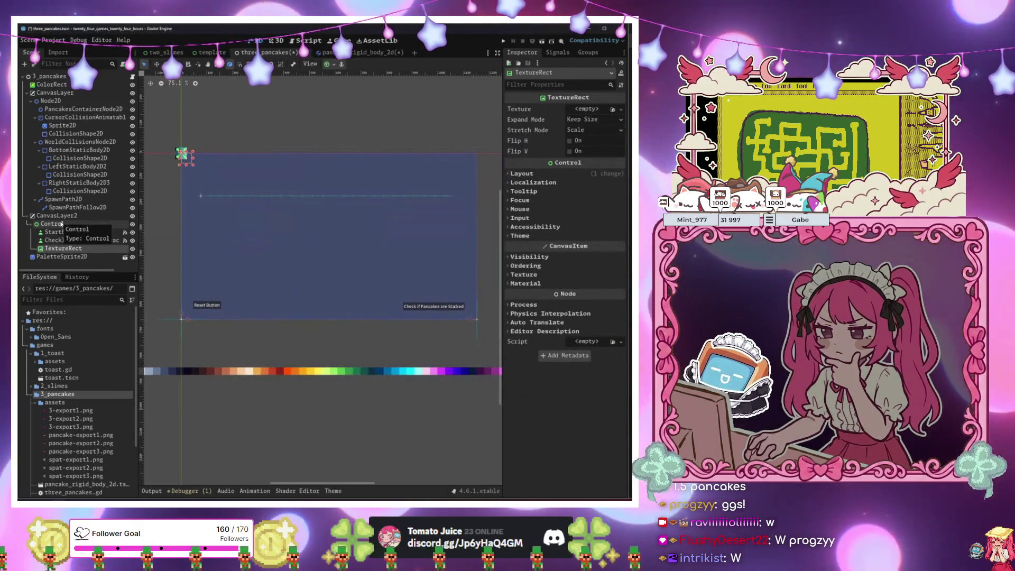
Give the TextureRect a new AnimatedTexture with 3 frames and expand Frames 0–2.
left_click(621, 109)
left_click(619, 119)
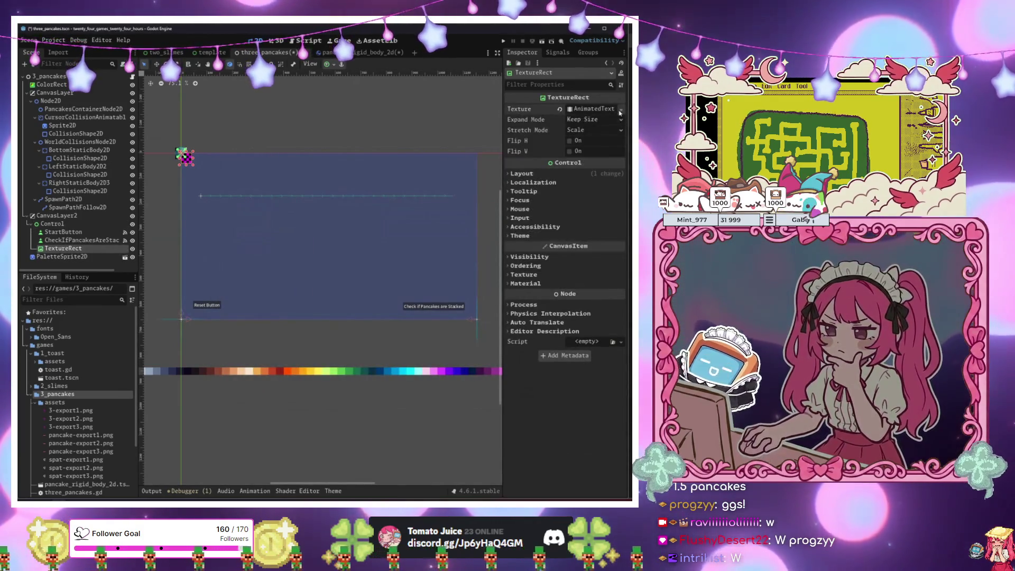
left_click(621, 109)
left_click(587, 109)
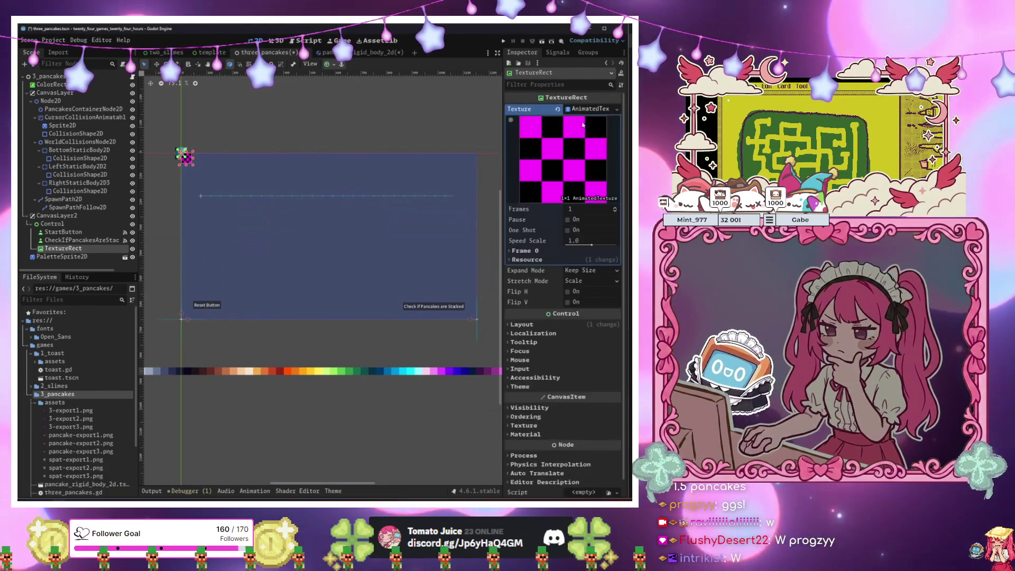
left_click(613, 211)
left_click(613, 211)
left_click(558, 251)
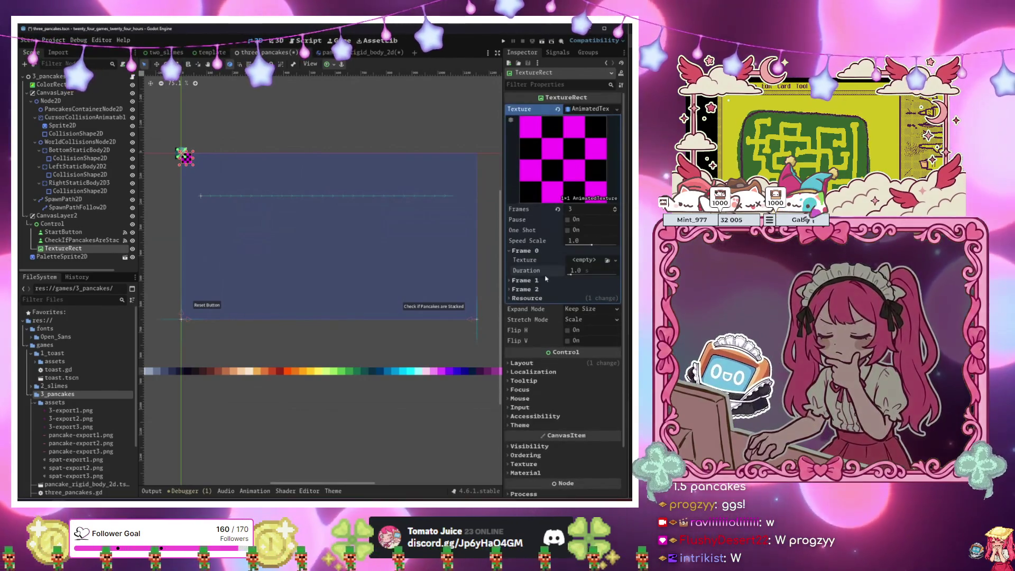
left_click(550, 281)
left_click(540, 311)
Drag 3-export1, 3-export2 and 3-export3.png into Frames 0–2 and set Speed Scale to 3.
left_click(64, 412)
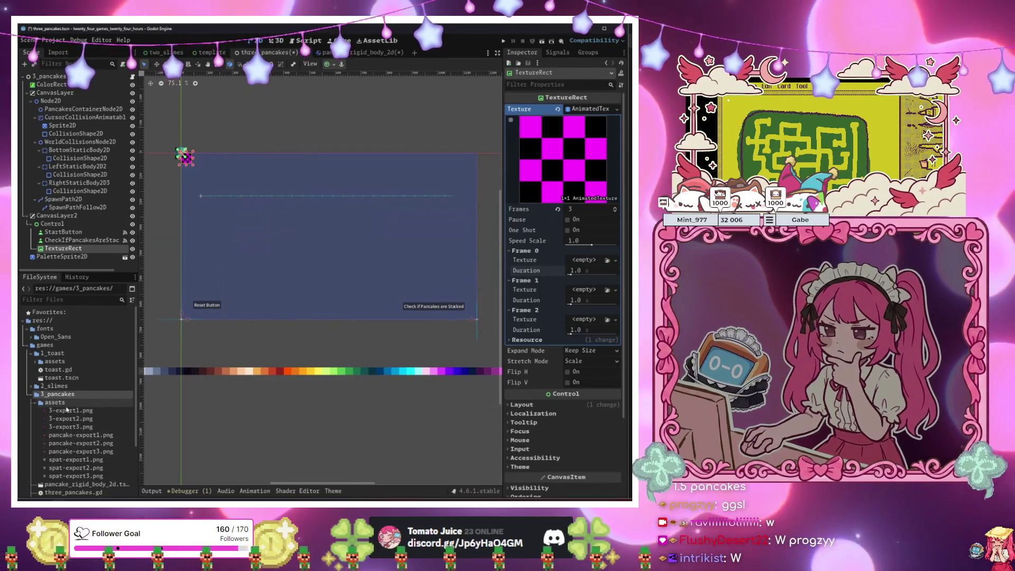
left_click_drag(570, 264, 582, 262)
left_click_drag(70, 419, 533, 352)
left_click_drag(582, 316, 582, 316)
left_click_drag(71, 427, 582, 359)
left_click(575, 252)
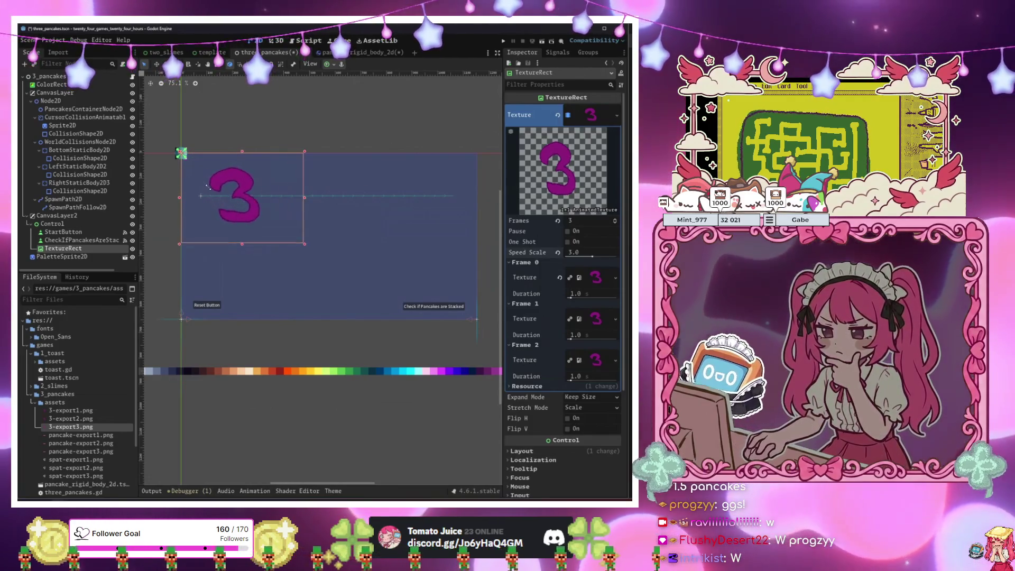
Drag the animated '3' TextureRect lower in the viewport.
scroll(222, 201, "up", 4)
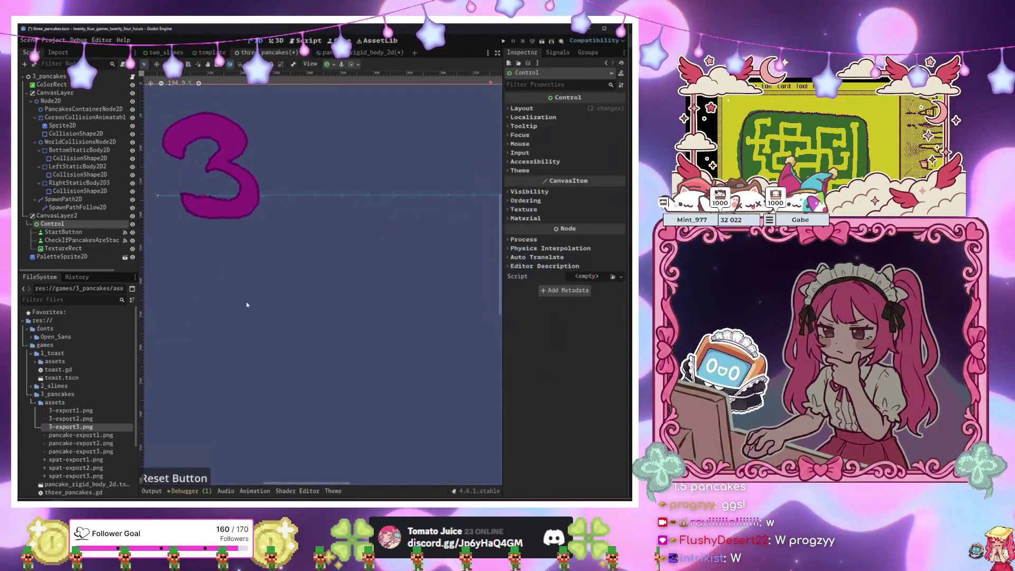
left_click_drag(241, 209, 246, 256)
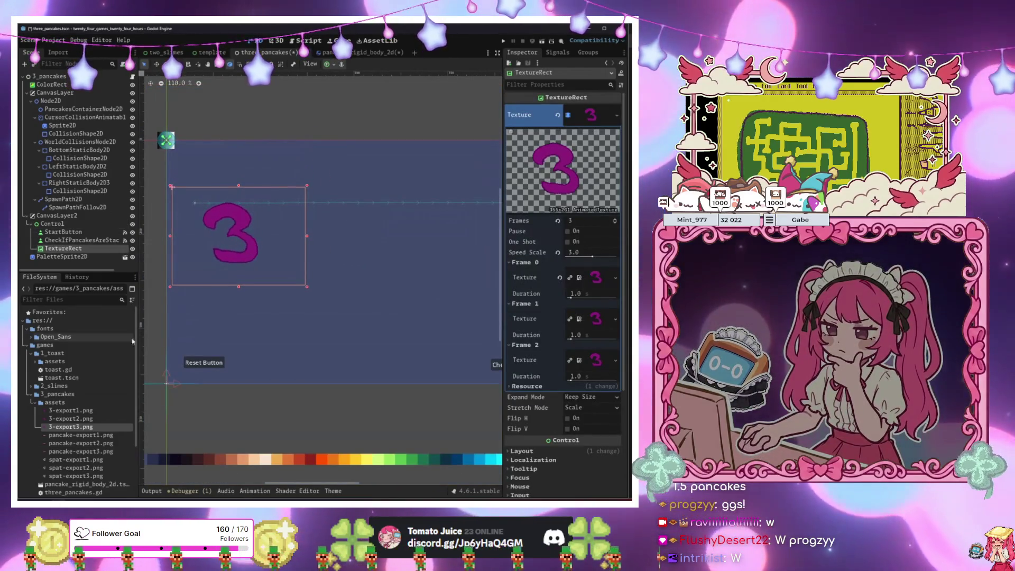
scroll(82, 409, "down", 3)
In pancake_rigid_body_2d, assign pancake-export1, 2 and 3.png to the Sprite2D's Frames 0–2.
left_click(81, 383)
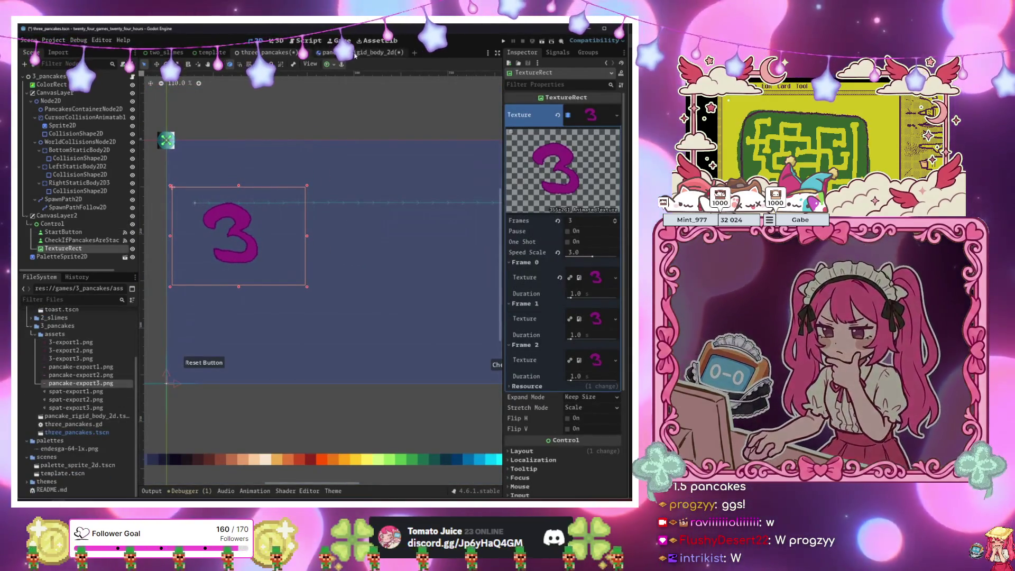
left_click(349, 52)
mouse_move(79, 367)
left_mouse_down()
mouse_move(578, 238)
mouse_move(584, 260)
left_mouse_up()
mouse_move(79, 375)
left_mouse_down()
mouse_move(211, 344)
mouse_move(584, 301)
left_mouse_up()
mouse_move(58, 383)
left_mouse_down()
mouse_move(212, 344)
mouse_move(584, 354)
left_mouse_up()
left_click(217, 241)
scroll(253, 238, "down", 5)
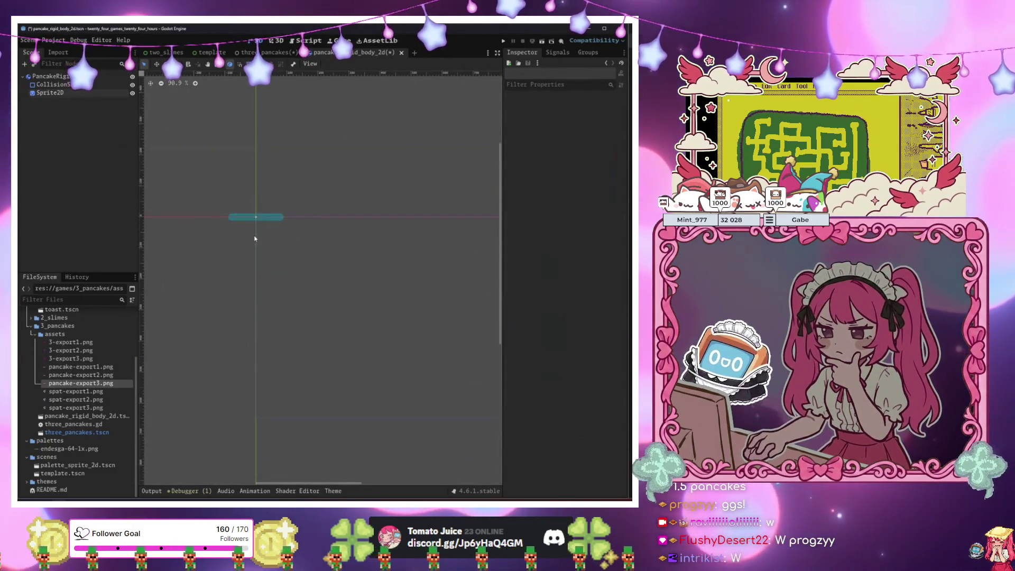
Select the pancake sprite at 100% zoom, undoing a stray move so it stays in the capsule.
scroll(228, 228, "up", 4)
left_click(212, 213)
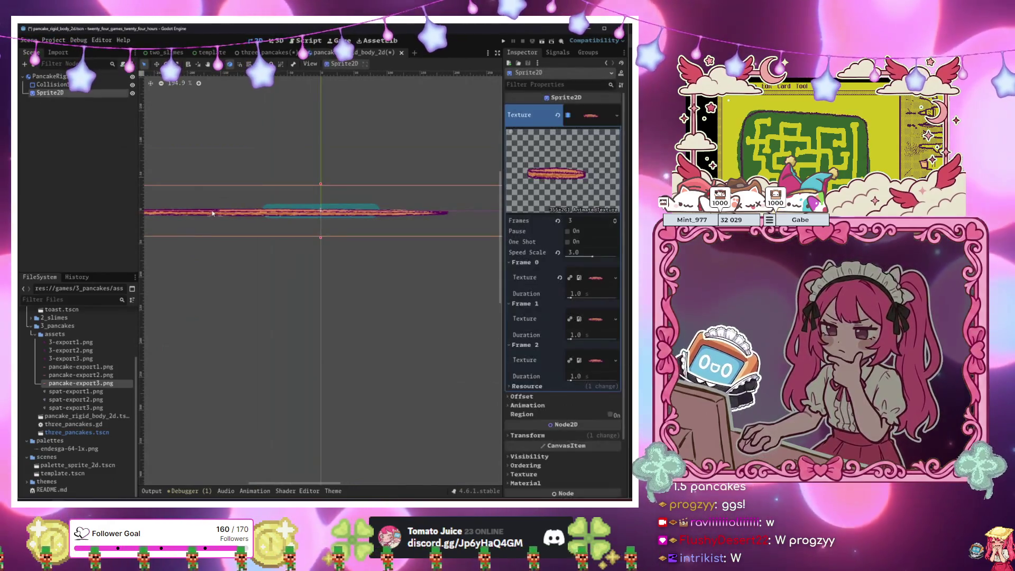
key("ctrl+0")
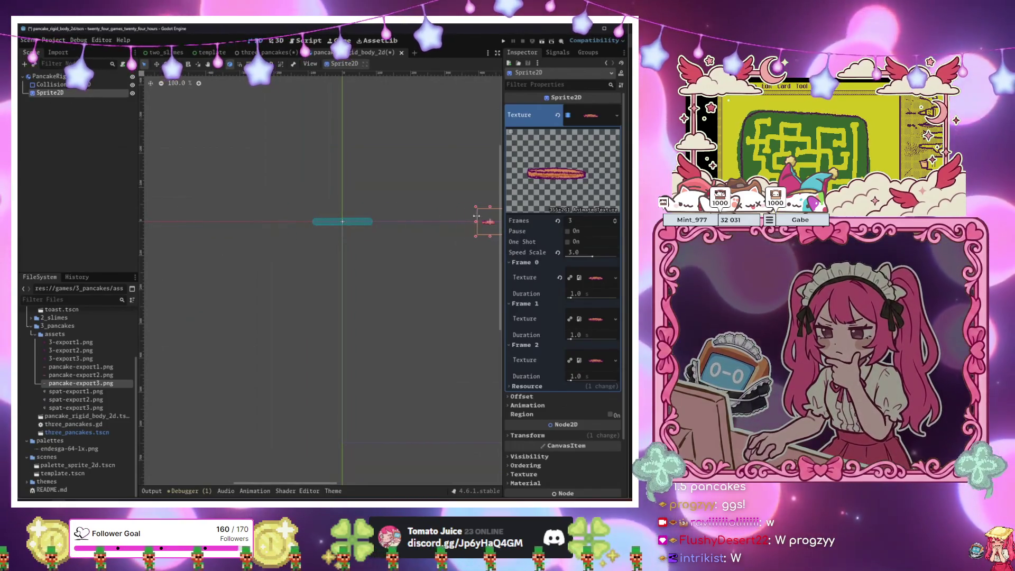
scroll(433, 266, "right", 3)
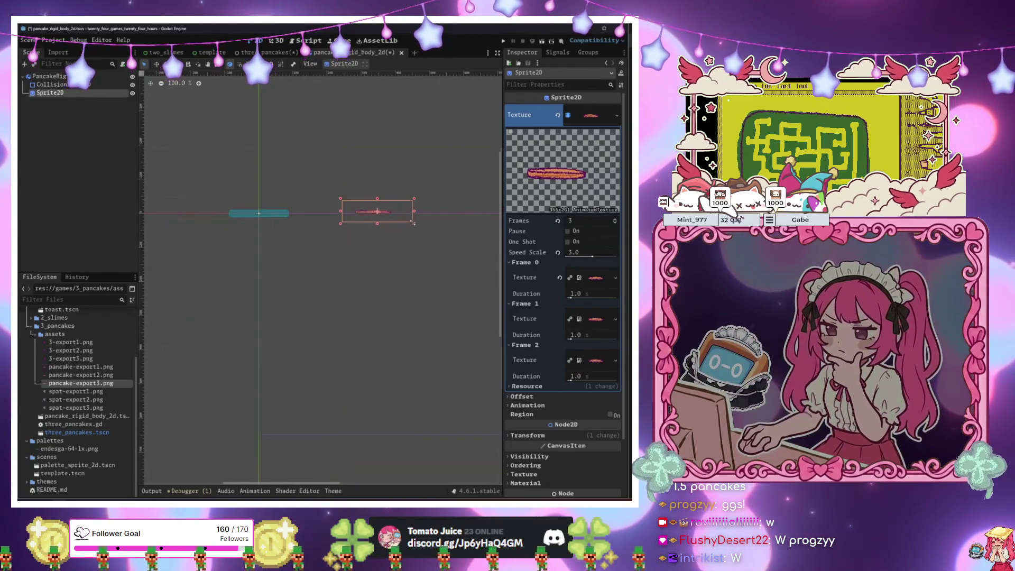
scroll(407, 233, "up", 10)
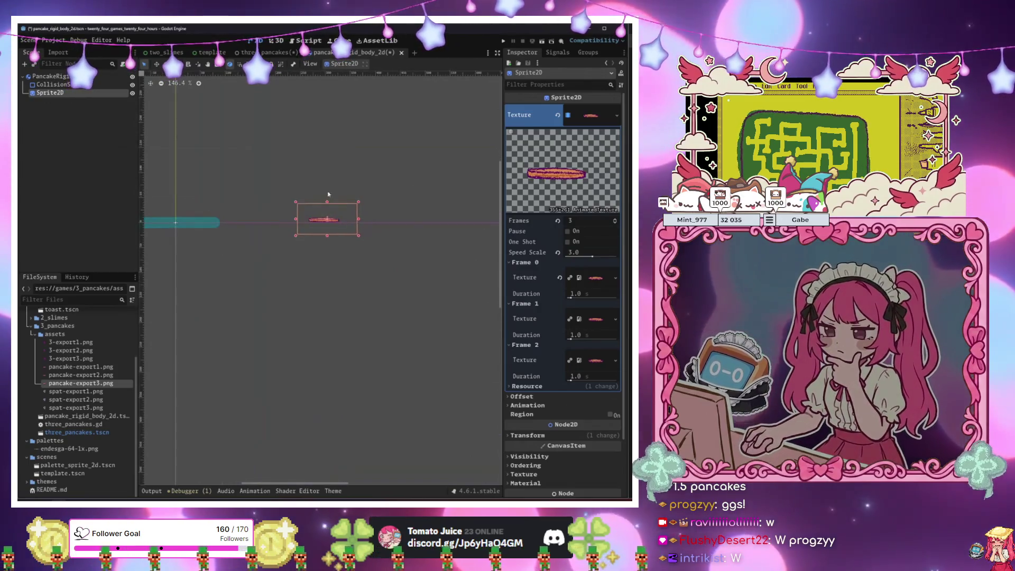
left_click(391, 241)
left_click(399, 230)
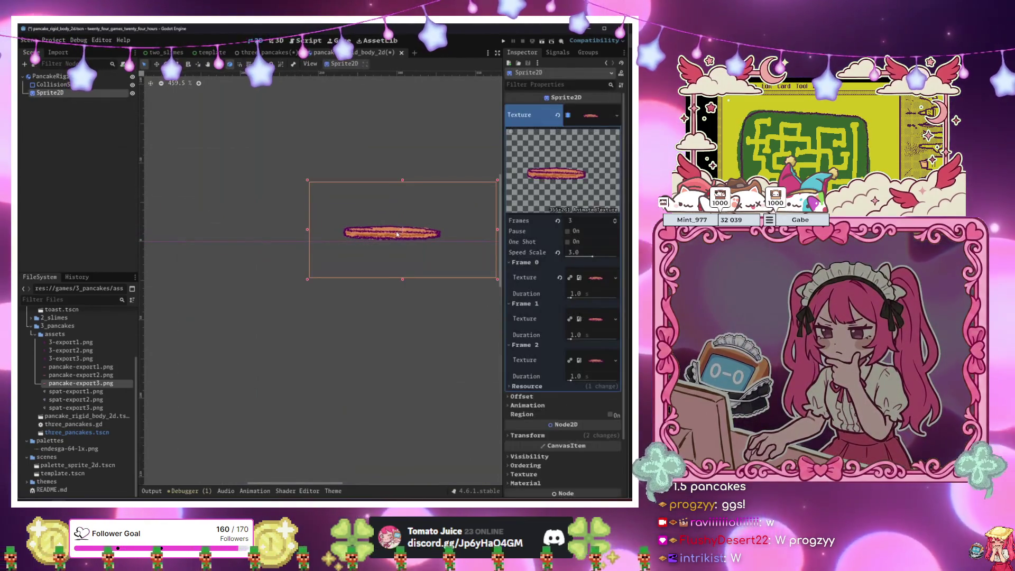
left_click_drag(398, 231, 206, 236)
left_click(256, 316)
key("ctrl+z")
scroll(336, 283, "left", 3)
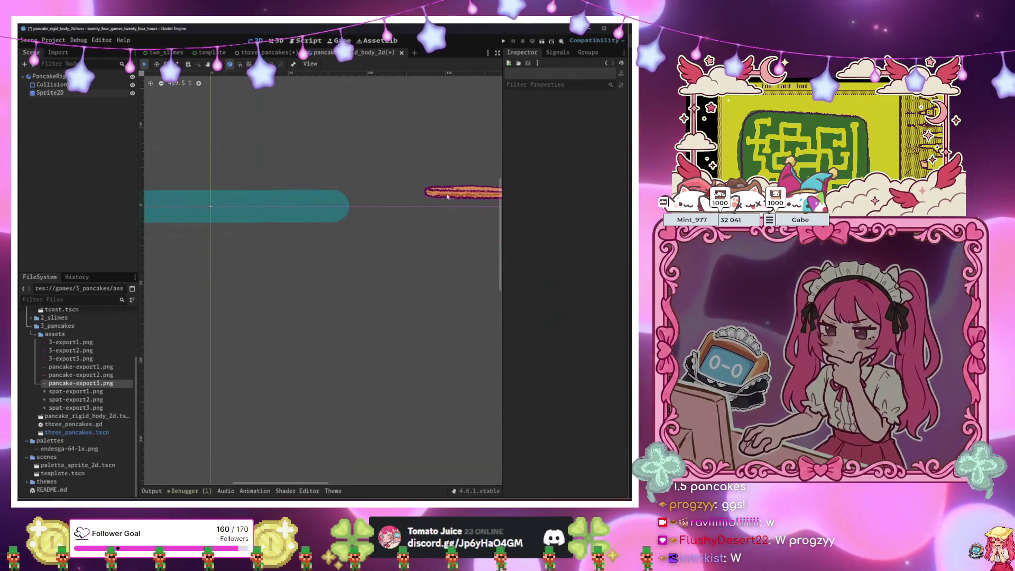
key("ctrl+shift+z")
scroll(317, 286, "left", 3)
scroll(306, 289, "right", 1)
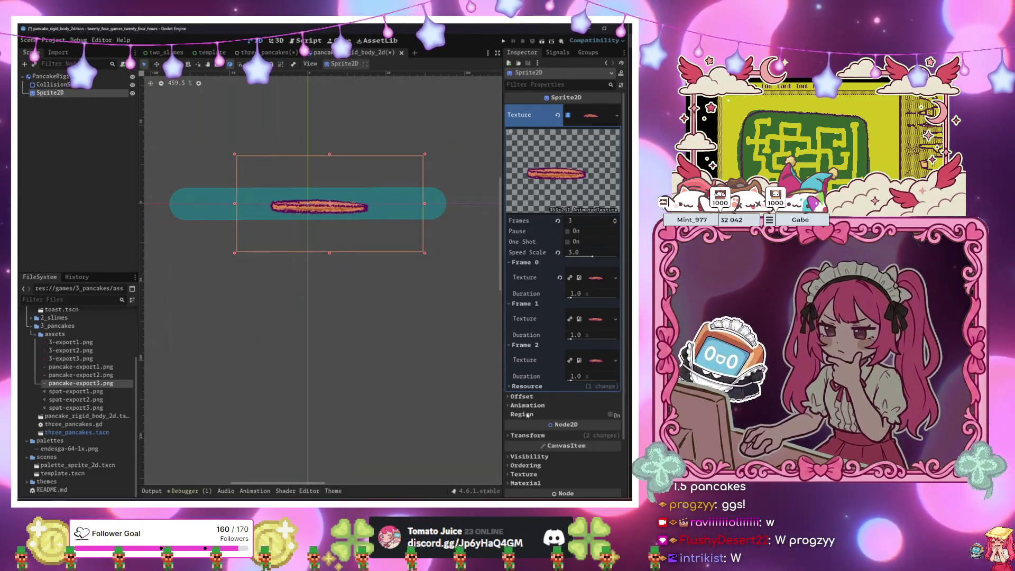
Set the sprite's Transform Scale x to 1 and move it over the capsule at (21, -5).
left_click(527, 438)
scroll(605, 361, "down", 3)
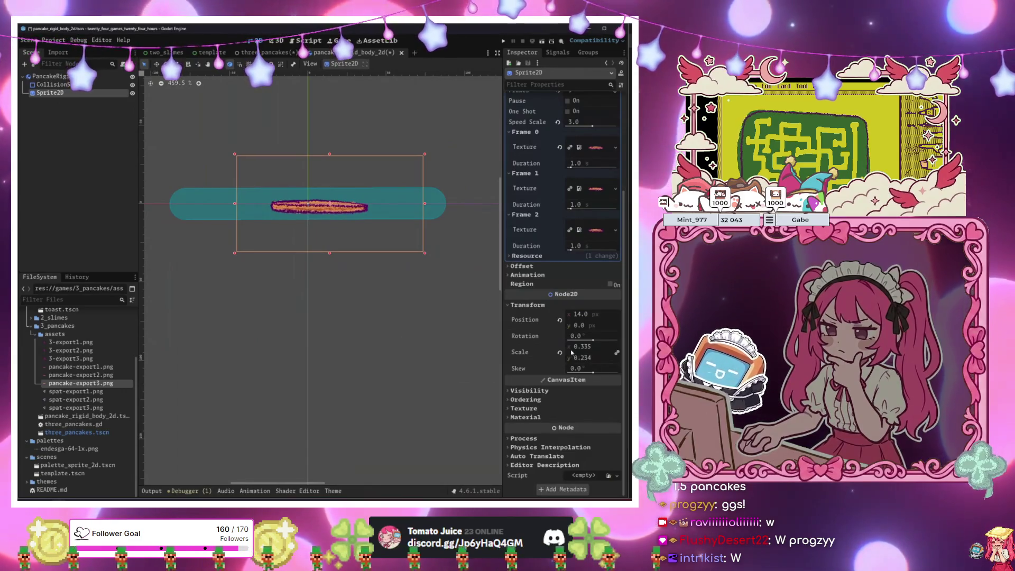
type("1")
key("Return")
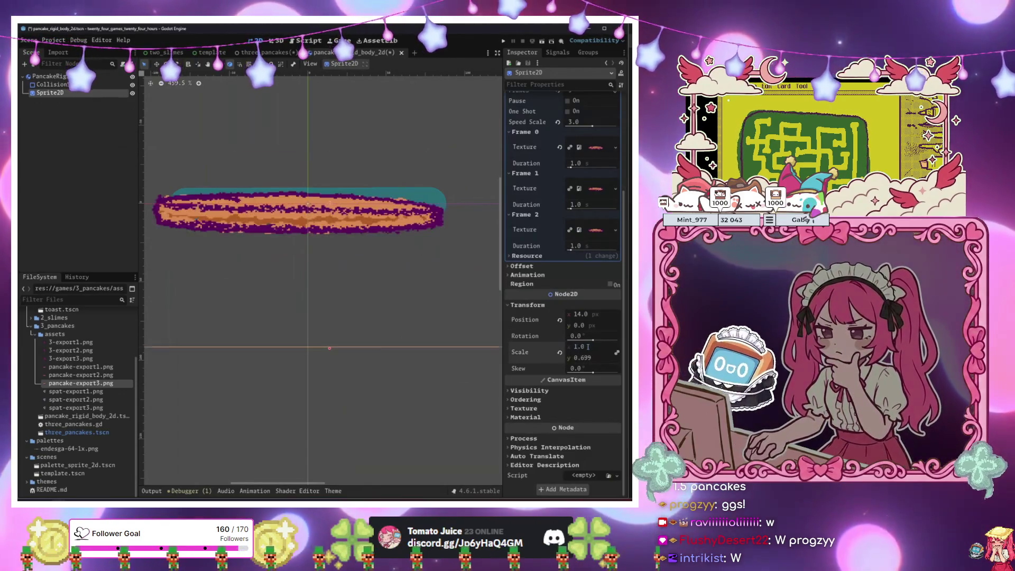
left_click_drag(307, 212, 317, 203)
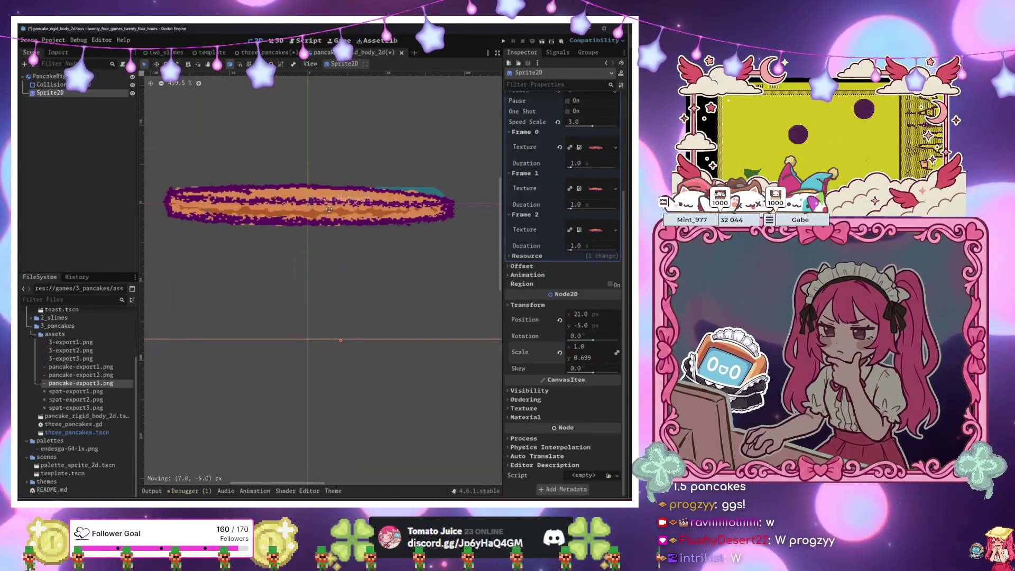
Move Sprite2D above CollisionShape2D and scale the capsule collision slightly to fit the pancake.
left_click_drag(64, 94, 53, 81)
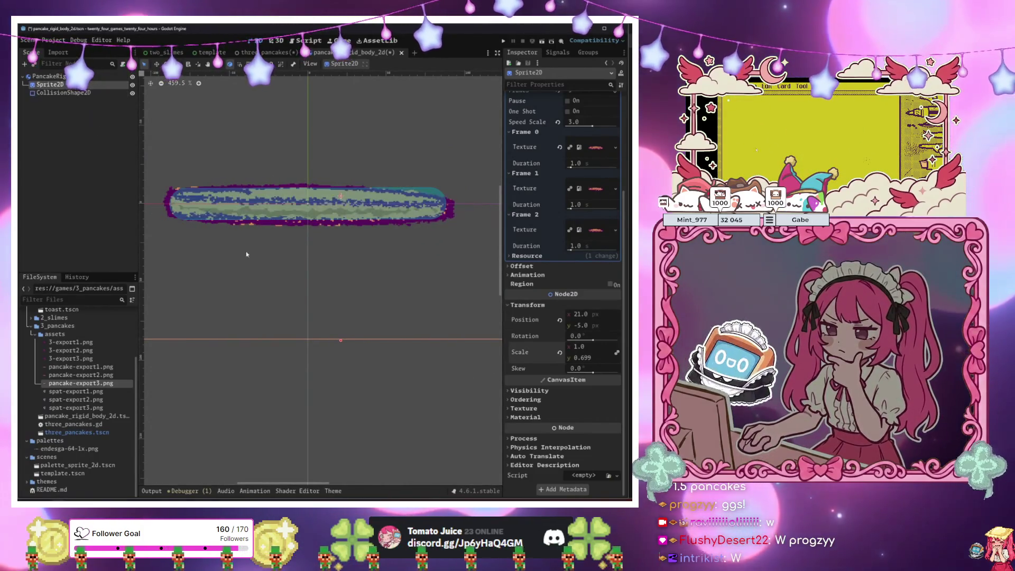
scroll(265, 245, "down", 1)
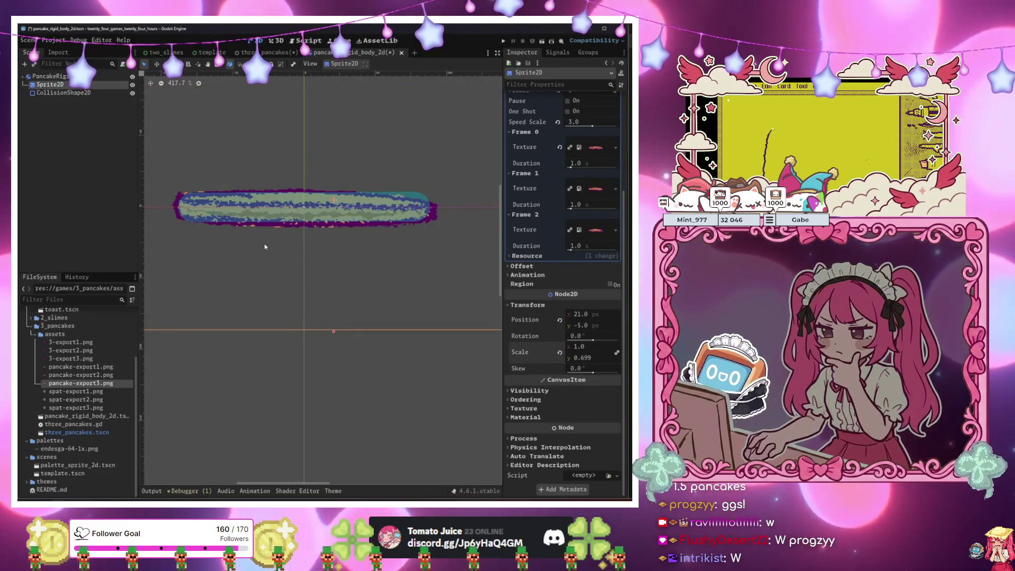
left_click(63, 93)
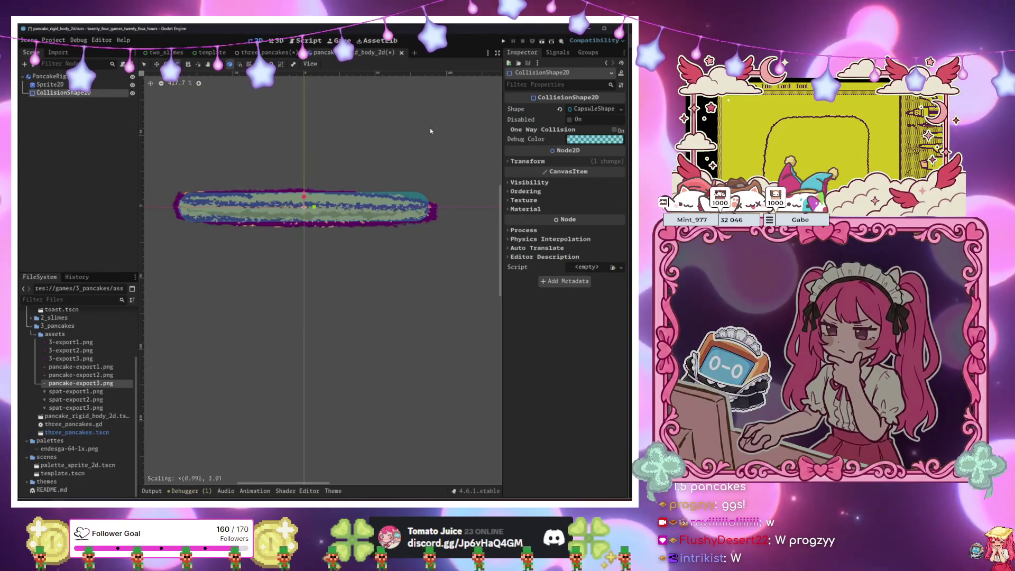
key("s")
left_click_drag(423, 130, 436, 131)
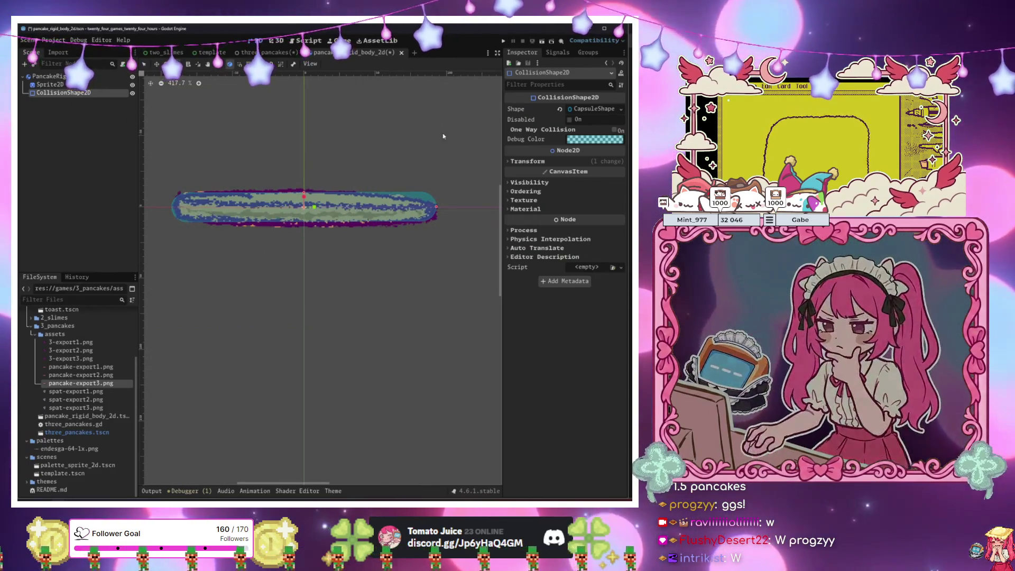
key("w")
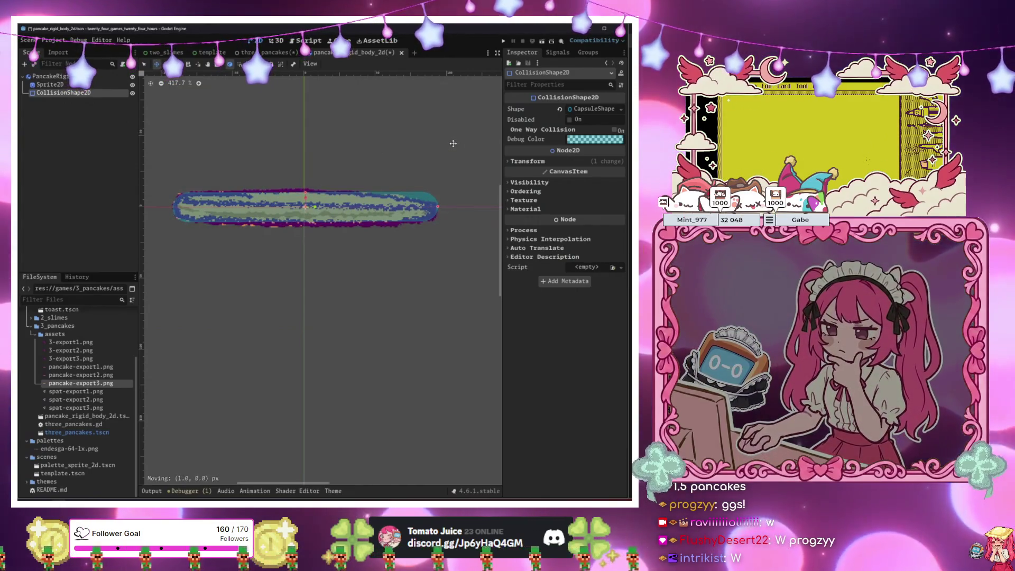
left_click(58, 76)
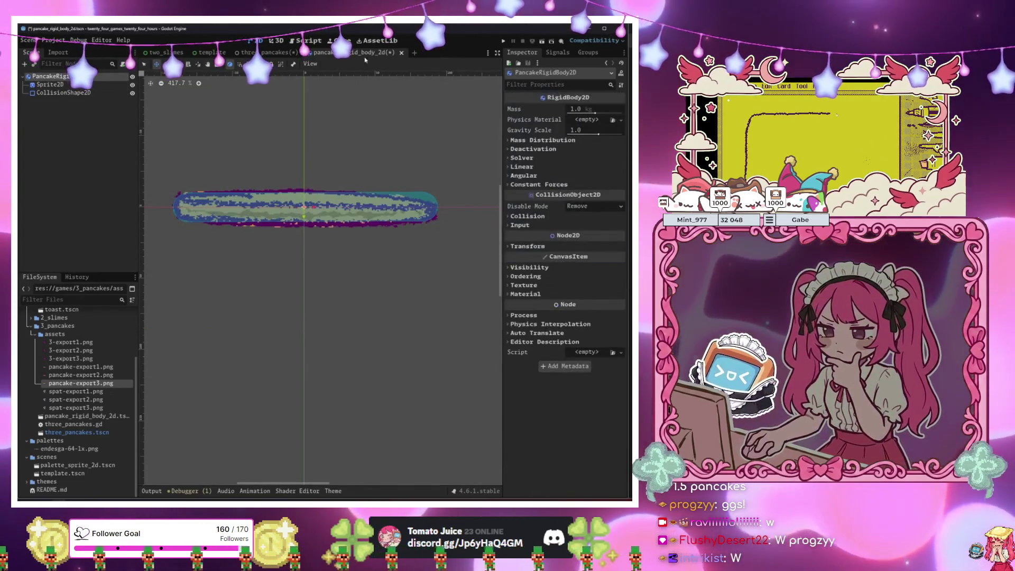
In three_pancakes, select the Sprite2D under CursorCollisionAnimatableBody2D.
left_click(263, 52)
left_click(78, 207)
left_click(79, 150)
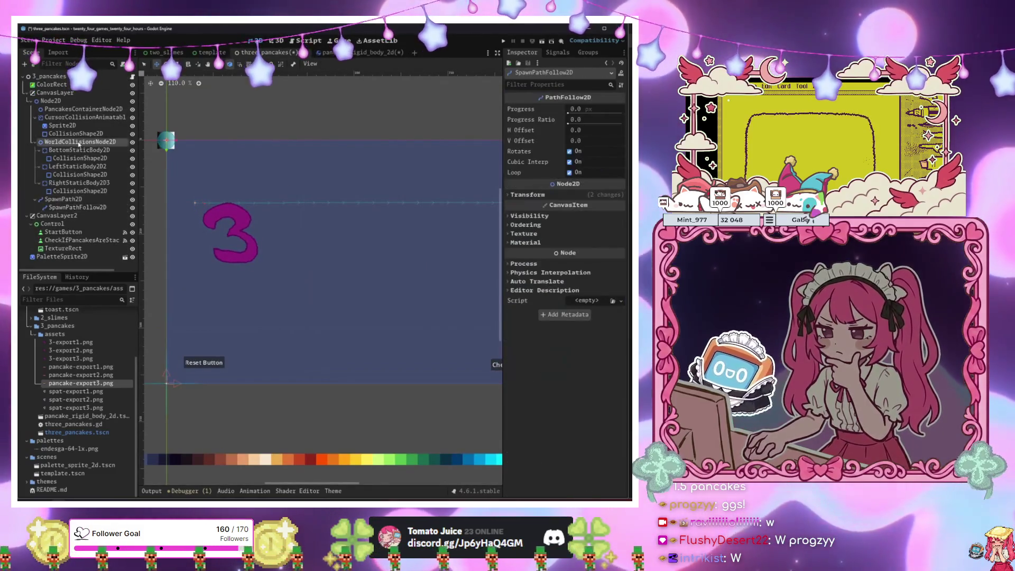
left_click(79, 134)
left_click(82, 117)
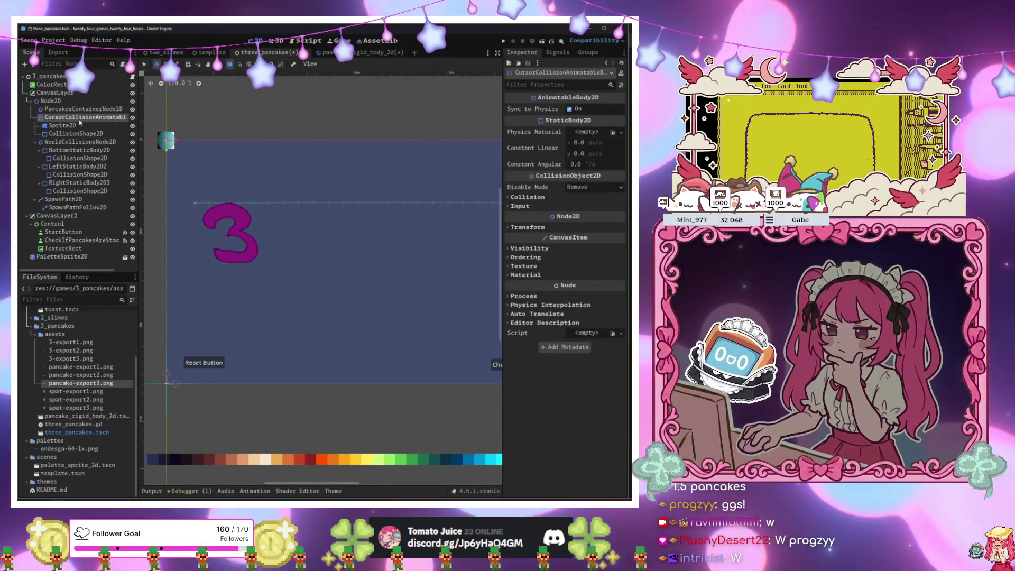
left_click(79, 125)
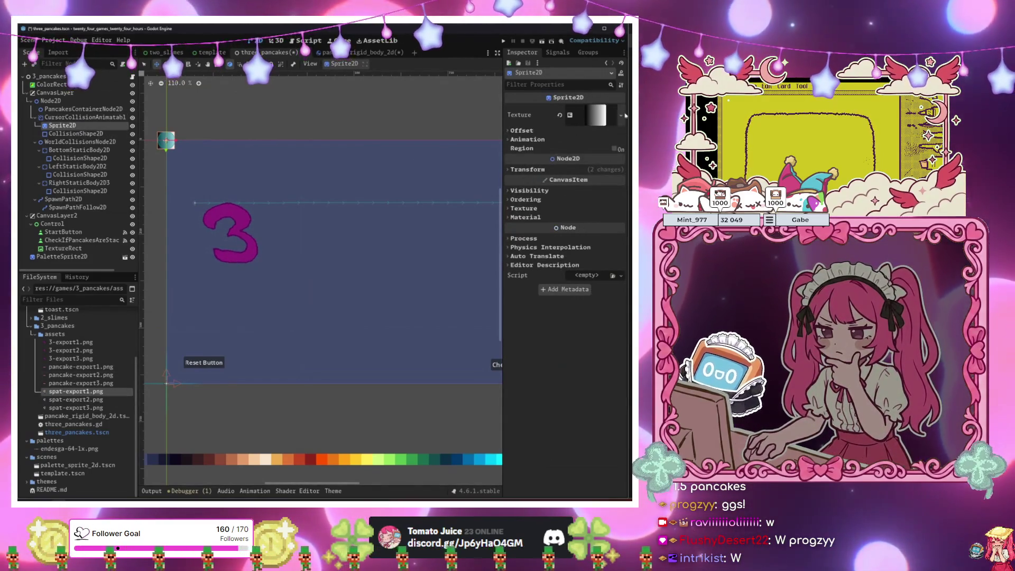
Replace the cursor sprite's texture with a new 3-frame AnimatedTexture.
left_click(559, 117)
left_click(589, 109)
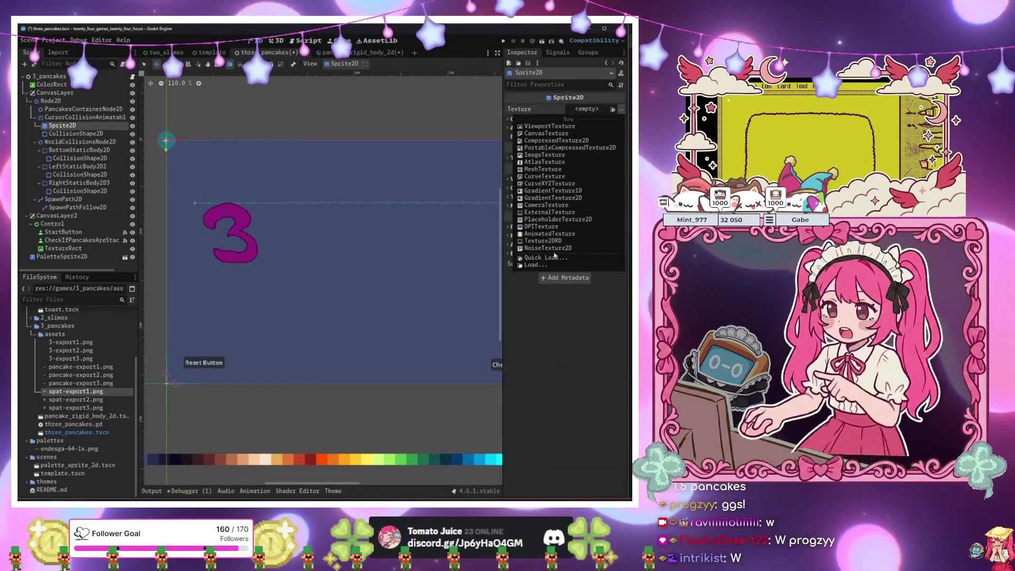
left_click(550, 234)
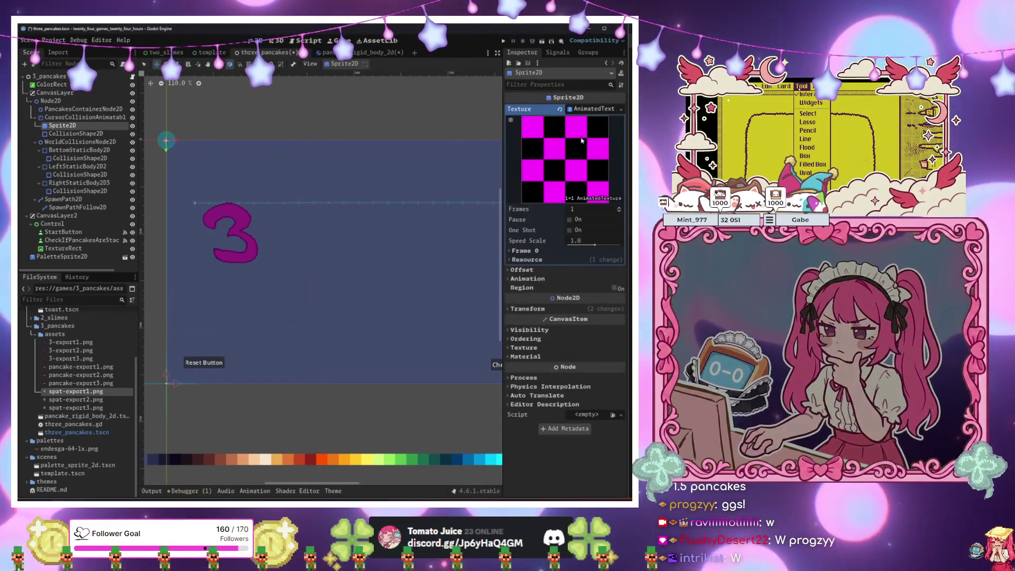
left_click(535, 251)
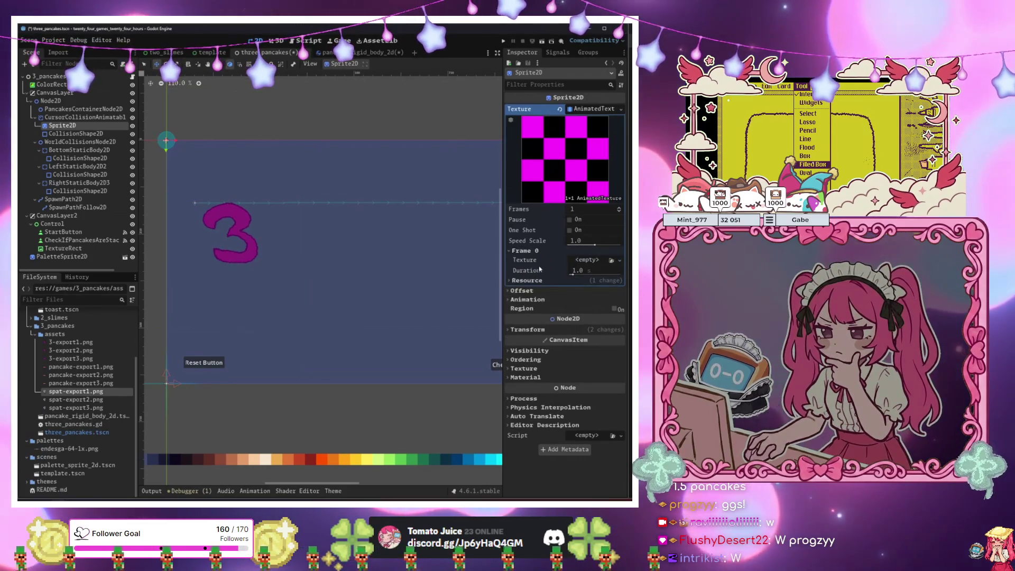
left_click(619, 207)
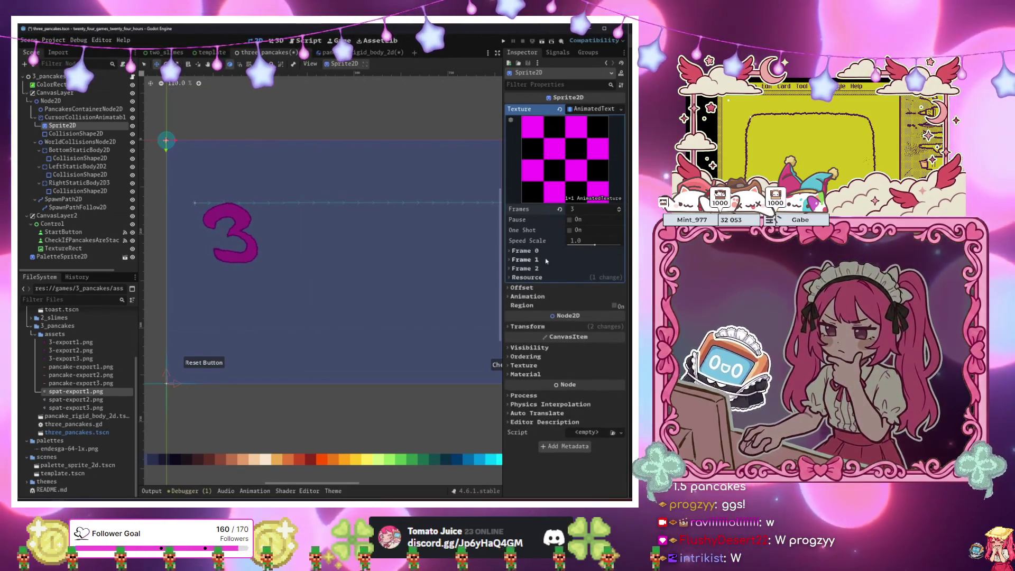
left_click(618, 207)
left_click(529, 281)
left_click(523, 310)
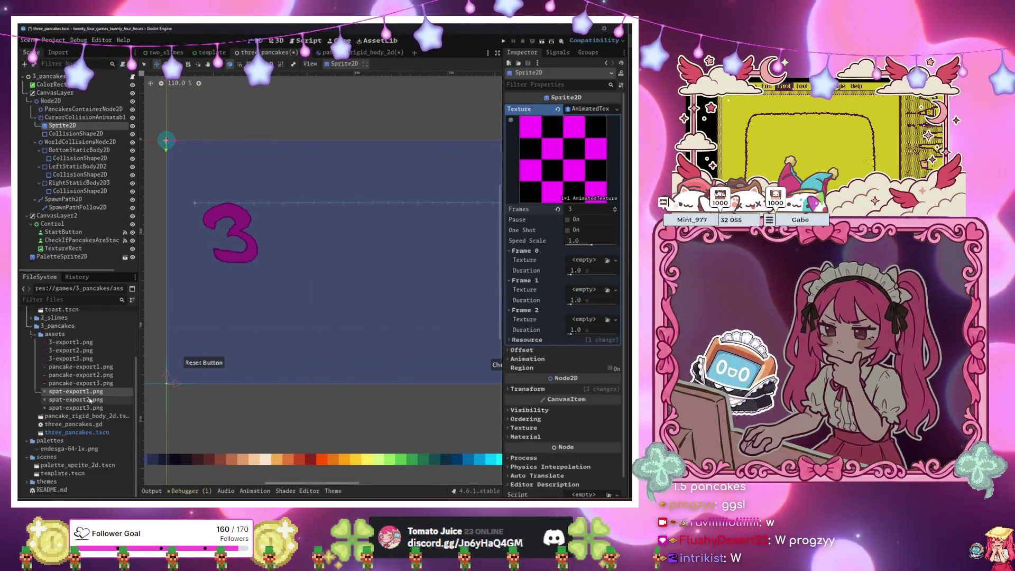
Assign spat-export1, 2 and 3.png to Frames 0–2 with Speed Scale 3.
left_click(81, 399)
left_click_drag(565, 253, 579, 260)
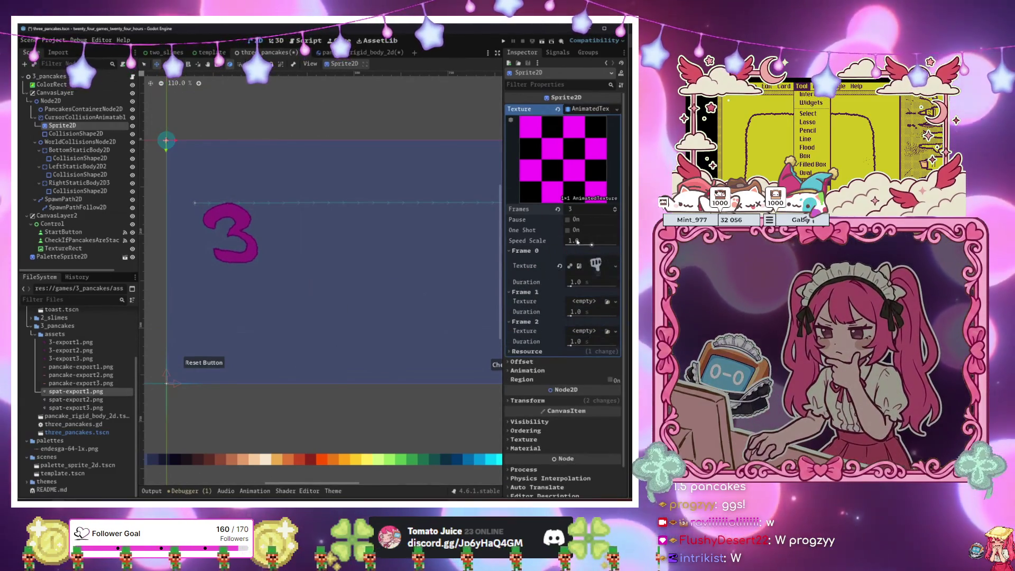
type("3")
mouse_move(80, 400)
left_mouse_down()
mouse_move(250, 385)
mouse_move(585, 301)
left_mouse_up()
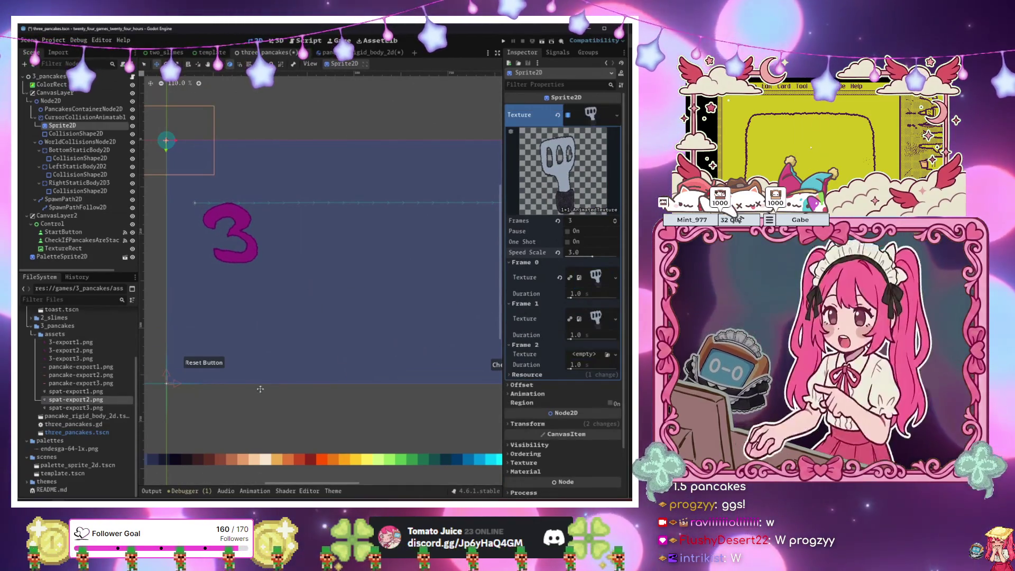
left_click_drag(76, 407, 582, 355)
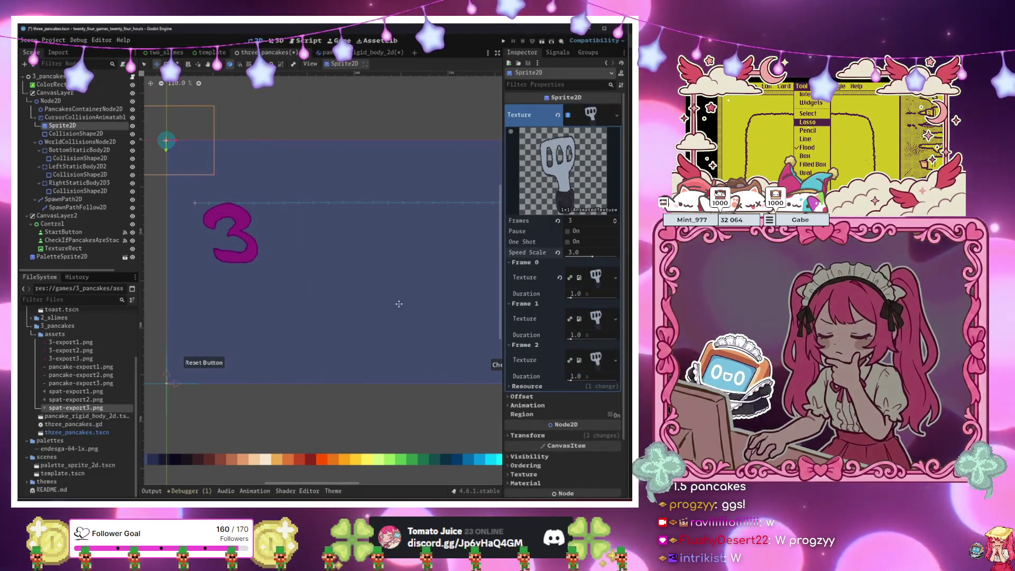
scroll(266, 211, "up", 5)
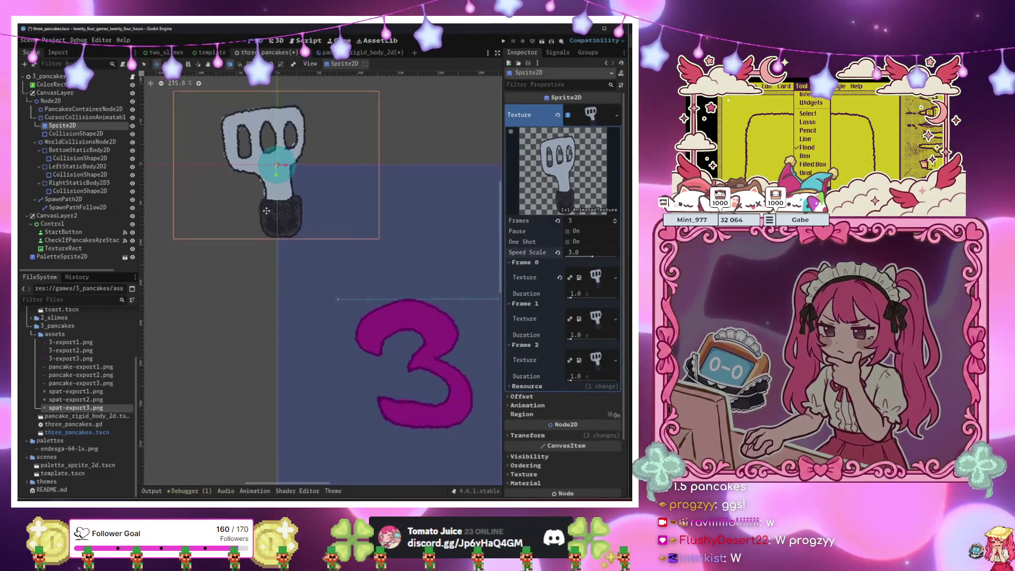
scroll(248, 201, "down", 5)
scroll(180, 152, "up", 5)
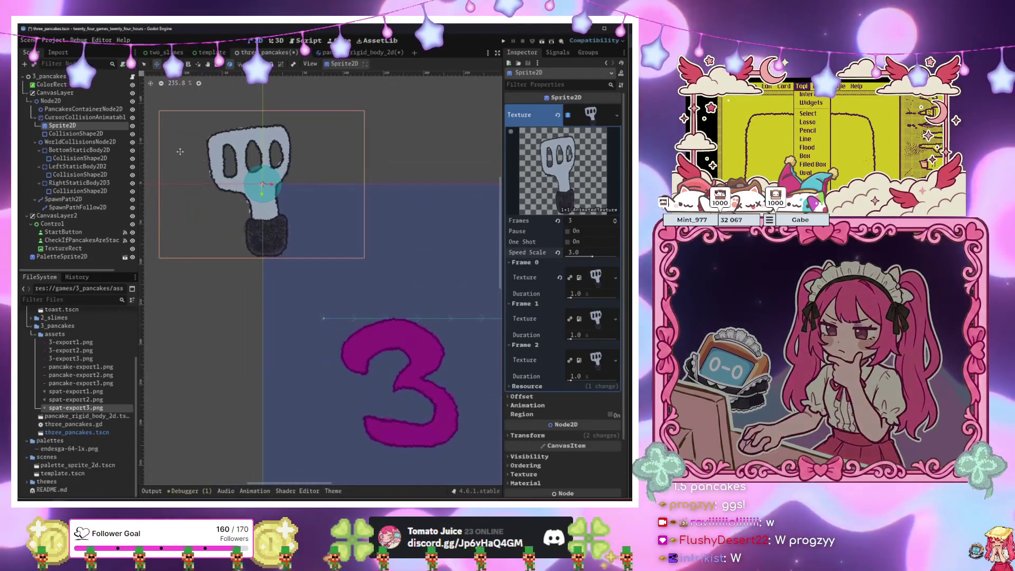
key("Down")
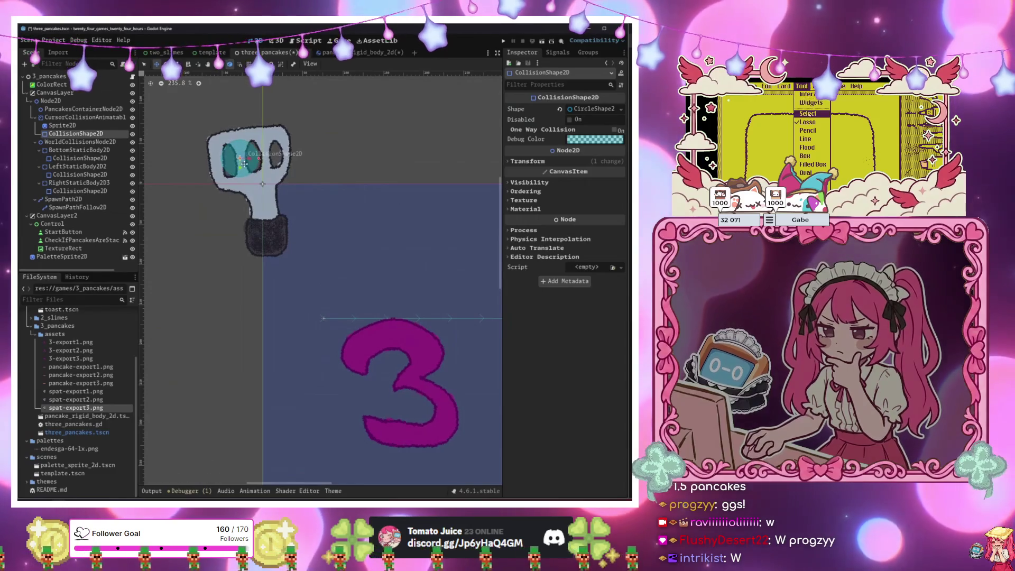
Replace the cursor's circle collision shape with a new RectangleShape2D.
left_click(621, 108)
left_click(555, 209)
left_click(621, 109)
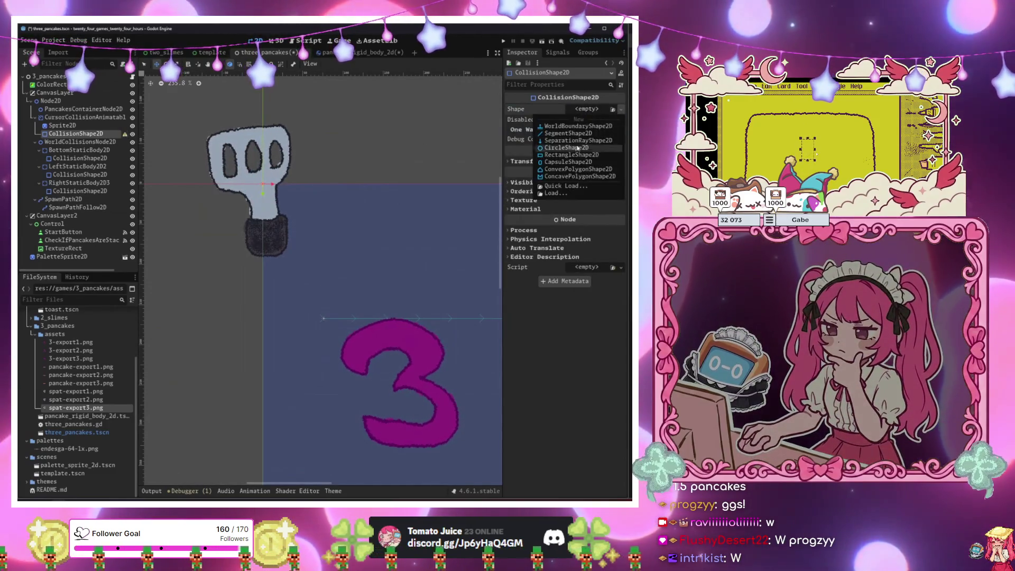
left_click(564, 157)
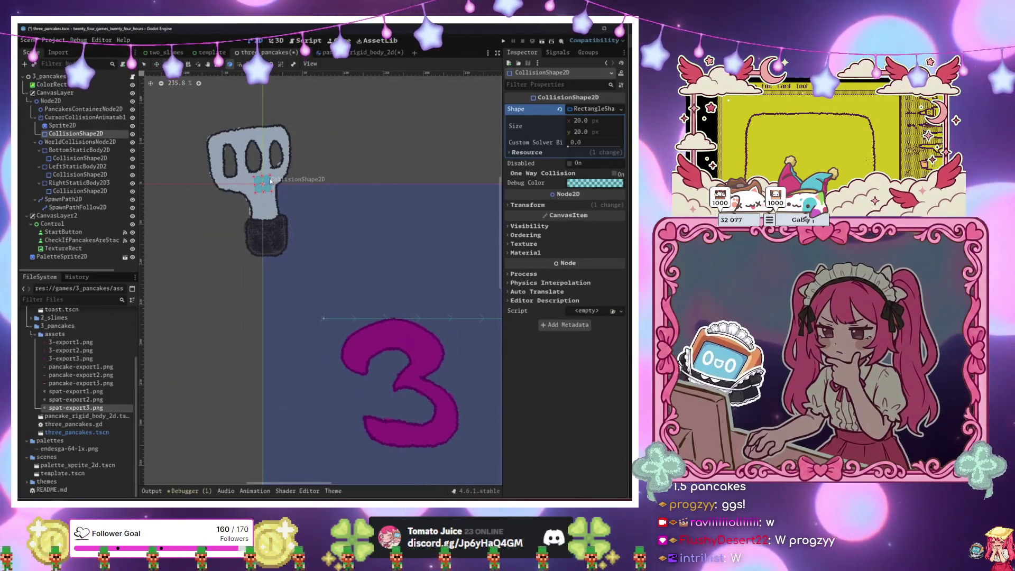
Fit the rectangle over the spatula head, then duplicate it and drag the copy to the neck.
left_click_drag(270, 181, 265, 181)
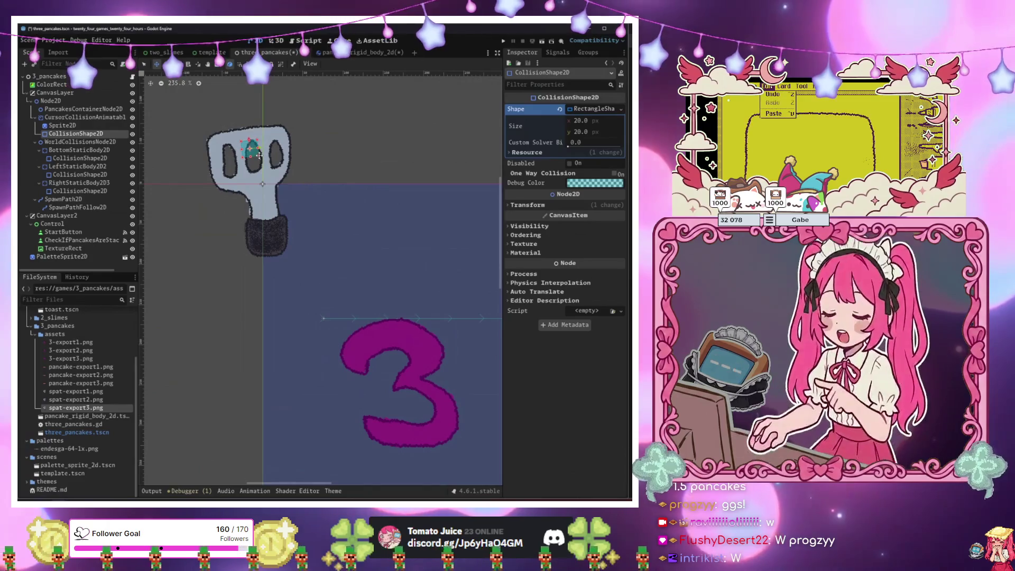
scroll(259, 155, "down", 5)
scroll(260, 167, "up", 6)
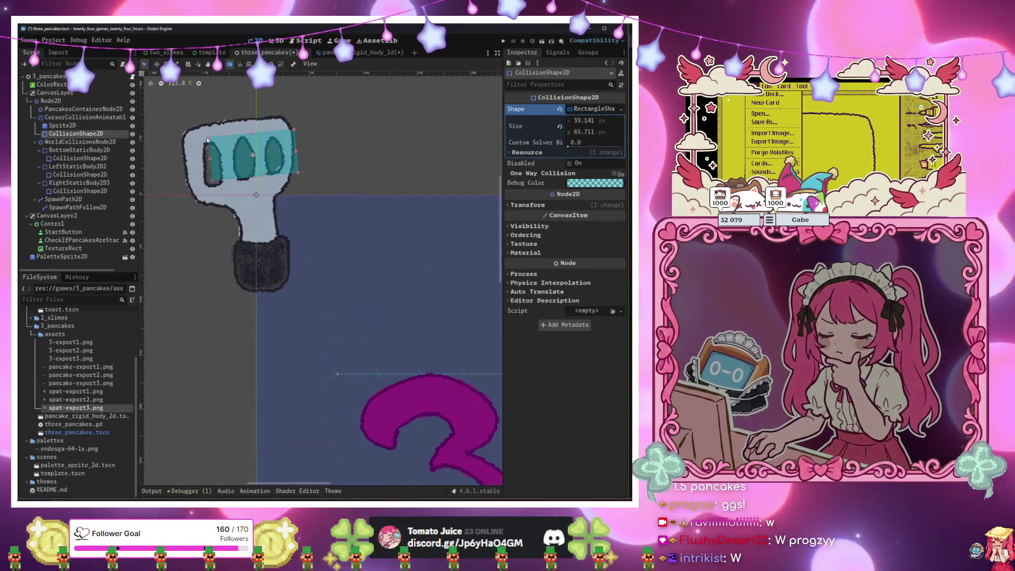
left_click_drag(186, 130, 185, 132)
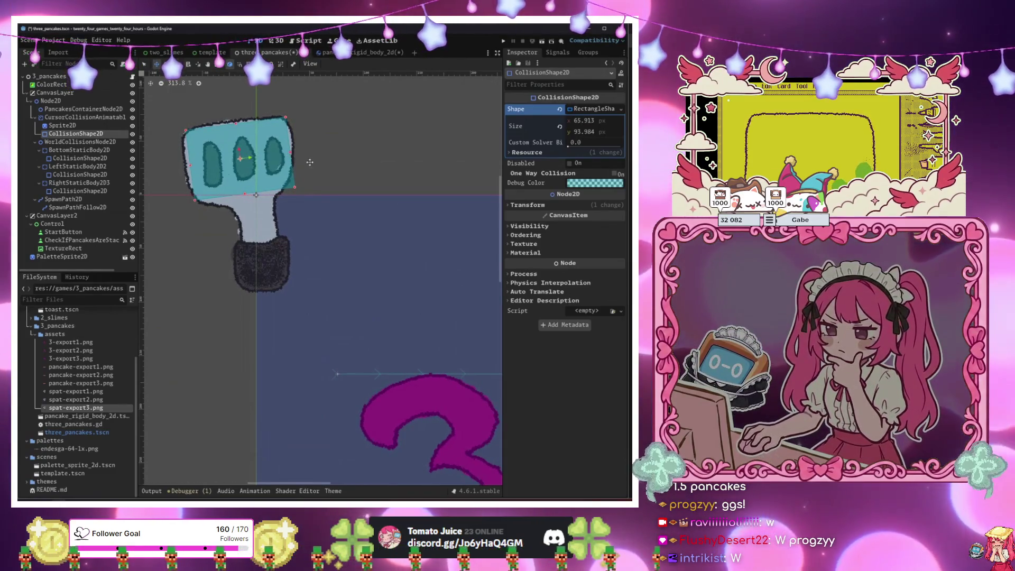
key("ctrl+d")
left_click_drag(310, 162, 347, 269)
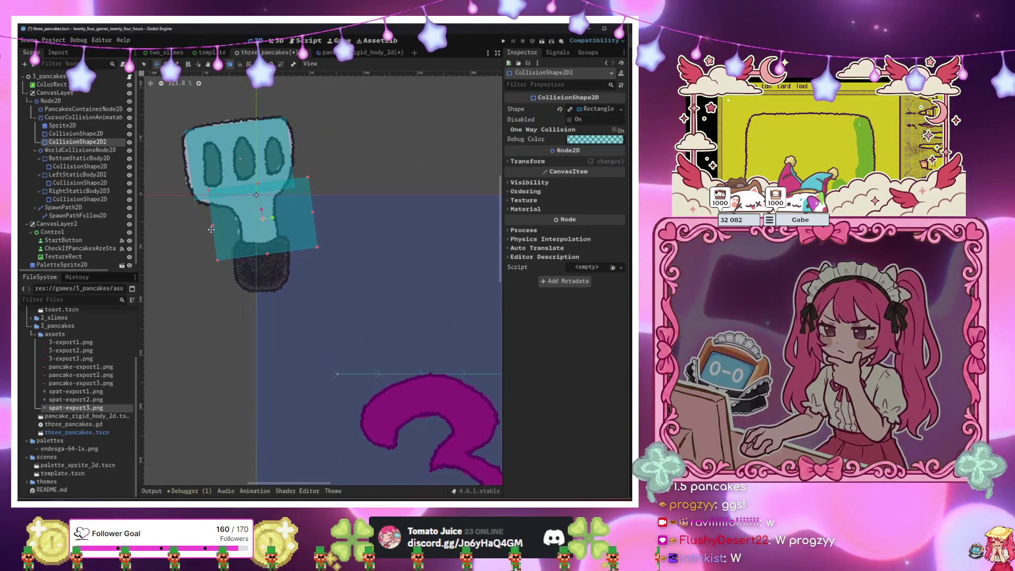
Shrink and narrow the copied rectangle to fit the spatula's neck.
scroll(213, 226, "down", 5)
scroll(222, 227, "up", 5)
scroll(217, 225, "down", 5)
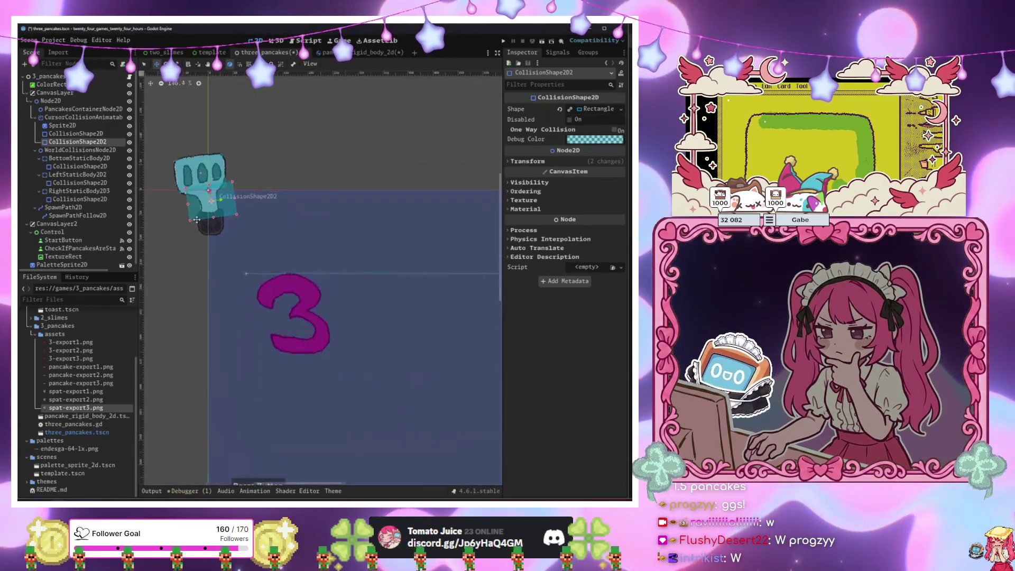
scroll(201, 222, "up", 6)
scroll(196, 219, "up", 3)
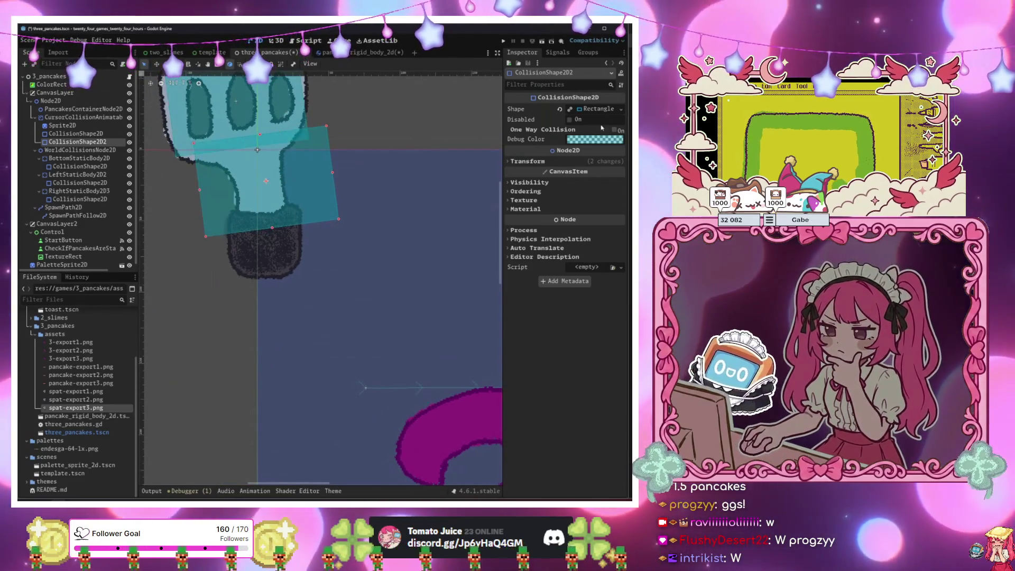
left_click_drag(206, 237, 244, 213)
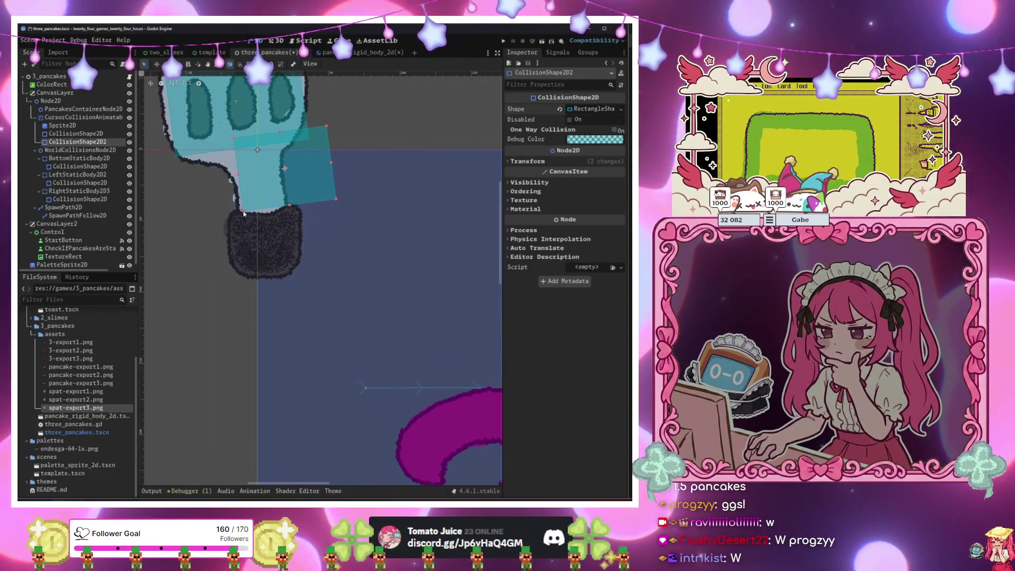
left_click_drag(327, 128, 228, 149)
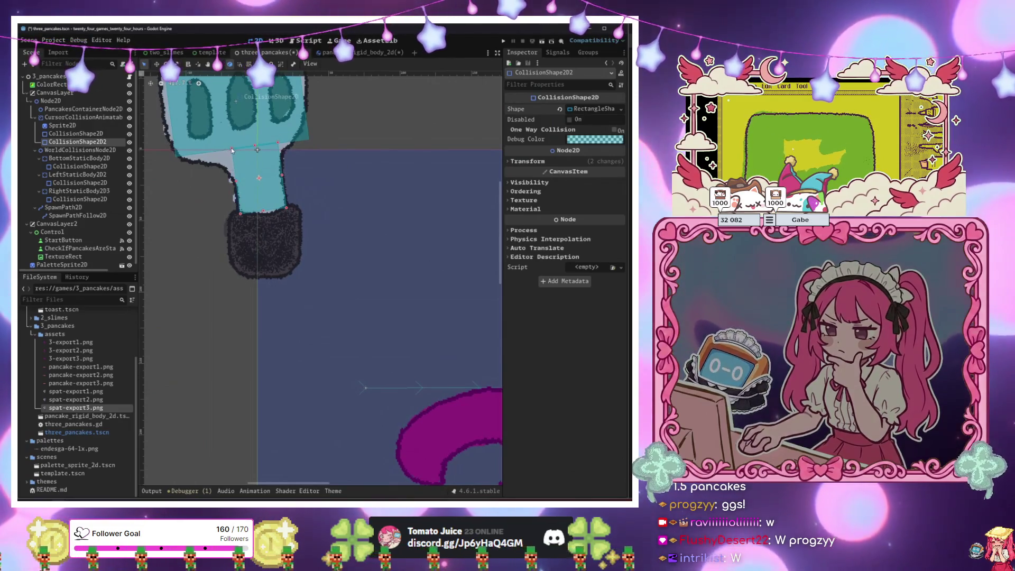
Duplicate the neck rectangle and move the copy down onto the spatula handle.
key("ctrl+d")
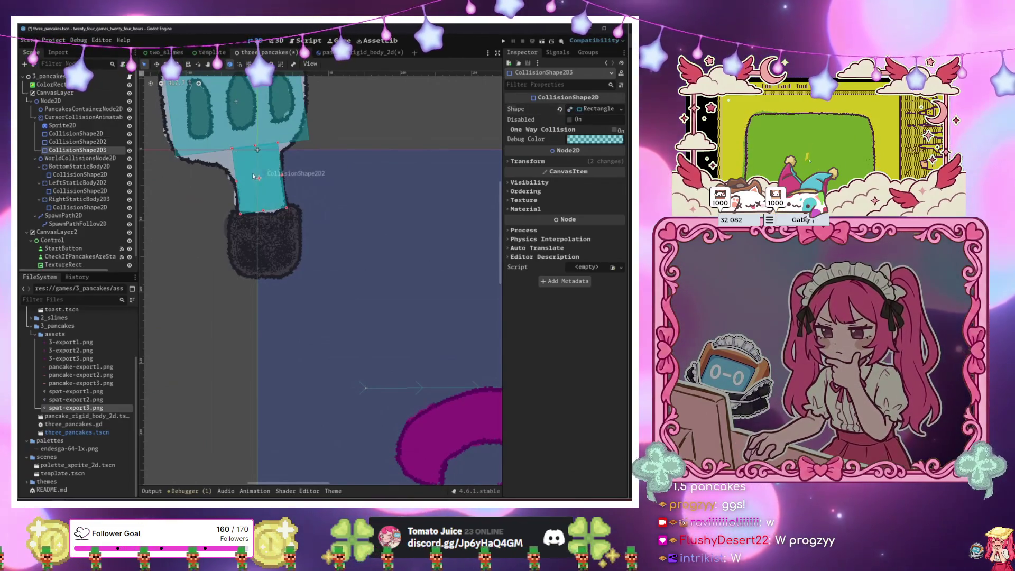
key("w")
left_click_drag(362, 202, 355, 264)
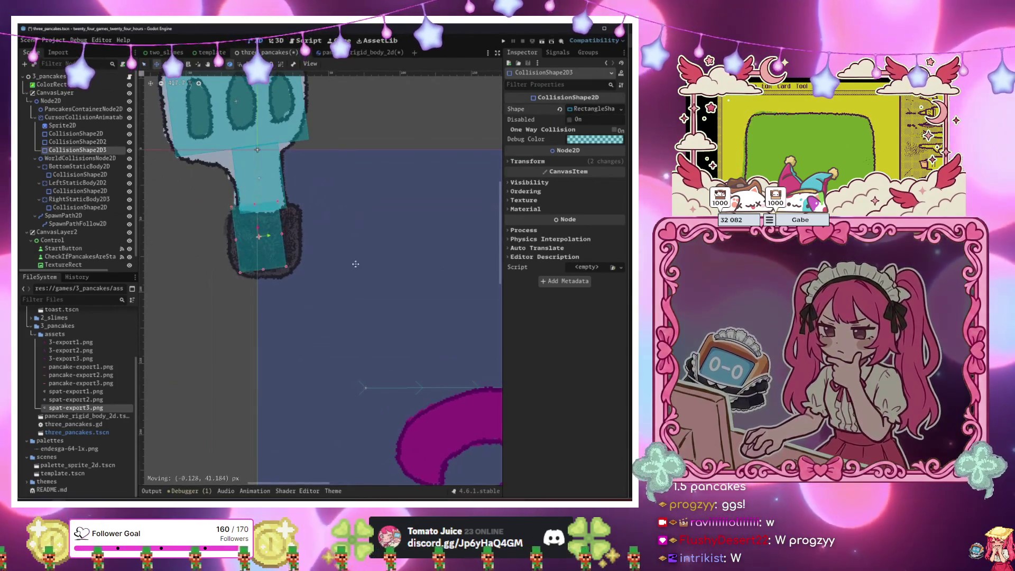
scroll(279, 238, "down", 5)
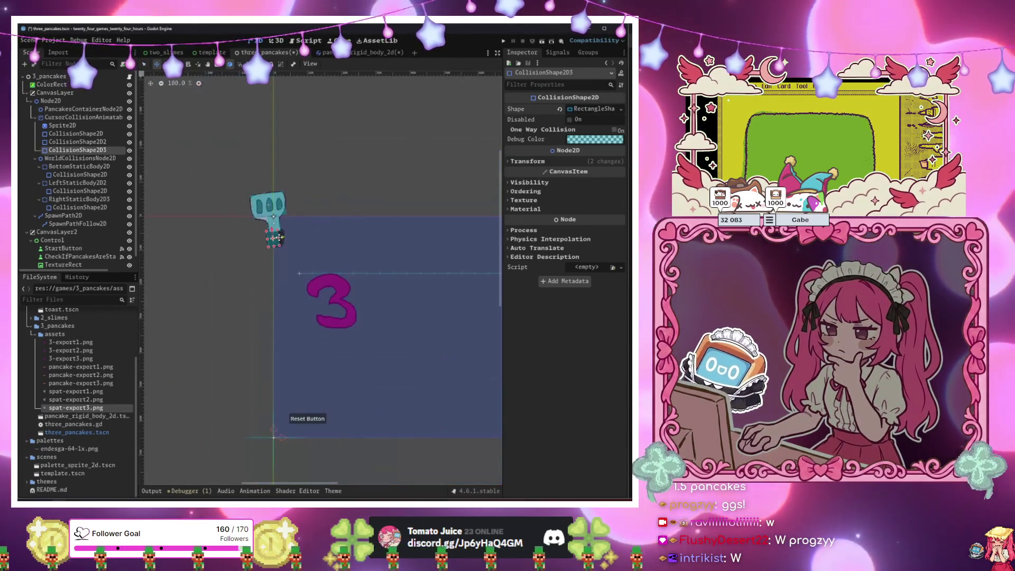
scroll(281, 239, "up", 5)
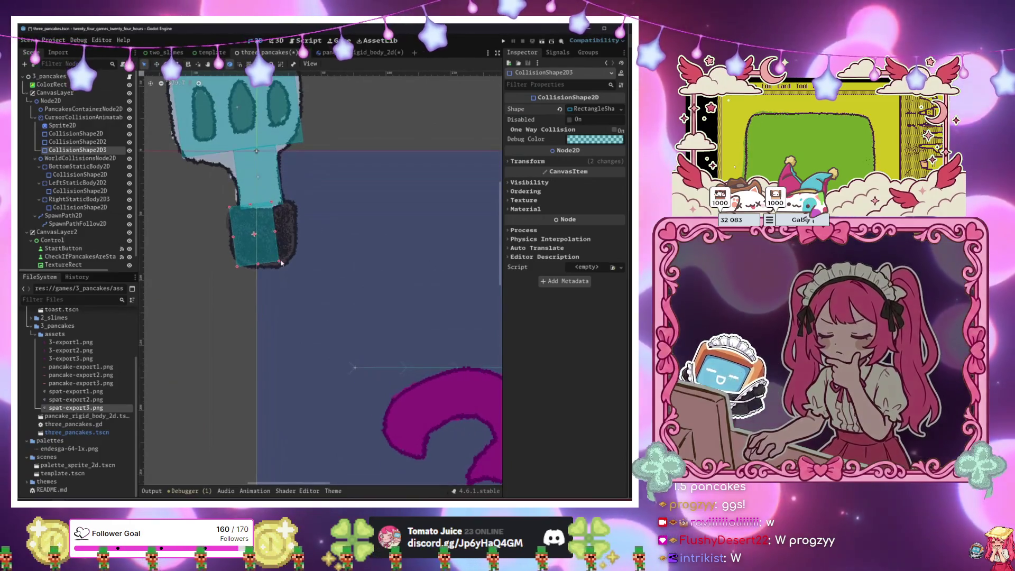
scroll(339, 167, "down", 3)
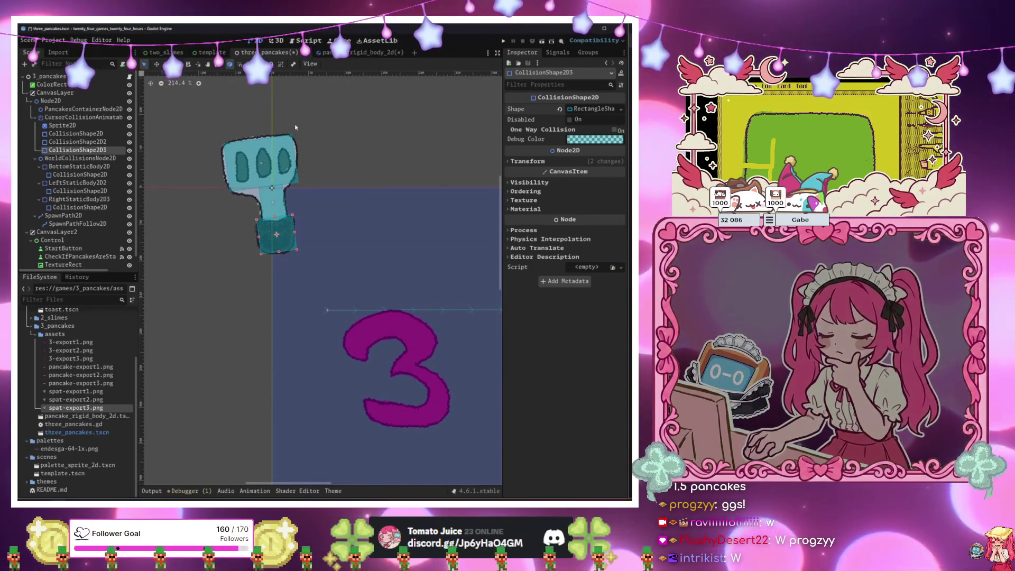
scroll(242, 187, "up", 2)
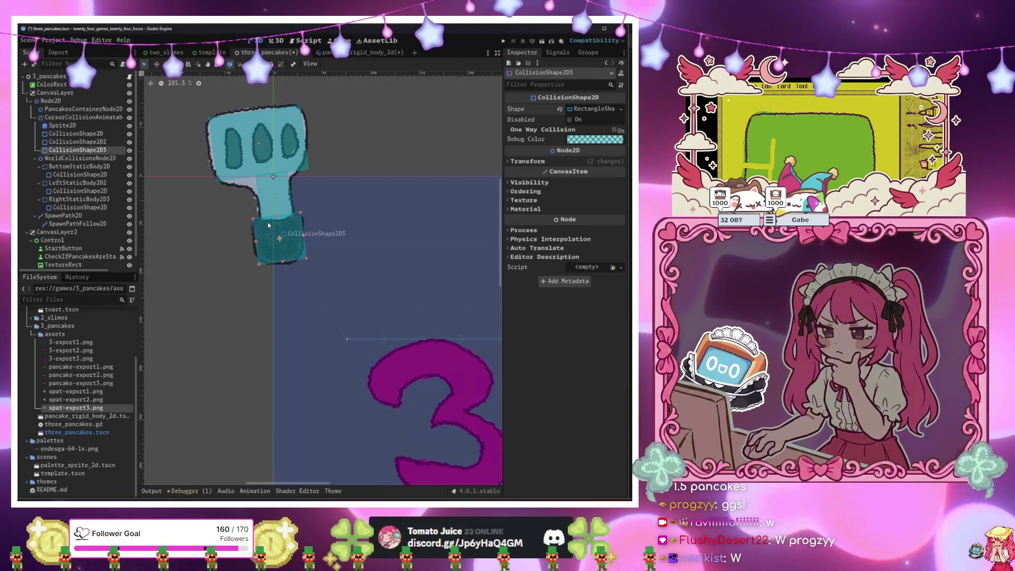
Add a fourth rectangle tilted over the spatula head, then run the scene with F6.
key("ctrl+d")
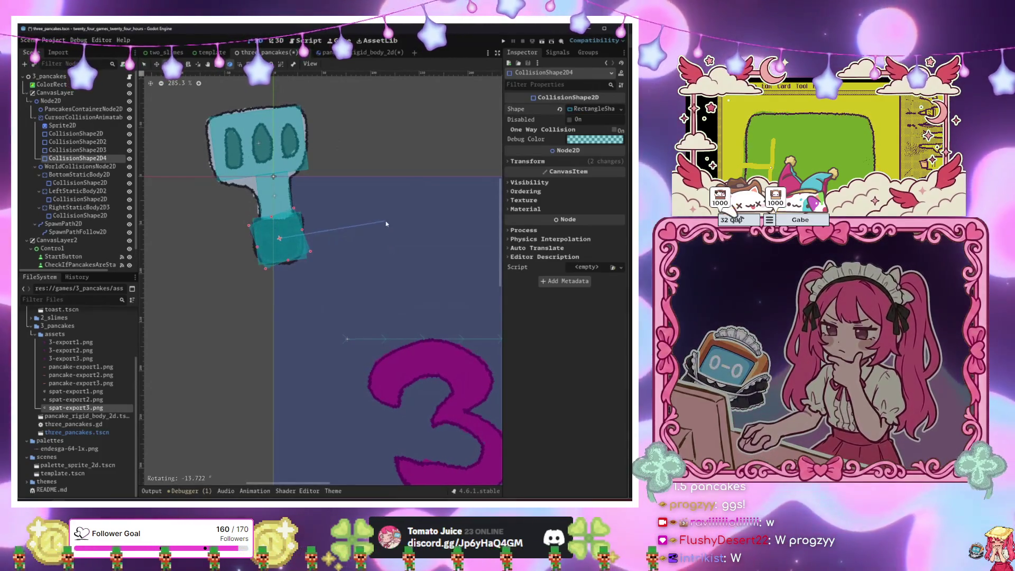
key("w")
left_click_drag(329, 263, 324, 189)
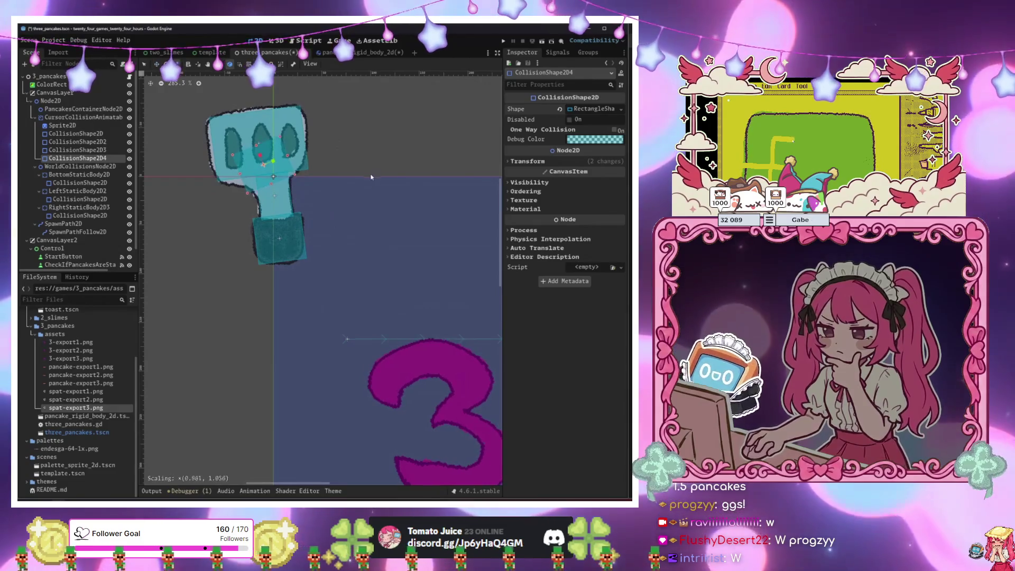
key("e")
left_click_drag(383, 177, 358, 100)
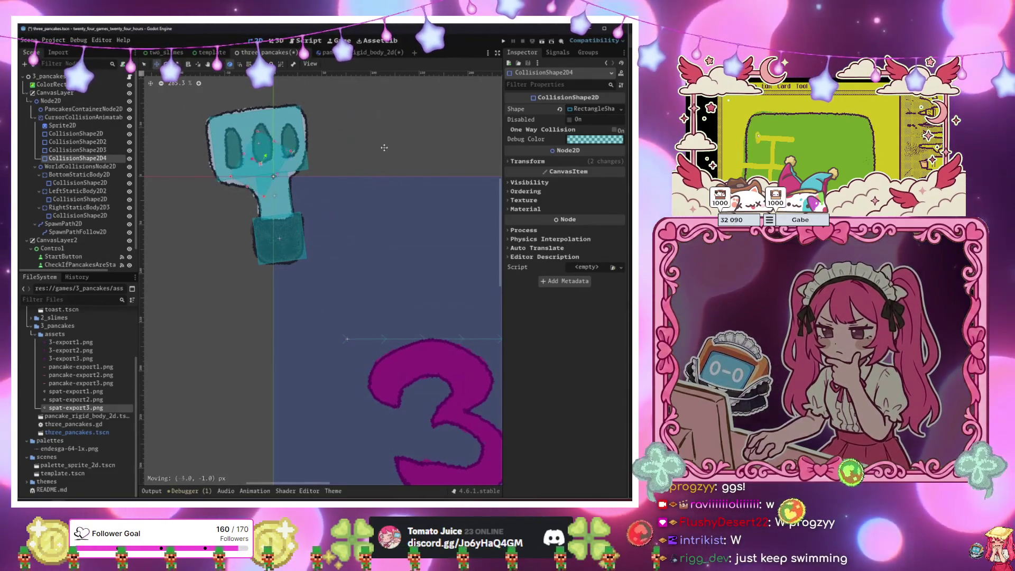
left_click(77, 150)
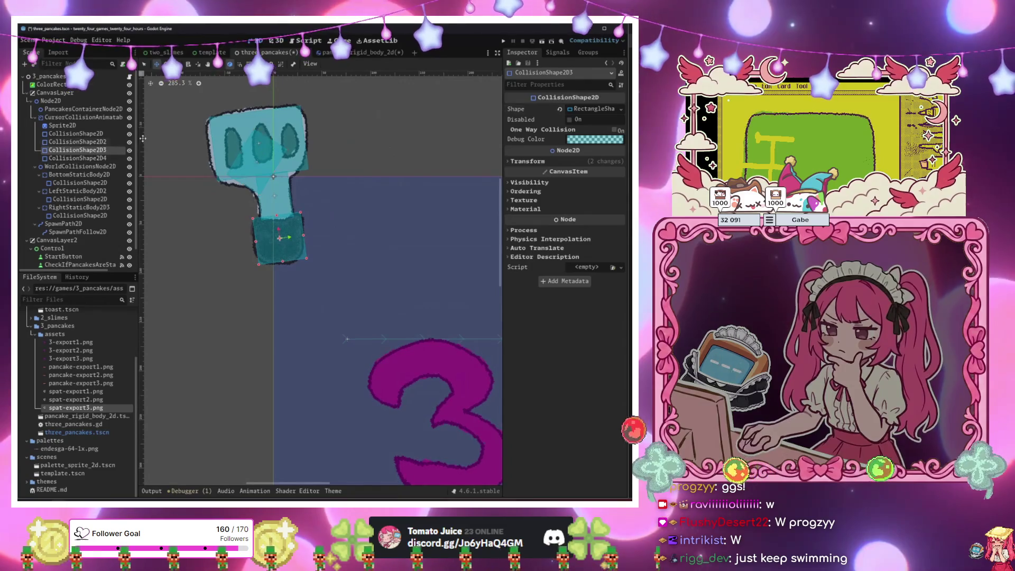
key("F6")
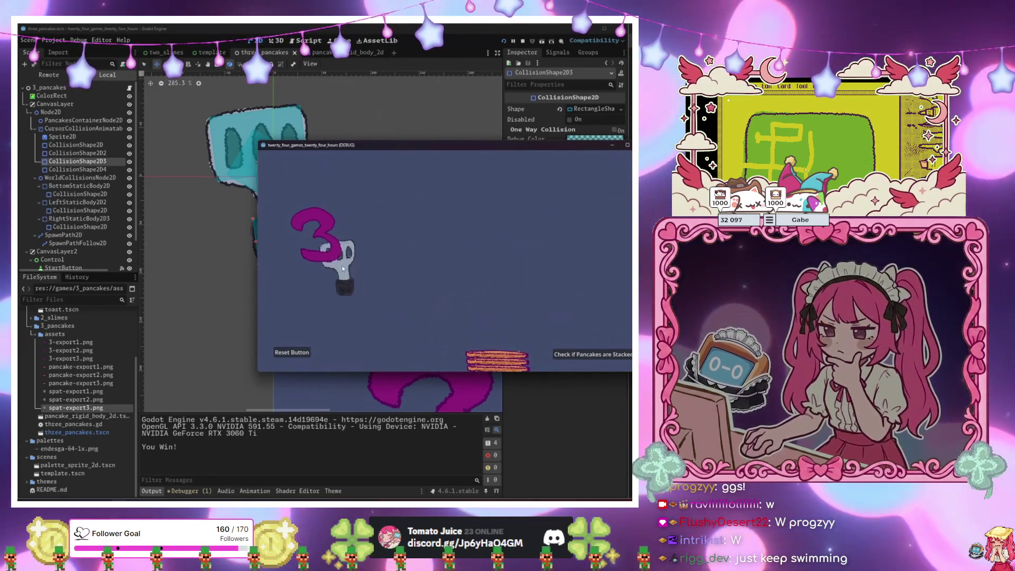
Stop the running pancake game with F8 to return to the editor.
key("F8")
scroll(328, 297, "down", 8)
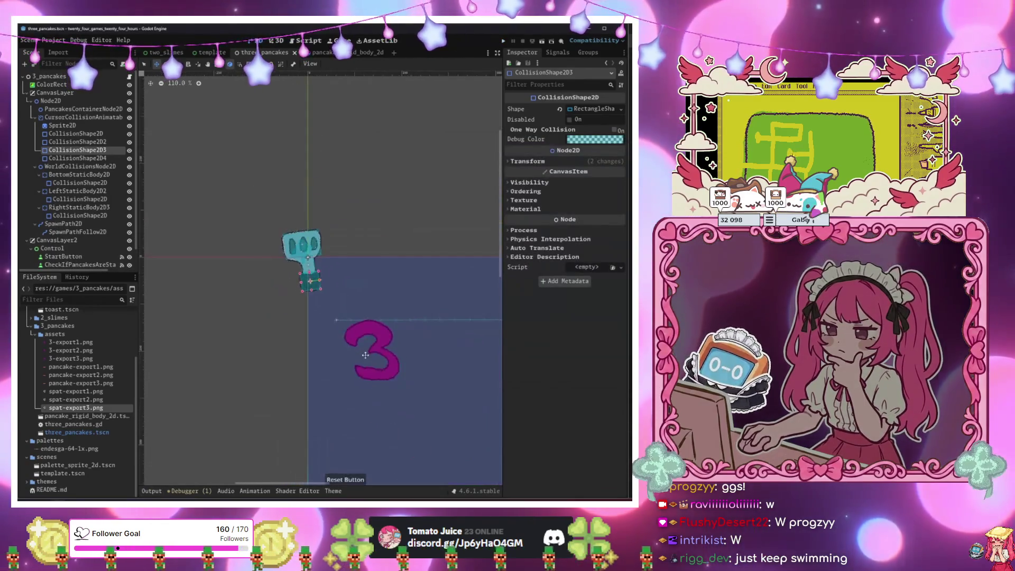
Inspect the 'Check if Pancakes are Stacked' button, then select the 3_pancakes root node.
scroll(392, 340, "up", 3)
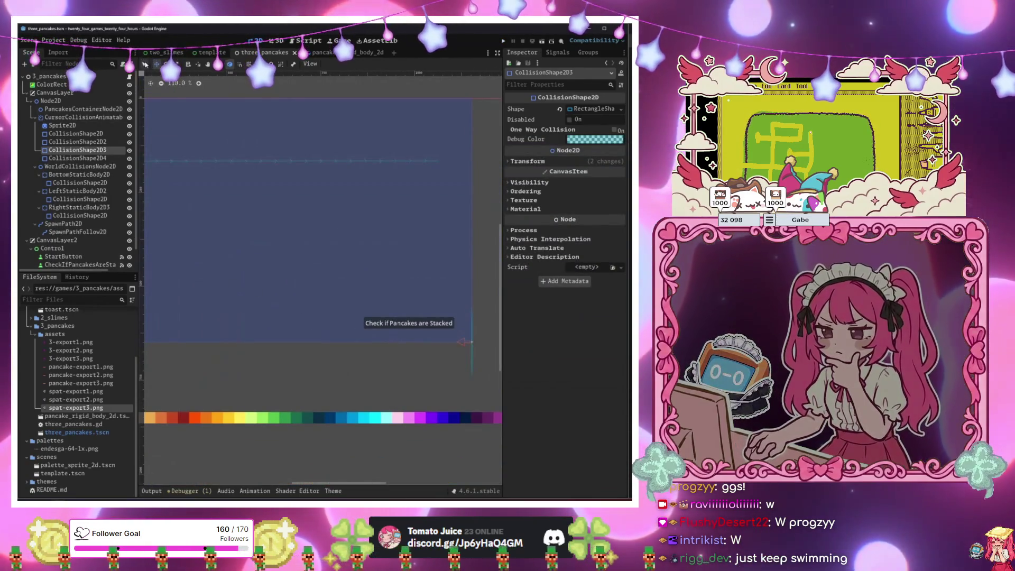
left_click(382, 324)
scroll(381, 346, "down", 2)
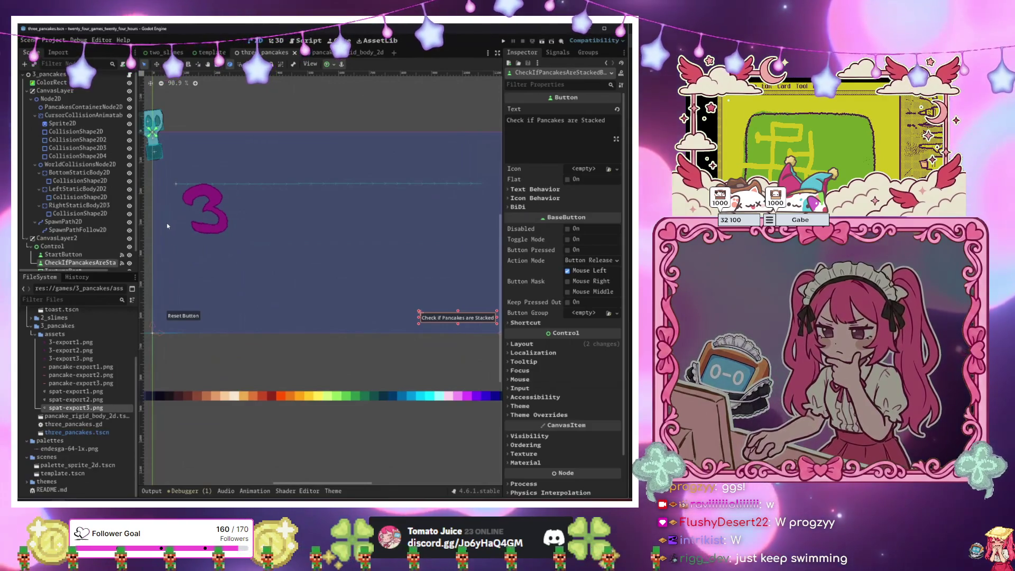
scroll(78, 264, "down", 2)
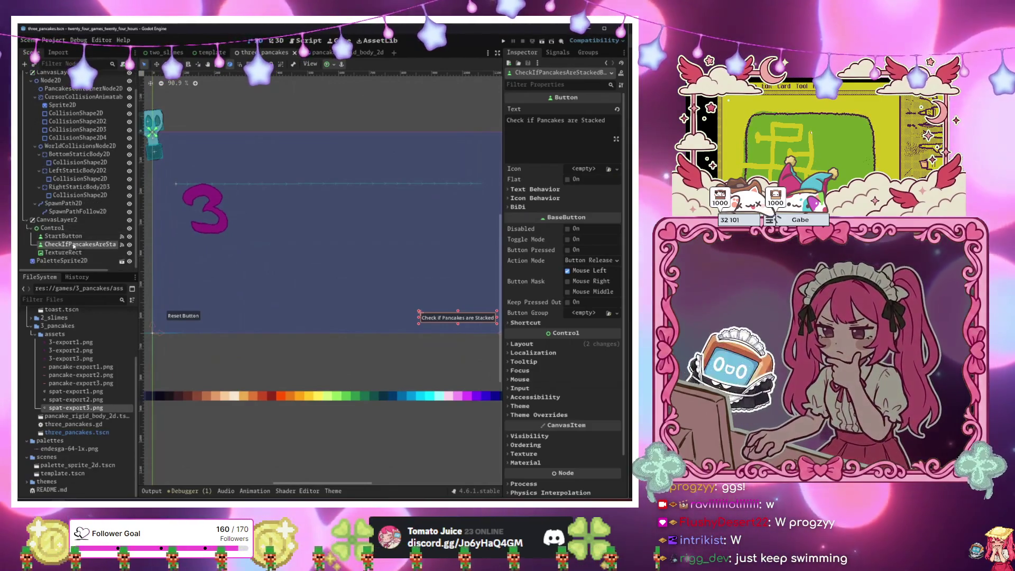
scroll(66, 140, "up", 2)
left_click(63, 77)
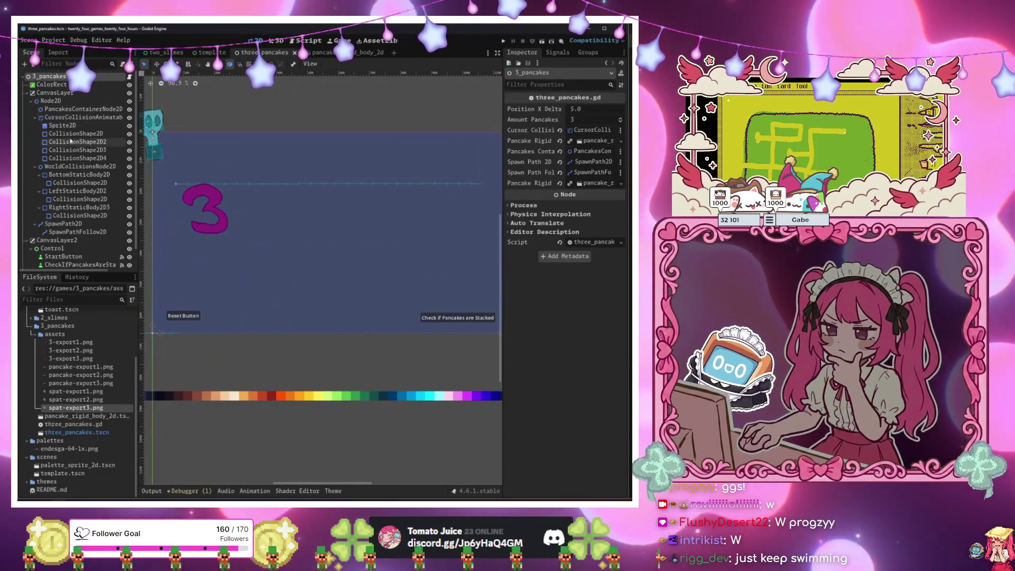
Select YouWinRichTextLabel in two_slimes and carry it back to the three_pancakes scene.
left_click(168, 54)
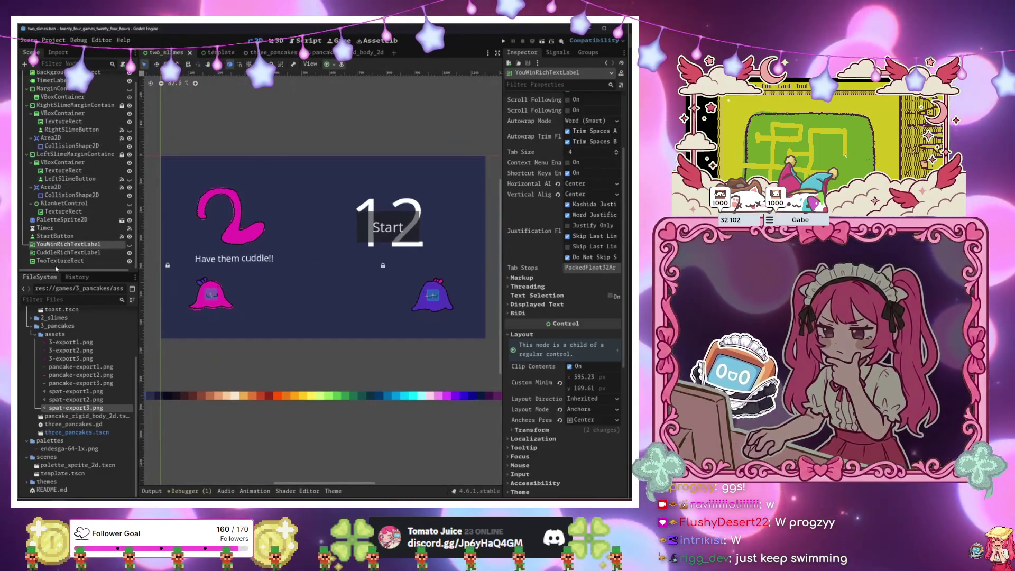
left_click(66, 252)
left_click(71, 245)
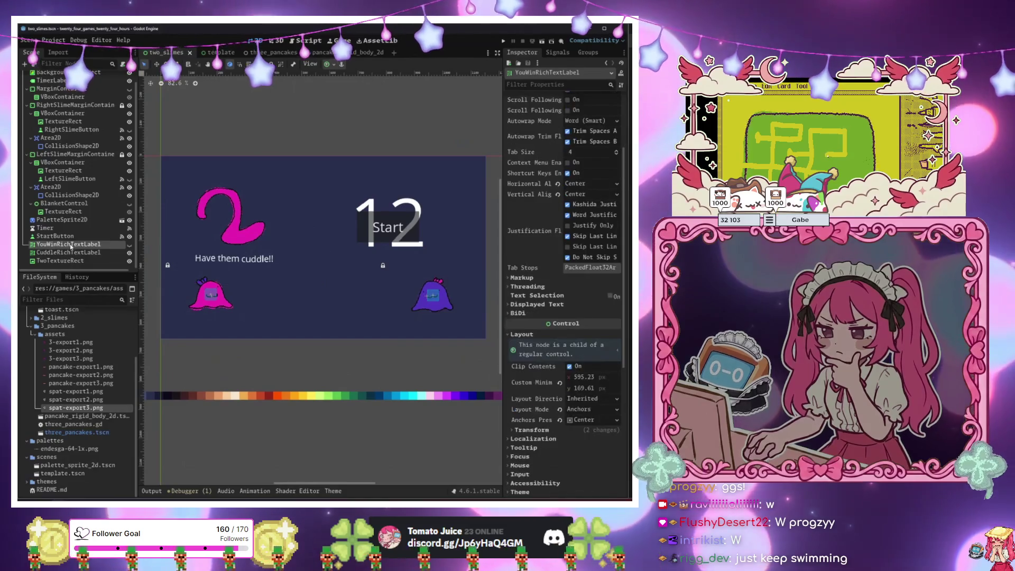
left_click(220, 52)
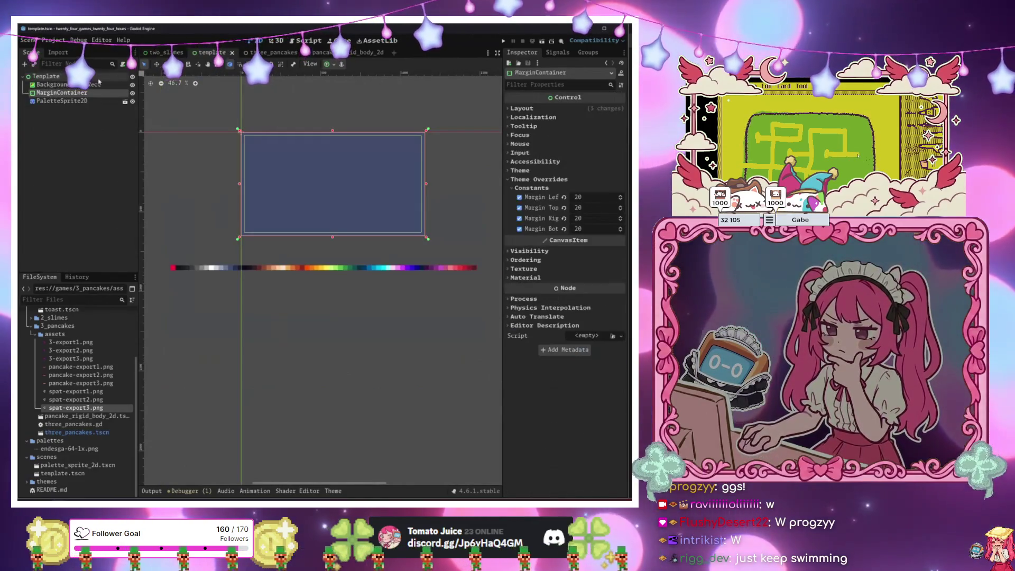
left_click(281, 53)
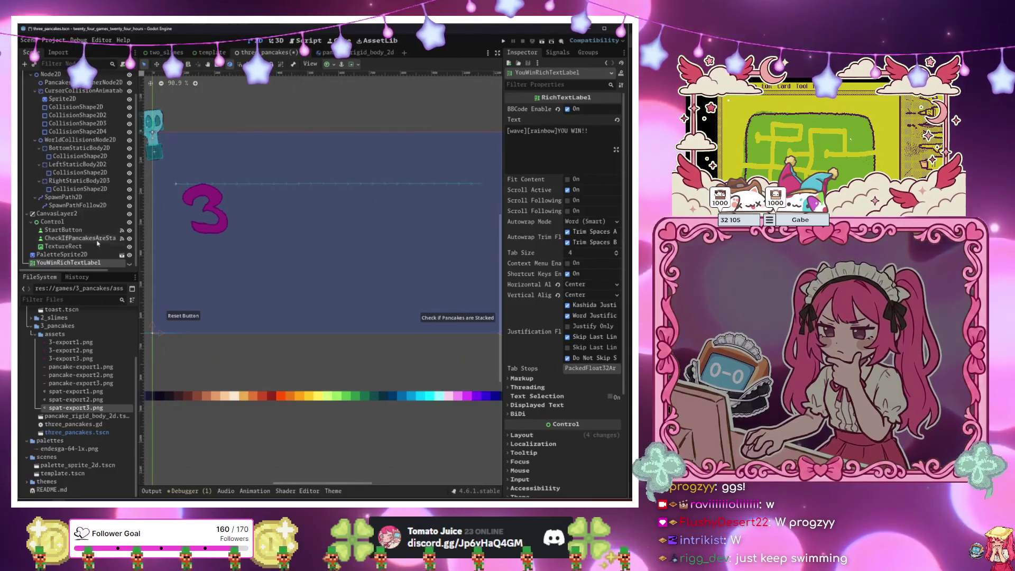
Make YouWinRichTextLabel a child of Control and set its anchor preset to Center.
left_click_drag(71, 225, 71, 224)
scroll(290, 231, "down", 3)
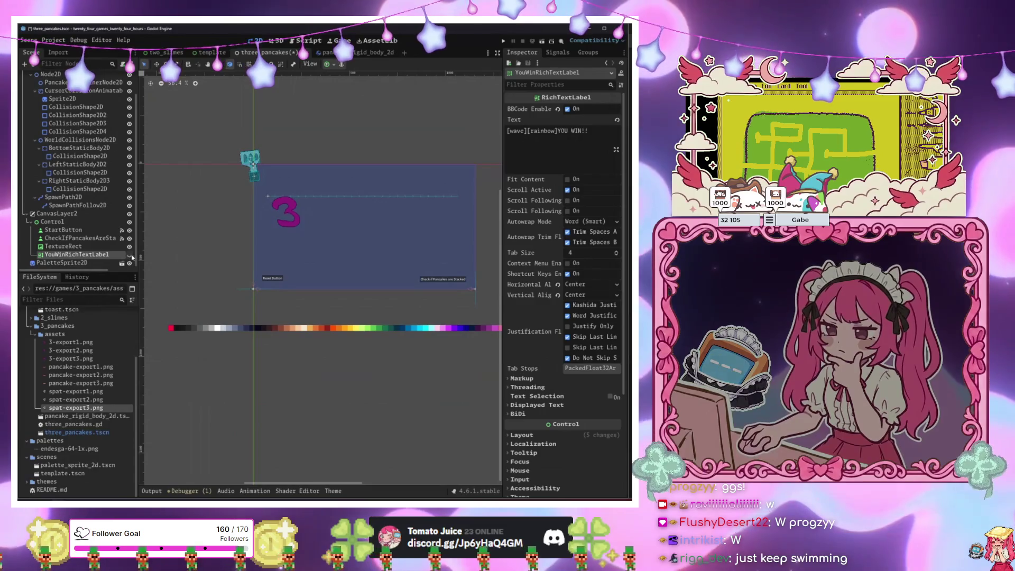
scroll(358, 250, "up", 3)
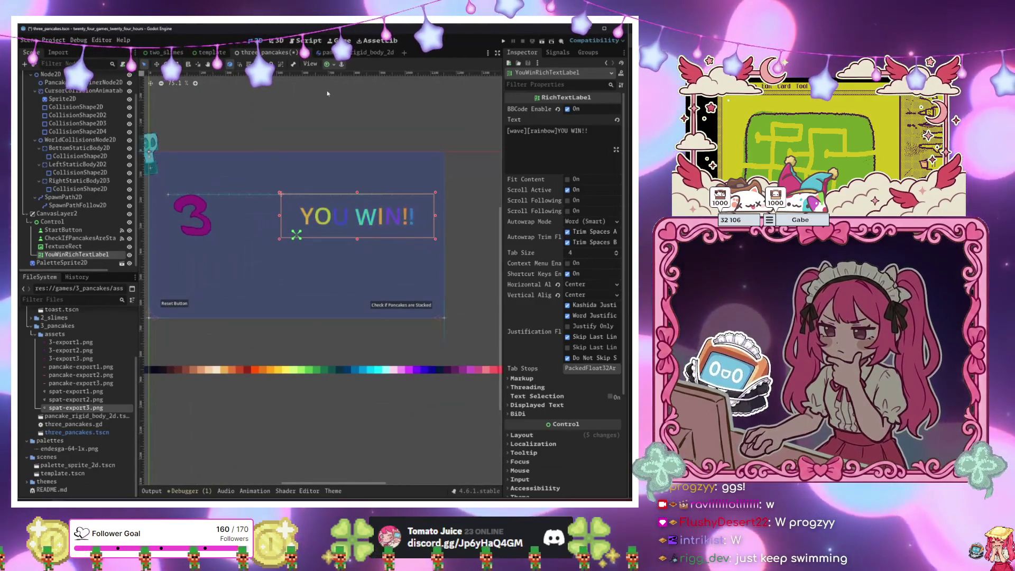
left_click(327, 64)
left_click(355, 101)
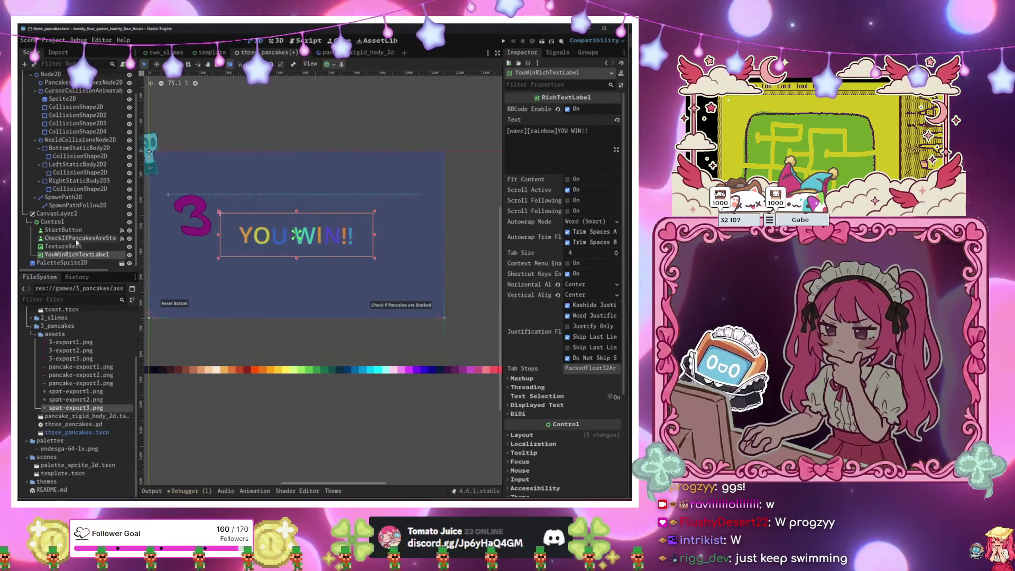
Select the TextureRect showing the 3, recentre the canvas, and run the scene to test.
left_click(75, 246)
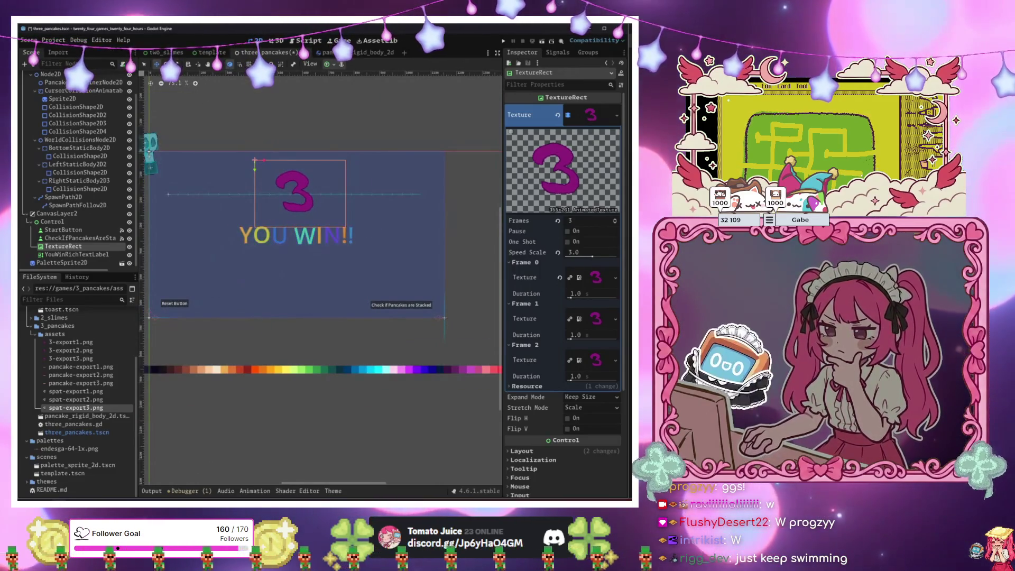
scroll(304, 236, "up", 2)
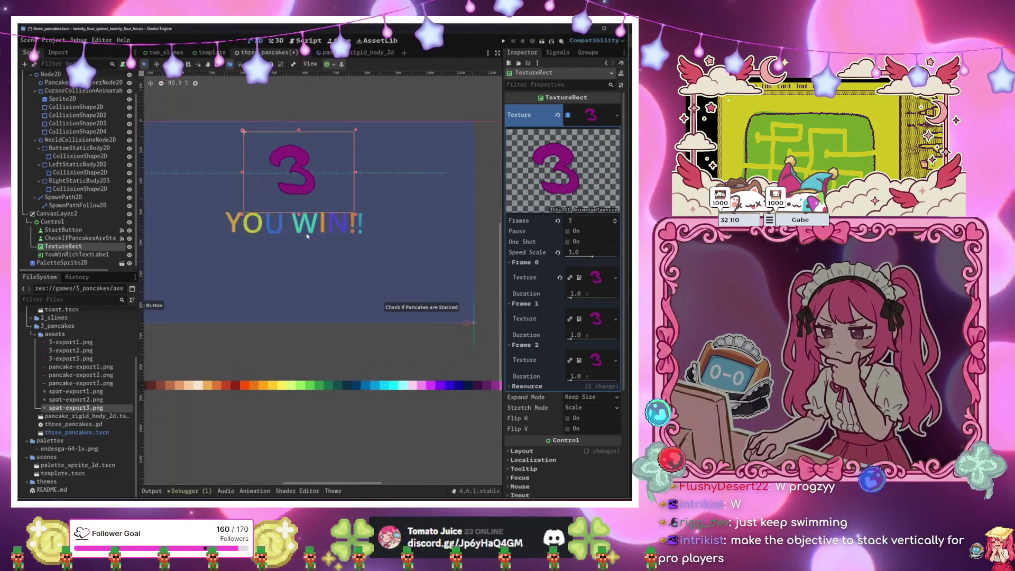
mouse_move(340, 308)
left_mouse_down()
mouse_move(217, 241)
mouse_move(381, 332)
mouse_move(381, 321)
mouse_move(303, 302)
mouse_move(357, 326)
left_mouse_up()
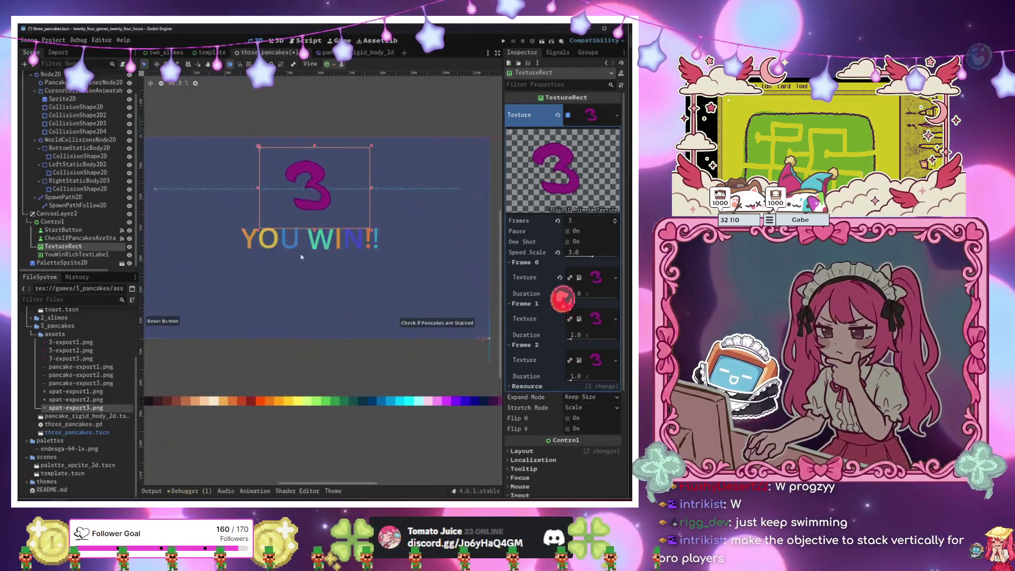
scroll(79, 174, "up", 3)
key("F6")
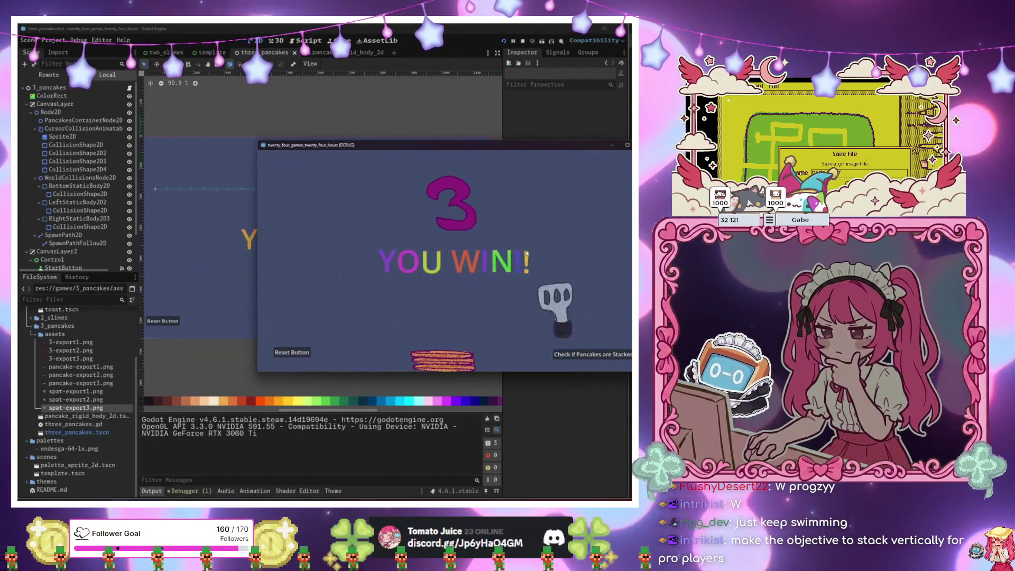
In pancake_rigid_body_2d, set the collision shape's x position to -2.
left_click(344, 53)
mouse_move(348, 150)
left_mouse_down()
mouse_move(334, 345)
mouse_move(320, 363)
left_mouse_up()
left_click(368, 211)
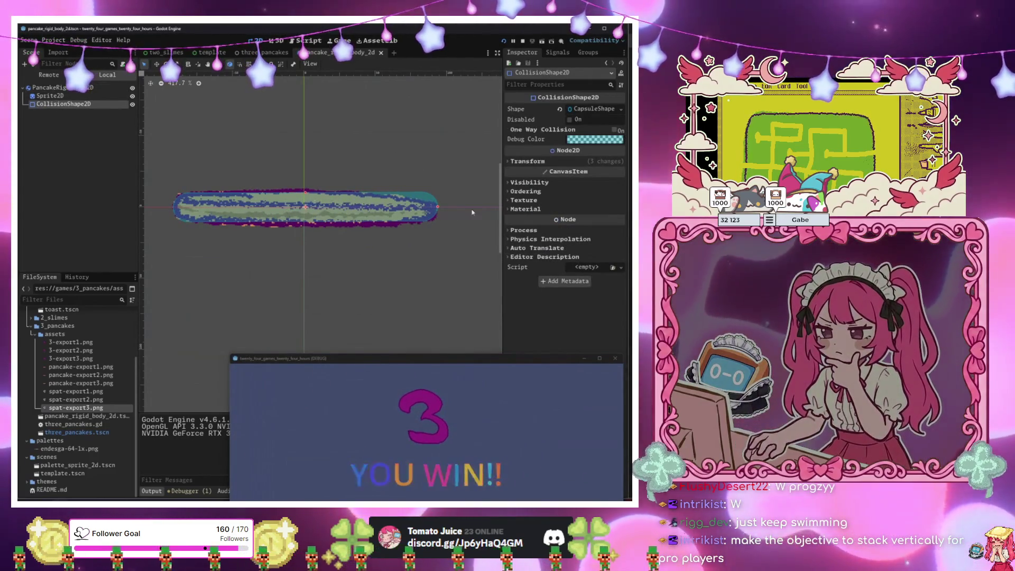
left_click(560, 161)
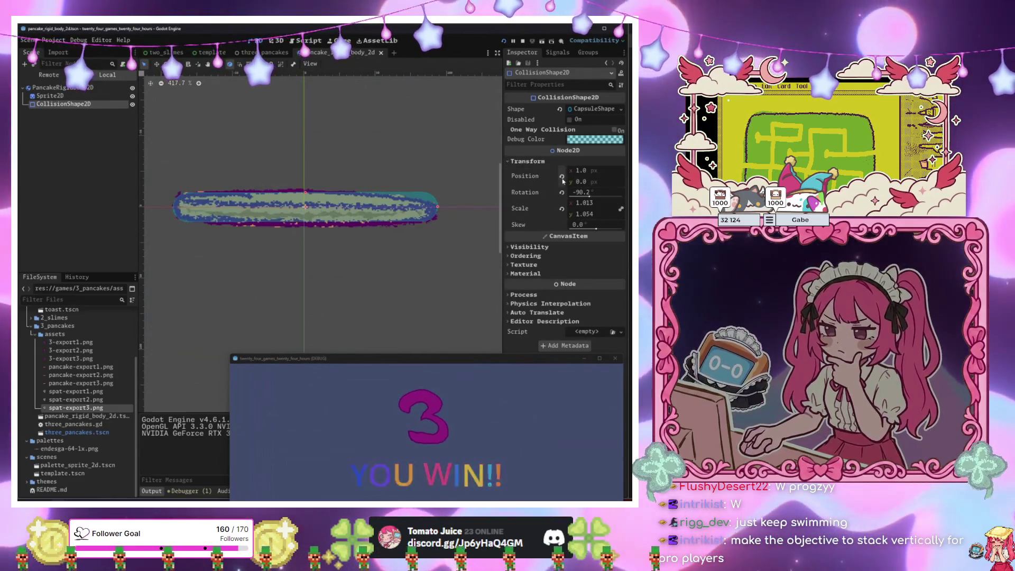
left_click(562, 177)
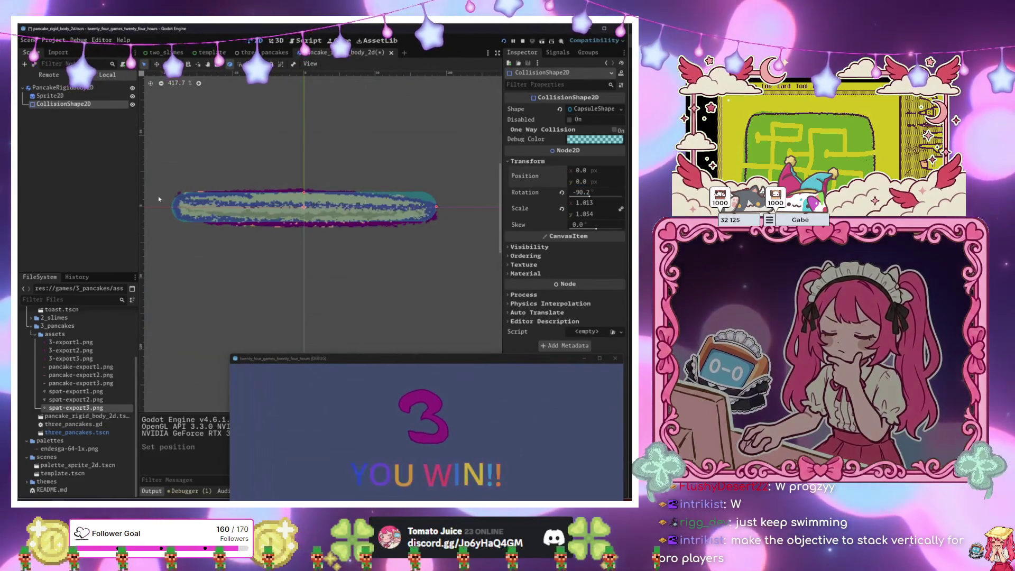
scroll(188, 211, "up", 9)
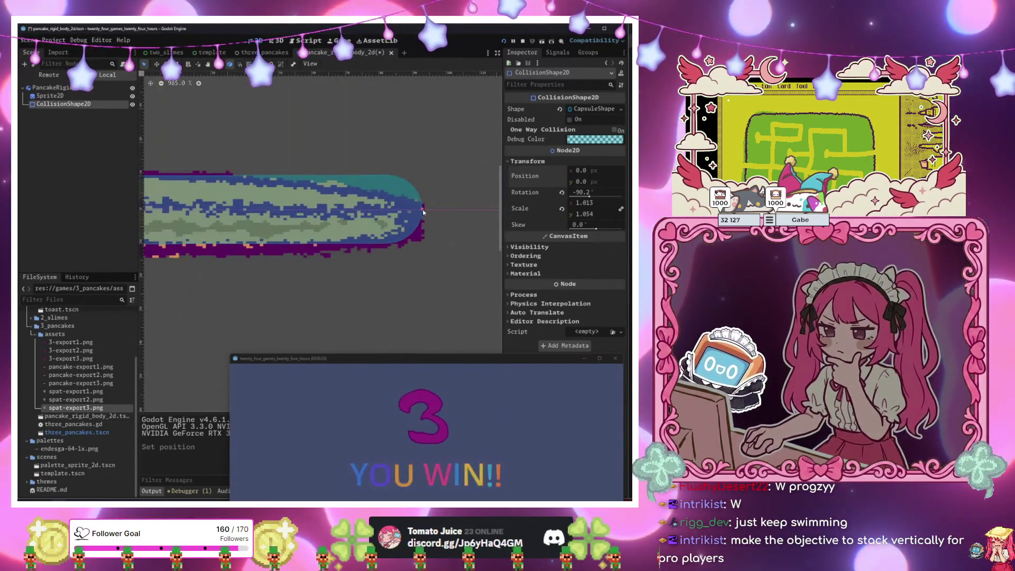
key("Left")
key("Left")
Shorten the right end of the collision capsule, keeping the resize after undo and redo.
left_click_drag(430, 213, 421, 212)
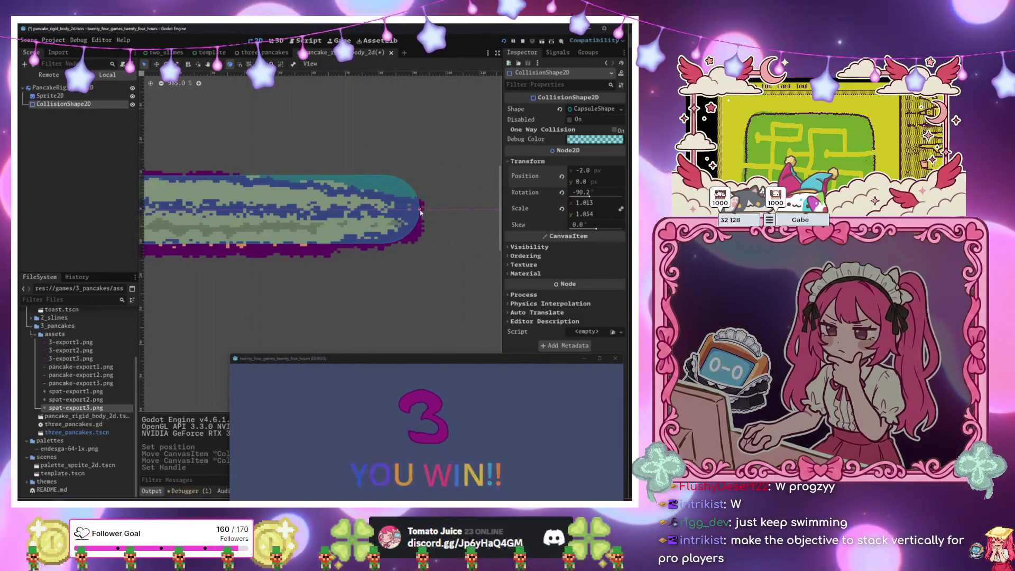
scroll(427, 214, "down", 8)
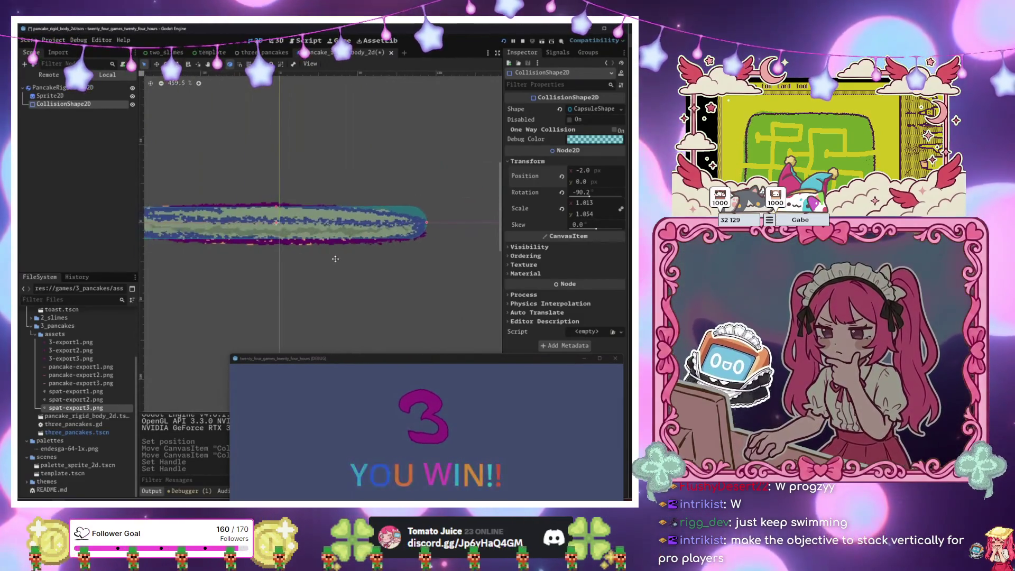
key("ctrl+z")
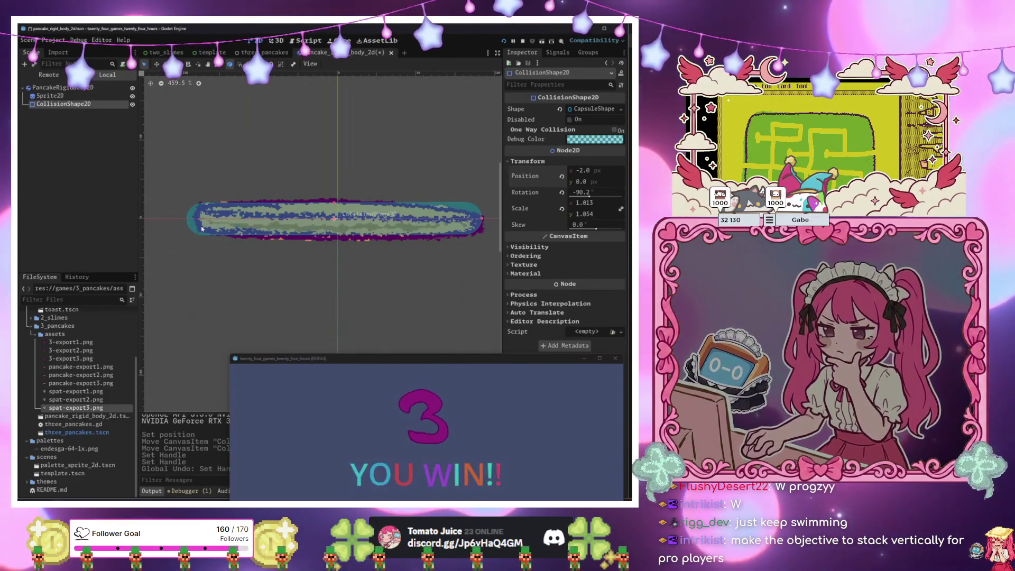
key("ctrl+z")
key("ctrl+shift+z")
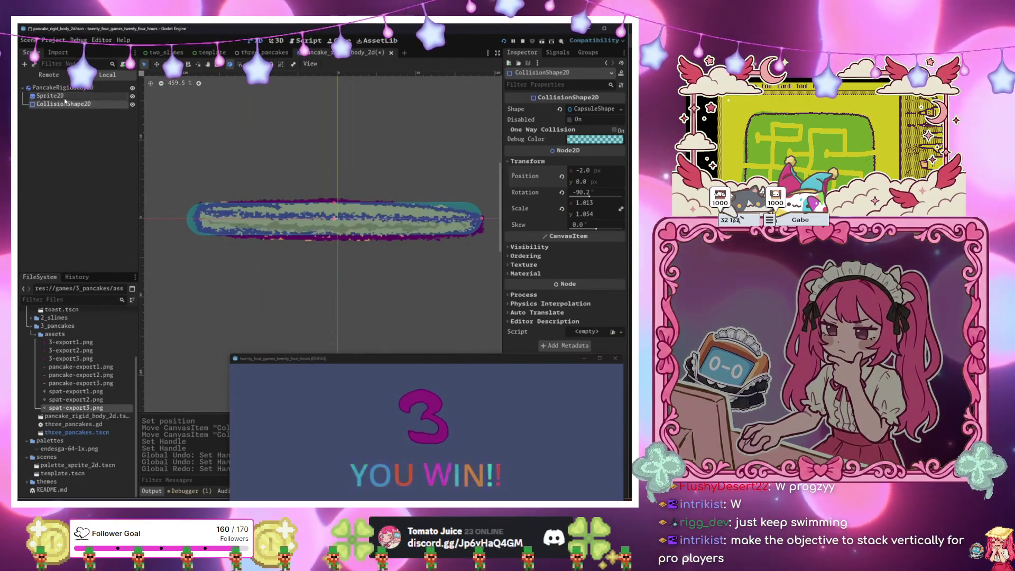
Move the pancake sprite to (18, -6).
left_click(65, 96)
left_click_drag(383, 264, 379, 262)
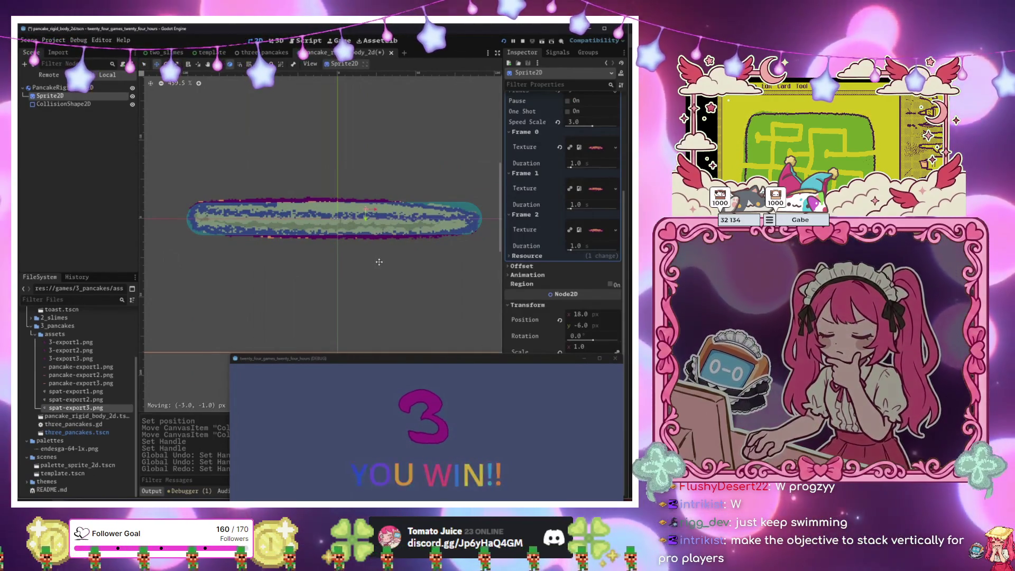
mouse_move(407, 360)
left_mouse_down()
mouse_move(389, 296)
mouse_move(326, 175)
left_mouse_up()
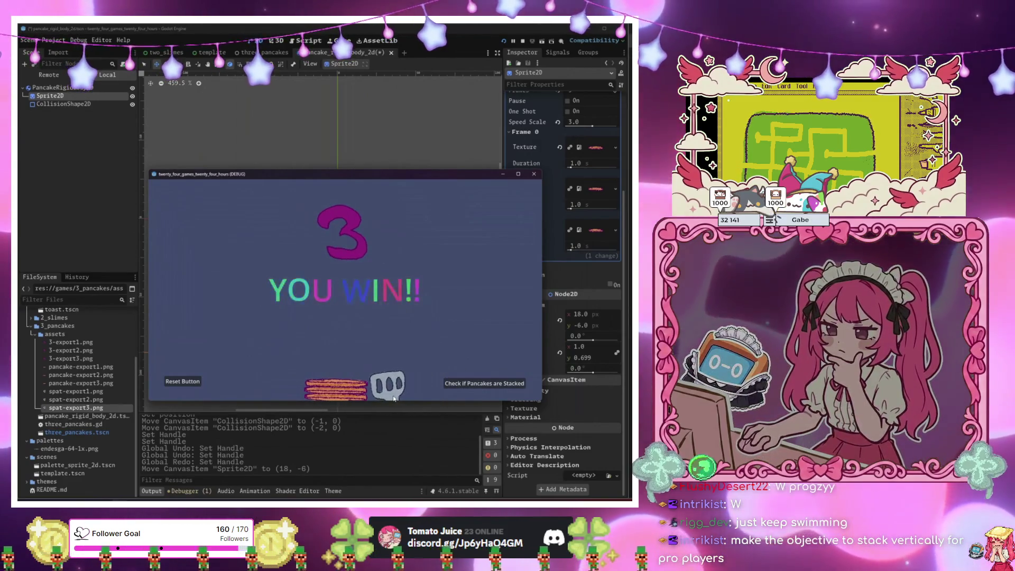
Stack the pancakes with the spatula until the check reports You Win!, then close the game.
left_click_drag(358, 176, 372, 121)
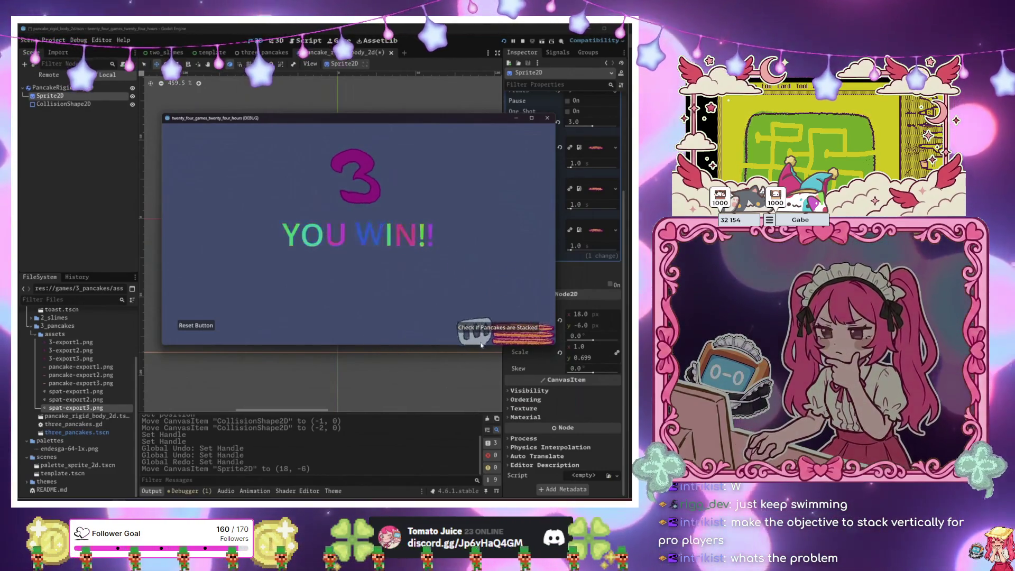
left_click(475, 332)
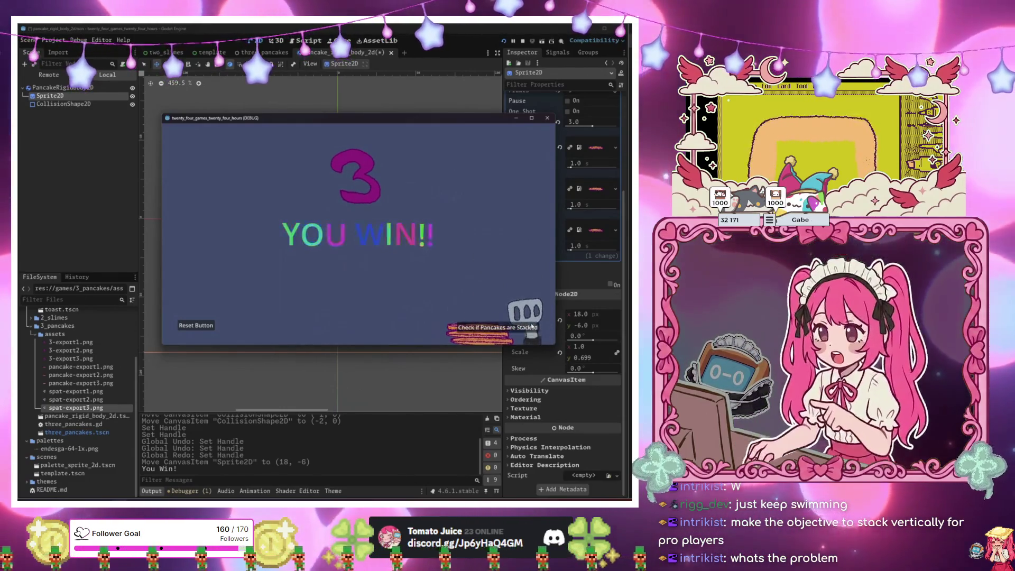
left_click(536, 360)
left_click(508, 317)
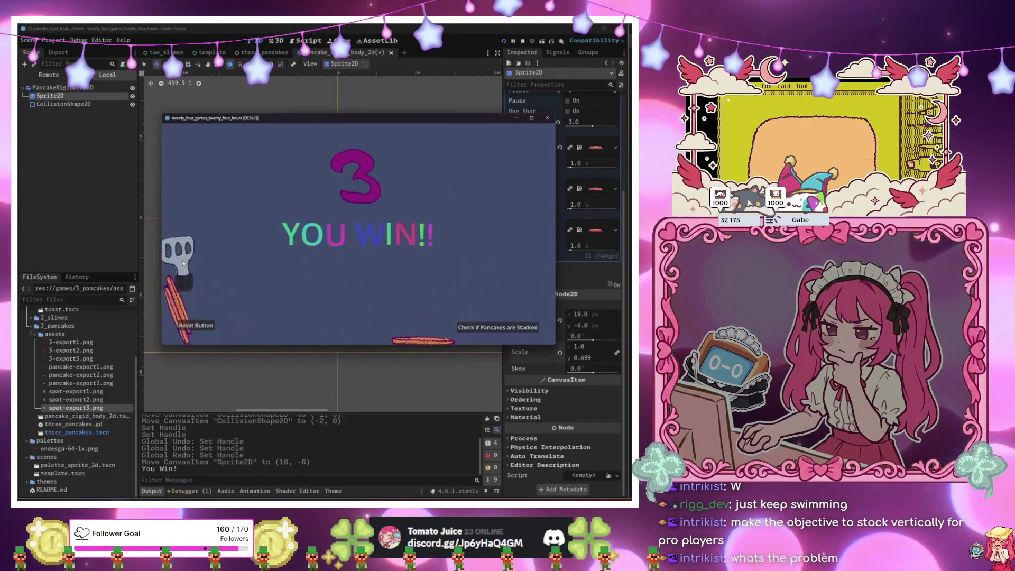
left_click(196, 325)
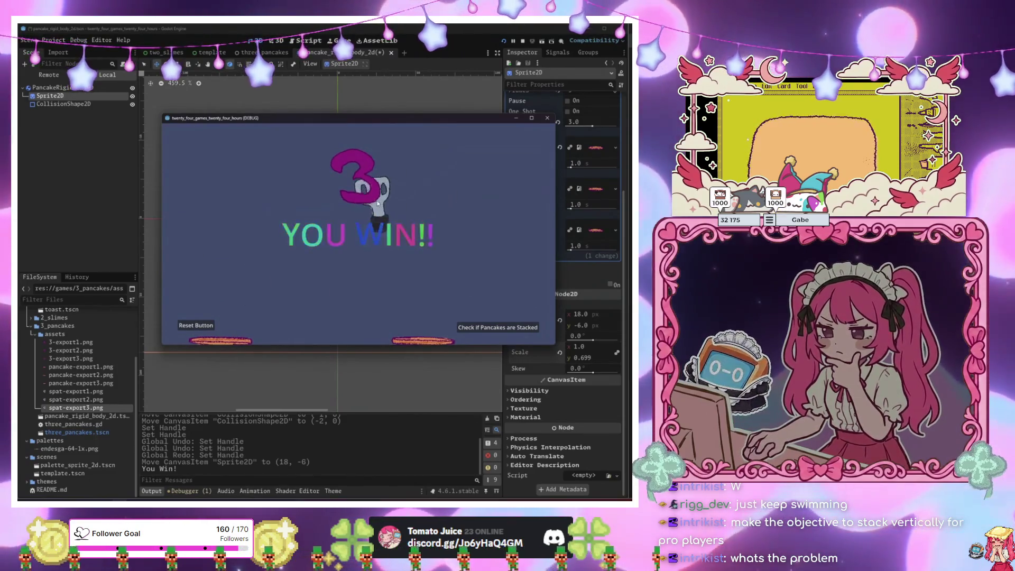
left_click(547, 117)
left_click(246, 53)
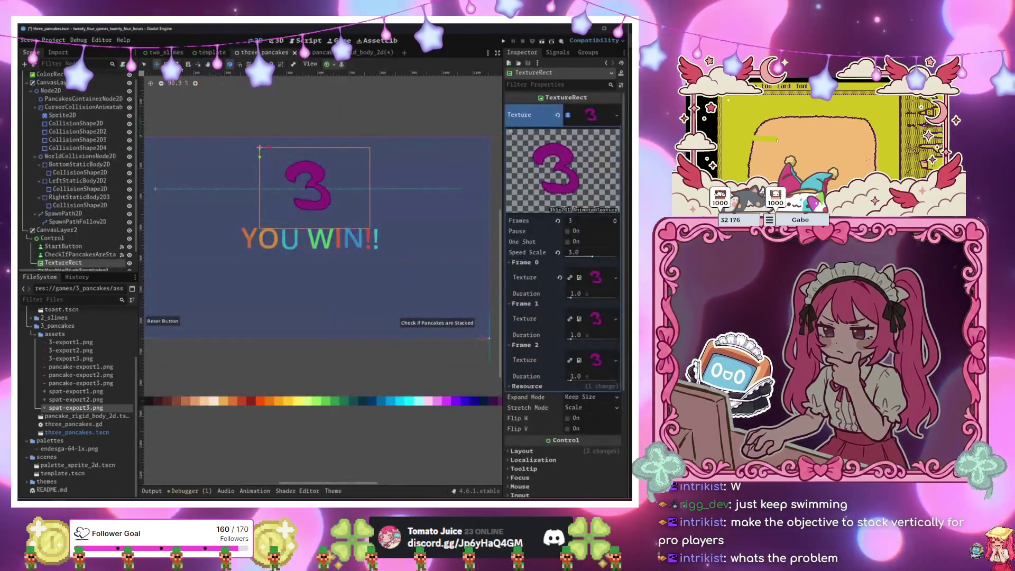
Look over the pancake_rigid_body_2d and template scenes for reference.
scroll(104, 228, "down", 1)
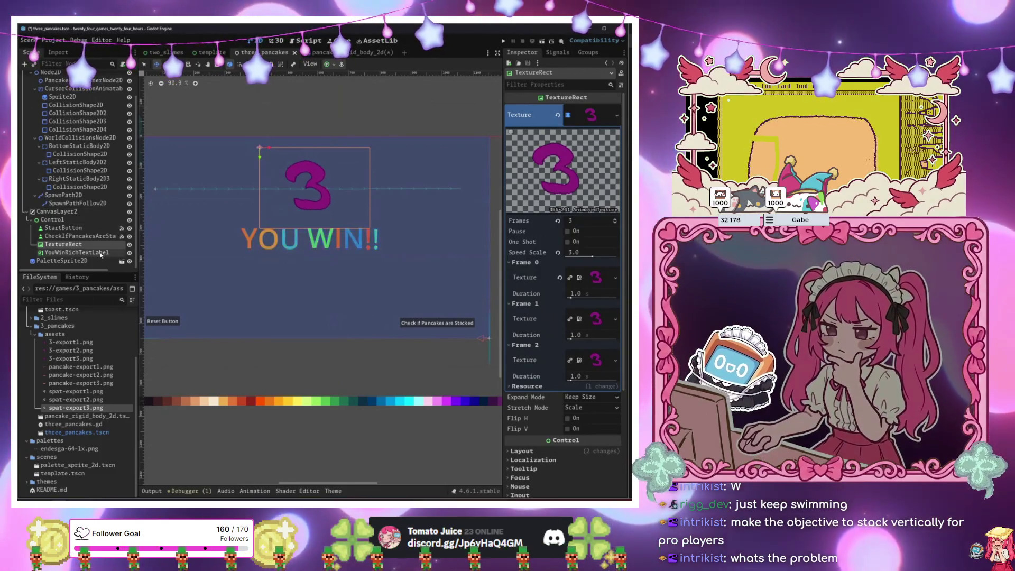
left_click(325, 53)
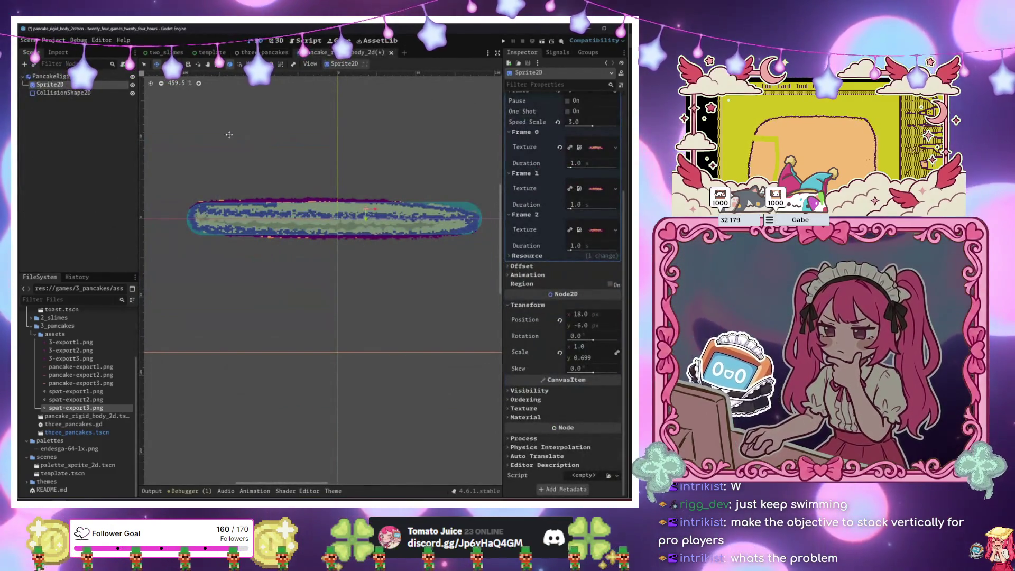
left_click(206, 53)
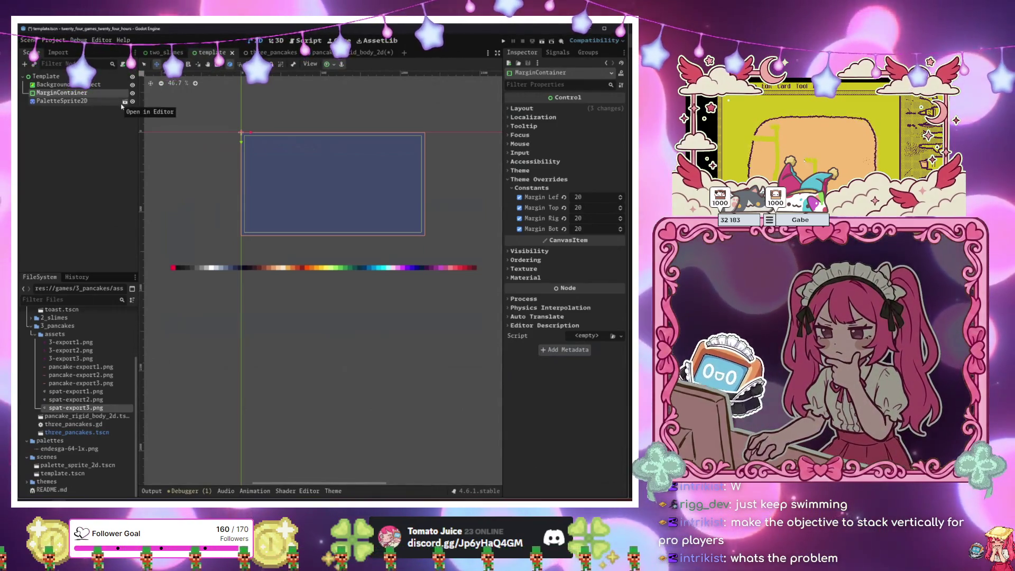
left_click(318, 53)
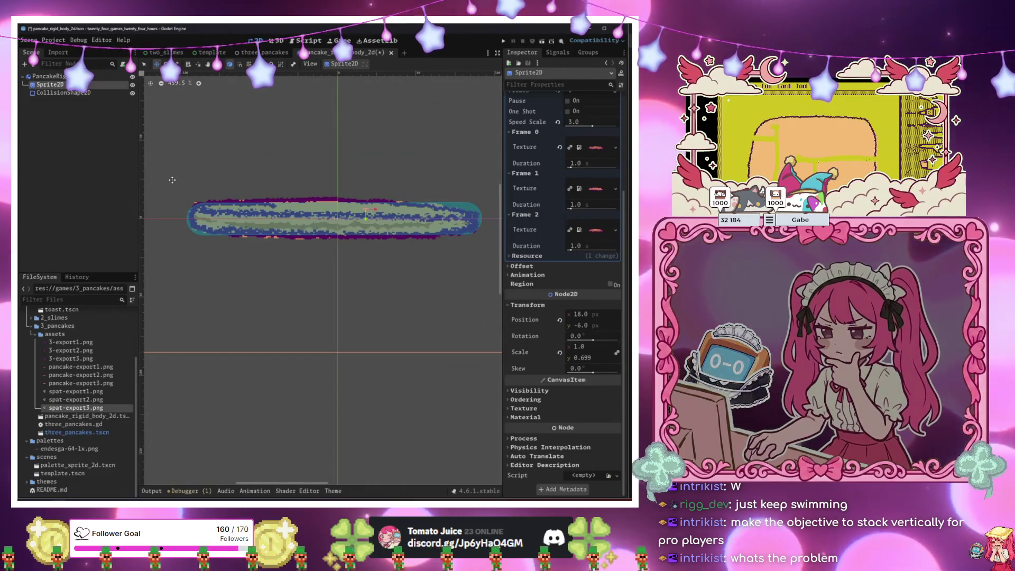
In three_pancakes, hide the YOU WIN!! label and open the three_pancakes.gd script.
left_click(265, 53)
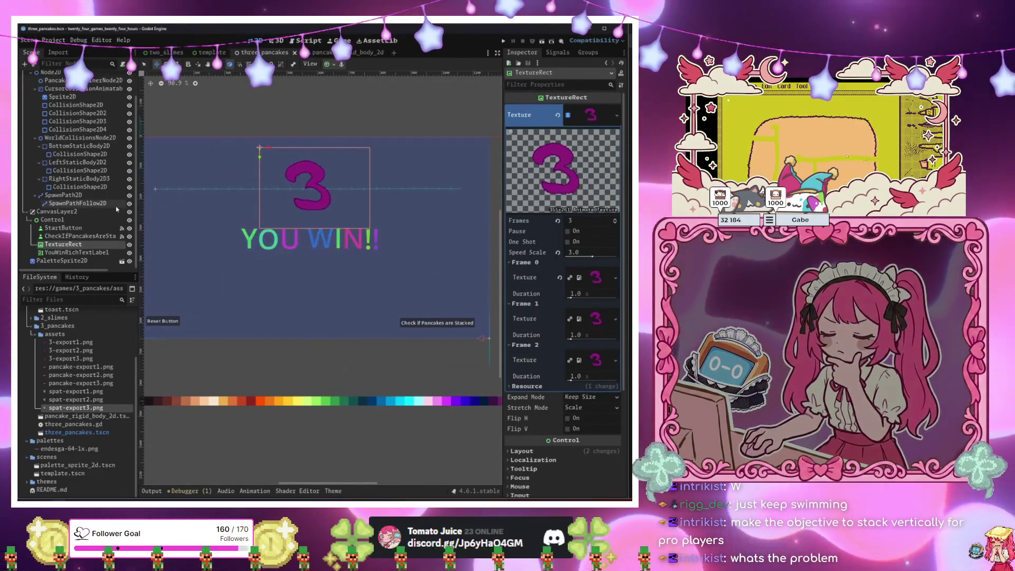
left_click(129, 253)
scroll(109, 96, "up", 2)
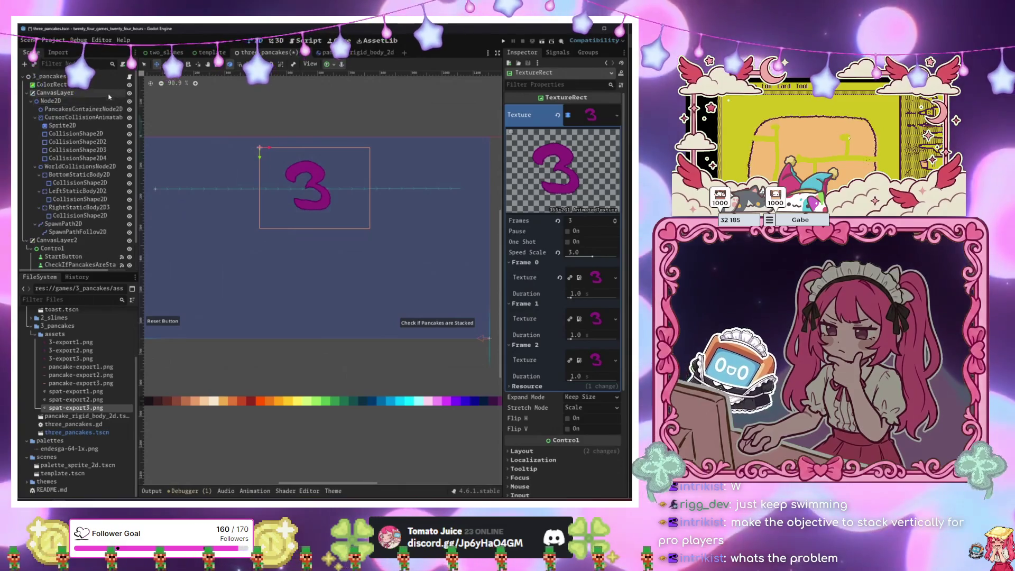
left_click(129, 76)
scroll(80, 159, "down", 2)
mouse_move(62, 244)
left_mouse_down()
mouse_move(140, 248)
mouse_move(159, 225)
left_mouse_up()
scroll(318, 264, "down", 10)
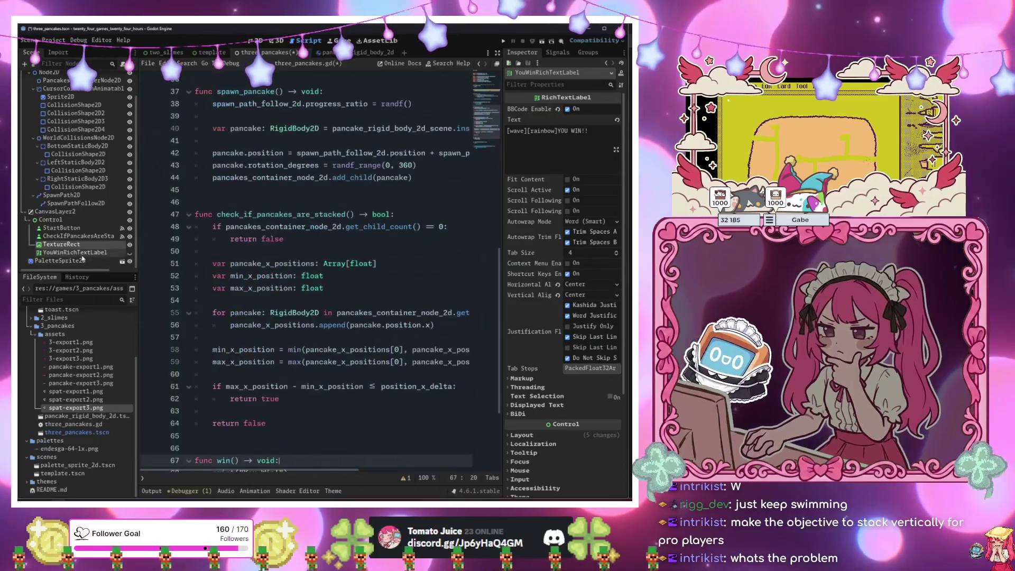
Export a reference to YouWinRichTextLabel and add you_win_rich_text_label.show() inside win().
scroll(232, 216, "up", 10)
left_click_drag(71, 252, 240, 240)
scroll(264, 285, "down", 15)
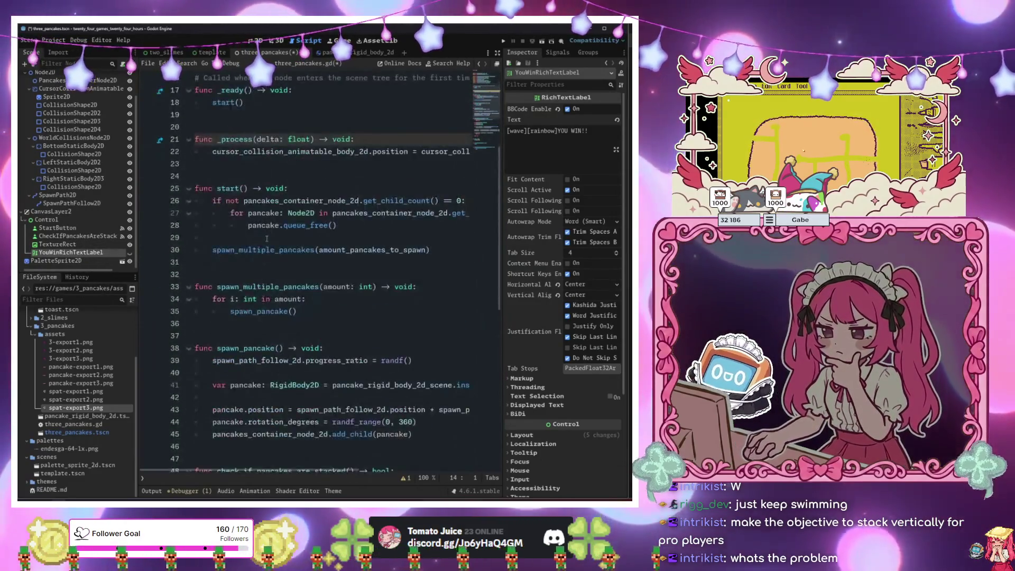
left_click(296, 338)
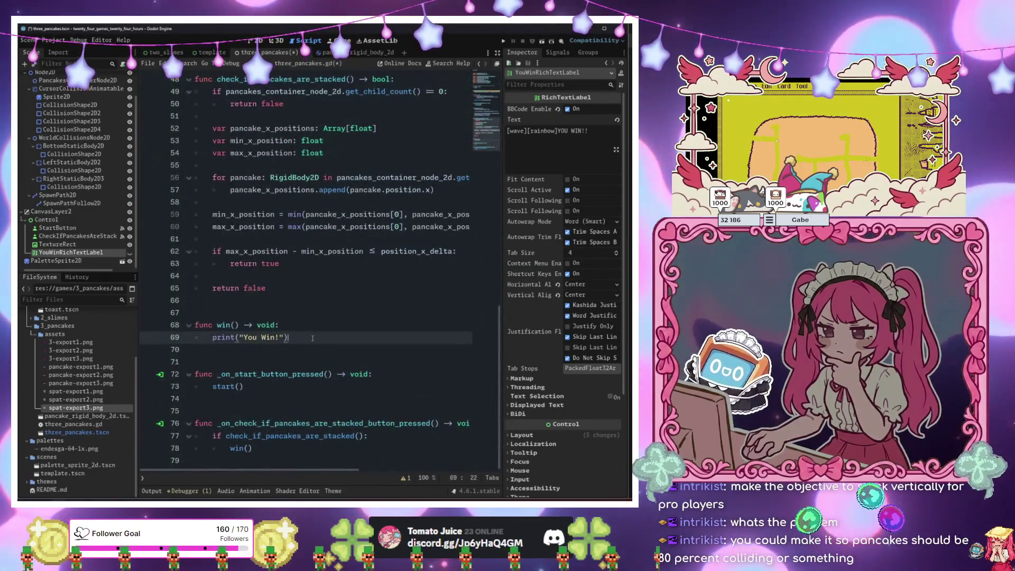
left_click(317, 320)
key("Return")
type("you_win_rich_text_label.sh")
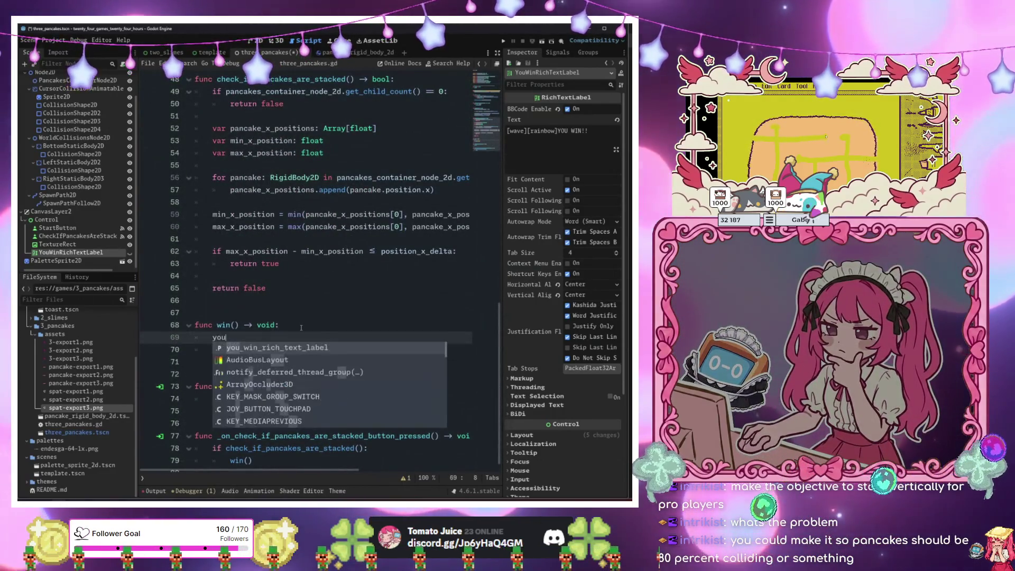
key("Down")
key("Down")
key("Return")
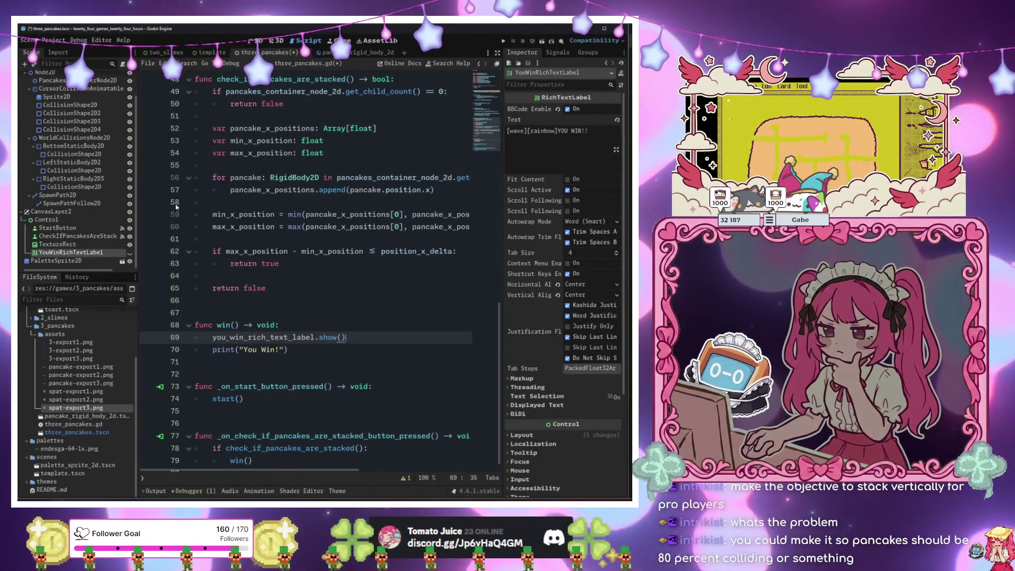
Review the stacking check's min/max position logic, then return to the 2D view.
left_click(274, 268)
left_click(281, 252)
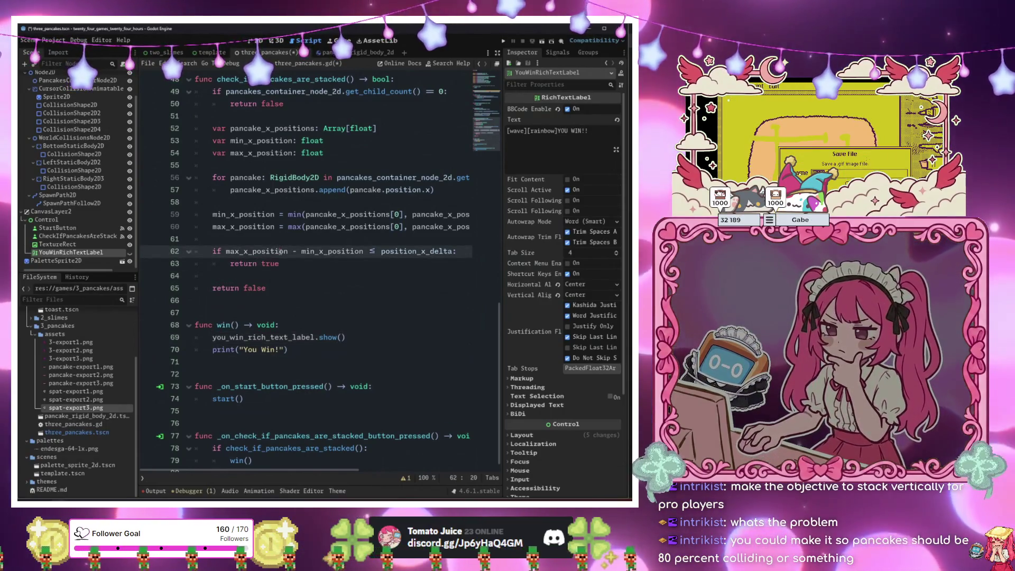
left_click(306, 215)
left_click(251, 41)
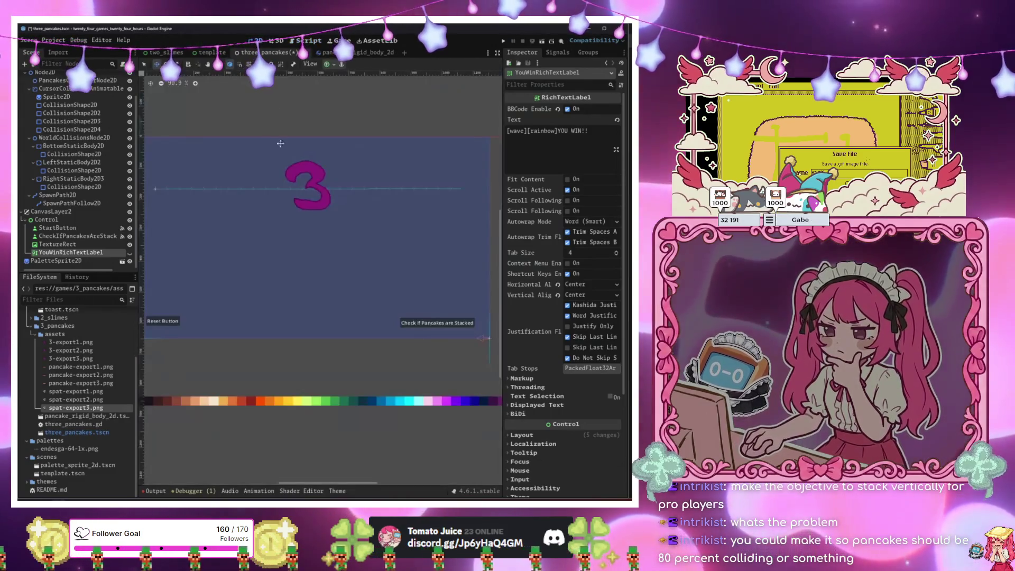
Select the ColorRect and change its background colour to dark navy 2a2f4e.
scroll(85, 132, "up", 3)
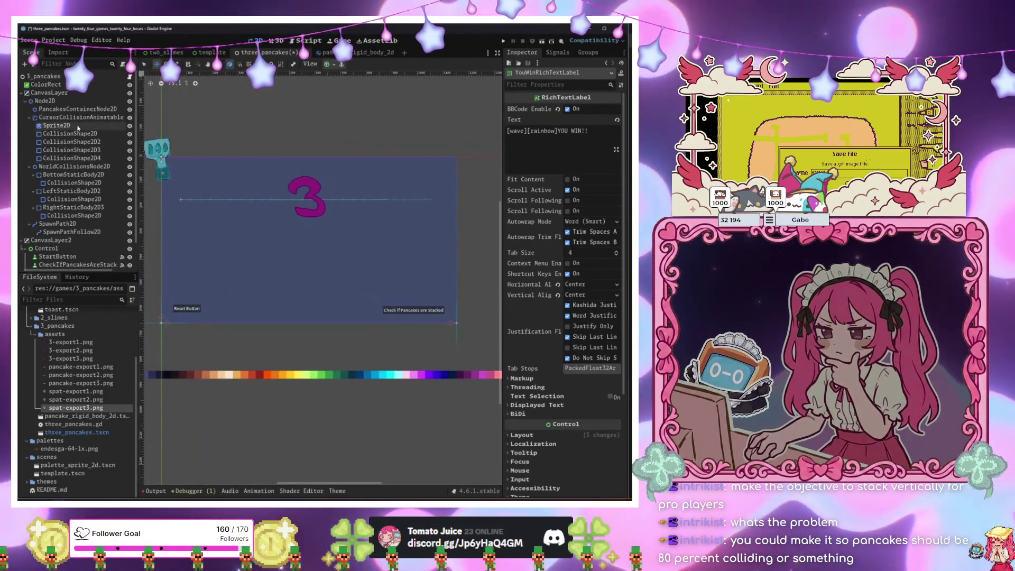
left_click(45, 100)
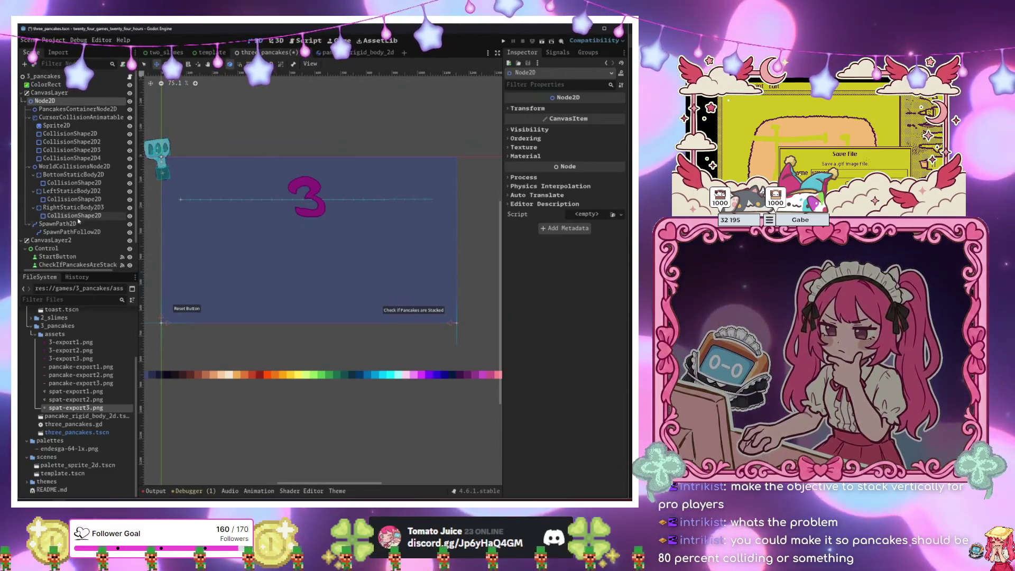
left_click(88, 110)
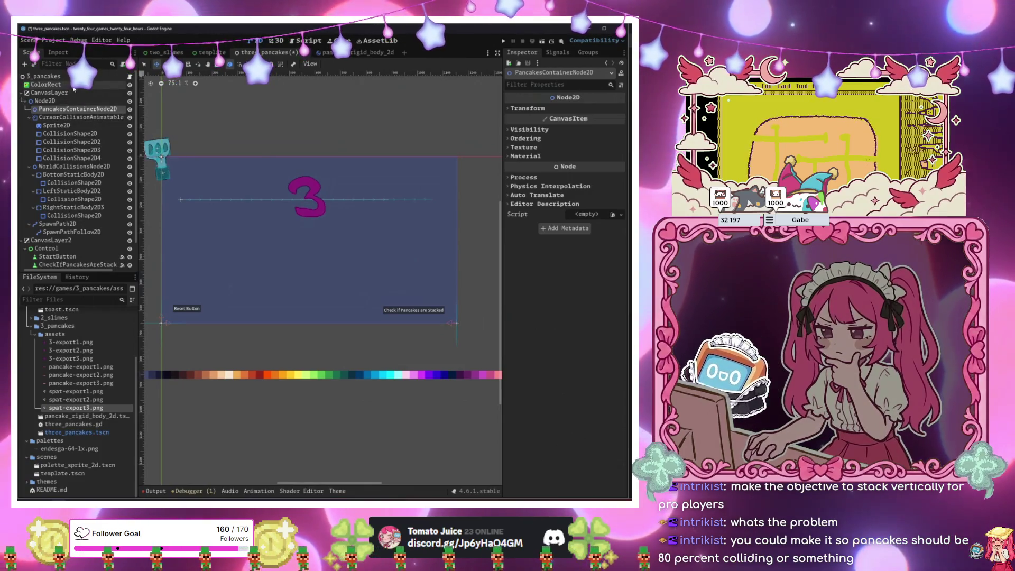
left_click(46, 85)
left_click(595, 109)
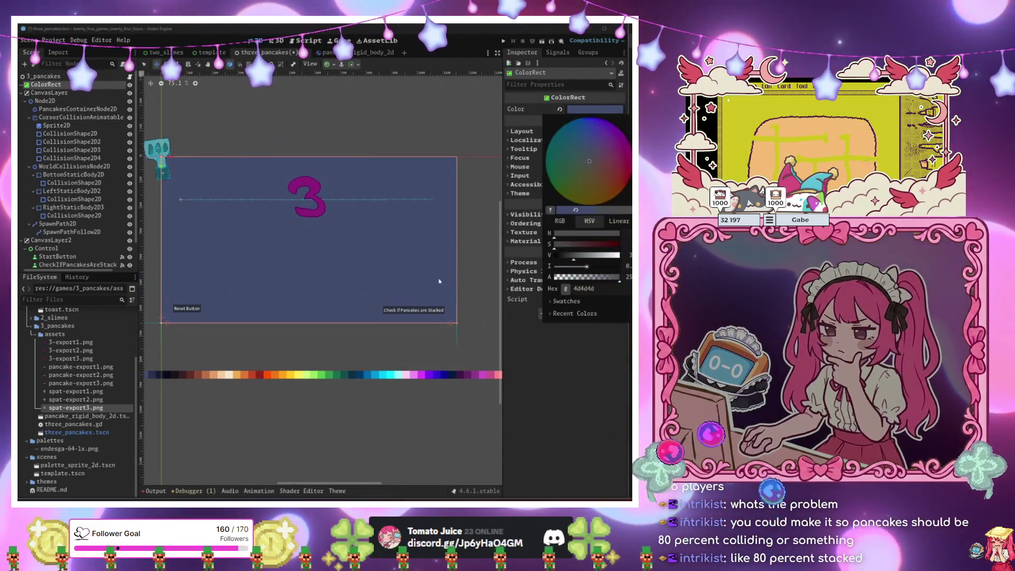
left_click(169, 375)
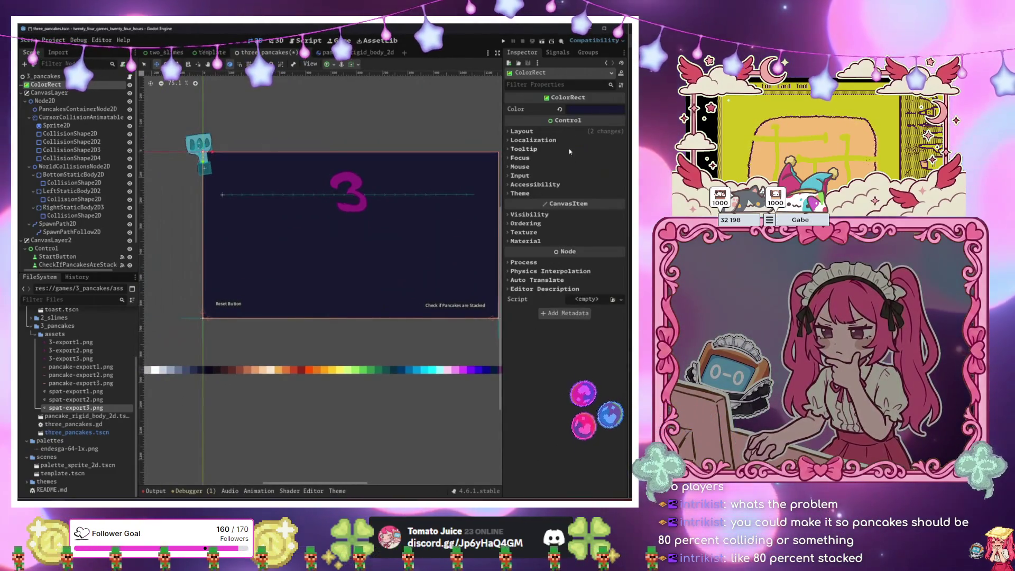
left_click(595, 109)
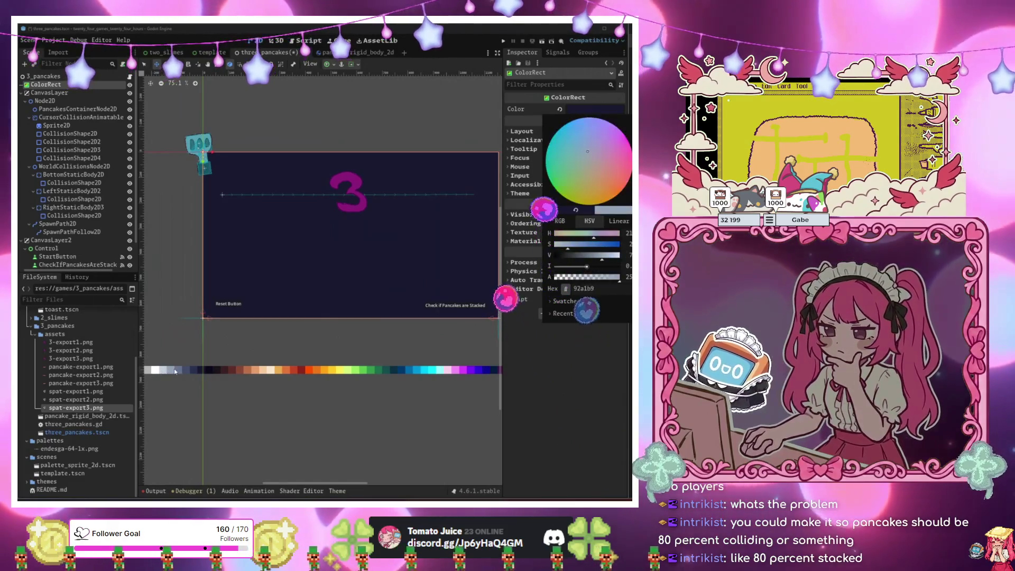
left_click(175, 371)
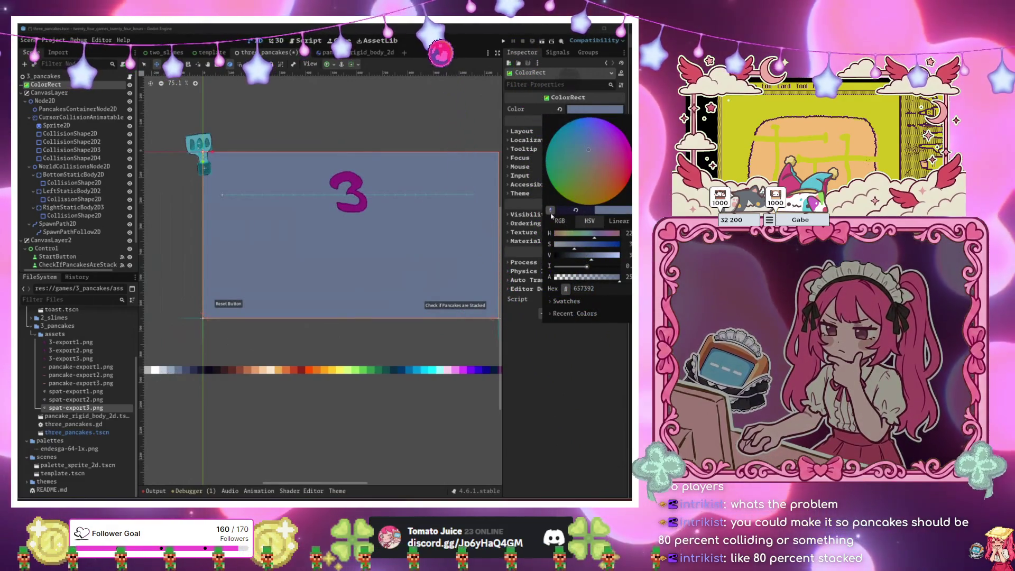
left_click(551, 211)
left_click(191, 372)
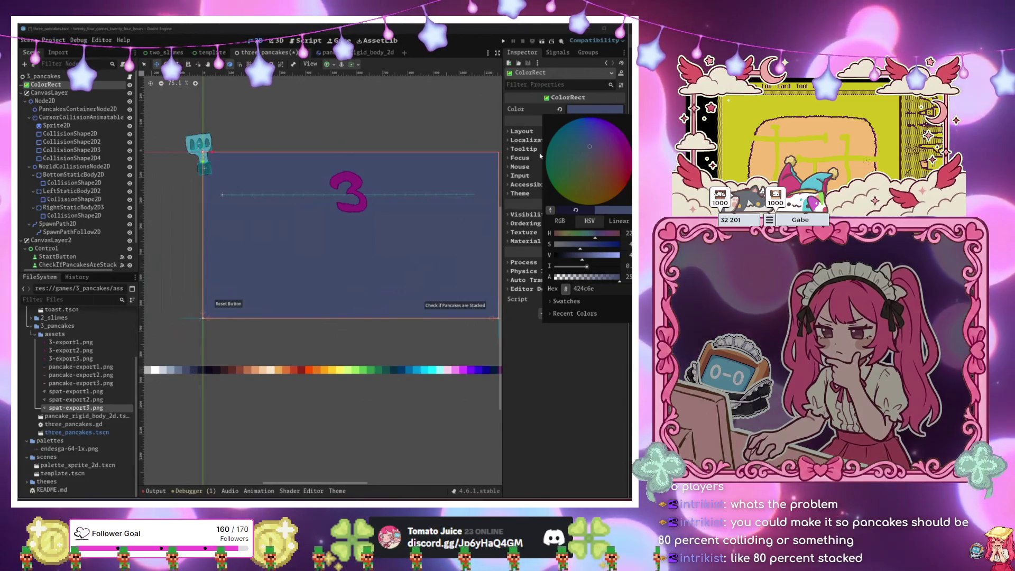
left_click(328, 317)
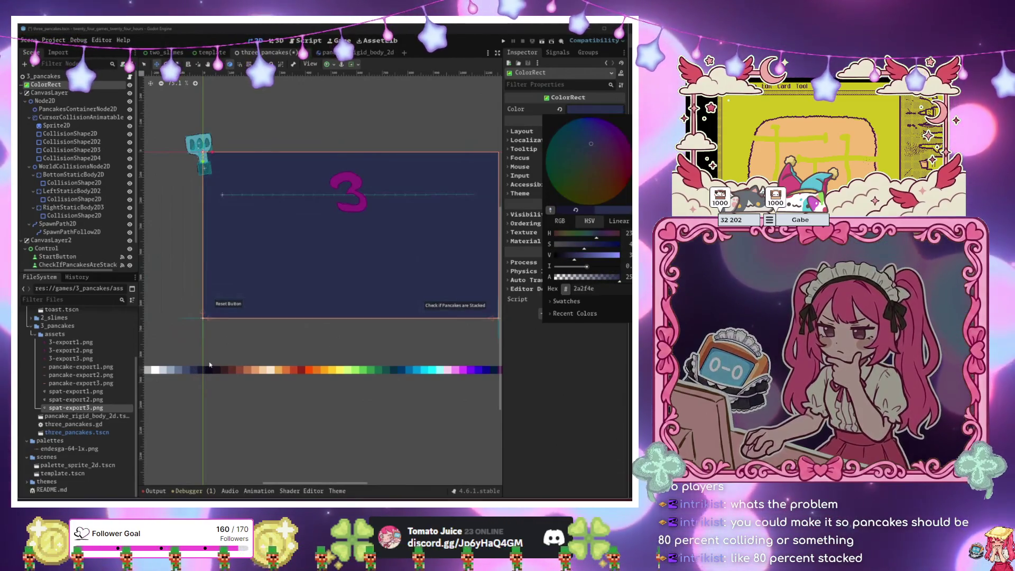
Recentre the canvas and select the CollisionShape2D2 node.
scroll(329, 317, "up", 1)
scroll(286, 328, "right", 3)
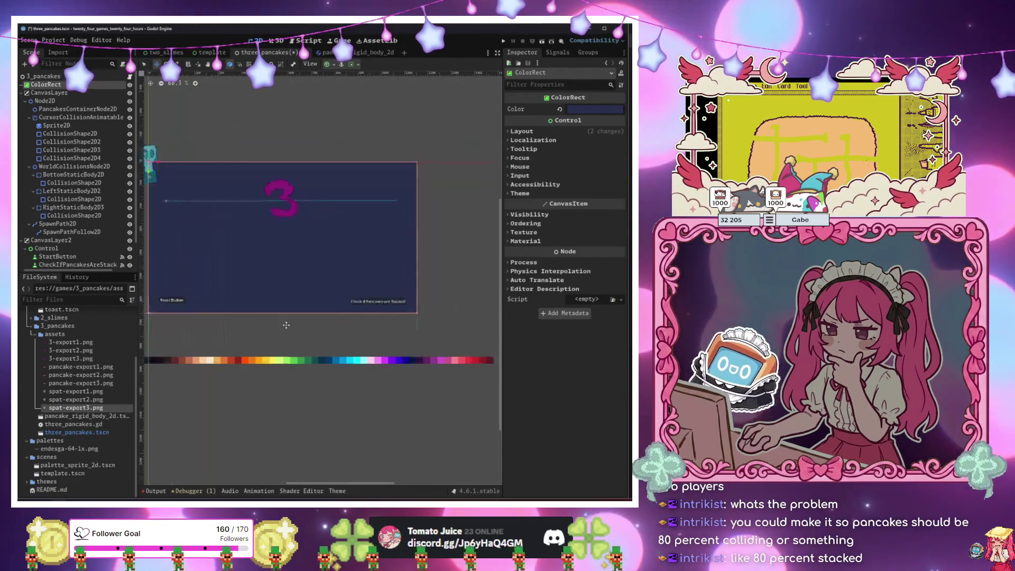
left_click_drag(282, 304, 298, 307)
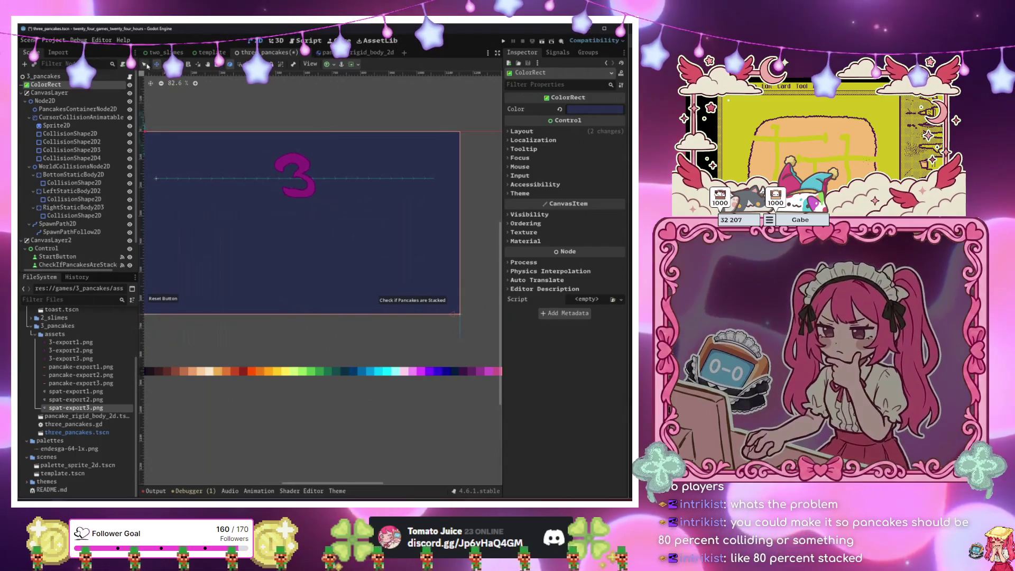
left_click(71, 142)
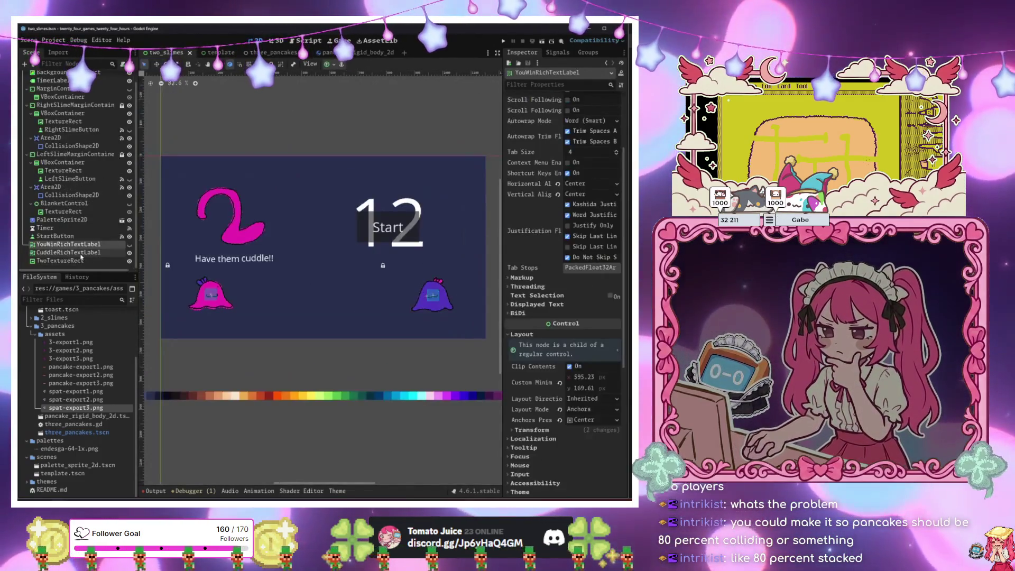
Copy CuddleRichTextLabel from two_slimes into three_pancakes and change its text to [wave]Stack the Pancakes!!
left_click(72, 253)
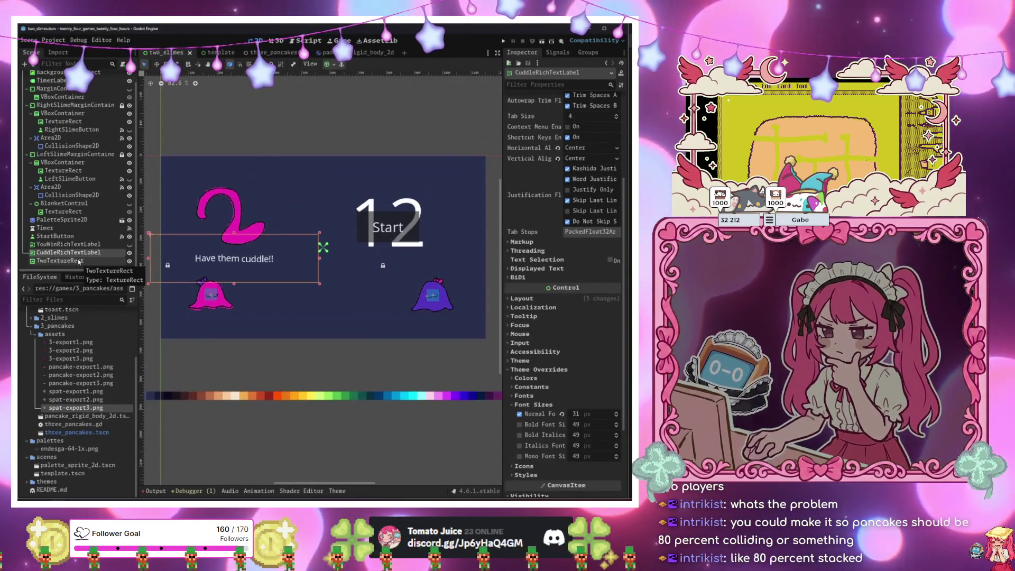
left_click(251, 53)
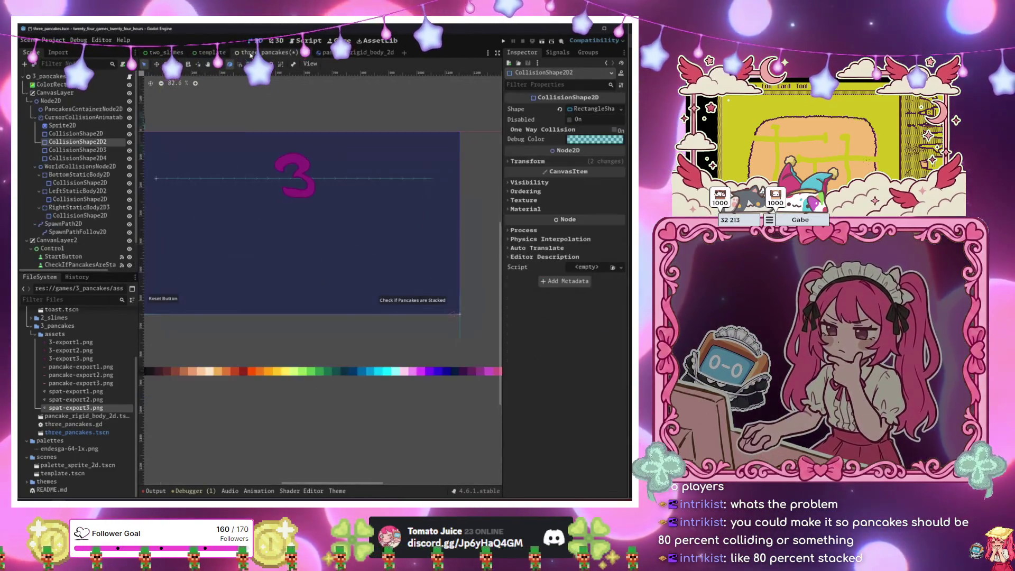
scroll(80, 249, "down", 2)
left_click(105, 261)
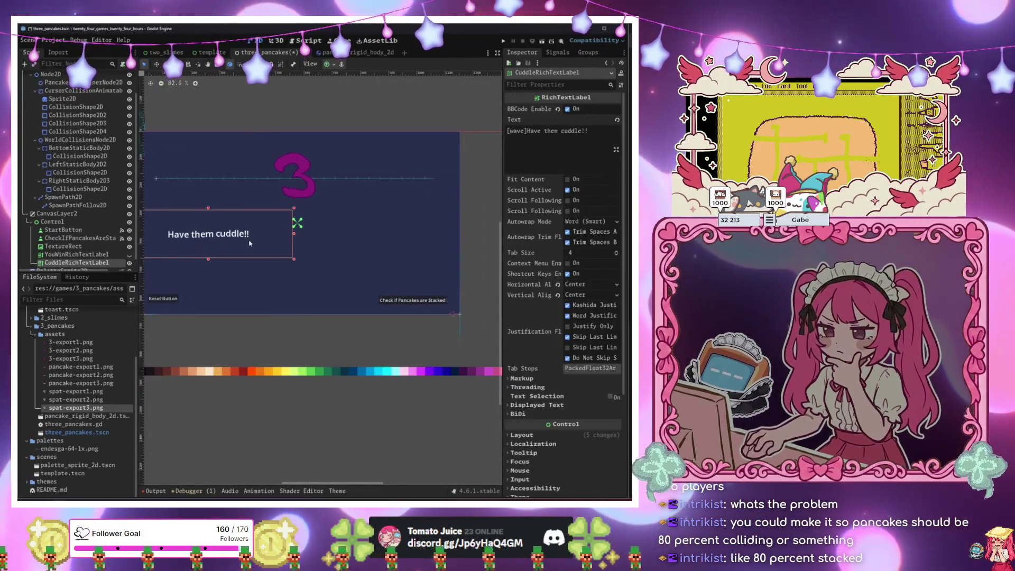
scroll(250, 244, "left", 2)
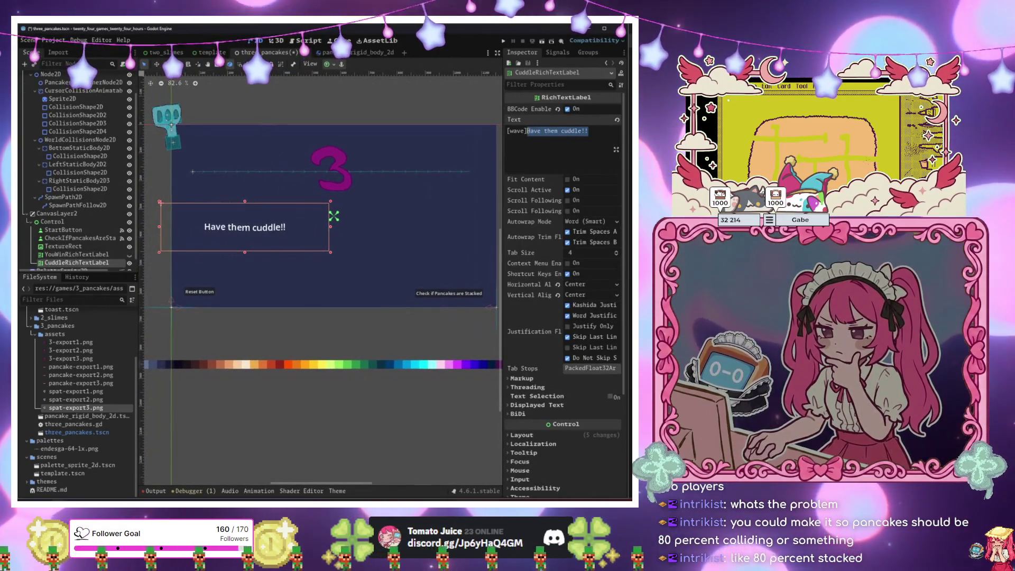
type("Stack t")
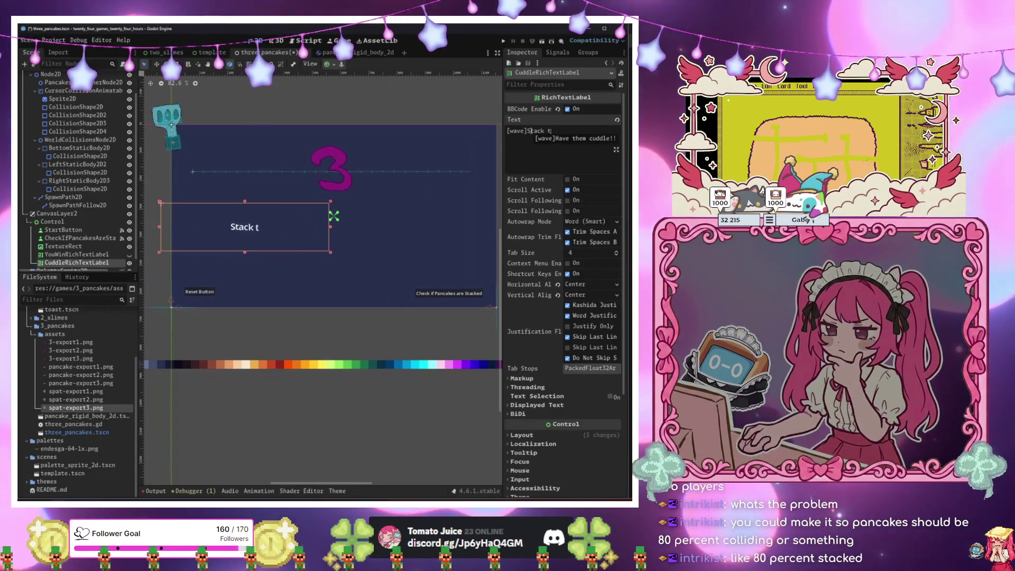
type("akes!!")
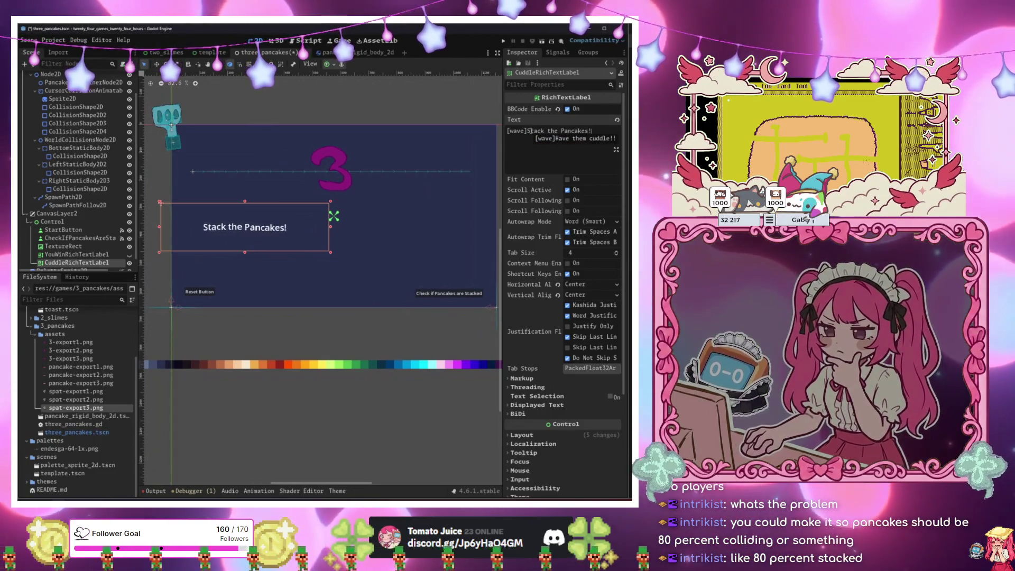
Move the Stack the Pancakes!! label to the top centre above the animated 3.
mouse_move(271, 240)
left_mouse_down()
mouse_move(316, 214)
mouse_move(358, 145)
left_mouse_up()
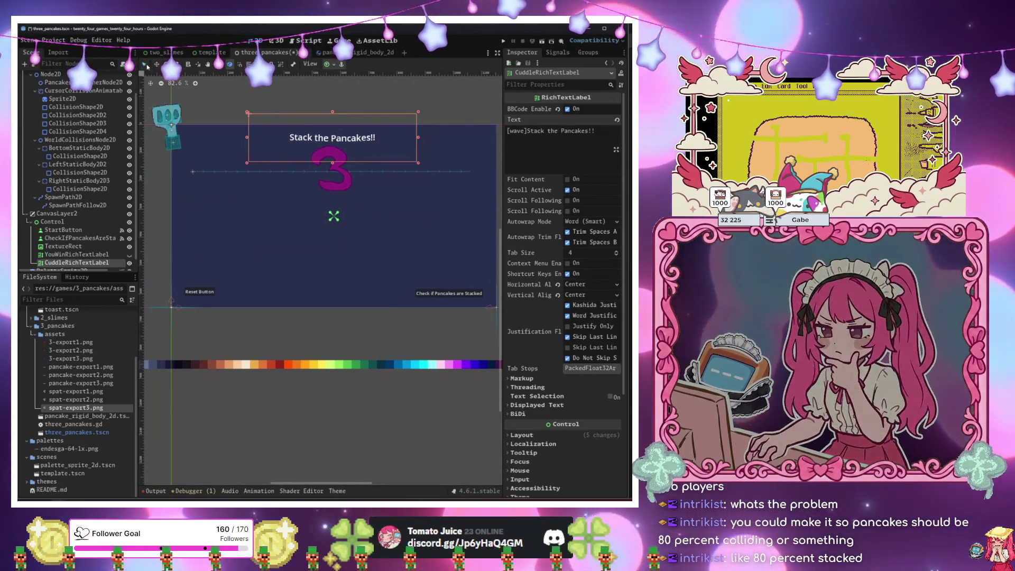
left_click(76, 106)
scroll(319, 112, "up", 3)
Open a new empty scene tab alongside the three_pancakes scene.
scroll(206, 143, "down", 4)
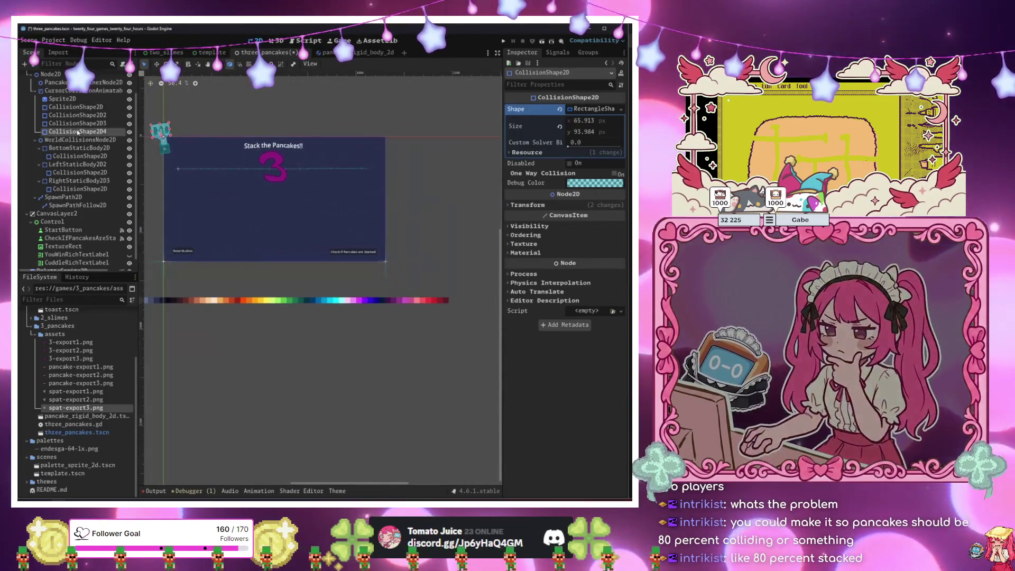
left_click(163, 136)
scroll(274, 116, "left", 2)
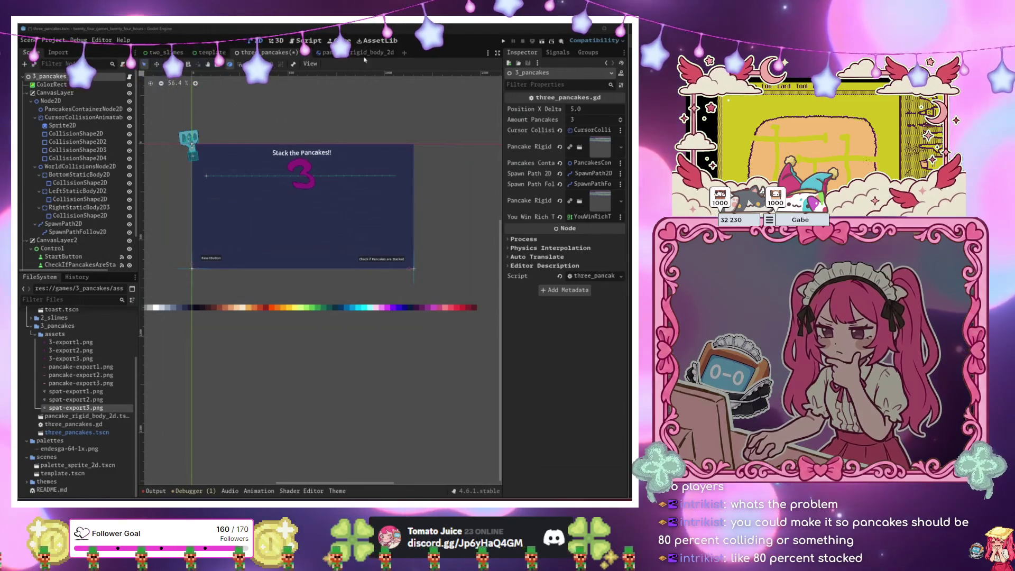
left_click(404, 53)
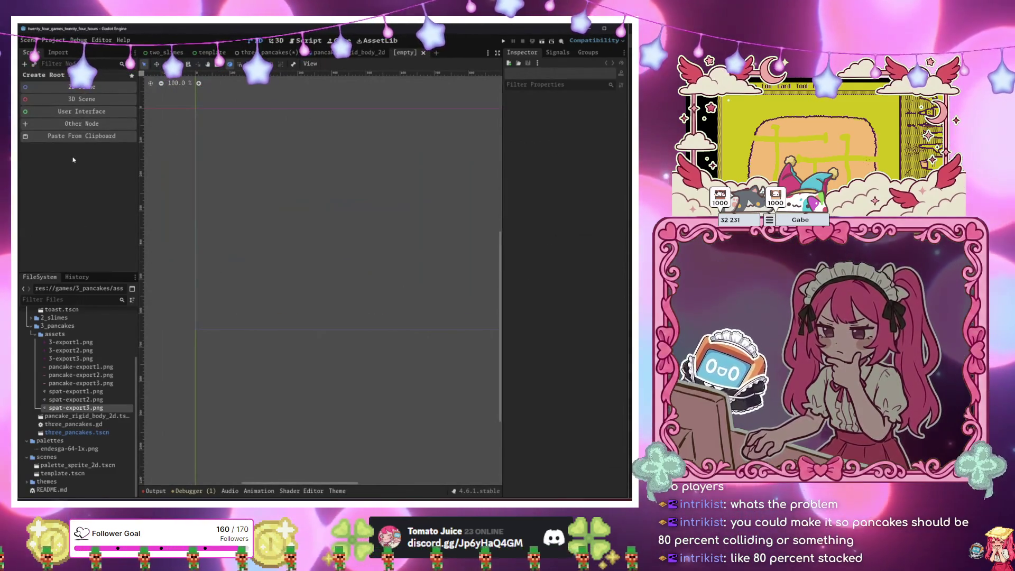
Create a Control root node and rename it FourMazes.
left_click(85, 112)
type("Mazes")
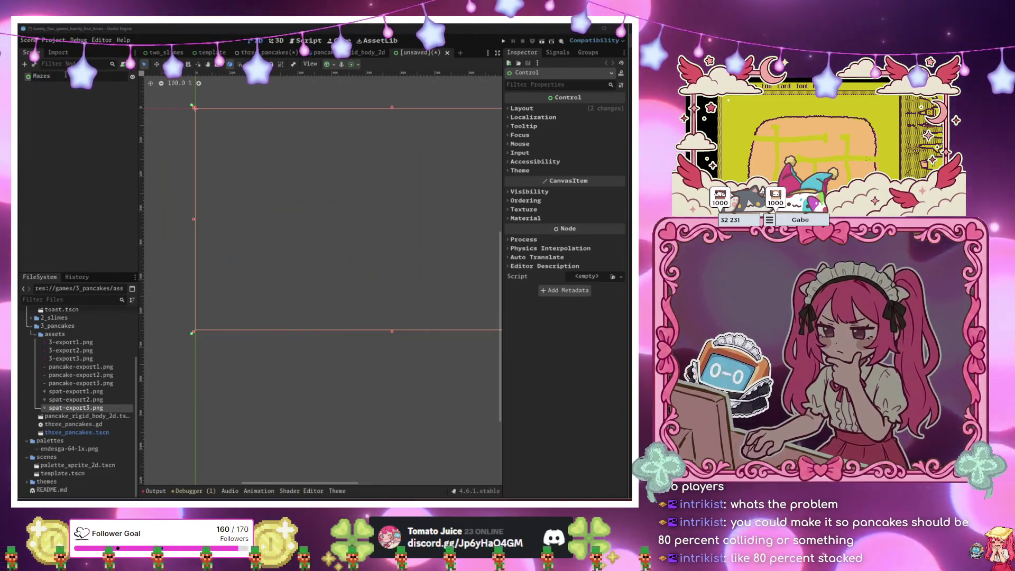
key("BackSpace")
key("Return")
key("BackSpace")
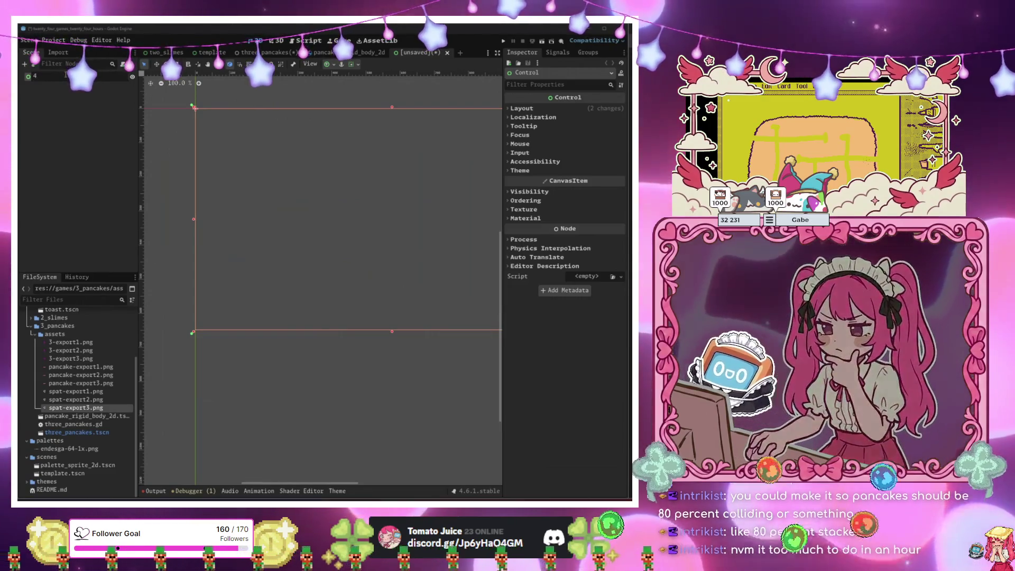
type("ourMazes")
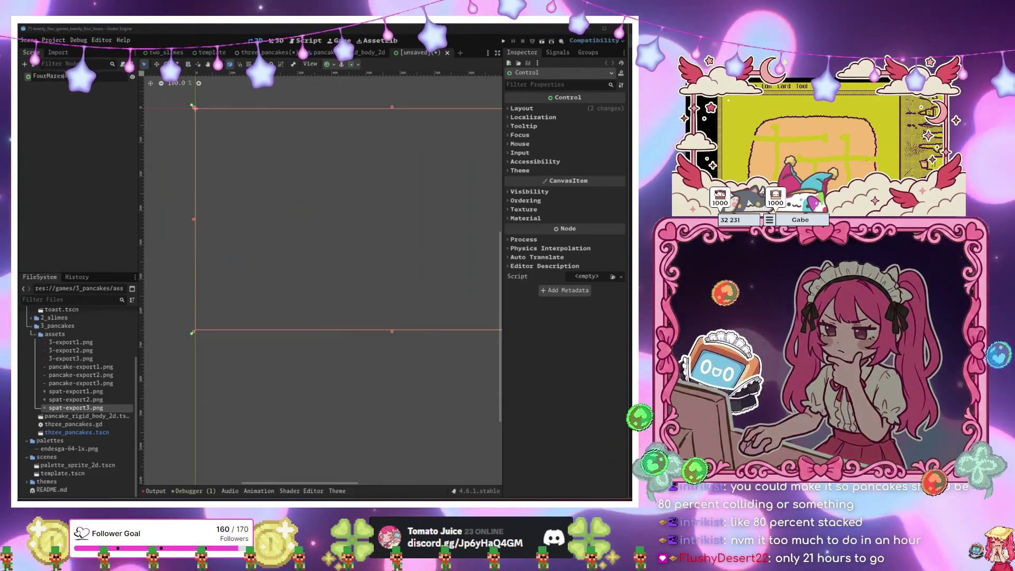
key("Return")
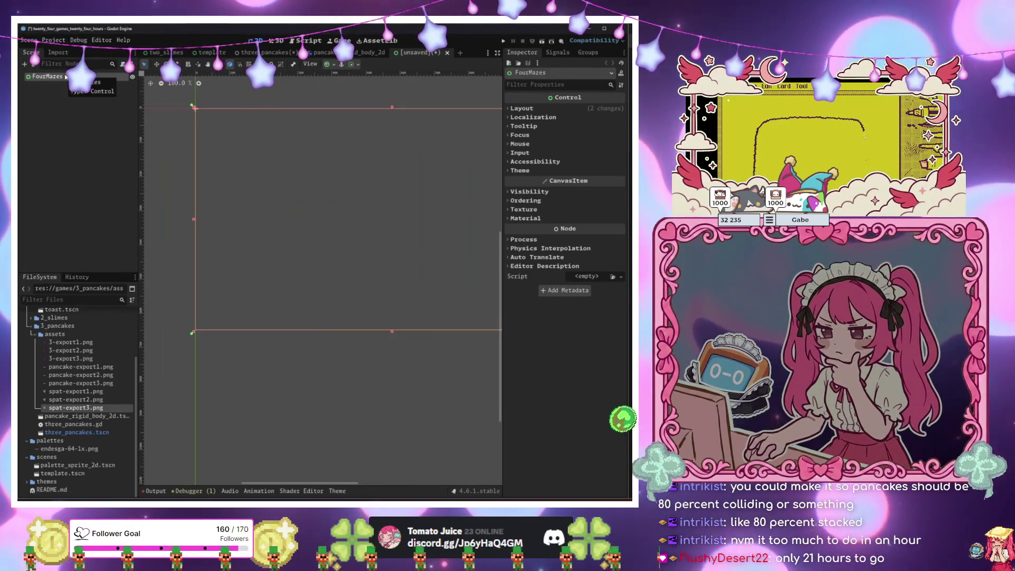
Pan the canvas, collapse the 3_pancakes folder, and switch to GitHub Desktop's pending changes.
scroll(188, 175, "down", 2)
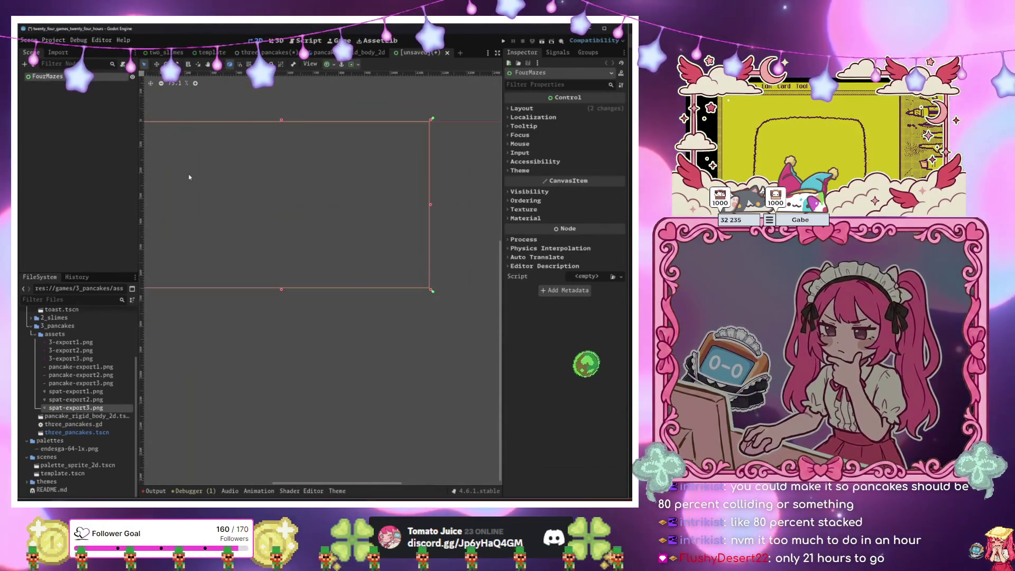
scroll(188, 177, "down", 2)
left_click_drag(197, 179, 217, 180)
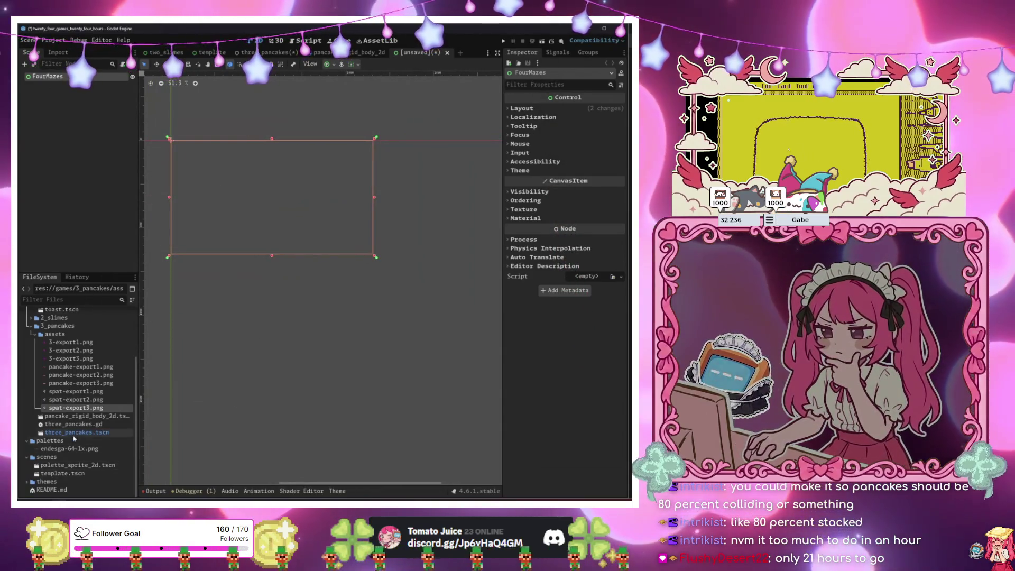
left_click(47, 327)
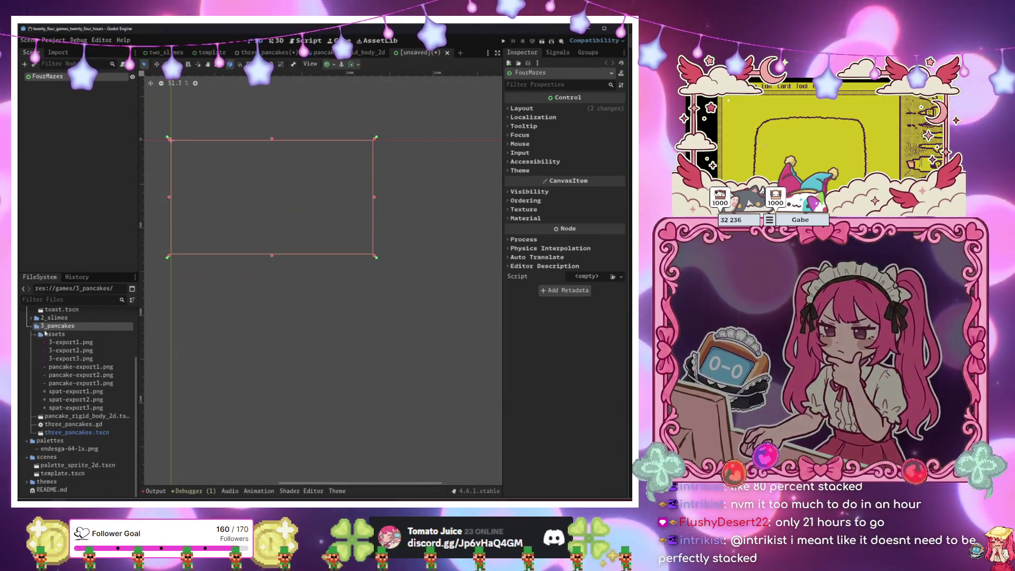
left_click(32, 327)
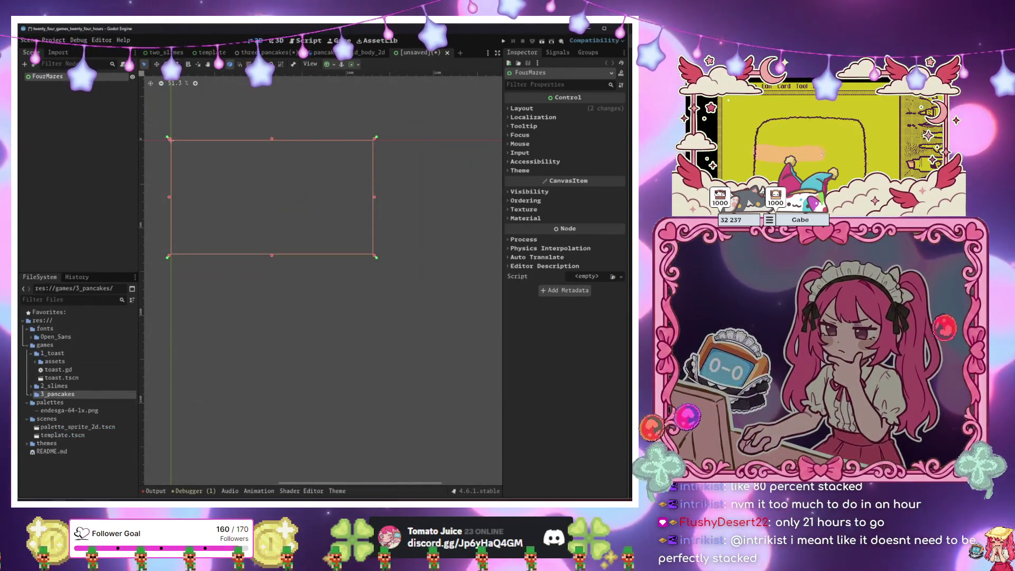
key("alt+Tab")
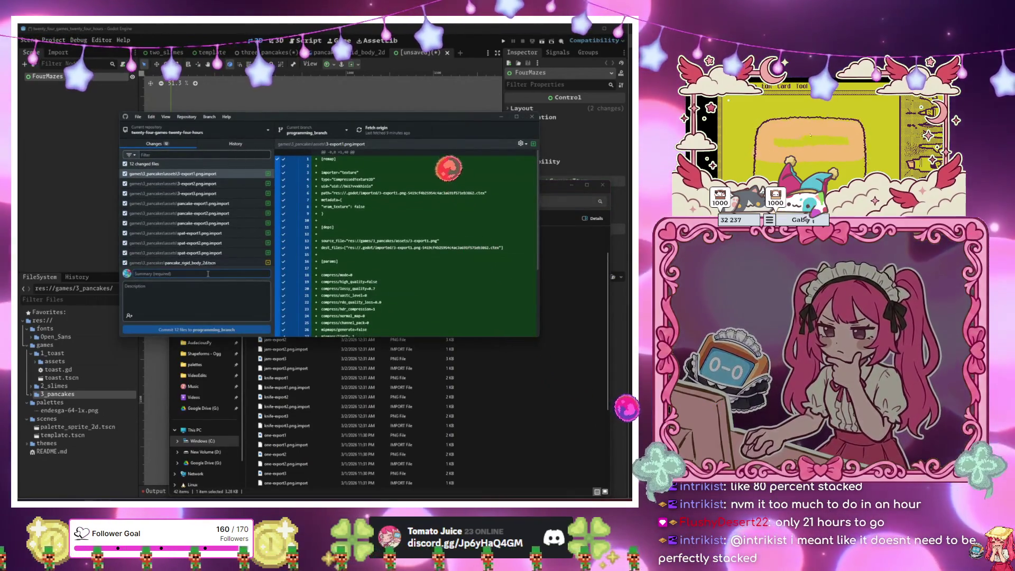
Commit the 12 changes to programming_branch as 'Pancakes Done for now' and push.
type("Pancakes Dr")
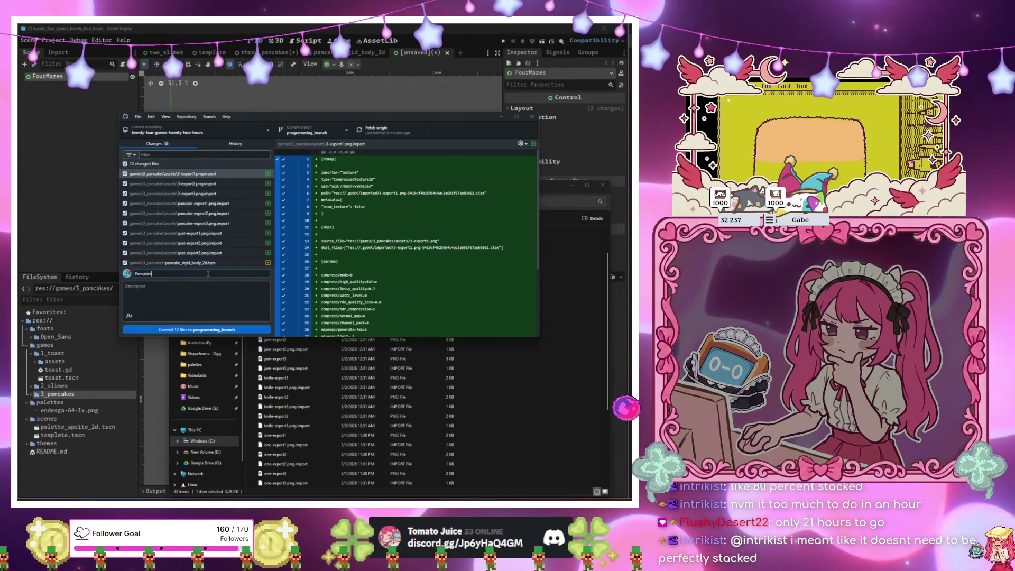
type(" for now")
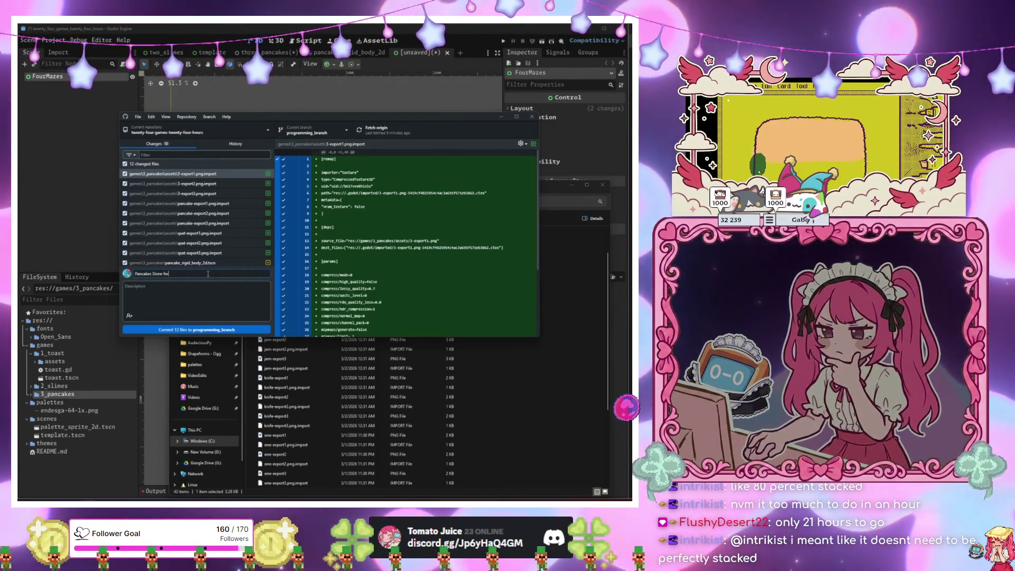
left_click(196, 329)
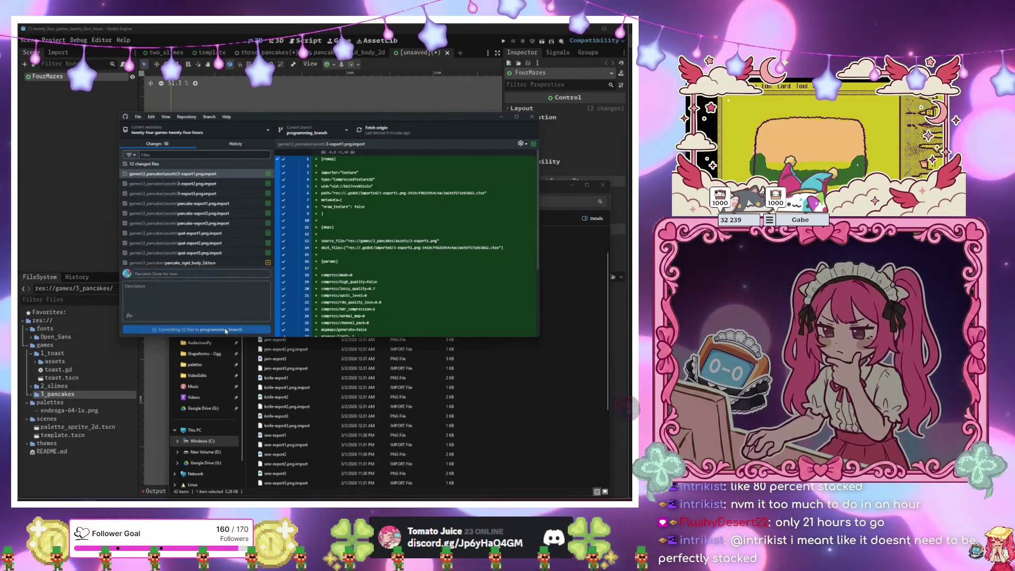
left_click(376, 132)
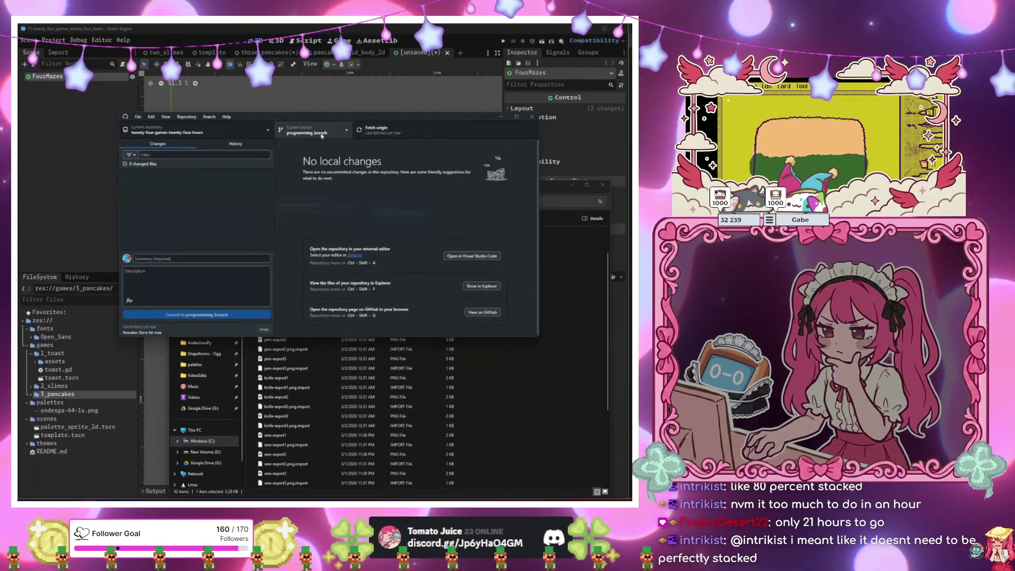
Merge the other recent branch into programming_branch, then expand Godot's 4_maze folder.
left_click(321, 135)
left_click(335, 329)
left_click(296, 222)
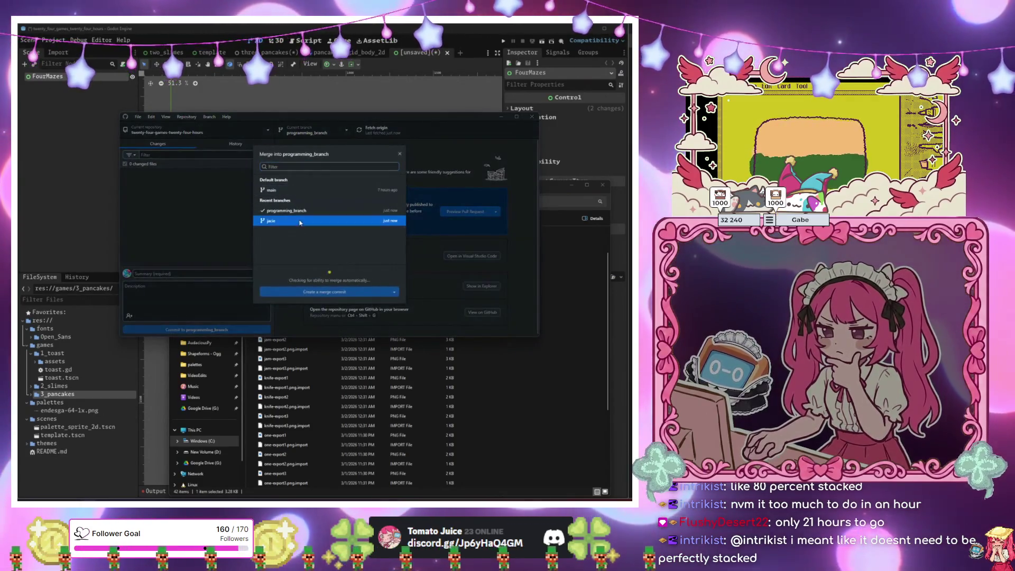
left_click(328, 294)
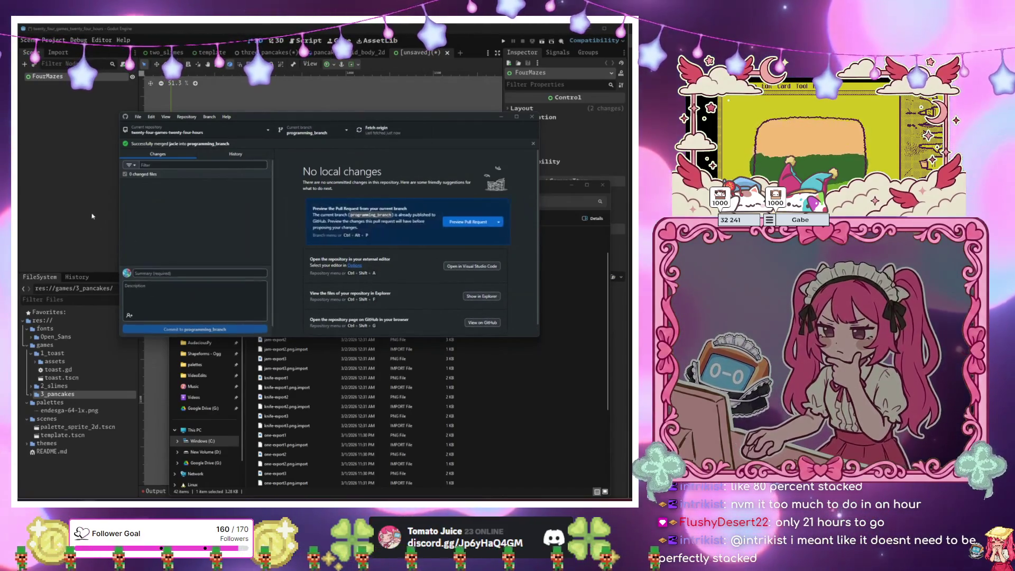
left_click(88, 238)
left_click(30, 402)
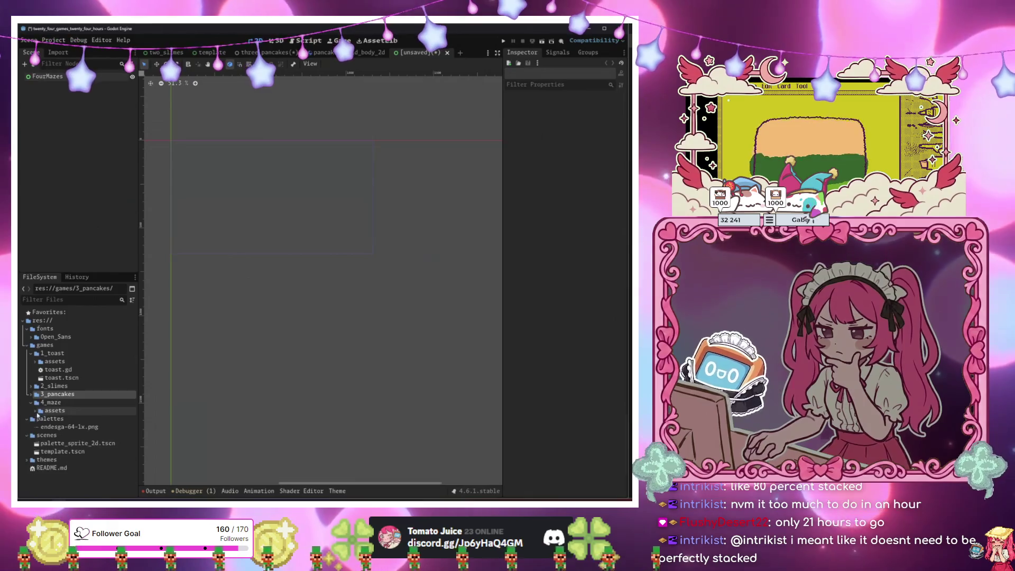
Place the three ezmaze images from games/4_maze/assets into the scene, then delete them.
left_click(35, 411)
left_click(76, 436)
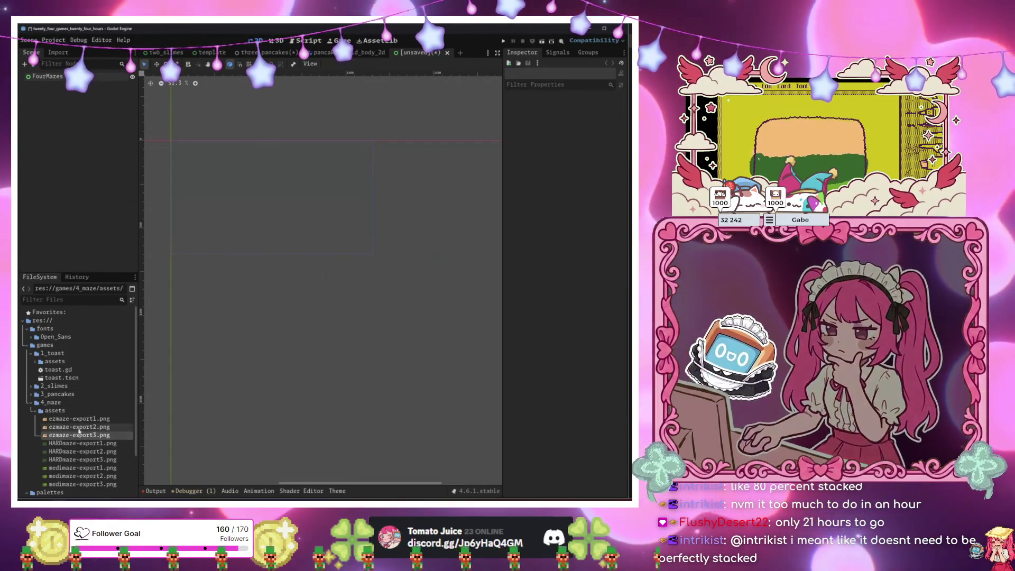
left_click(71, 419)
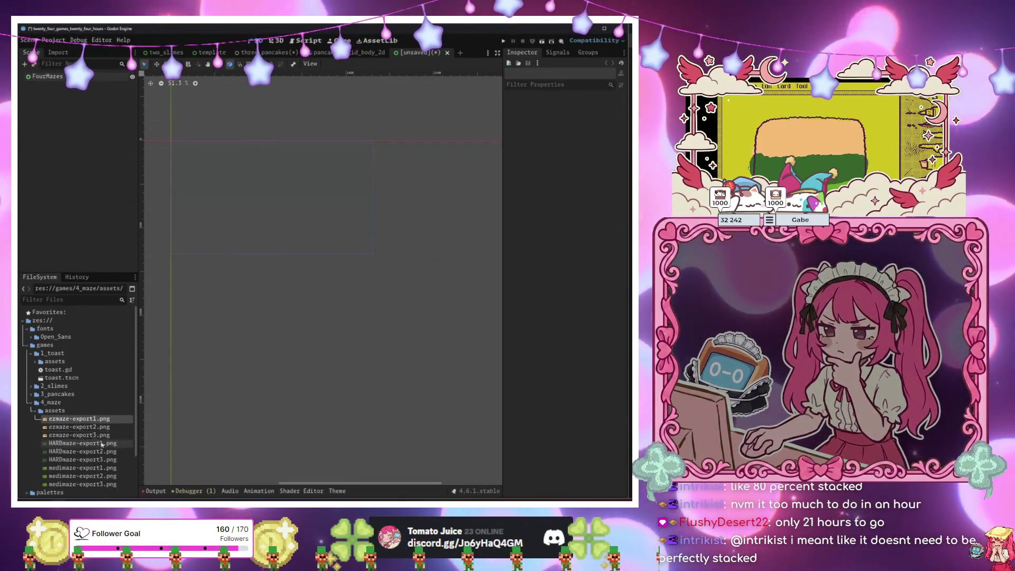
left_click(80, 435, "shift")
left_click_drag(91, 422, 233, 233)
scroll(238, 241, "up", 5)
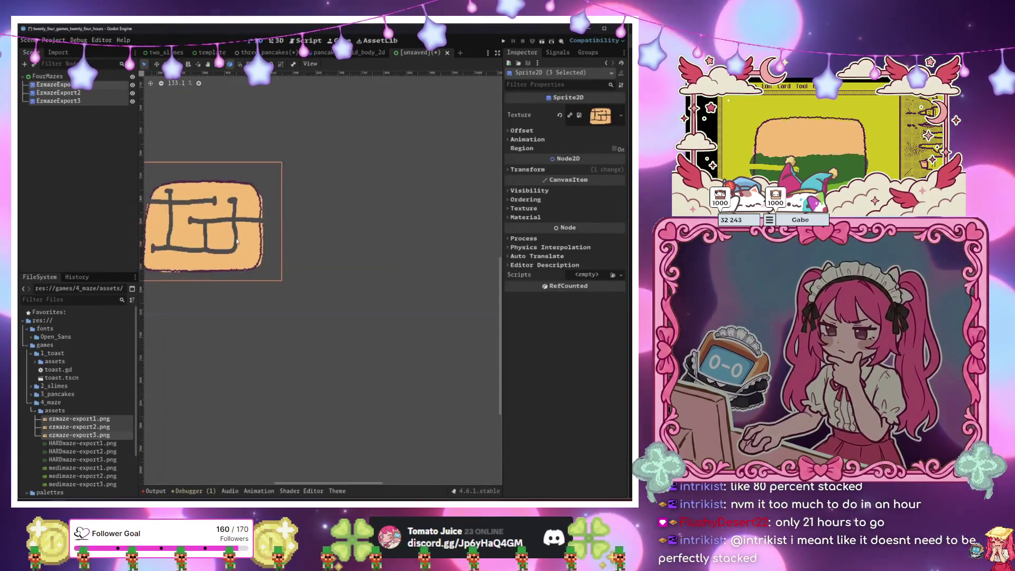
scroll(237, 241, "down", 4)
scroll(238, 241, "up", 2)
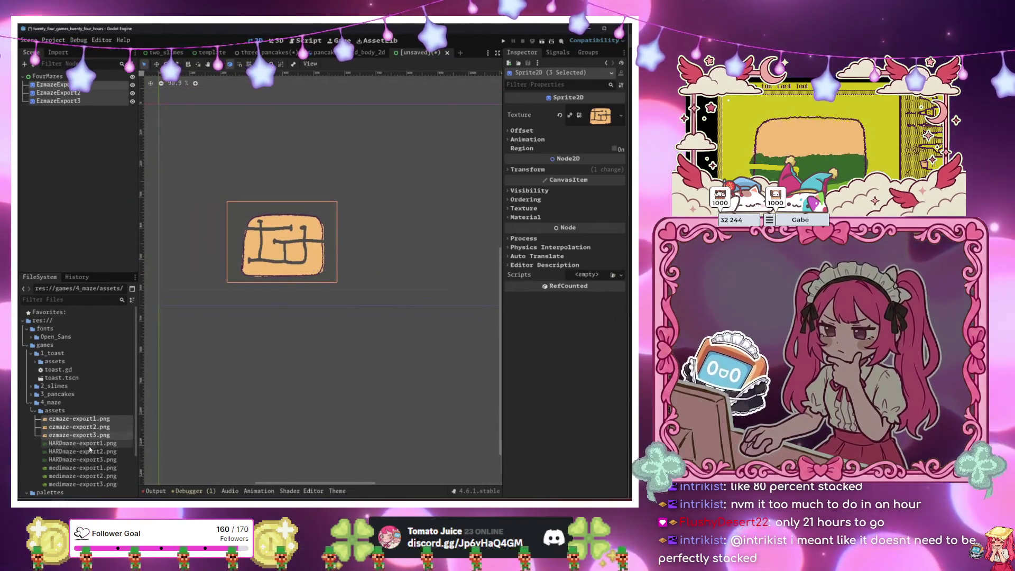
mouse_move(287, 243)
left_mouse_down()
mouse_move(280, 208)
mouse_move(241, 155)
left_mouse_up()
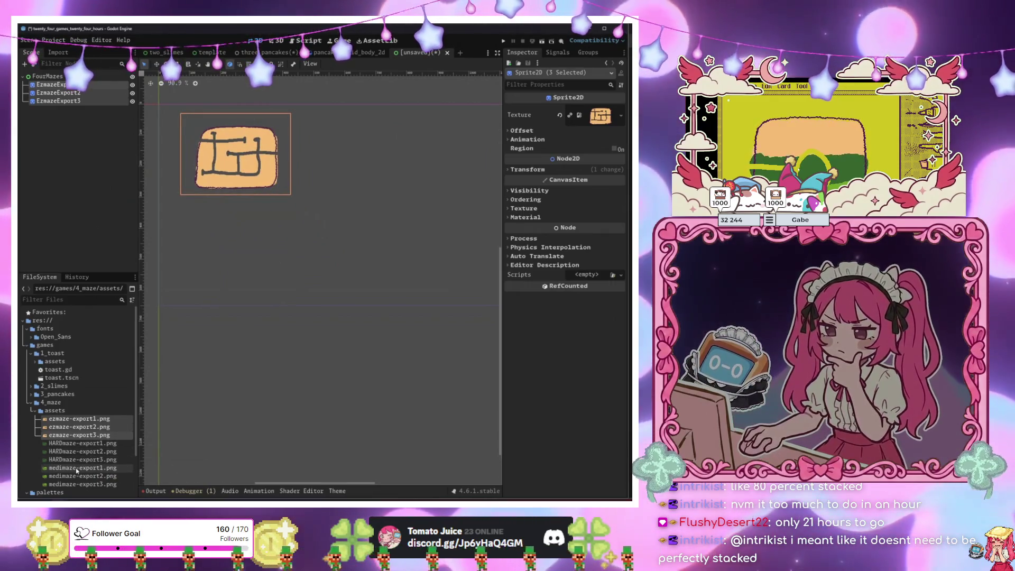
key("ctrl+z")
key("Delete")
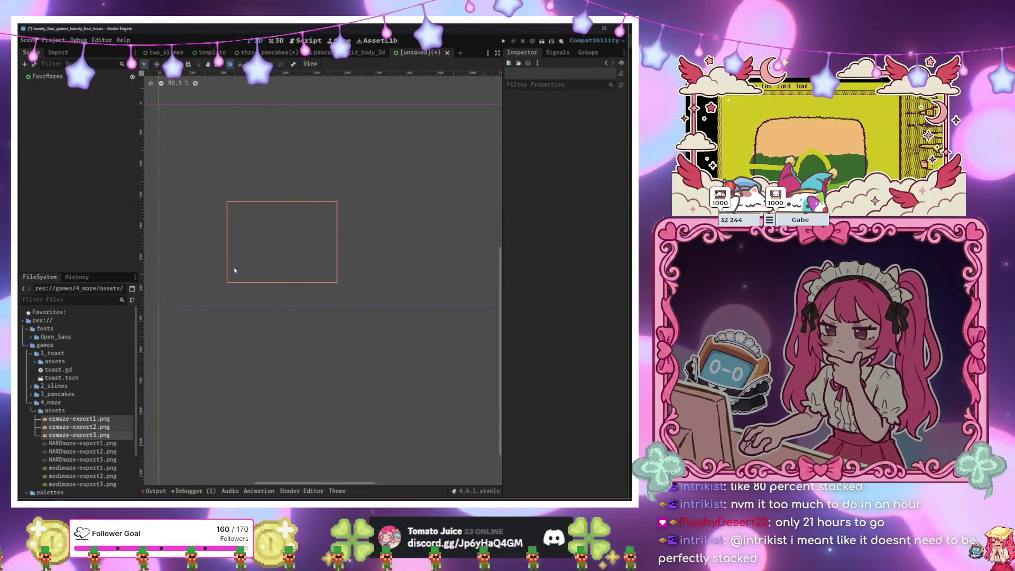
Place and delete HARDmaze-export1 and medimaze-export1, then begin adding a child under FourMazes.
left_click_drag(82, 443, 293, 191)
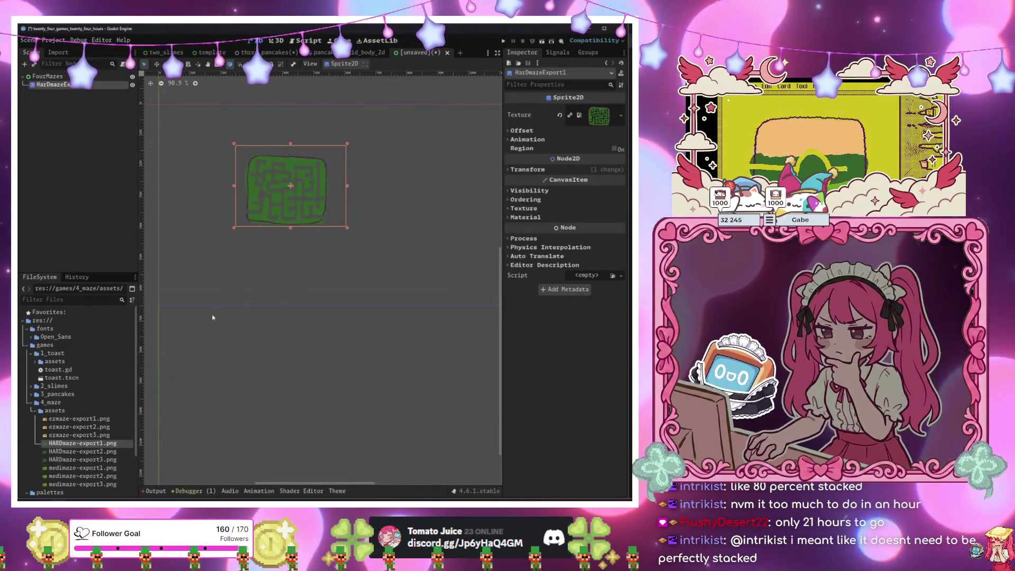
key("Delete")
left_click(83, 468)
left_click_drag(82, 469, 324, 211)
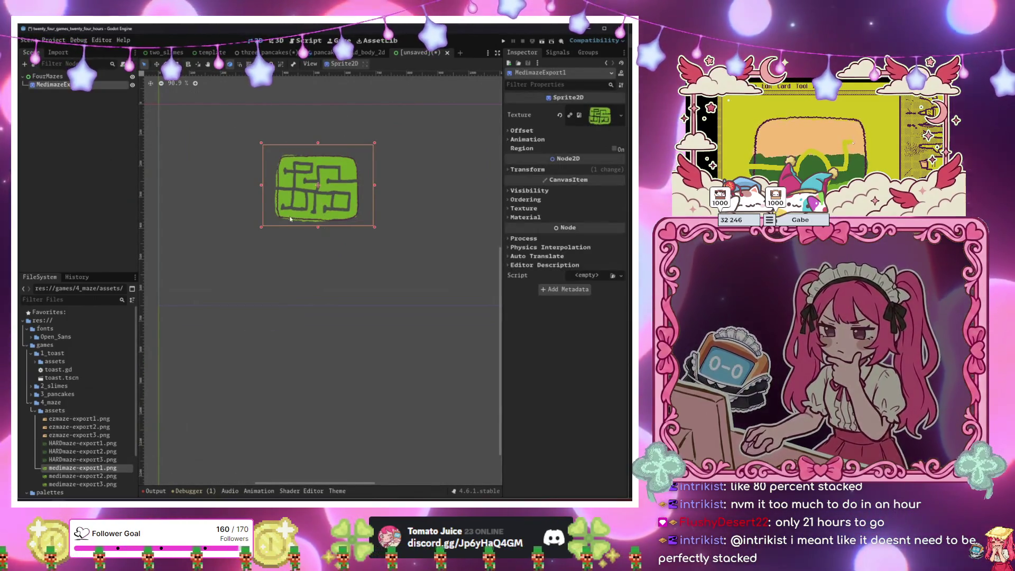
key("Delete")
left_click(50, 77)
key("ctrl+a")
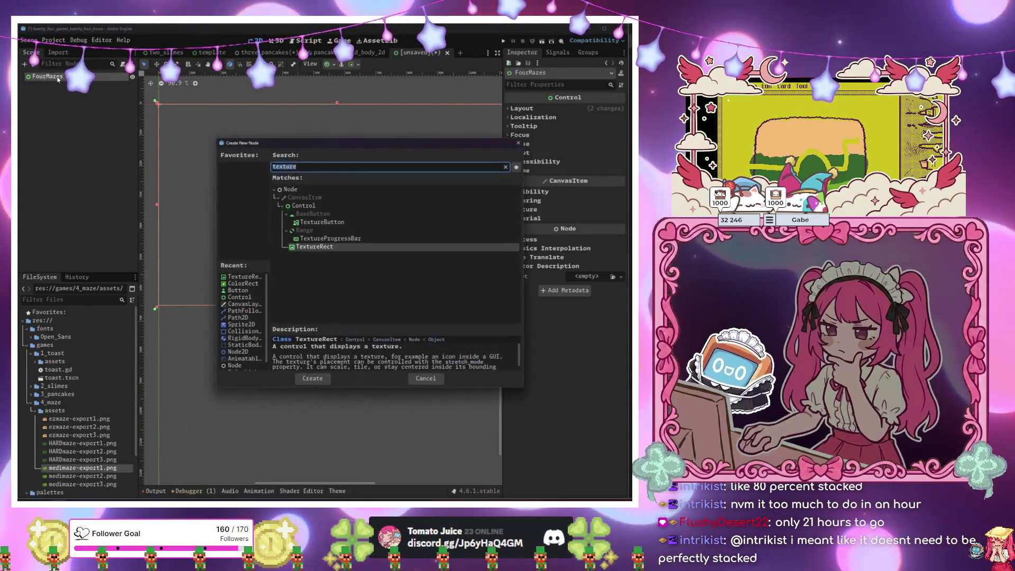
Search 'texture' and add a TextureRect node as a child of FourMazes.
type("texut")
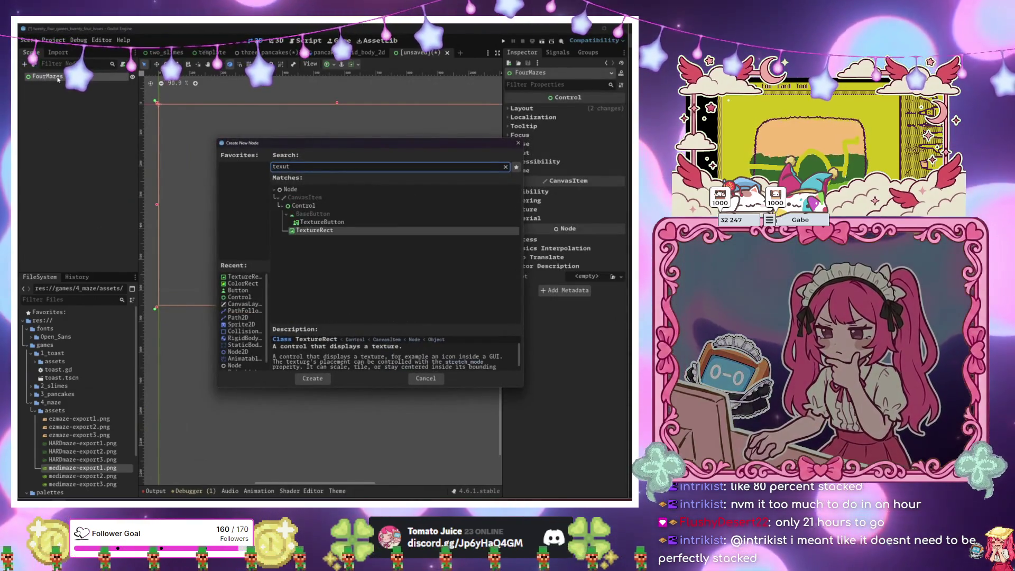
key("Return")
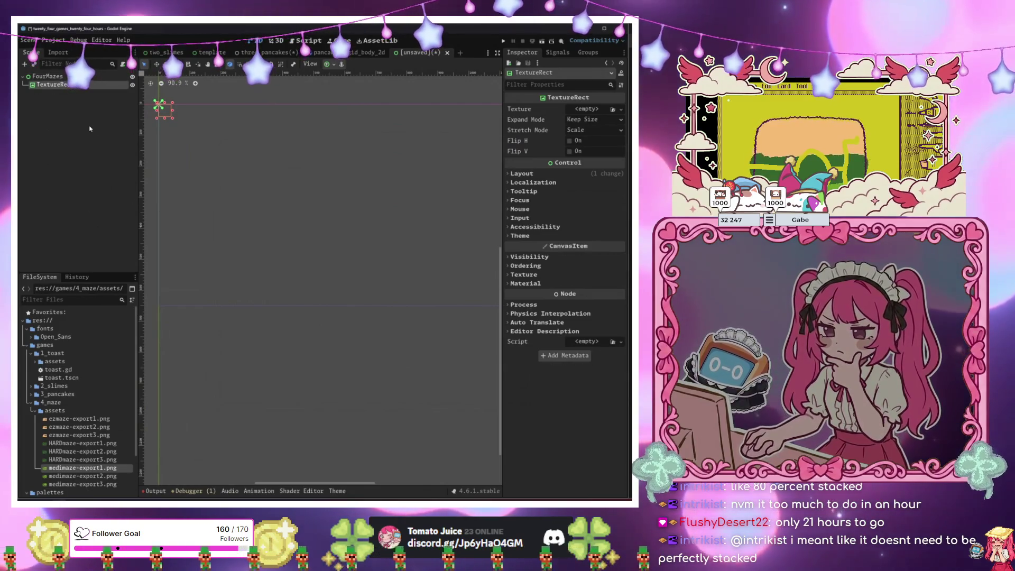
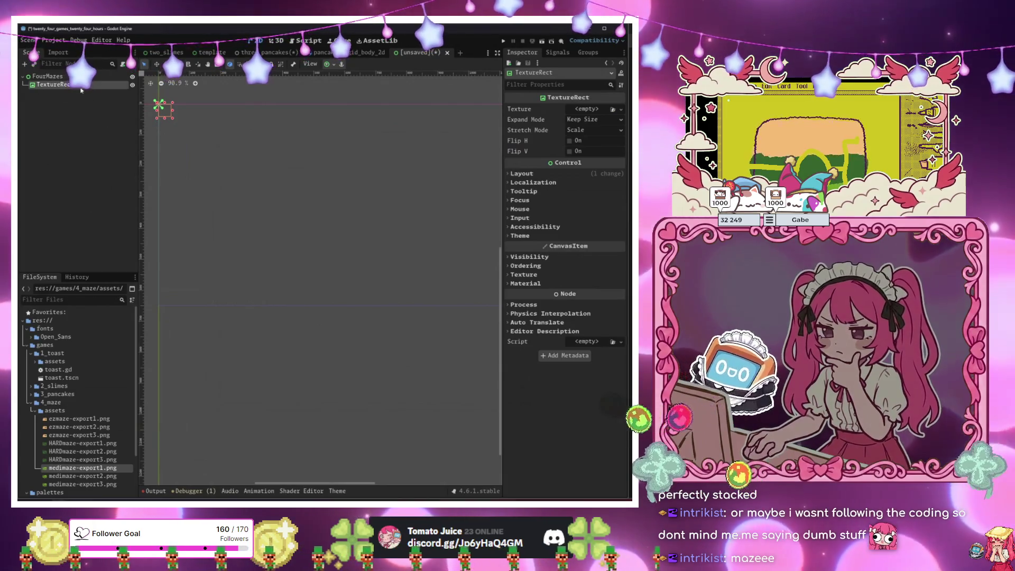
Assign a new AnimatedTexture to the TextureRect's Texture property.
left_click(588, 109)
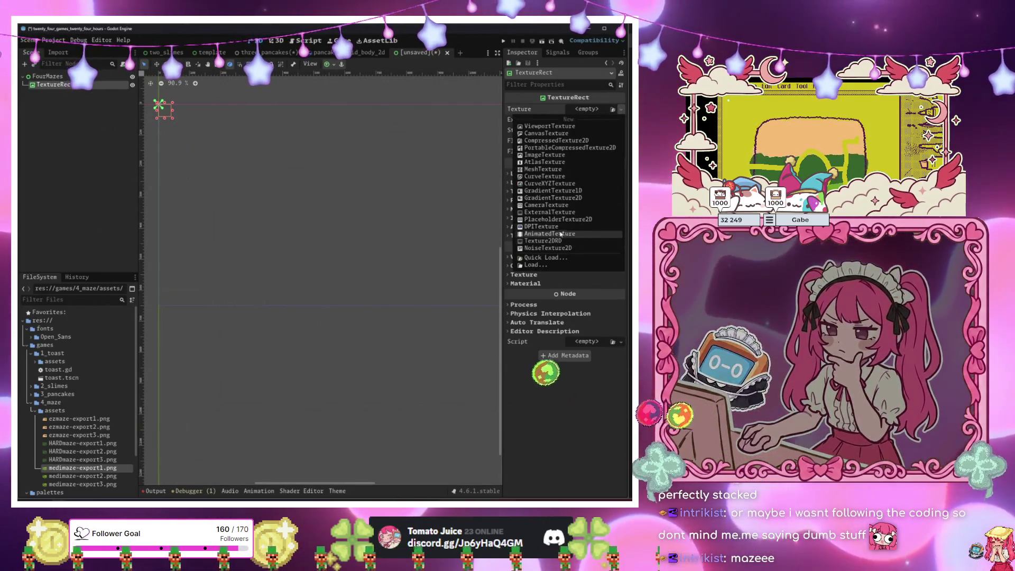
left_click(550, 234)
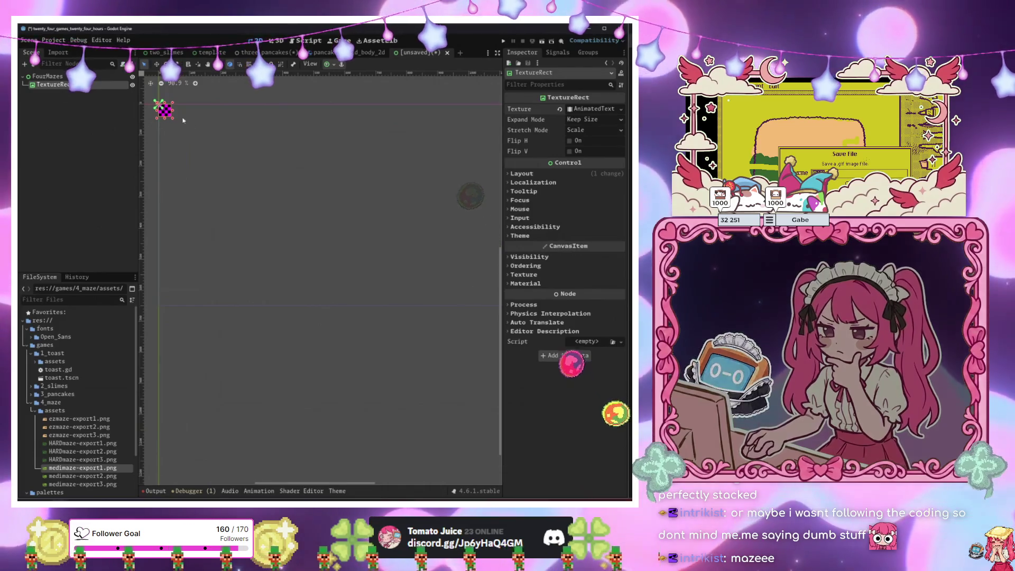
scroll(322, 185, "left", 5)
scroll(316, 218, "up", 3)
scroll(313, 216, "down", 5)
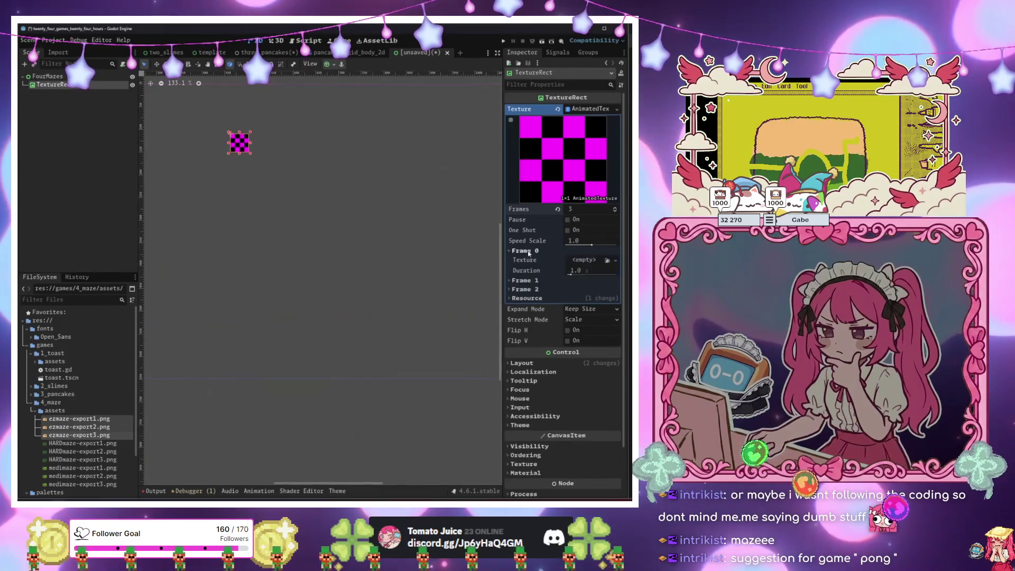
Fill frames 0–2 with the ezmaze-export1, ezmaze-export2 and ezmaze-export3 images.
left_click_drag(582, 259, 582, 260)
left_click(79, 427)
left_click_drag(79, 427, 582, 303)
left_click(80, 435)
mouse_move(80, 435)
left_mouse_down()
mouse_move(572, 373)
mouse_move(584, 347)
left_mouse_up()
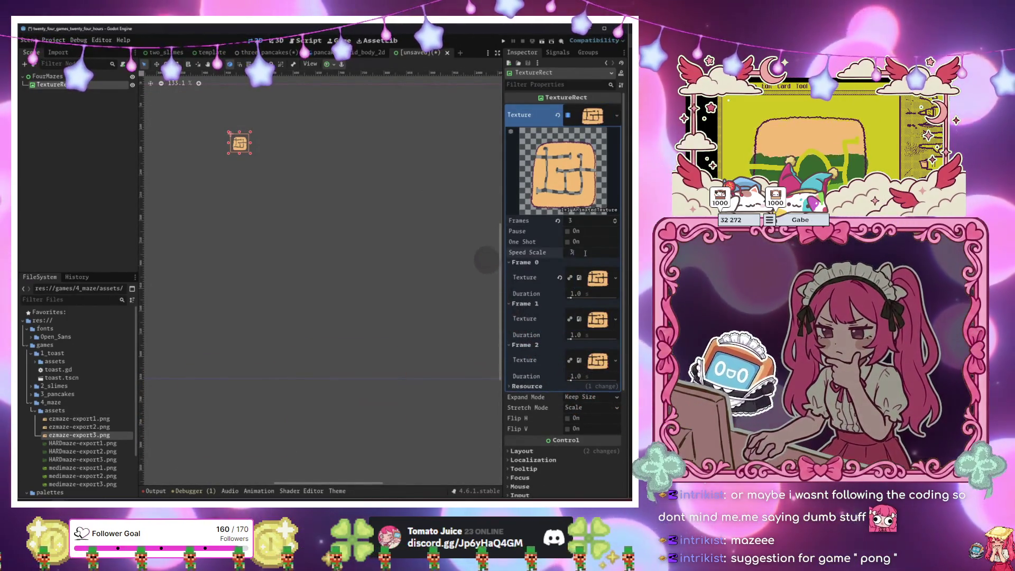
scroll(262, 183, "up", 6)
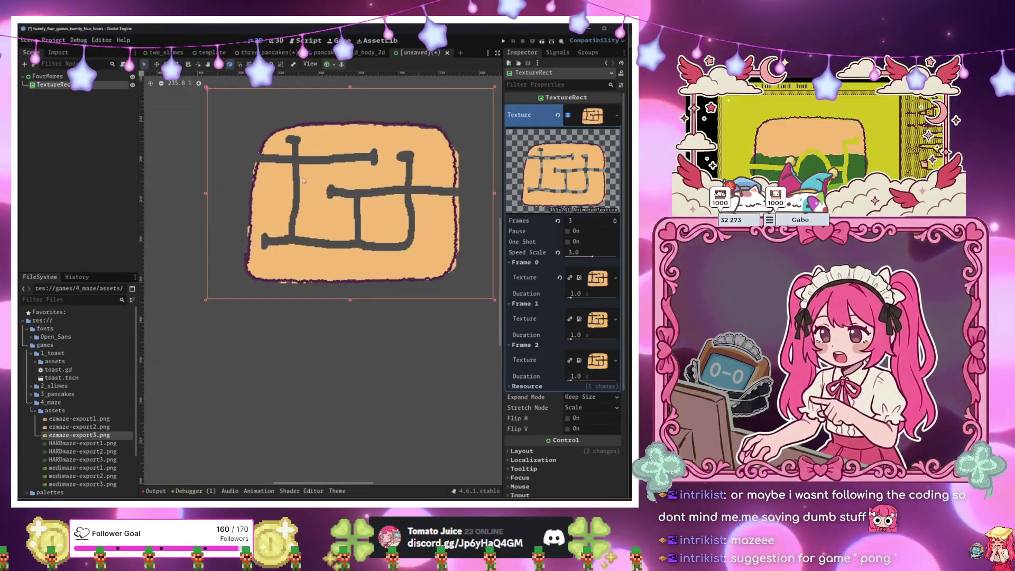
Set the TextureRect's Layout > Transform scale to 2.
left_click(328, 64)
scroll(290, 281, "down", 5)
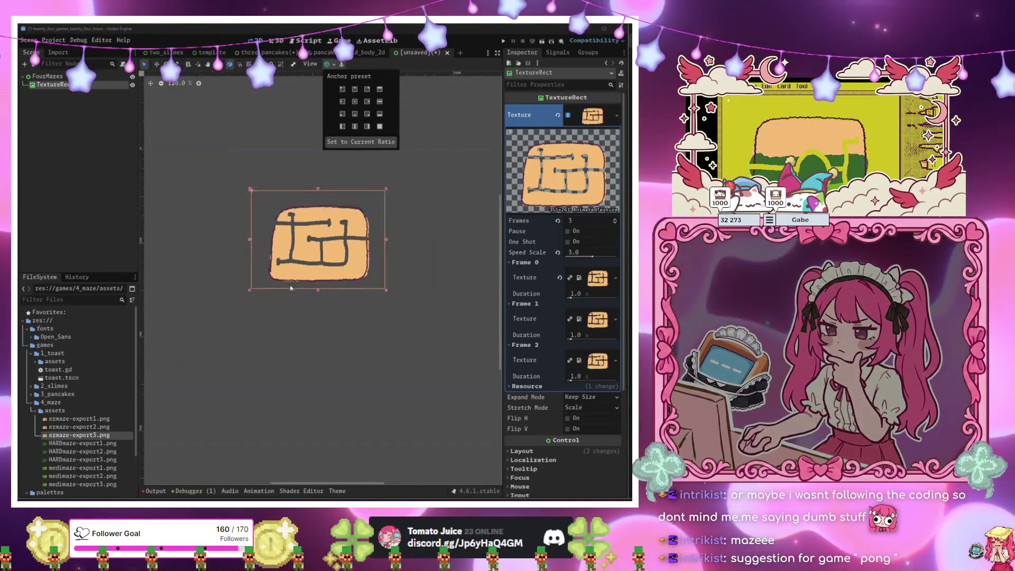
left_click(58, 126)
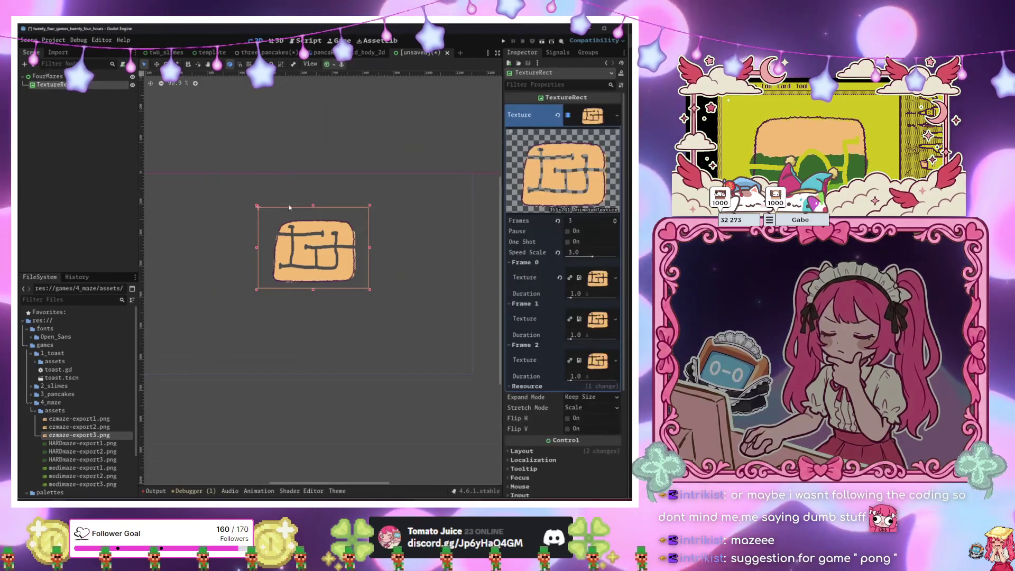
scroll(555, 307, "down", 3)
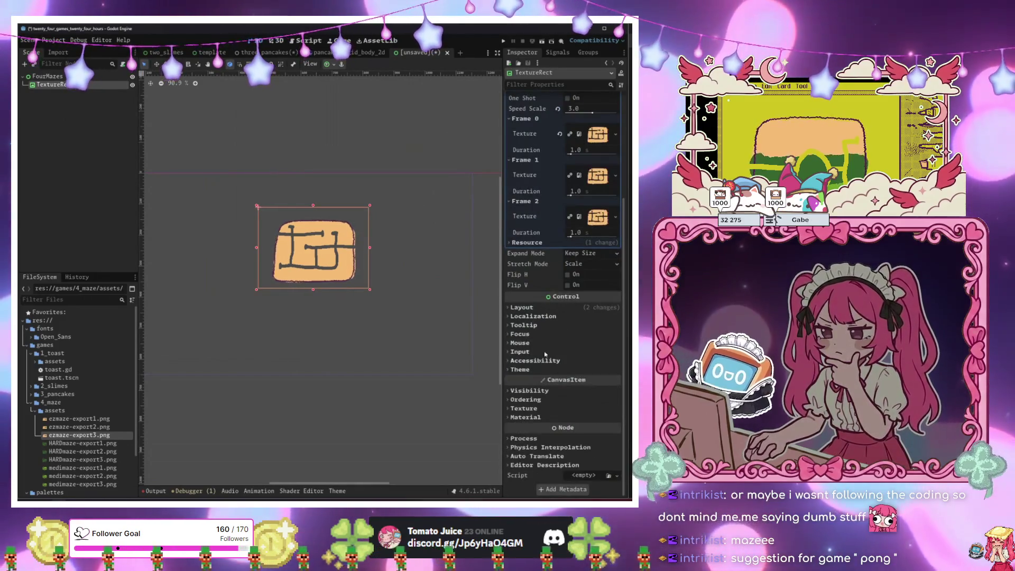
left_click(562, 311)
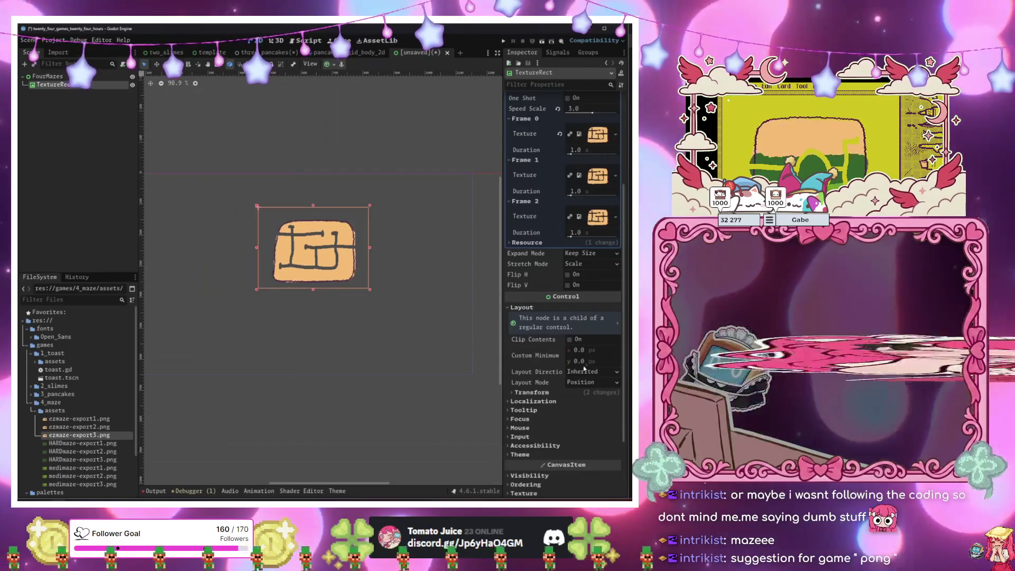
left_click(532, 392)
scroll(566, 444, "down", 2)
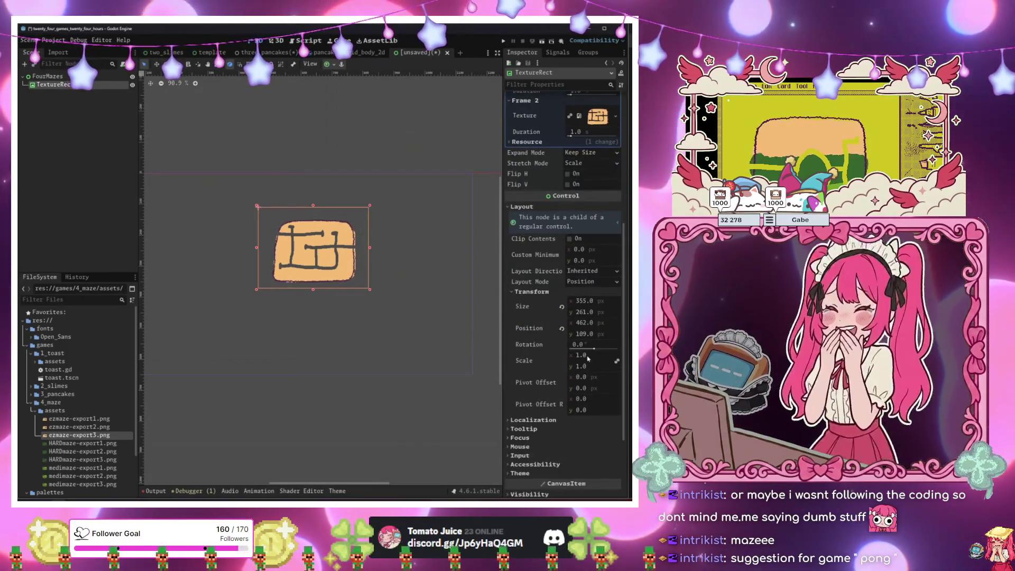
type("2")
key("Return")
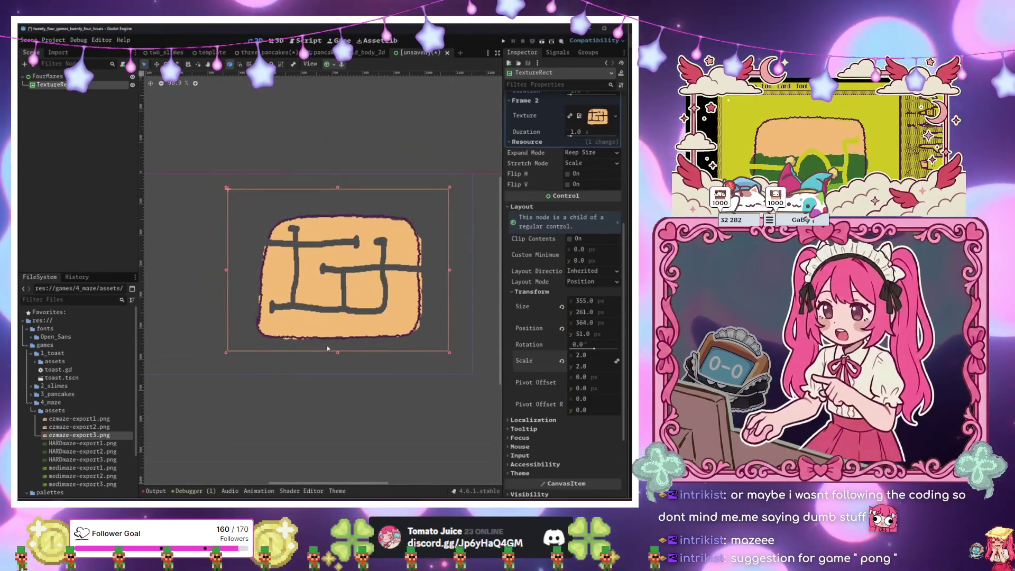
Drag the enlarged maze up and left on the canvas to position 364, 51.
left_click_drag(396, 290, 383, 372)
left_click(383, 373)
left_click_drag(347, 411, 289, 378)
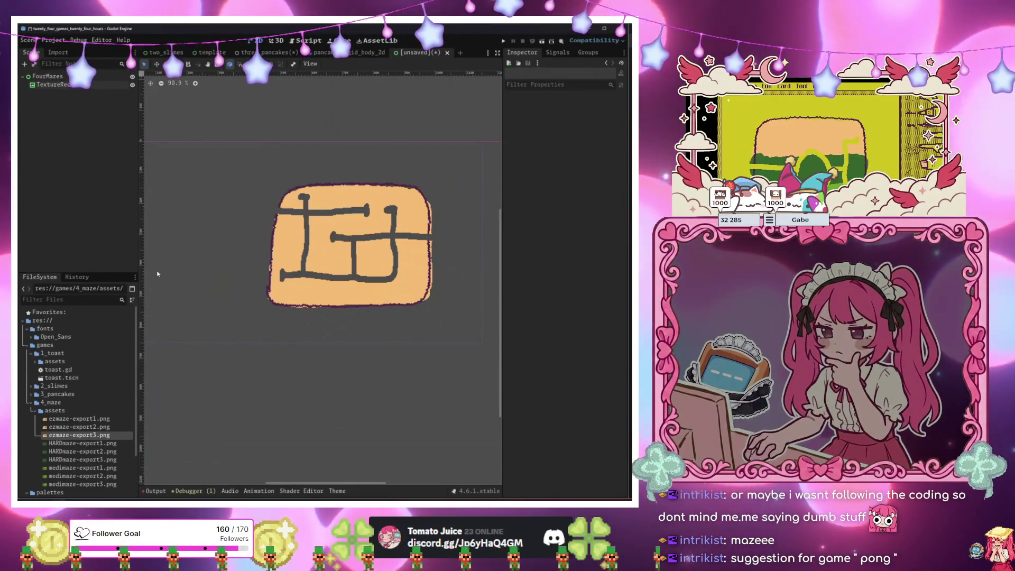
left_click(354, 292)
left_click(341, 371)
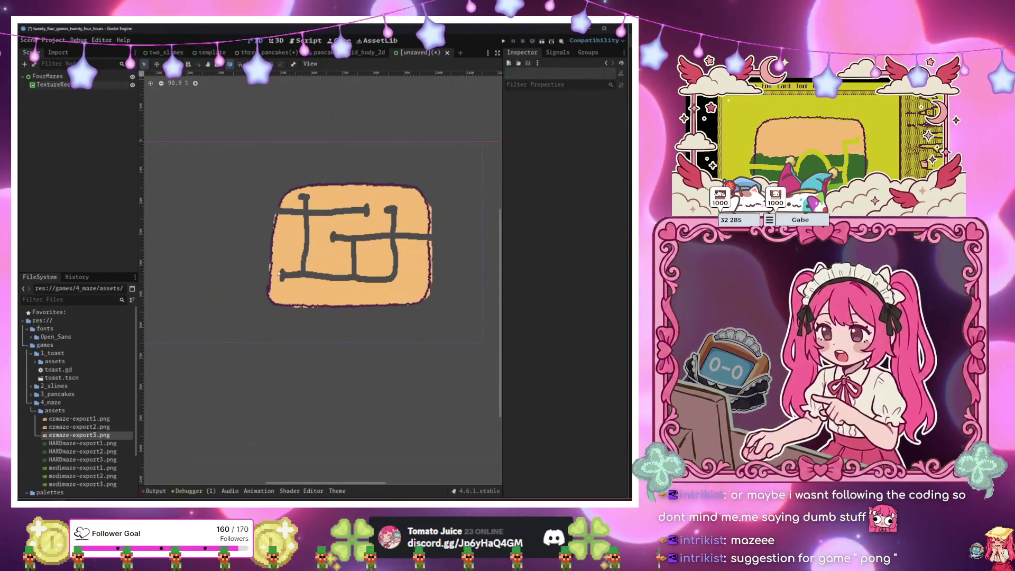
scroll(206, 210, "up", 4)
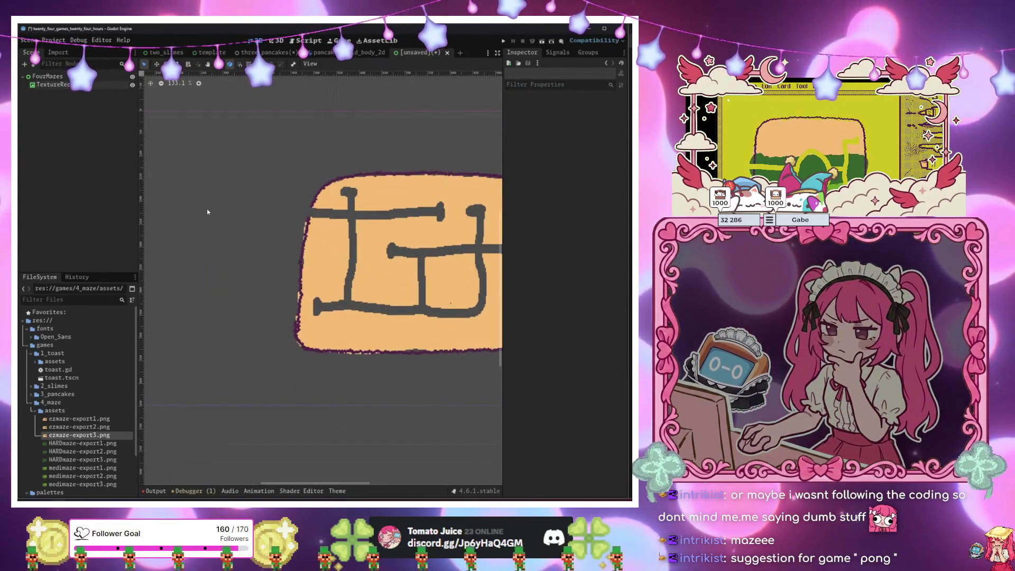
left_click(68, 77)
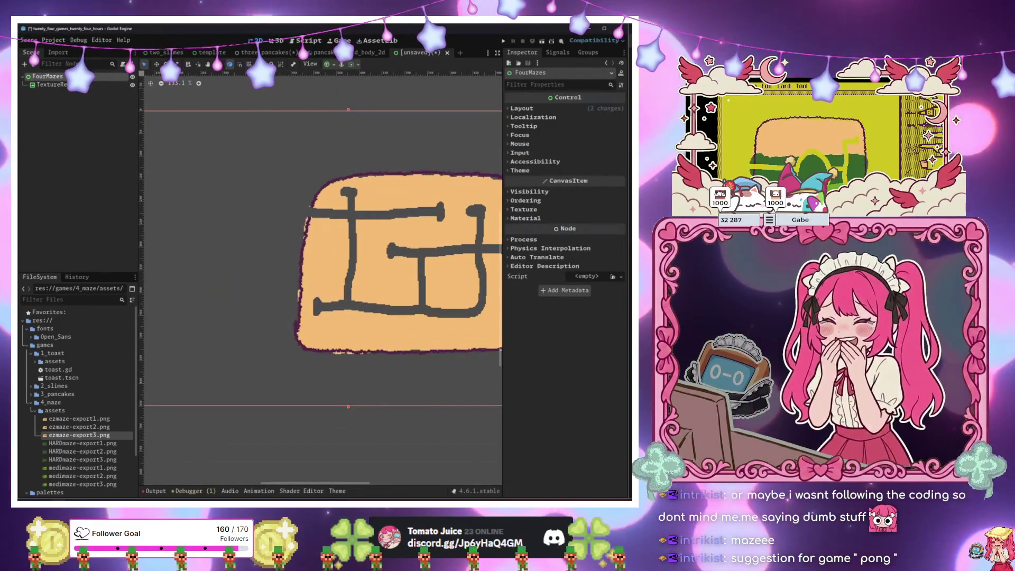
Create a Sprite2D child under FourMazes by searching 'sprite' in Create New Node.
key("ctrl+a")
type("co")
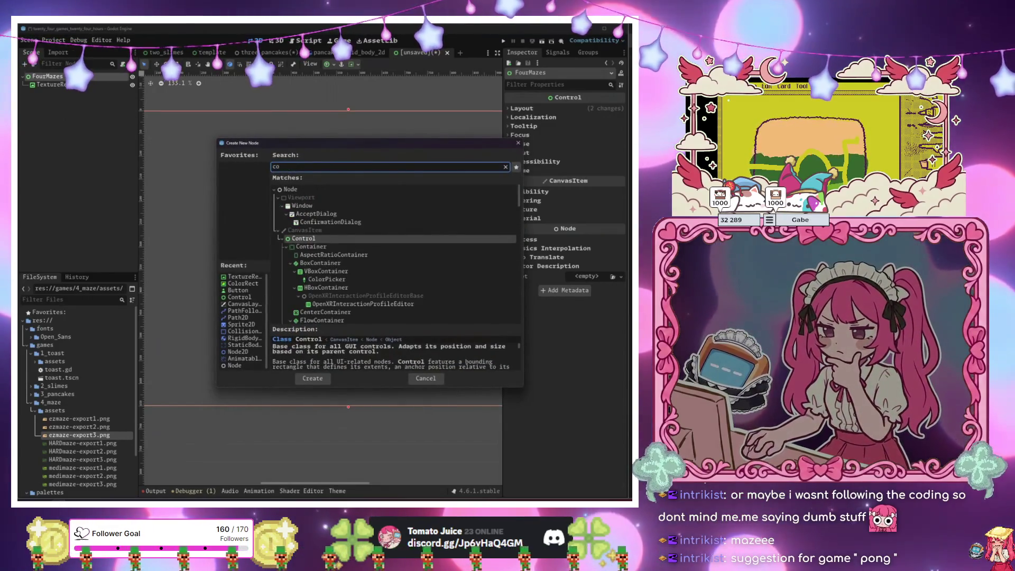
key("BackSpace")
key("BackSpace")
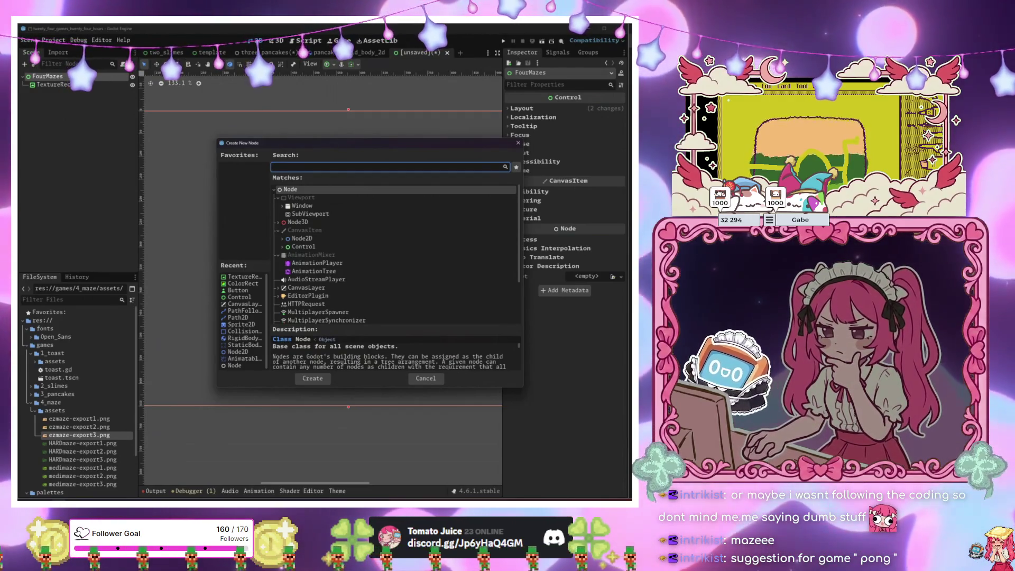
type("sprite")
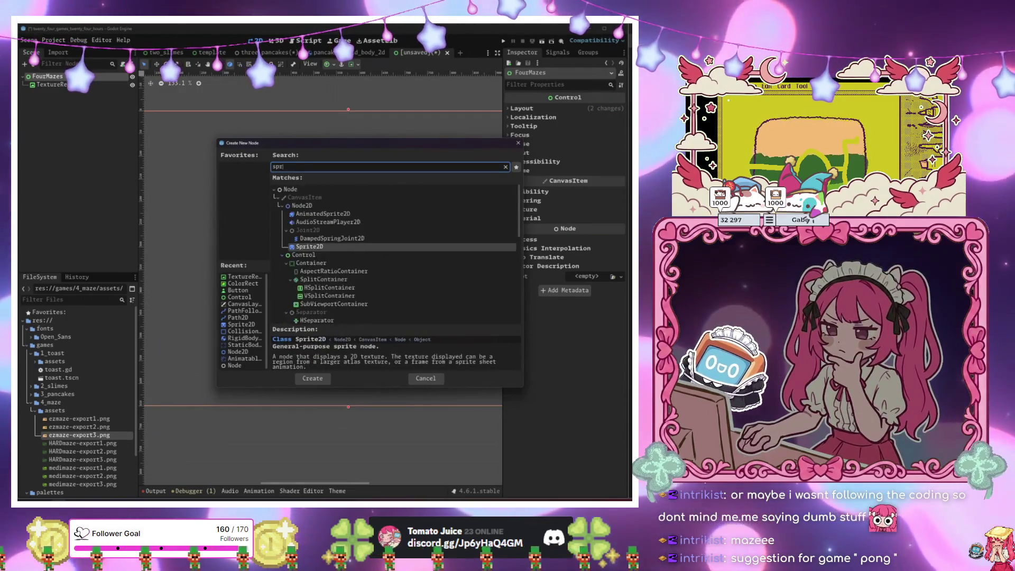
key("Return")
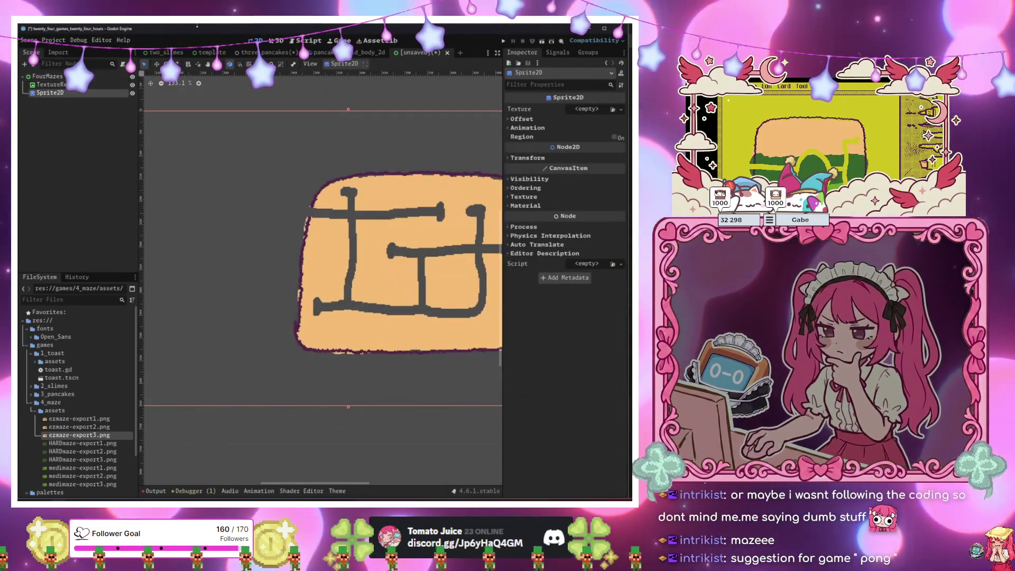
scroll(373, 177, "down", 3)
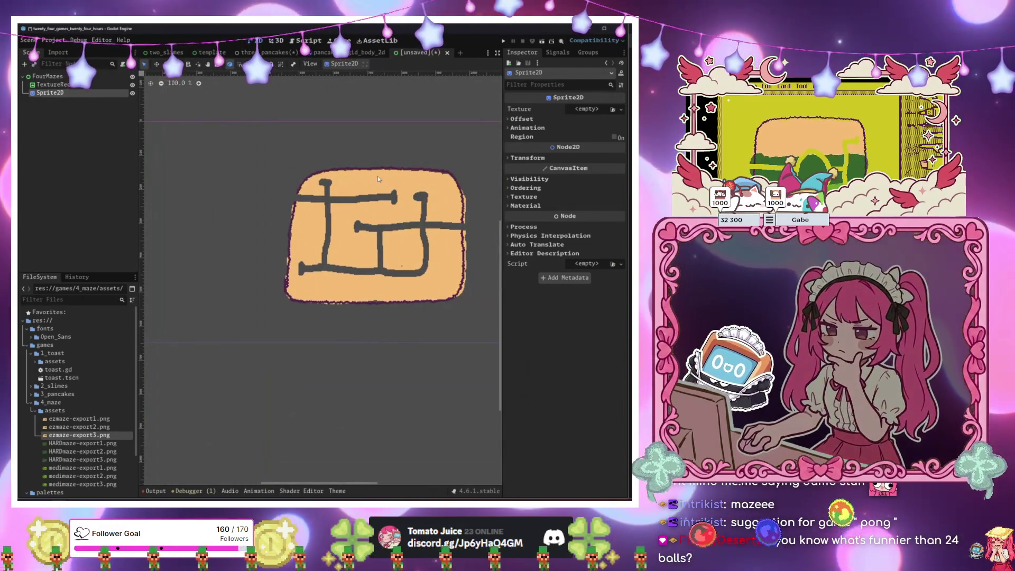
scroll(282, 198, "down", 7)
scroll(336, 206, "up", 3)
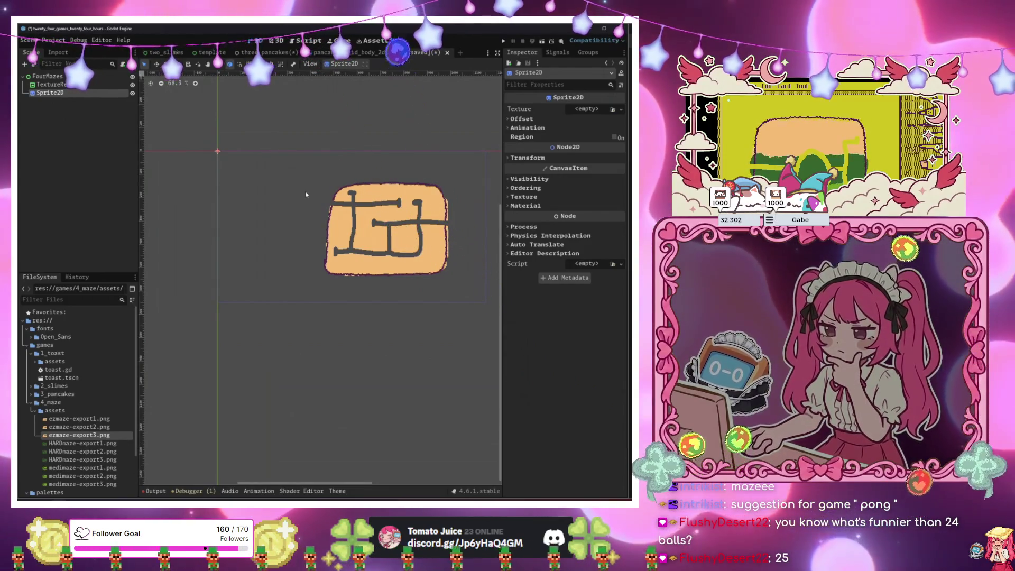
scroll(423, 247, "up", 4)
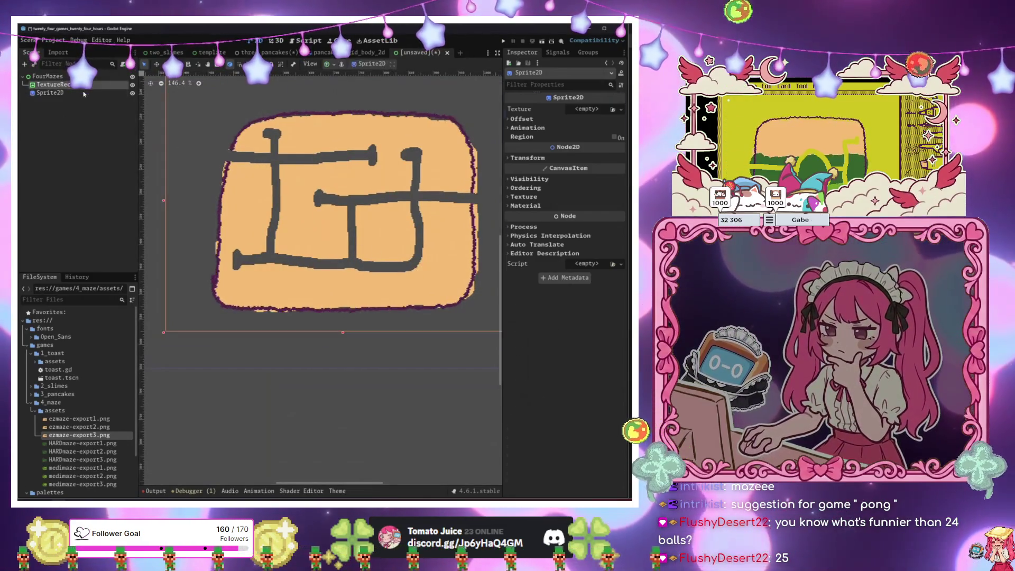
Give the Sprite2D a new GradientTexture2D and expand its transform properties.
mouse_move(254, 165)
left_mouse_down()
mouse_move(335, 186)
mouse_move(502, 259)
left_mouse_up()
left_click(587, 109)
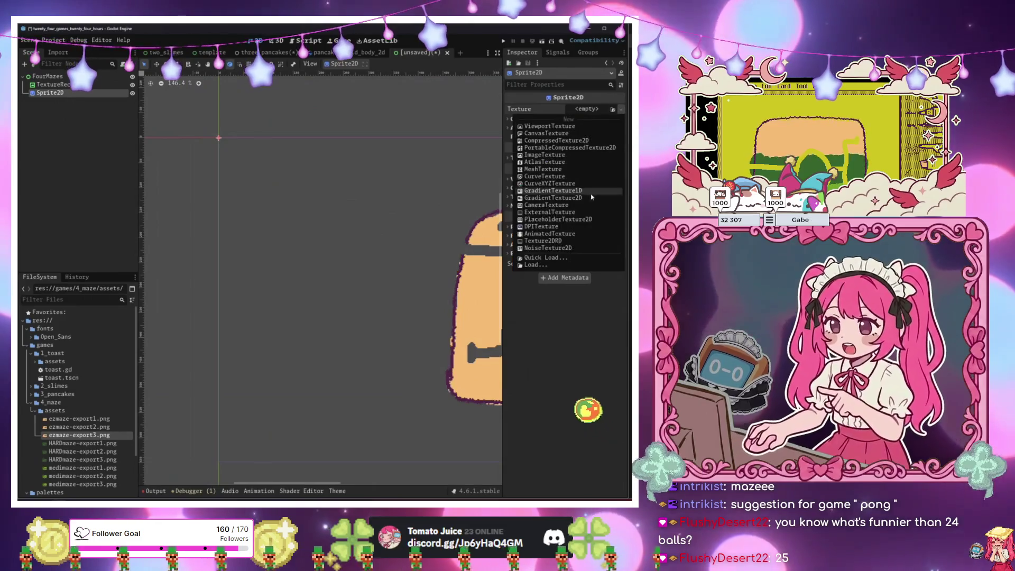
left_click(561, 198)
scroll(351, 209, "down", 4)
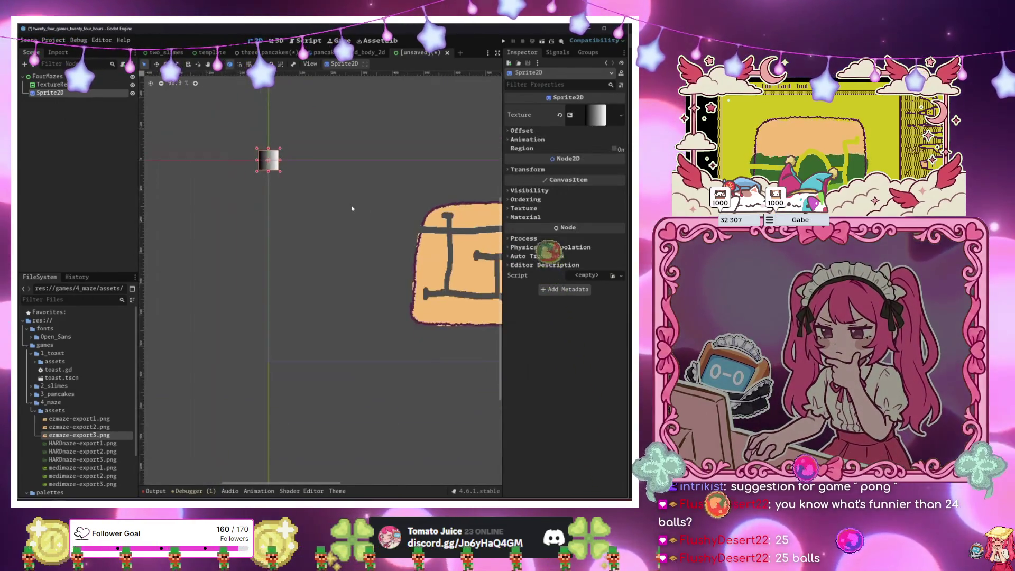
left_click(527, 169)
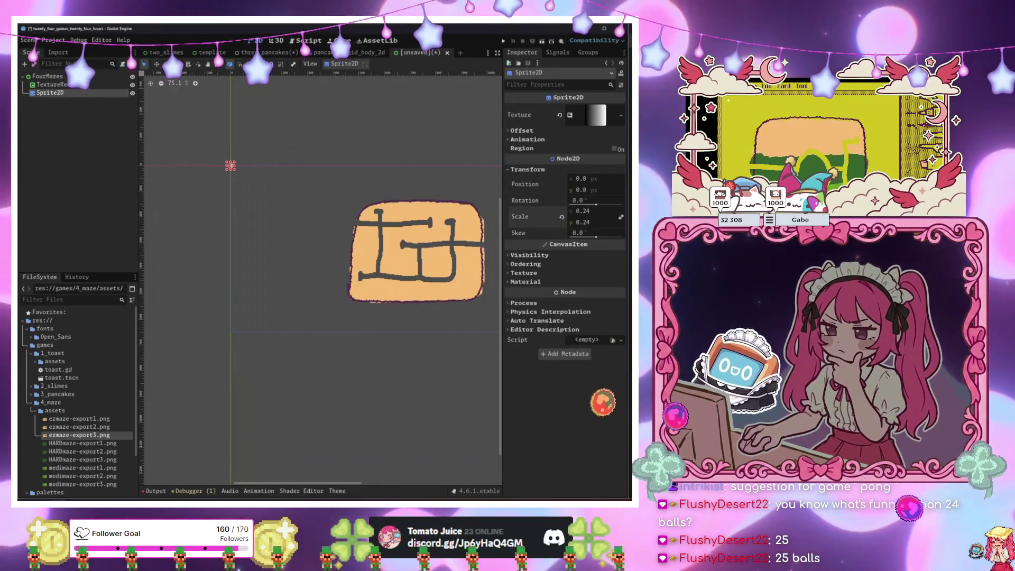
left_click(52, 84)
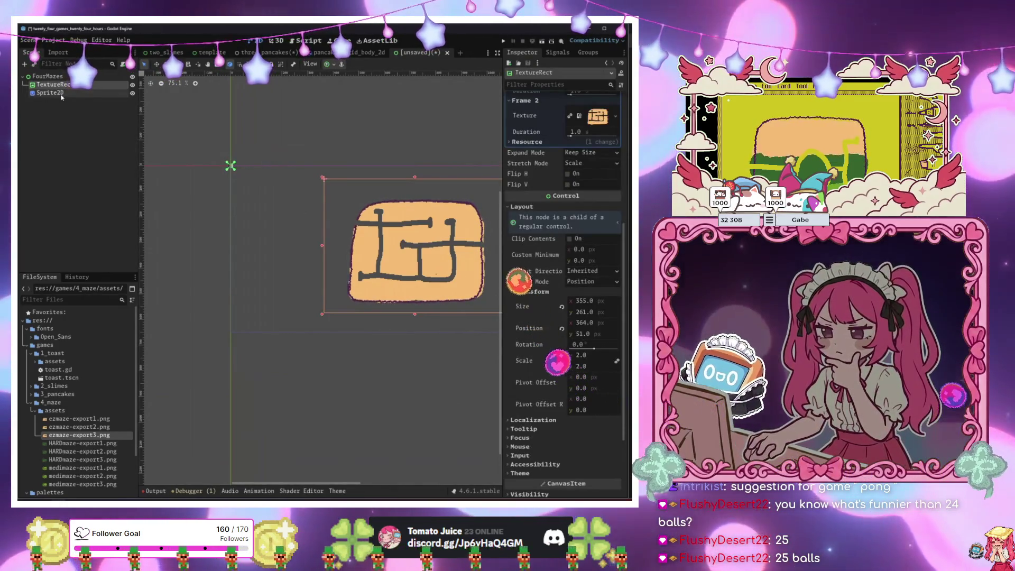
left_click(53, 93)
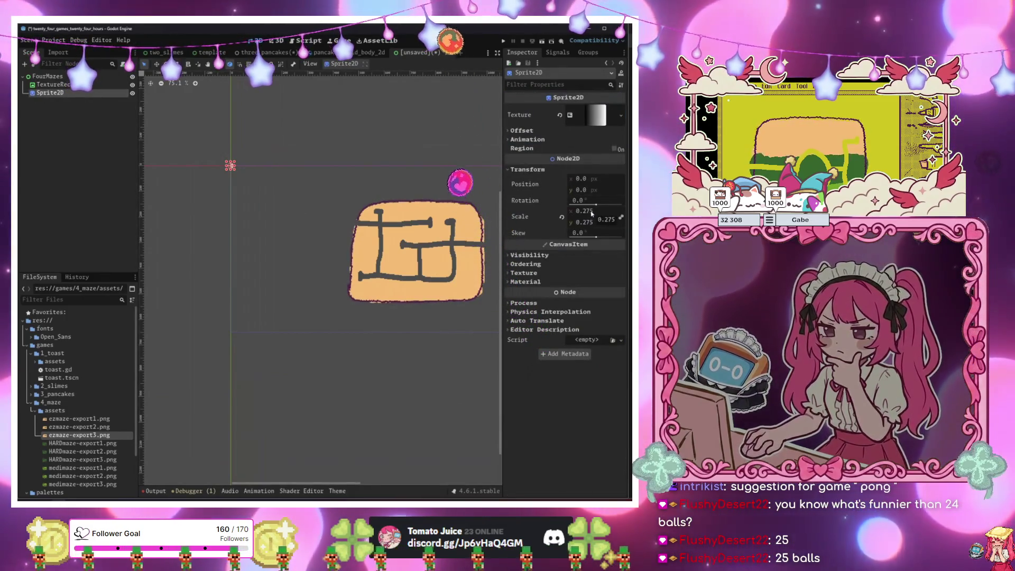
Set the maze TextureRect's scale to 3 and shift it up and left on the canvas.
key("Up")
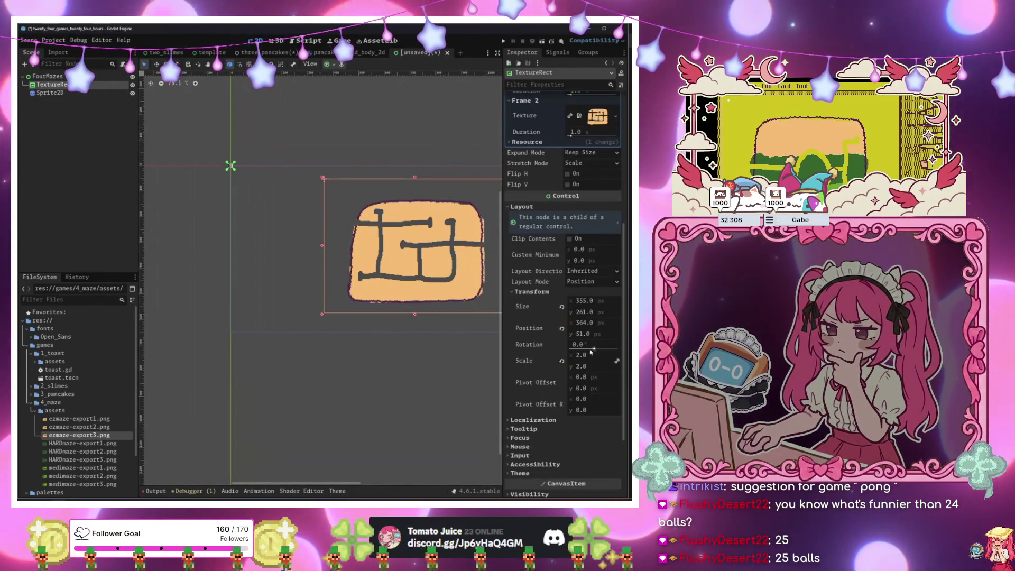
left_click(588, 356)
type("3")
key("Return")
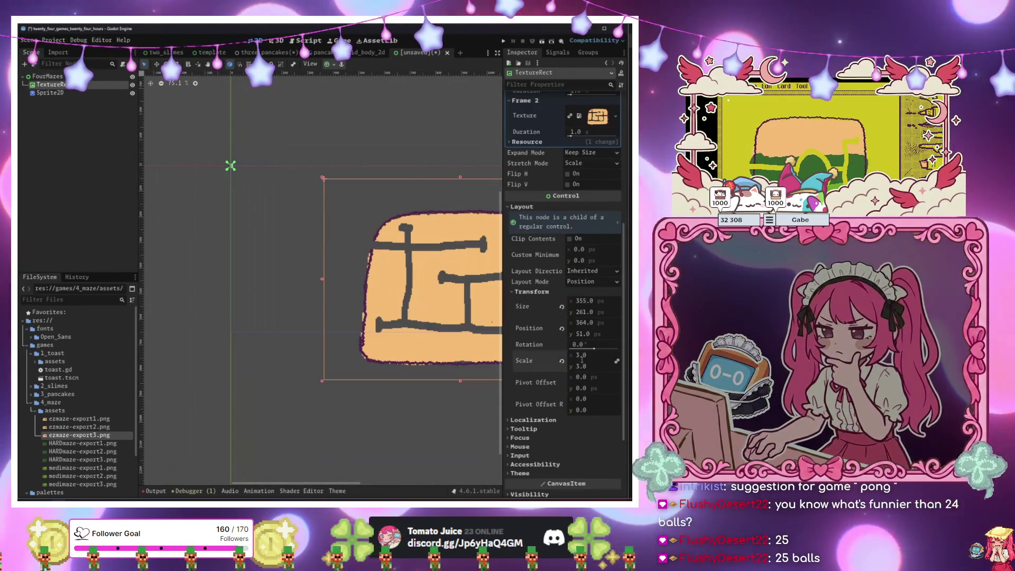
left_click_drag(427, 257, 351, 220)
left_click_drag(389, 414, 366, 291)
left_click(189, 214)
scroll(188, 216, "up", 3)
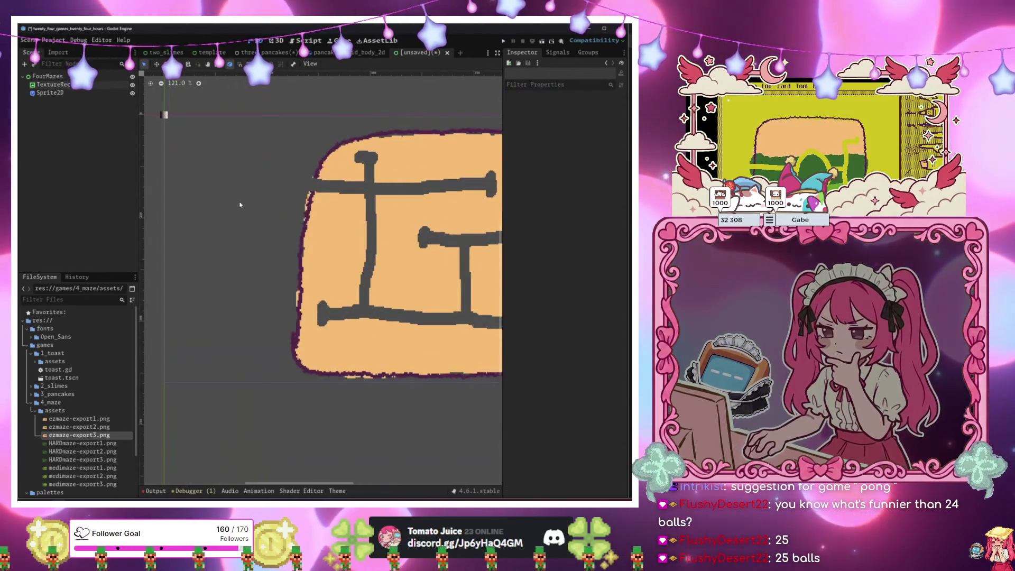
left_click(174, 126)
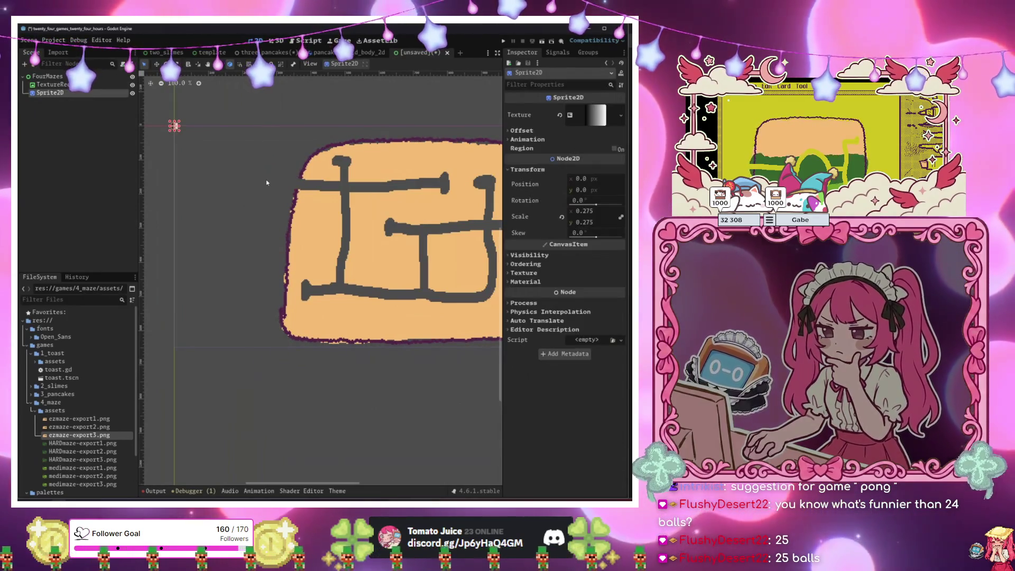
In Move mode, drag the Sprite2D marker across the maze to try positions.
key("w")
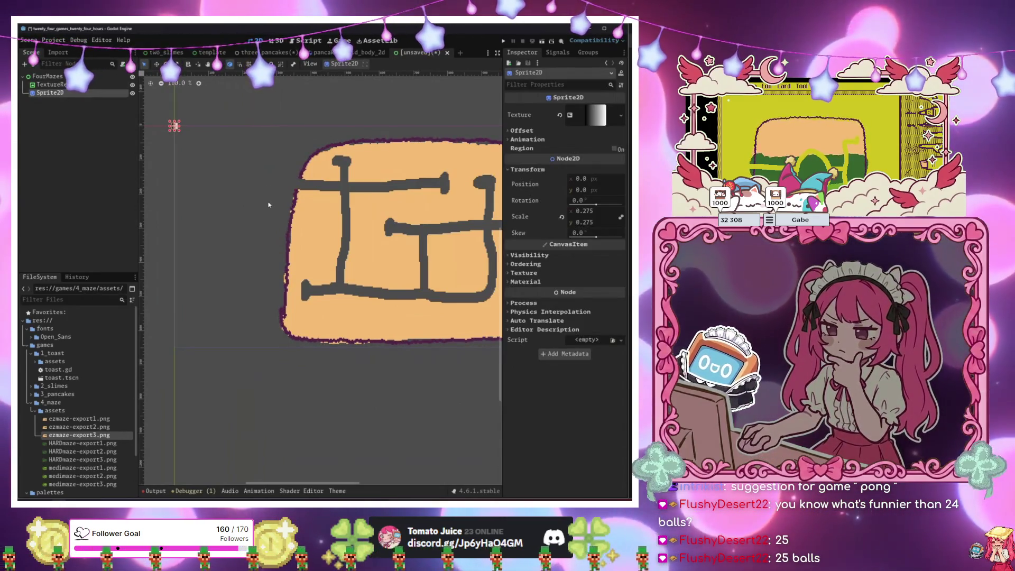
left_click_drag(230, 188, 338, 245)
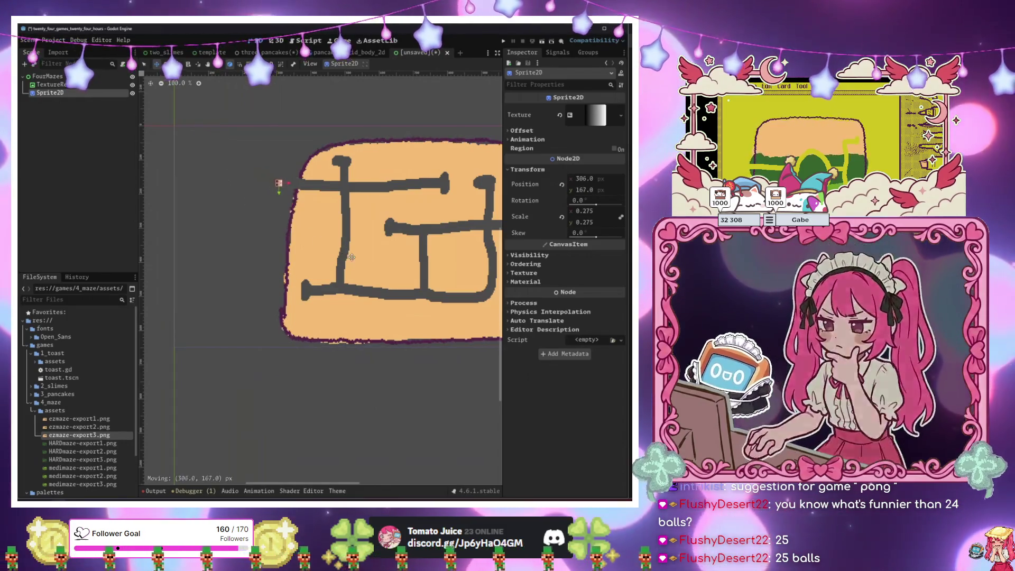
scroll(339, 245, "up", 3)
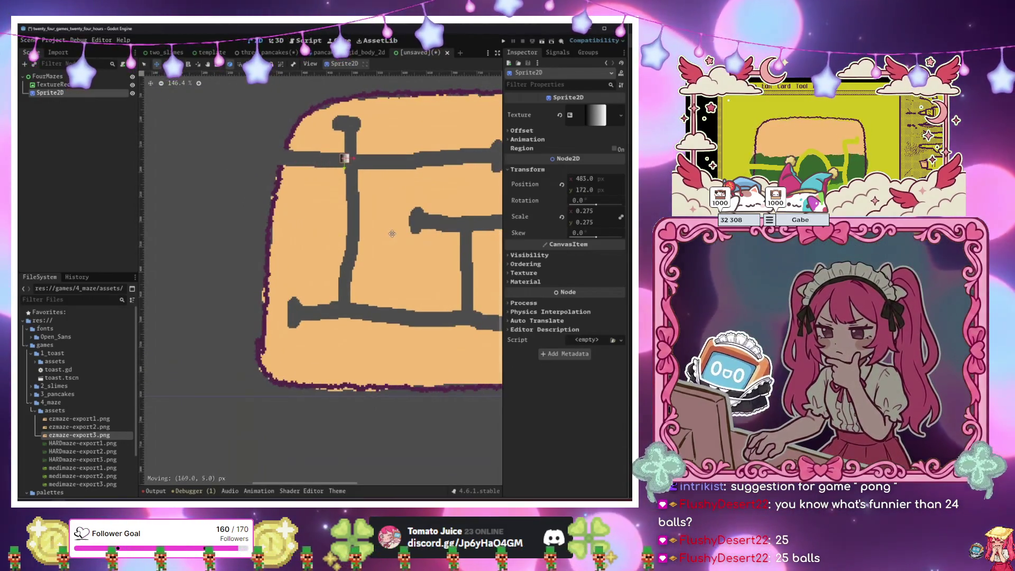
left_click_drag(307, 231, 395, 235)
scroll(285, 252, "down", 4)
mouse_move(285, 252)
left_mouse_down()
mouse_move(339, 337)
mouse_move(495, 305)
mouse_move(284, 292)
left_mouse_up()
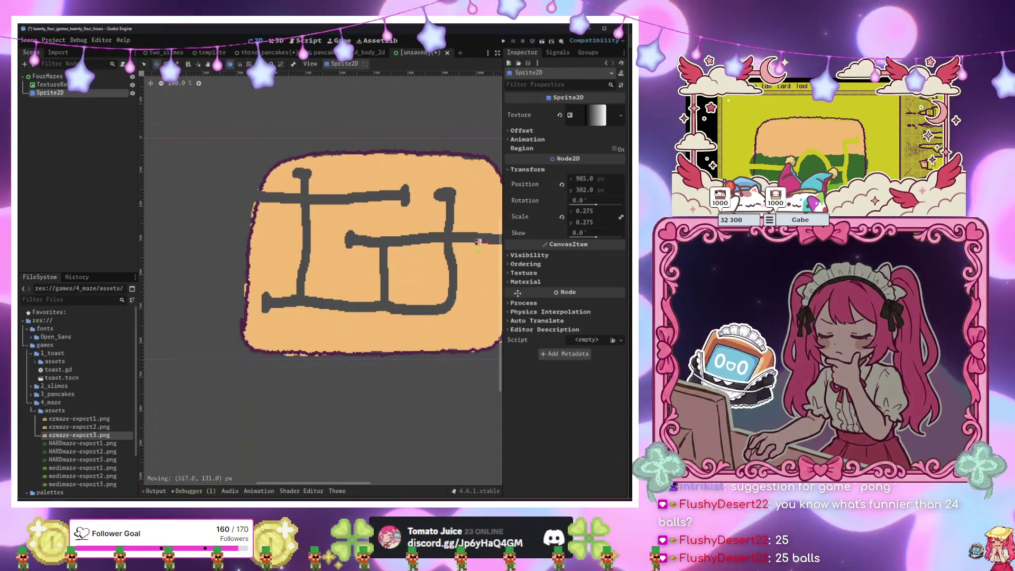
scroll(283, 292, "down", 4)
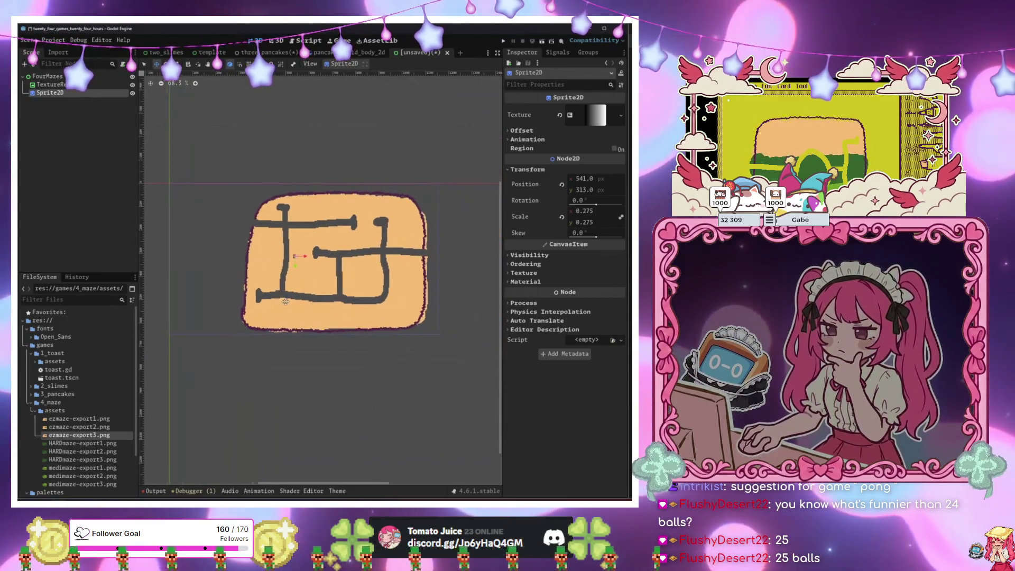
scroll(314, 308, "left", 2)
Shift the maze left and up, then place the Sprite2D at its left edge (77, 126).
left_click(52, 84)
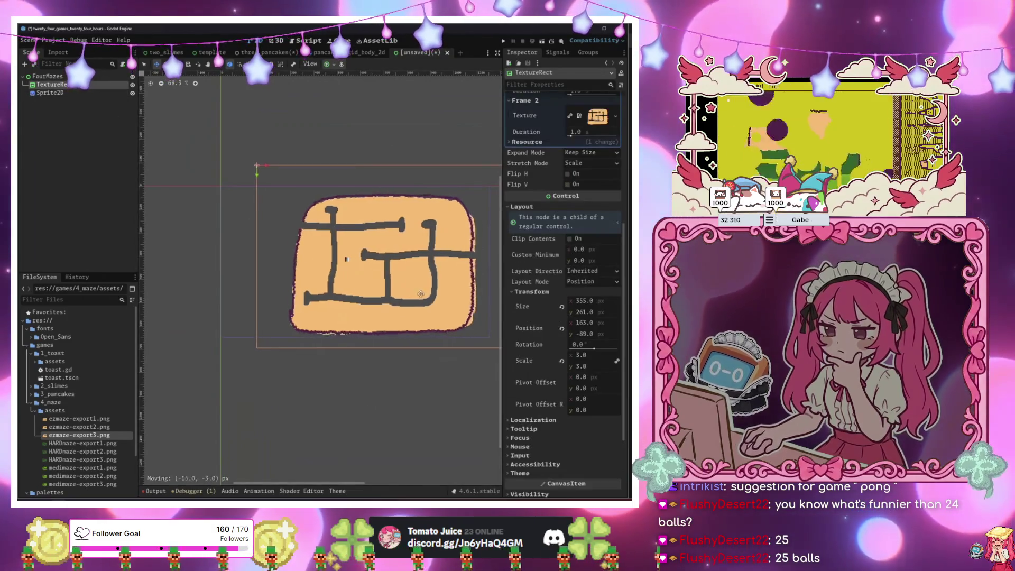
left_click_drag(425, 296, 388, 292)
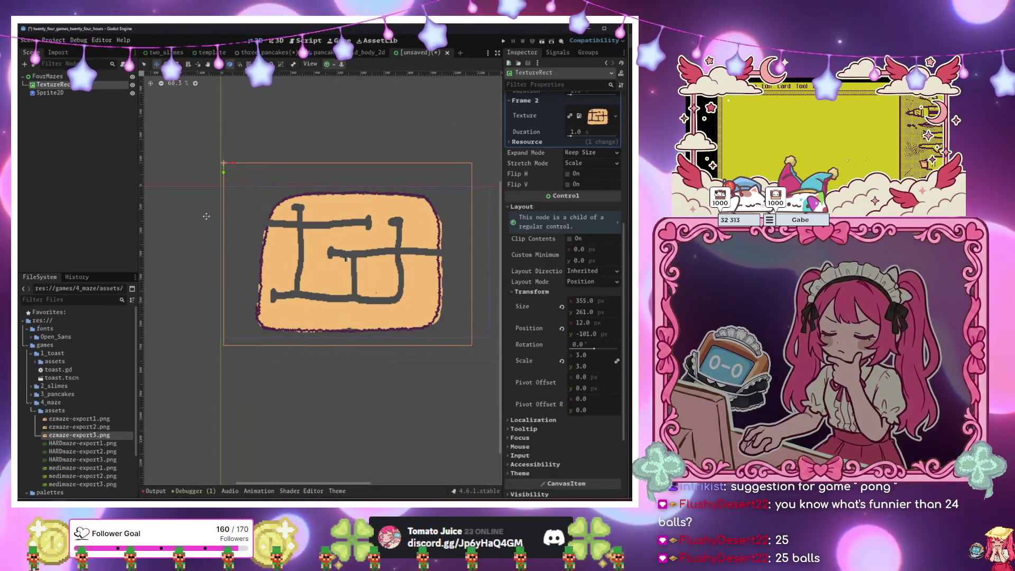
left_click_drag(470, 337, 310, 274)
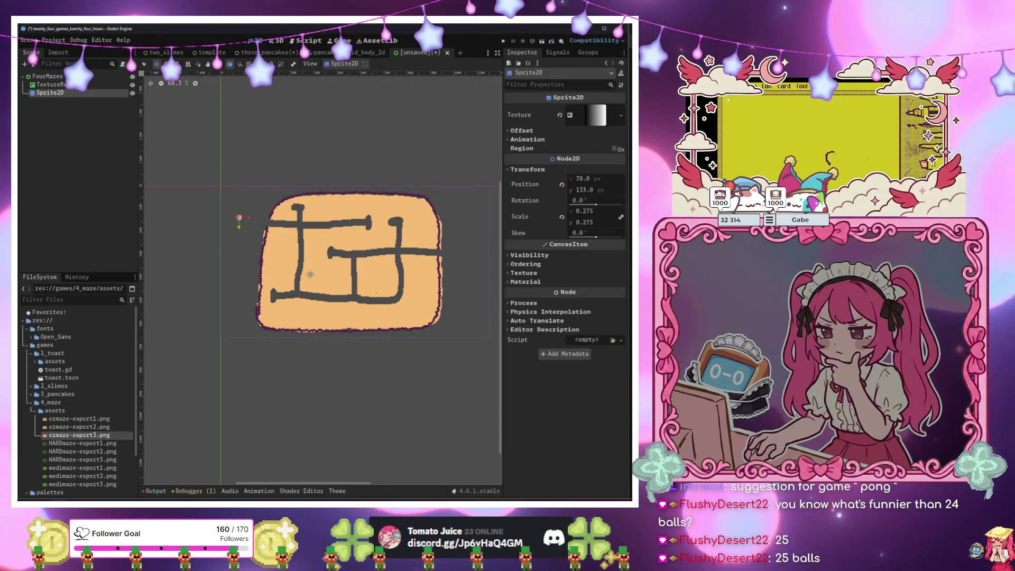
scroll(310, 274, "up", 2)
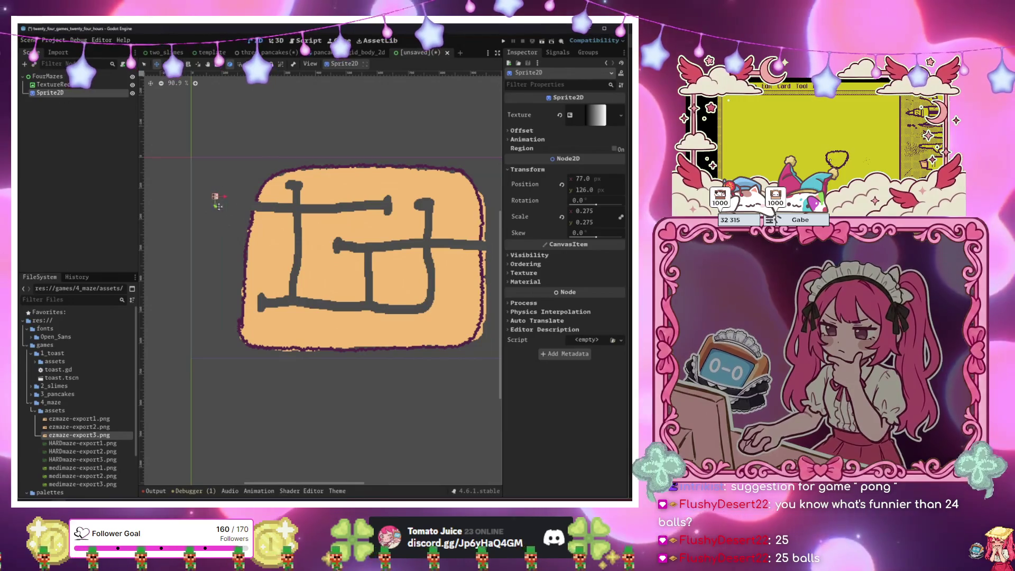
left_click(106, 93)
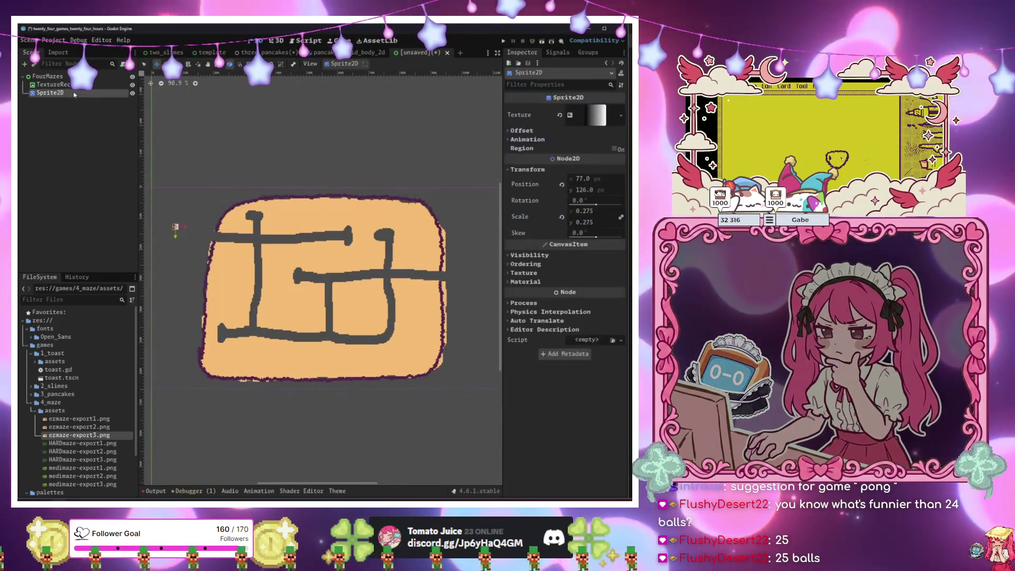
Save the FourMazes scene as four_mazes.tscn in res://games/4_maze.
left_click(115, 78)
left_click(123, 64)
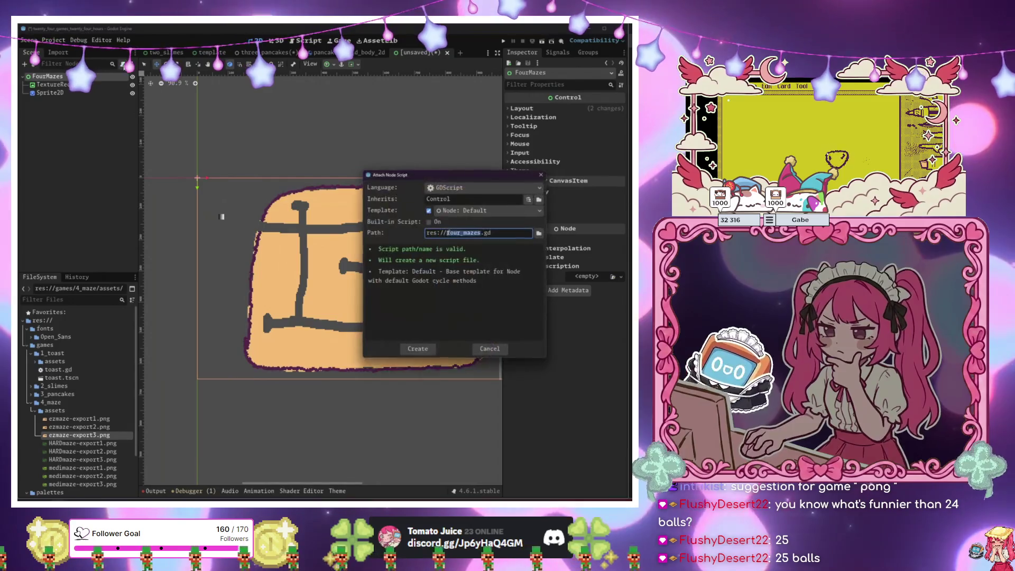
left_click(490, 349)
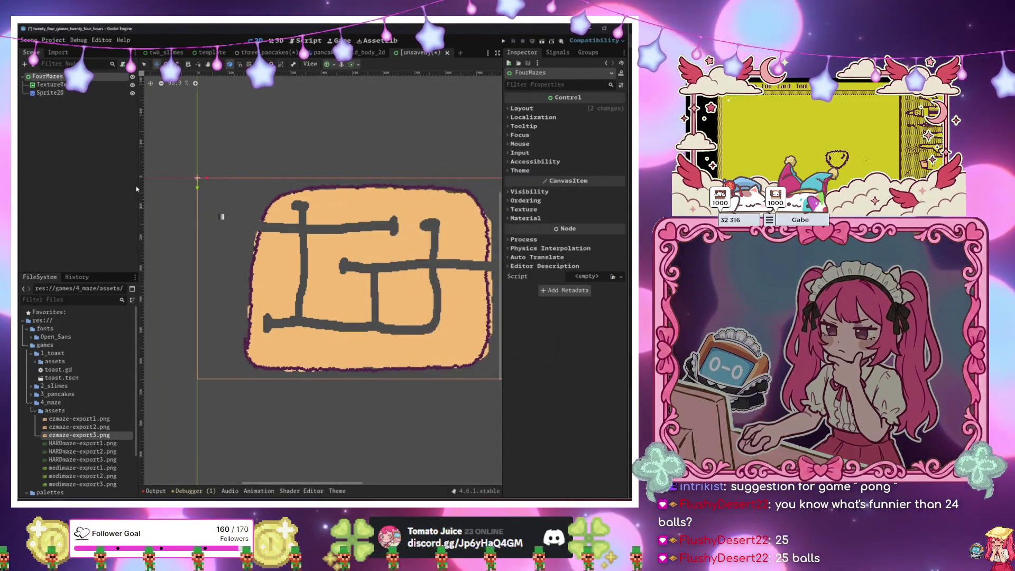
key("ctrl+s")
double_click(357, 191)
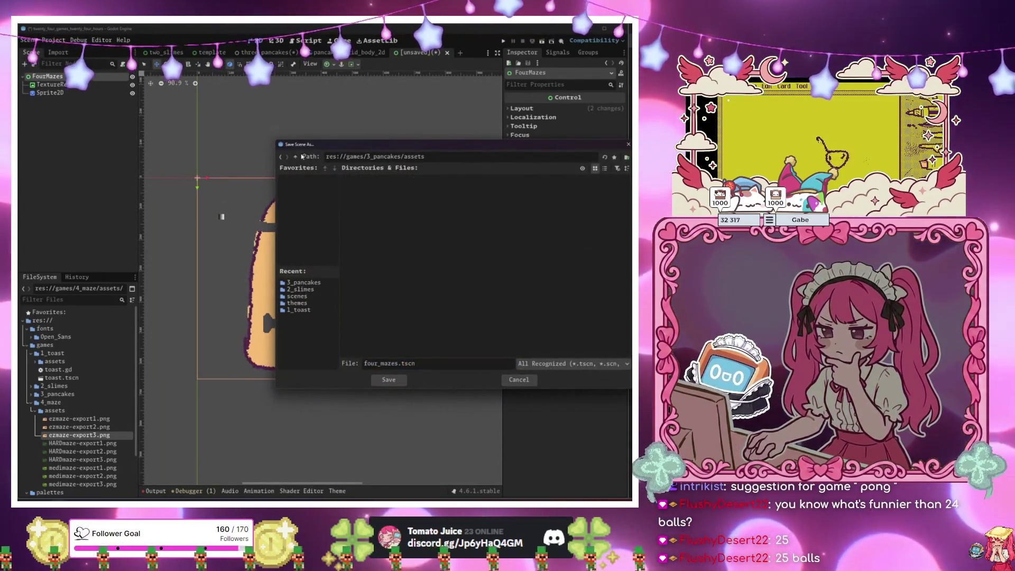
left_click(296, 157)
left_click(297, 157)
double_click(460, 191)
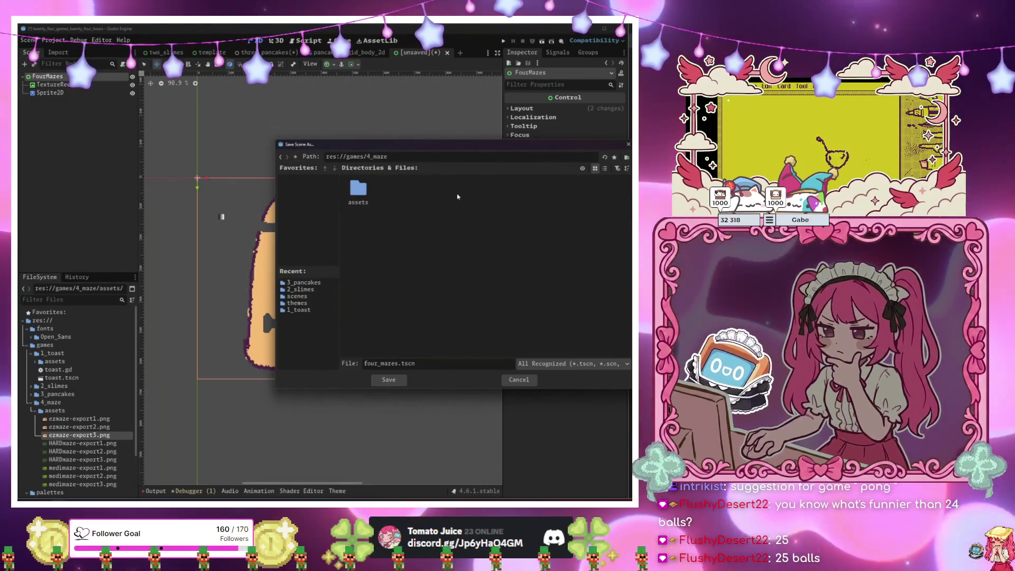
key("Return")
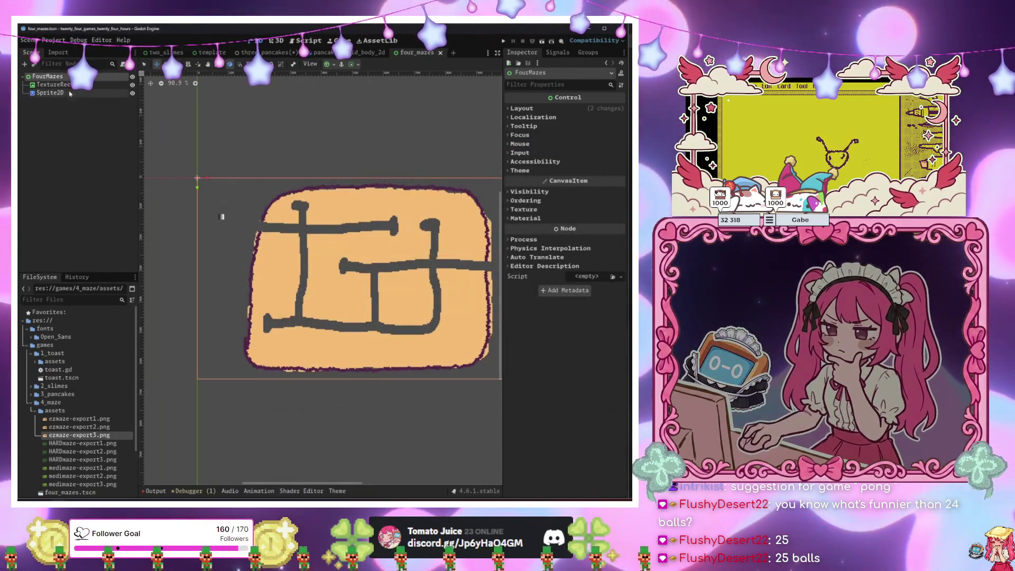
Attach a new four_mazes.gd script to FourMazes with an exported cursor_sprite_2d reference.
key("ctrl+alt+a")
key("Return")
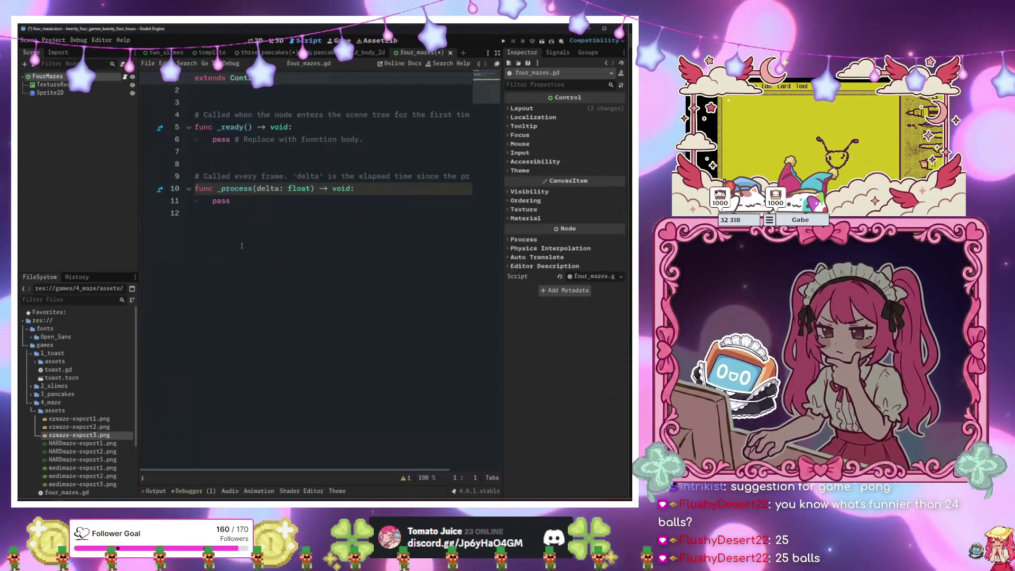
key("shift+Home")
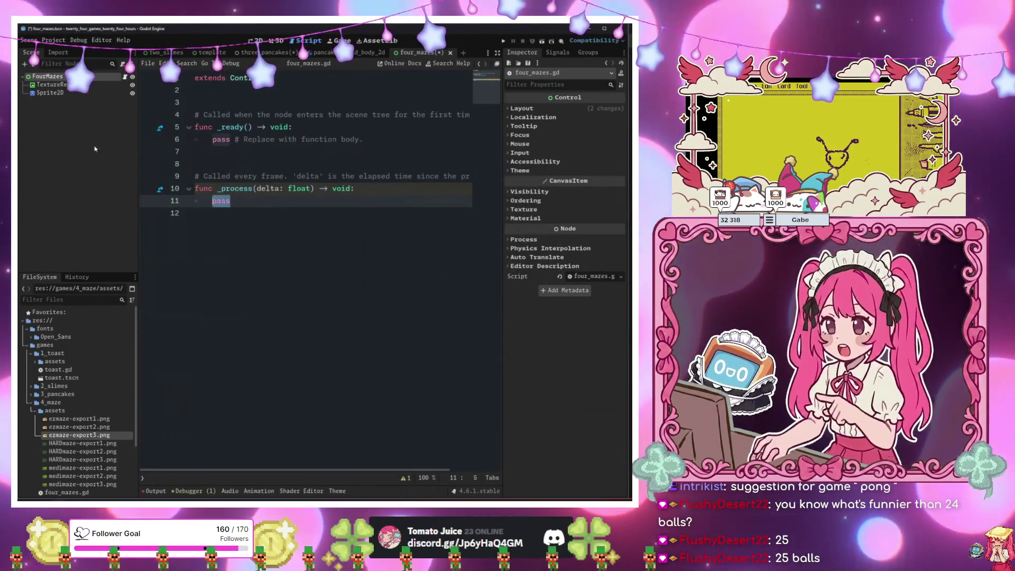
left_click(50, 93)
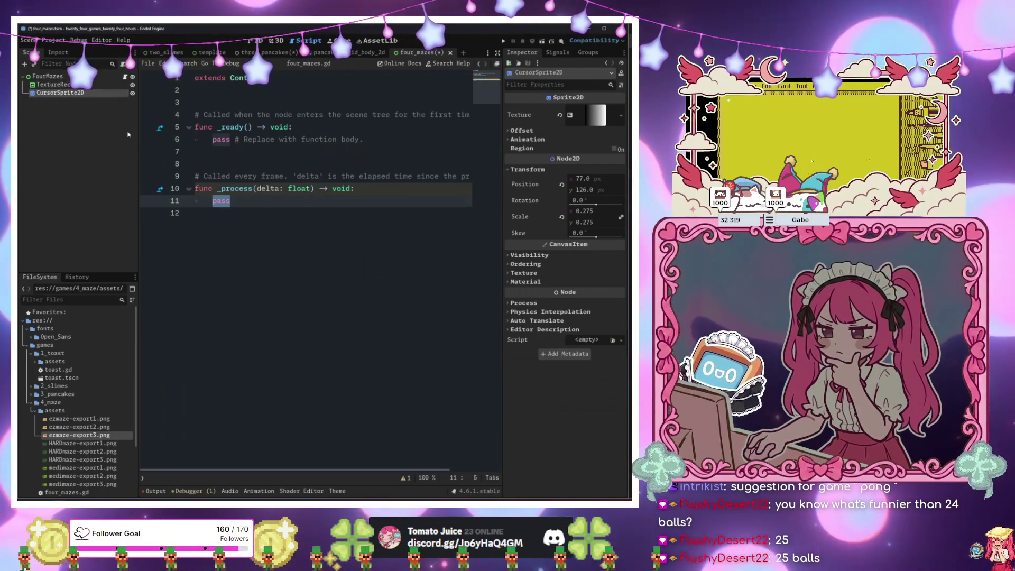
mouse_move(92, 97)
left_mouse_down()
mouse_move(279, 103)
mouse_move(280, 112)
left_mouse_up()
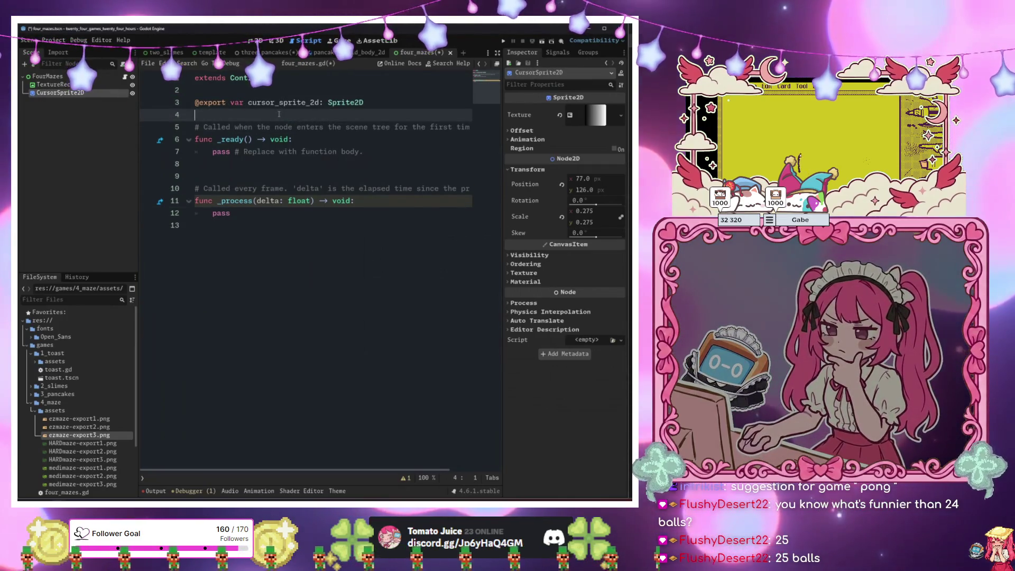
In _process, set cursor_sprite_2d.position to get_global_mouse_position() every frame.
left_click(268, 213)
key("BackSpace")
key("BackSpace")
type("cur")
key("Return")
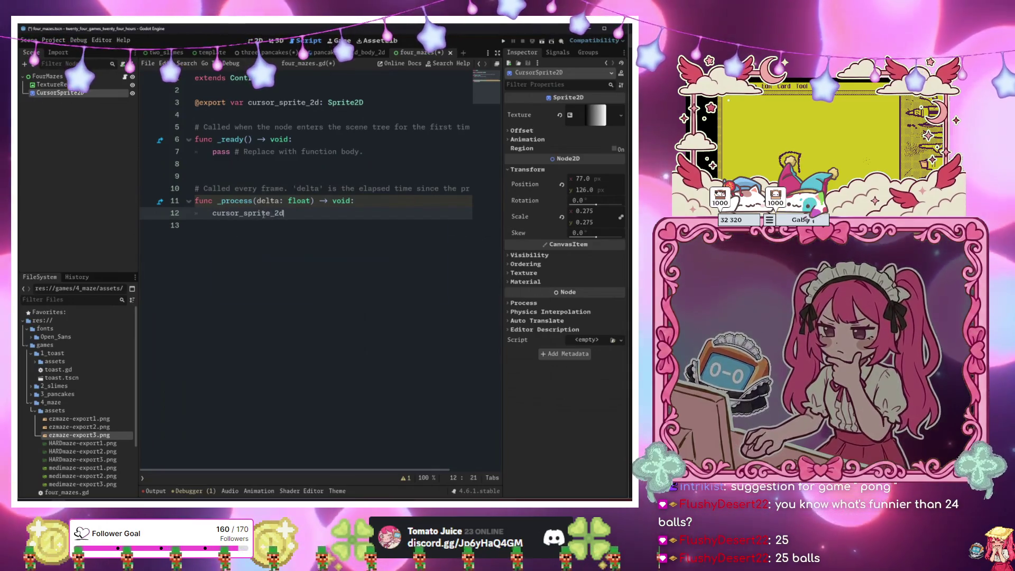
type(" = ")
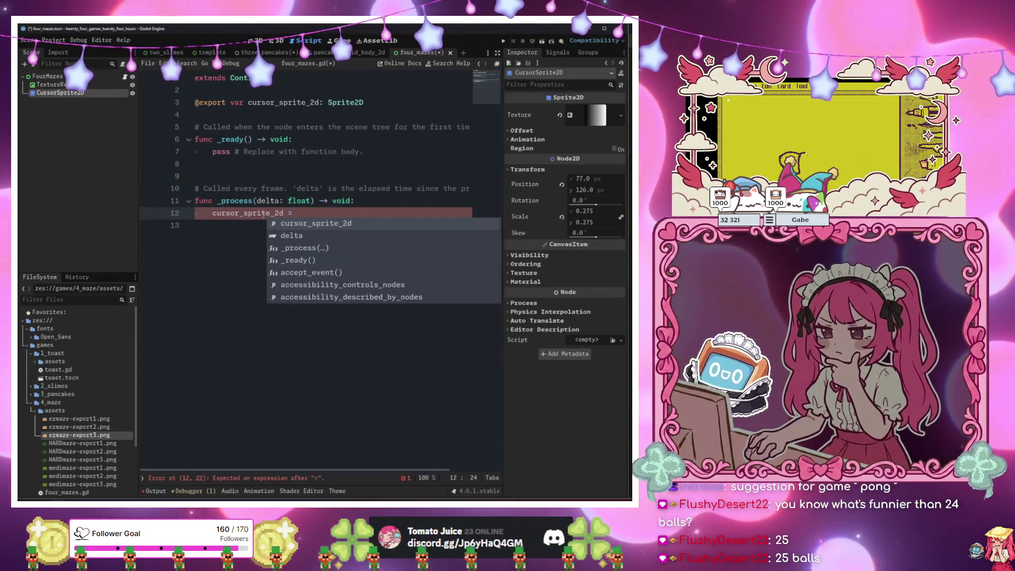
type("cur")
key("Return")
type(".gl")
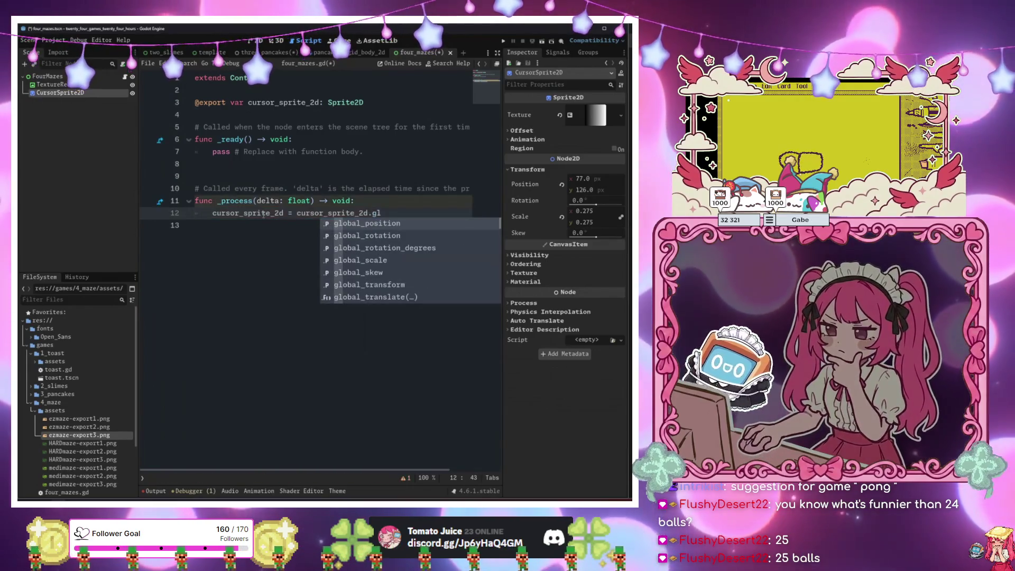
key("BackSpace")
type("et_gl")
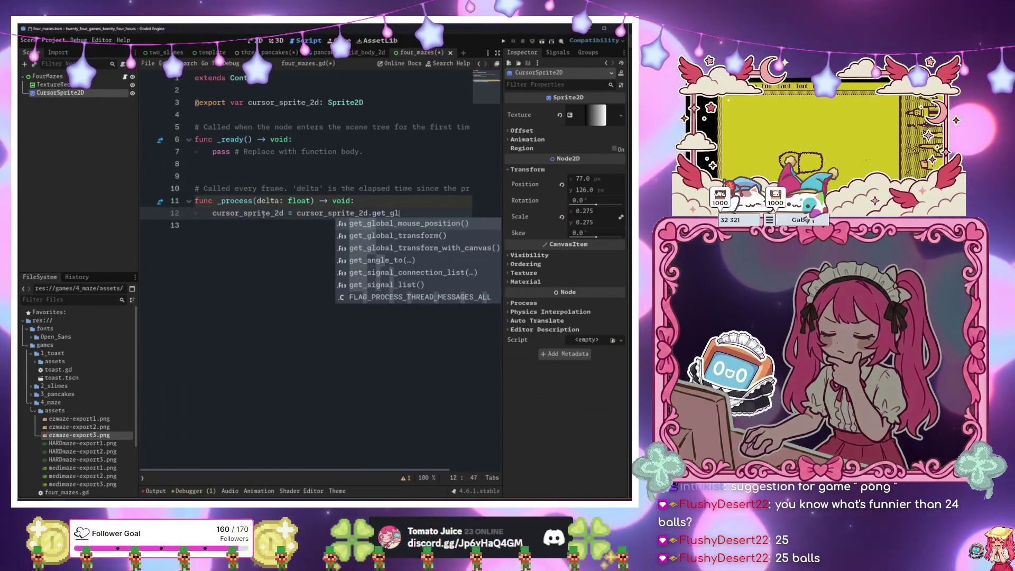
key("Return")
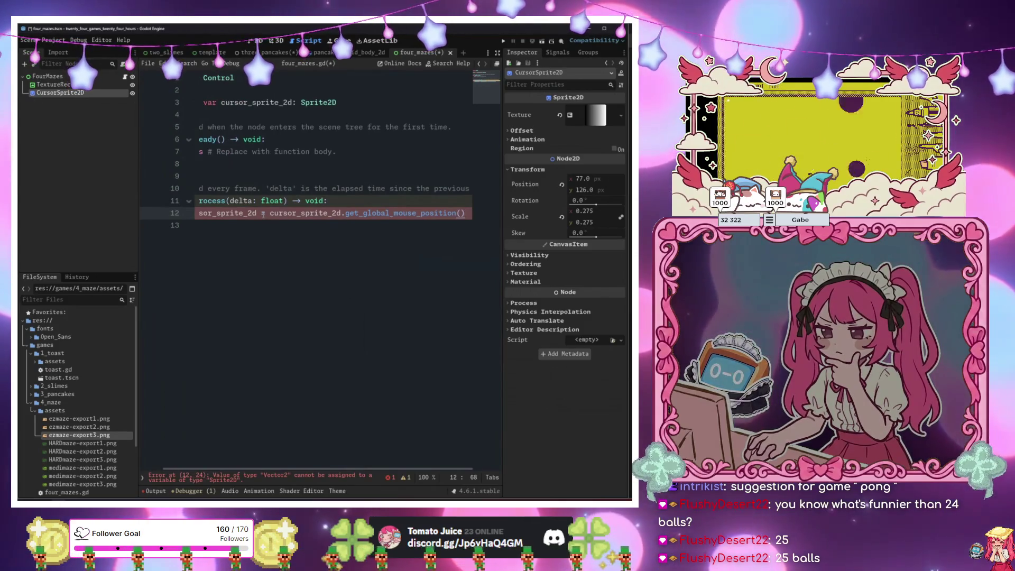
type(".pos")
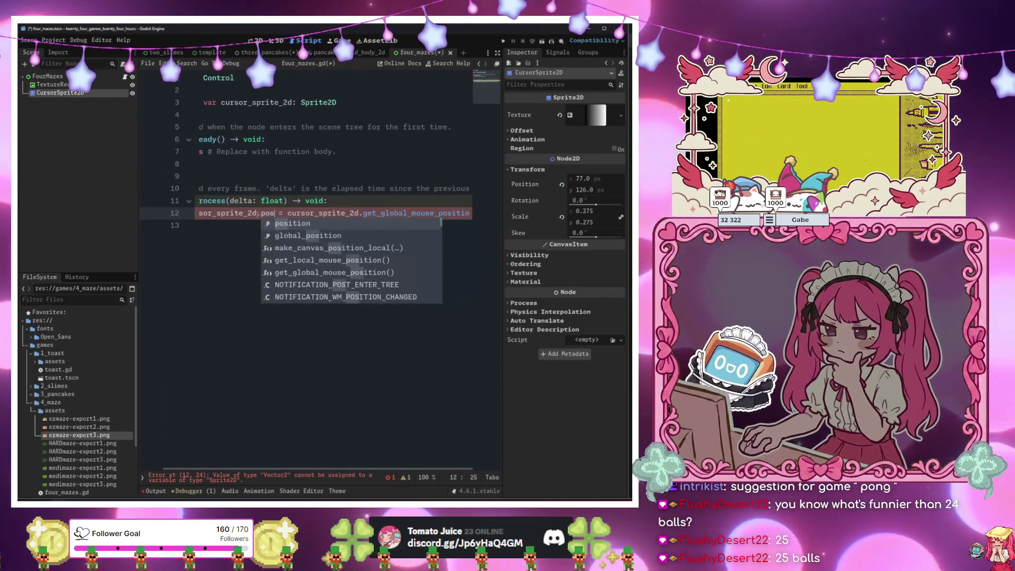
key("Return")
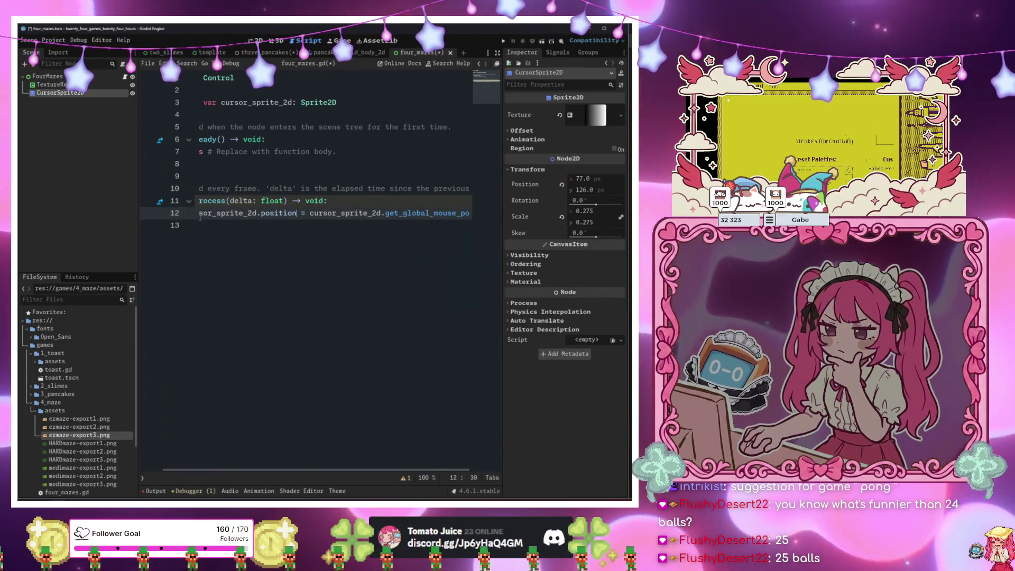
Add blank lines below the exported cursor_sprite_2d variable.
scroll(353, 203, "left", 3)
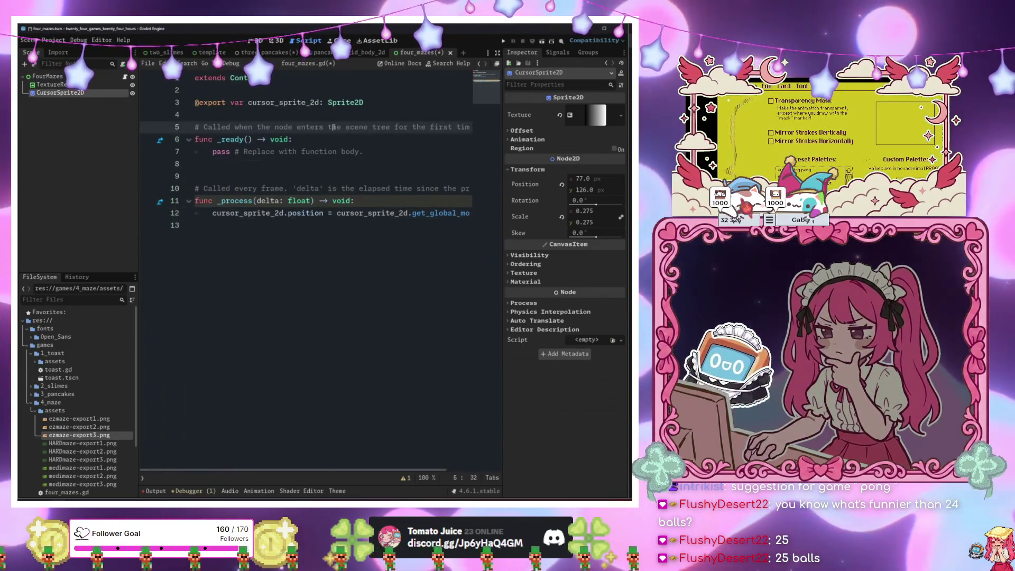
left_click(333, 114)
key("Return")
key("Return")
key("Return")
Declare 'var maze_attempt_started: bool = false' on line 6 of four_mazes.gd.
key("Up")
key("Up")
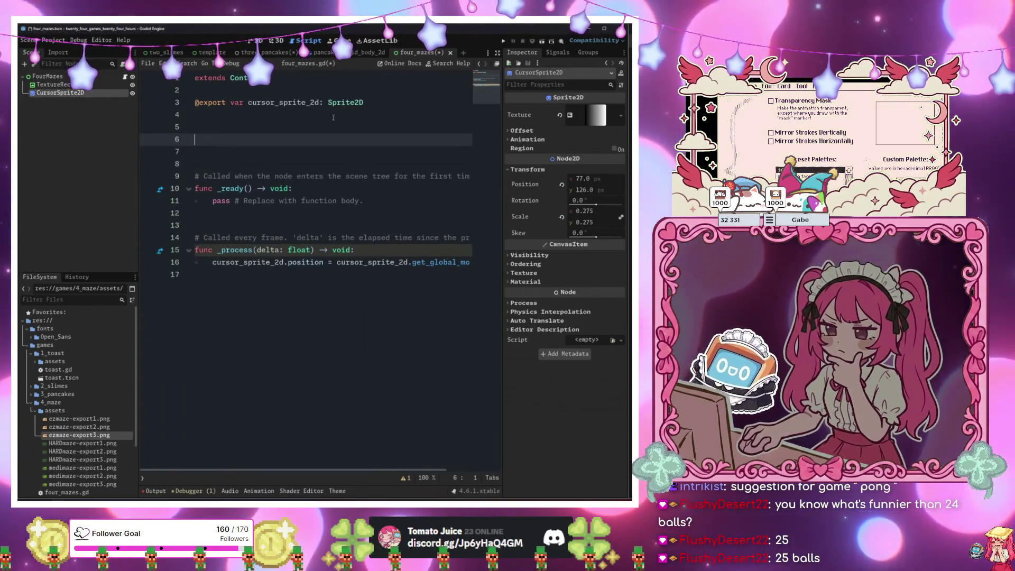
type("var")
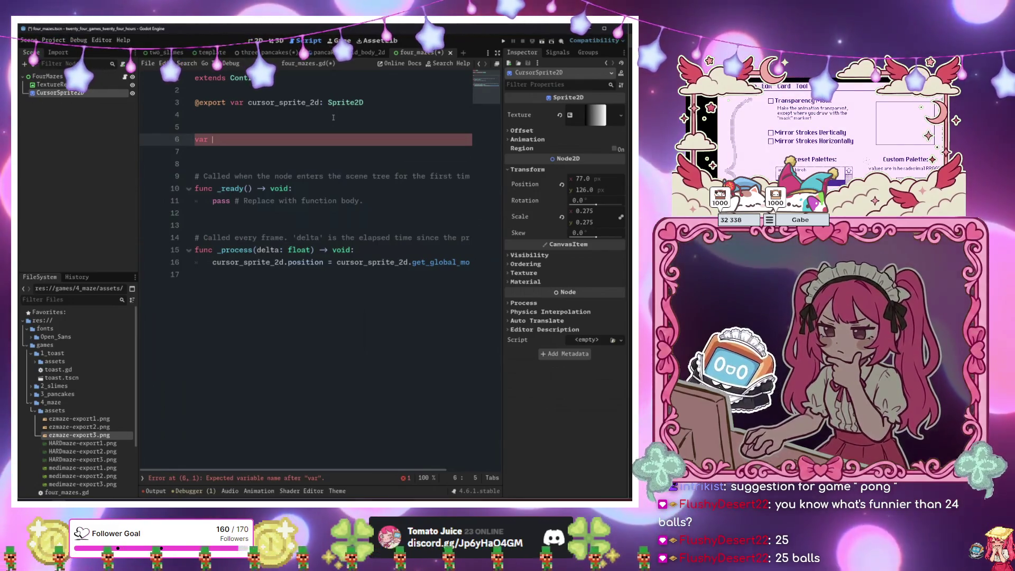
key("BackSpace")
key("BackSpace")
key("BackSpace")
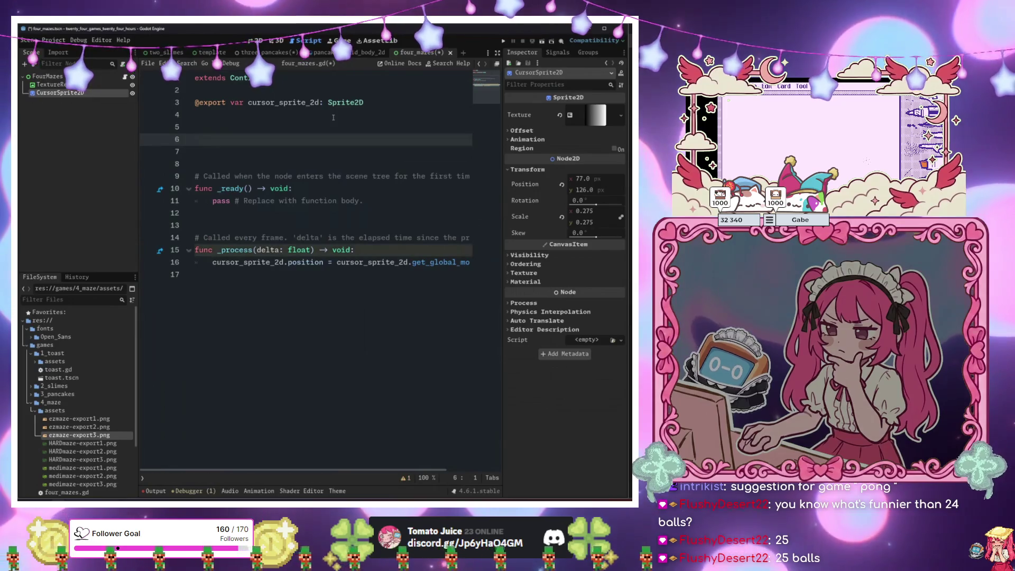
type("var")
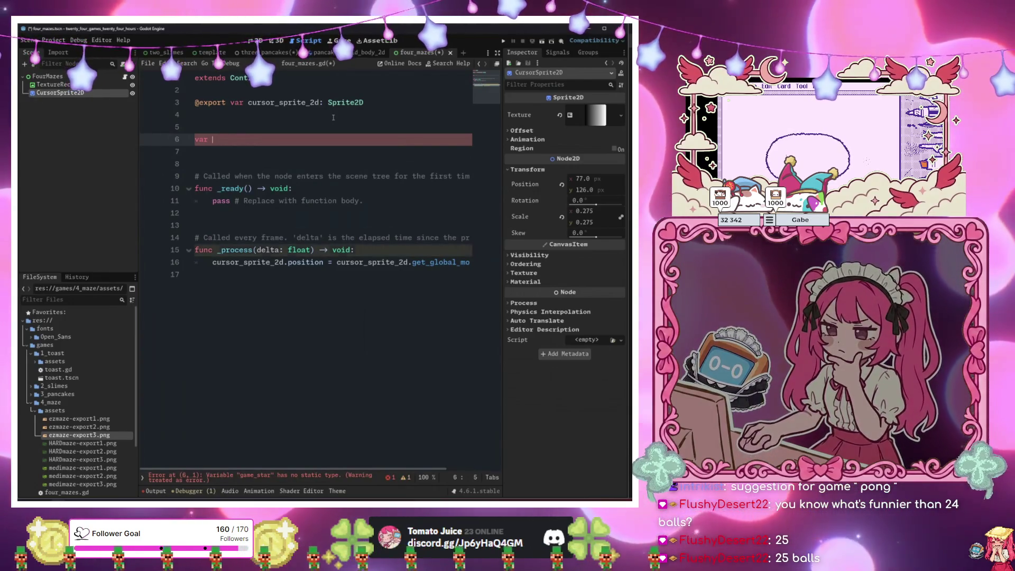
key("BackSpace")
key("BackSpace")
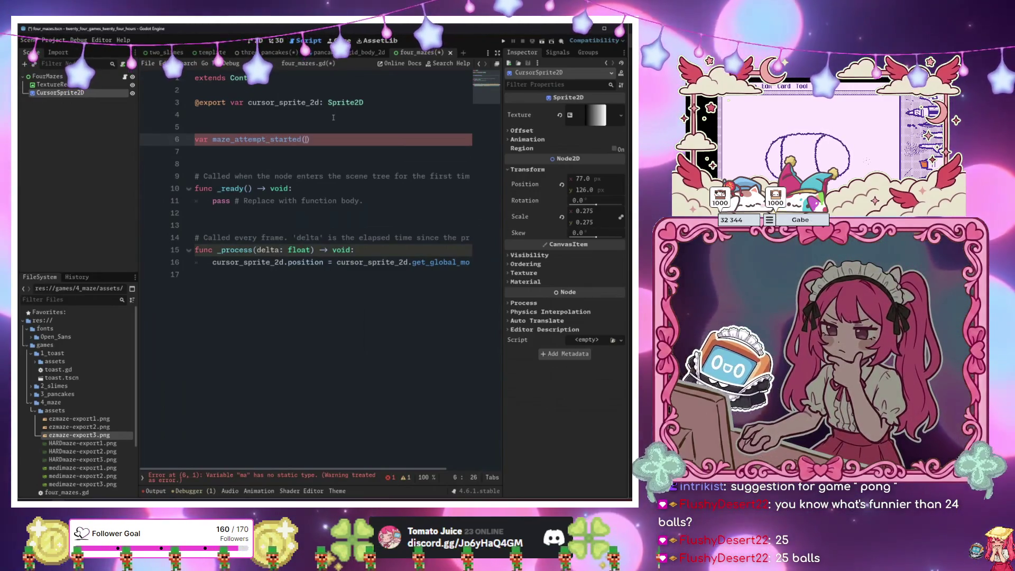
type("rted: bool = false")
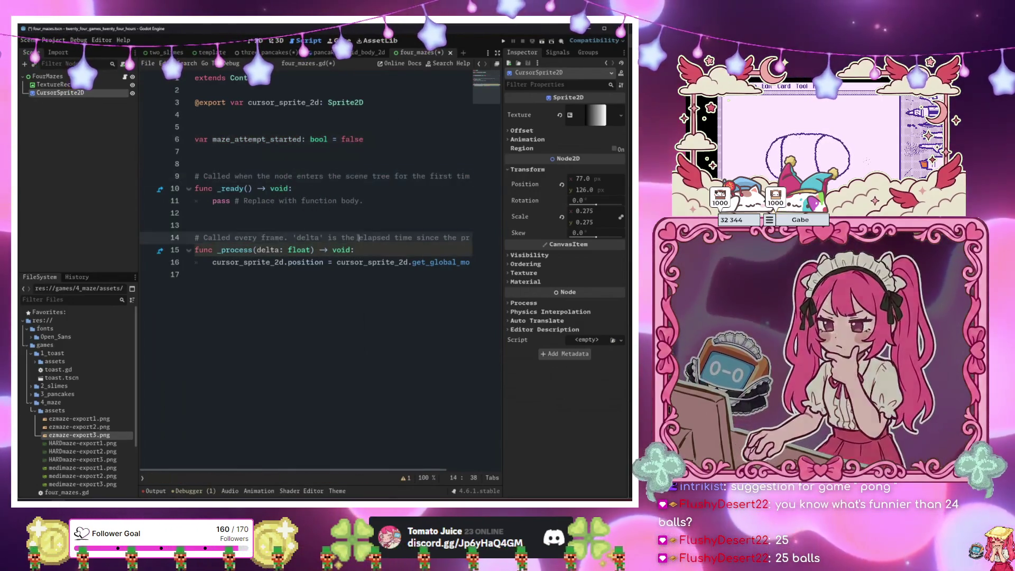
Place the caret on empty line 17, then start adding a child node to FourMazes.
left_click(348, 262)
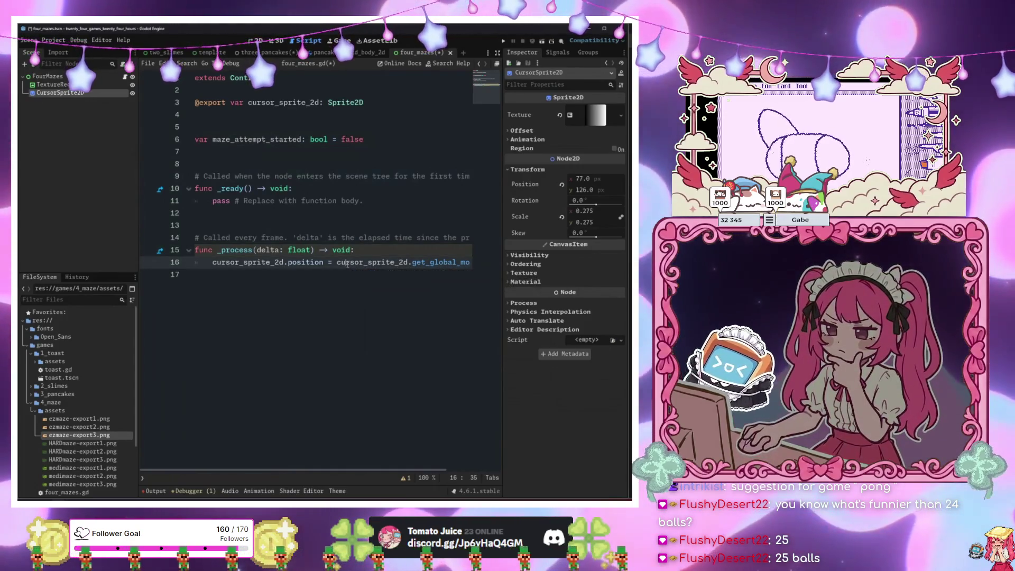
left_click(347, 322)
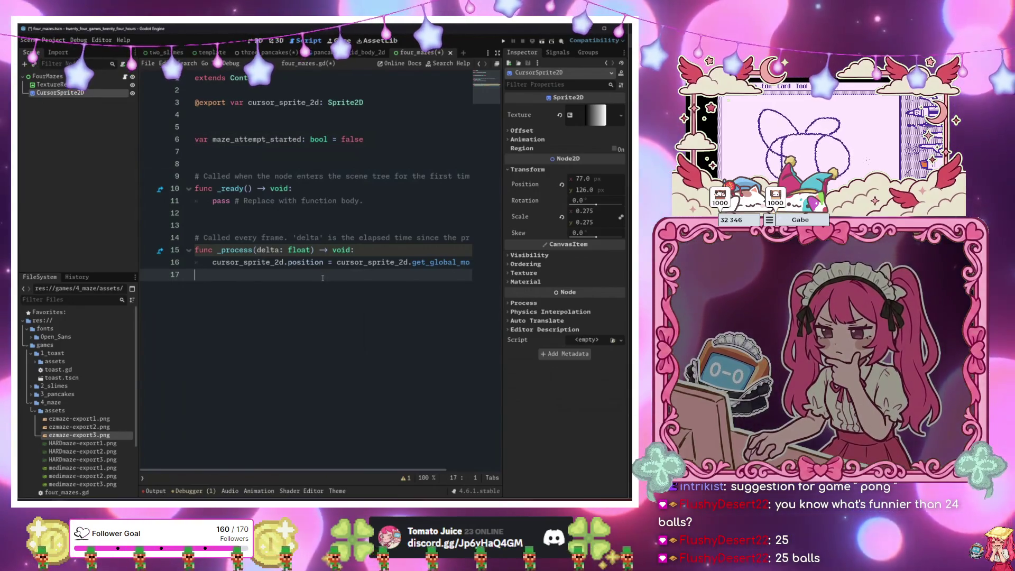
left_click(47, 76)
key("ctrl+a")
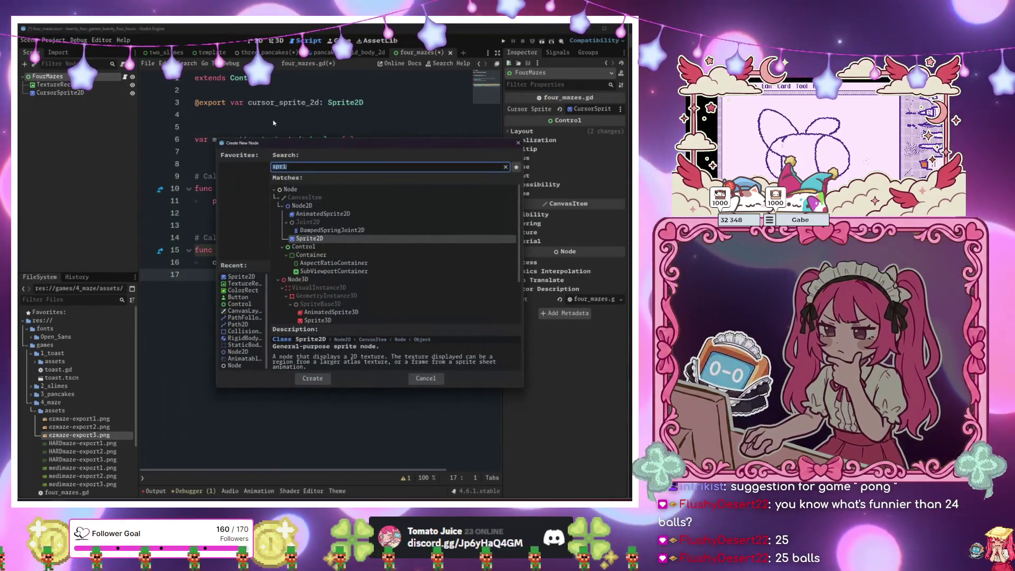
Add a ResetButton with text 'Reset' and drag it down beside the maze's left side.
type("button")
key("Return")
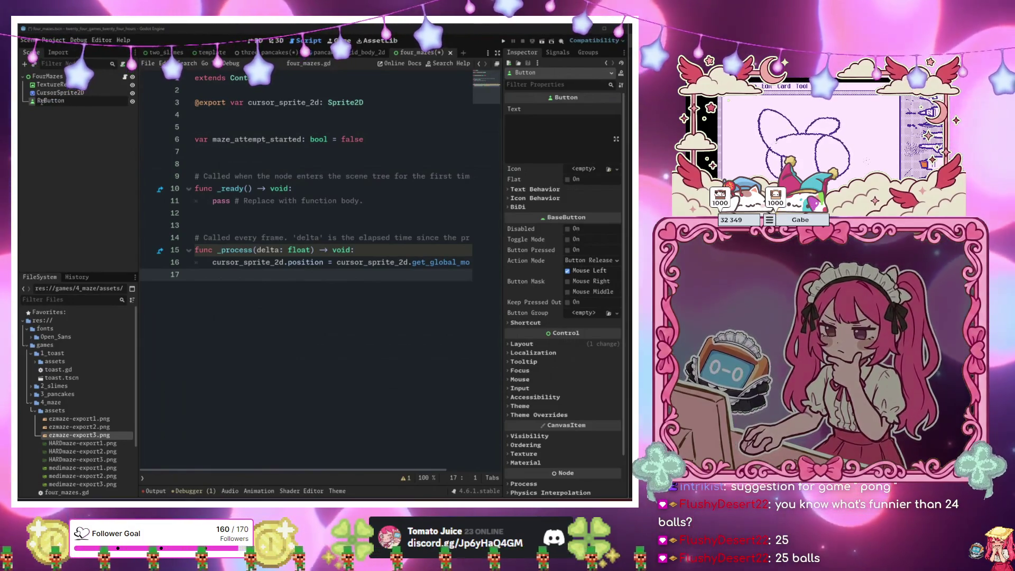
left_click(258, 40)
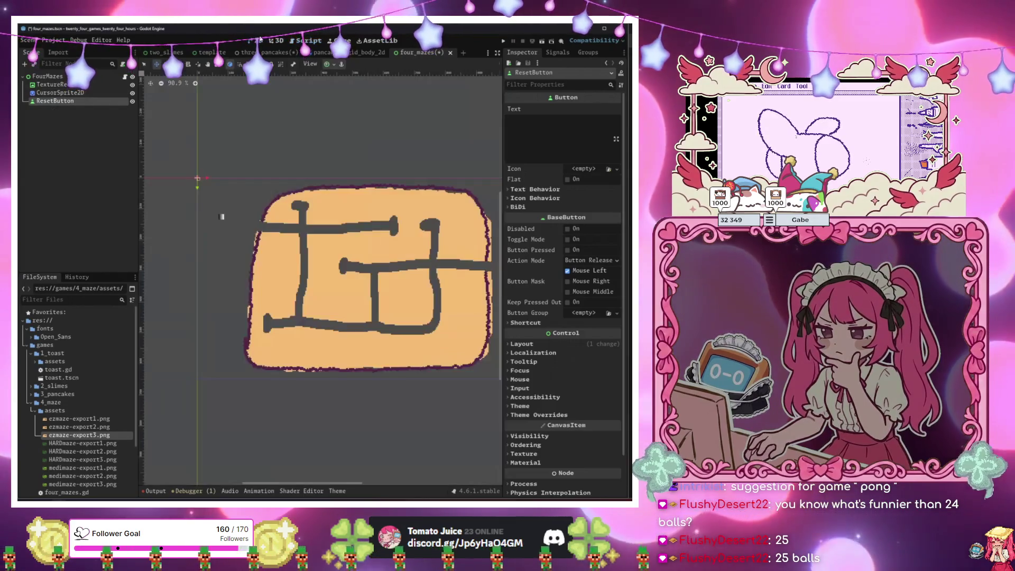
left_click(55, 101)
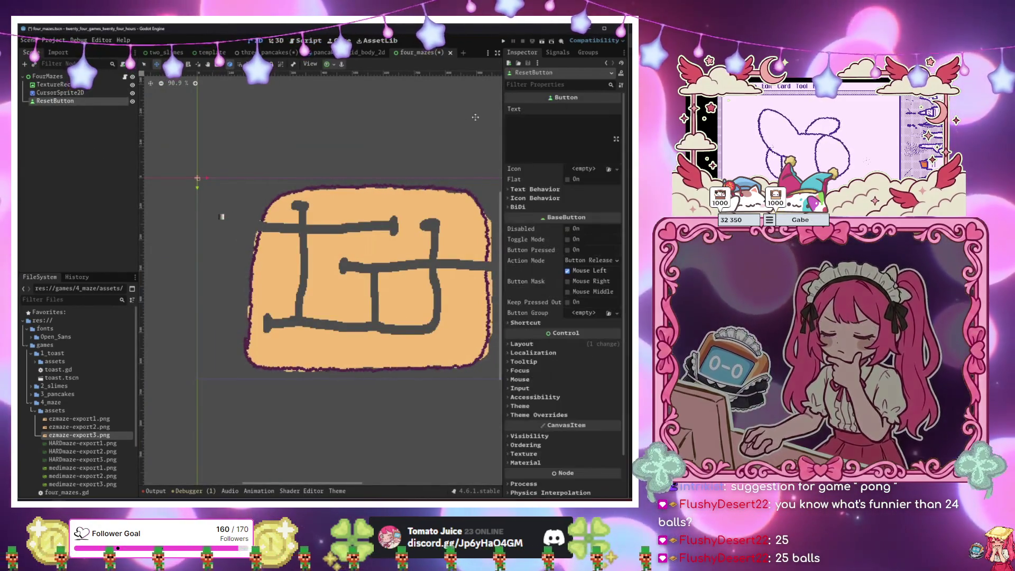
left_click(564, 146)
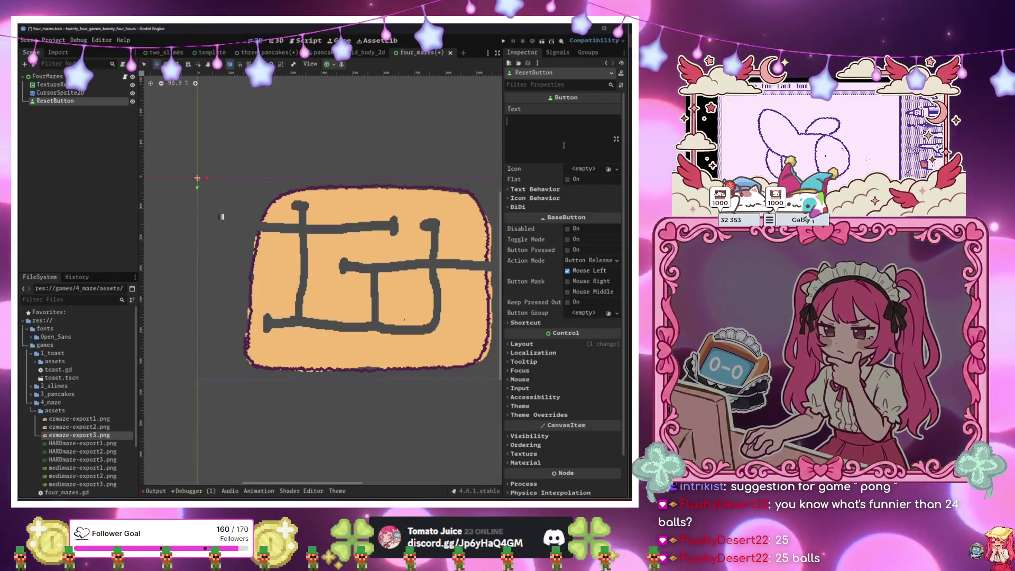
type("Reset Bu")
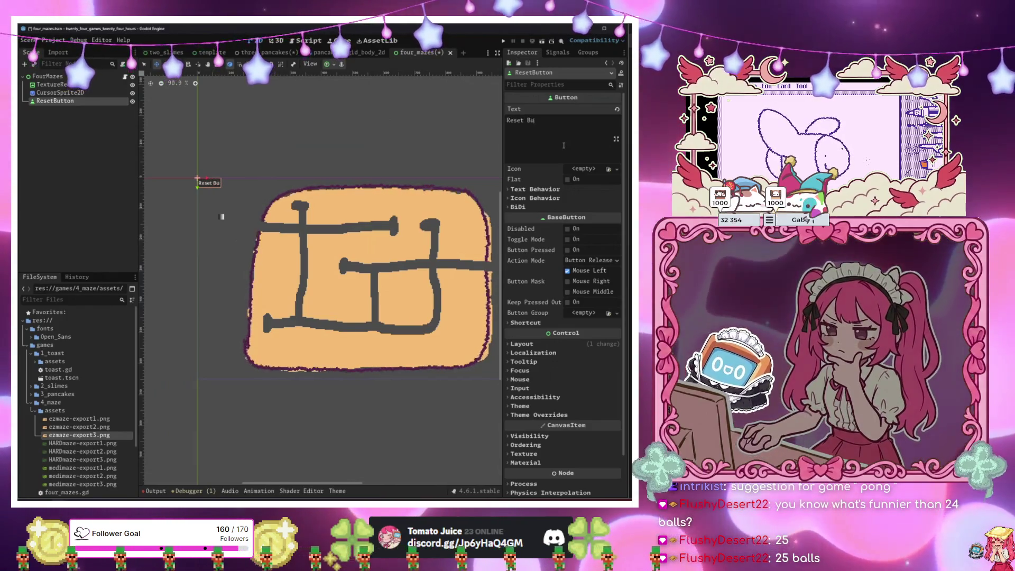
key("BackSpace")
key("BackSpace")
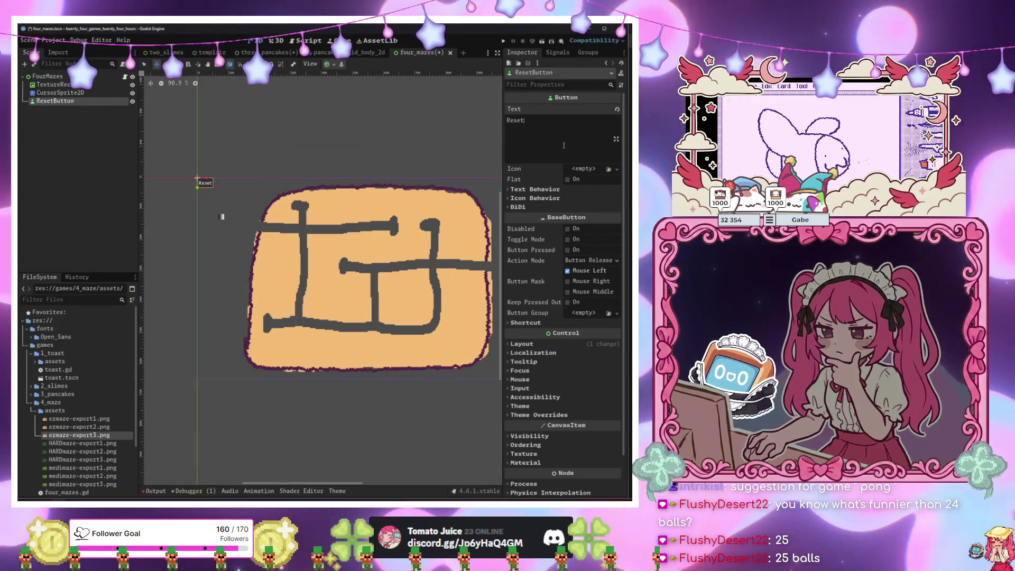
left_click_drag(205, 183, 222, 278)
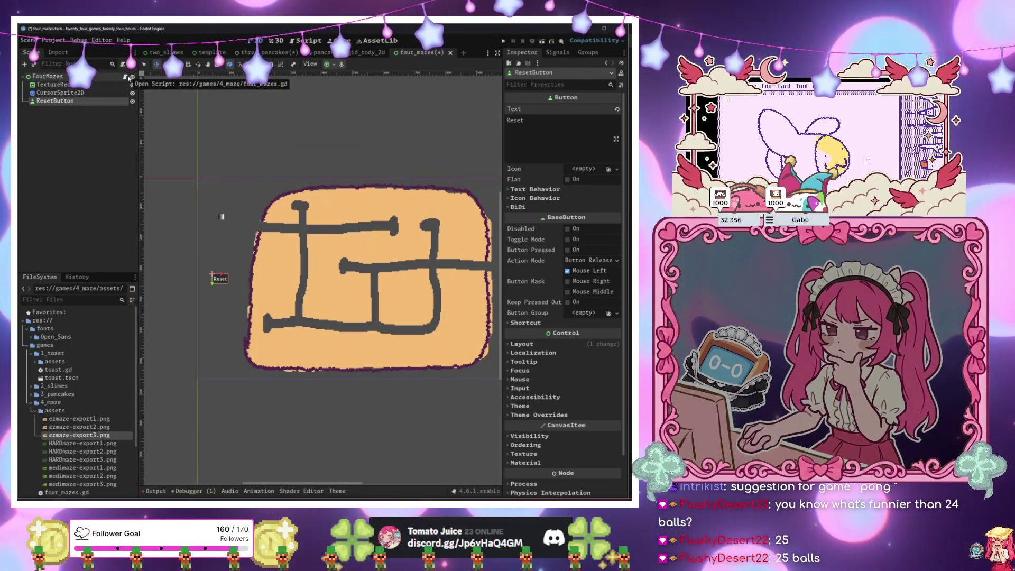
Check the four_mazes.gd script from the FourMazes root, then return to the 2D view.
scroll(155, 175, "down", 2)
scroll(460, 238, "up", 3)
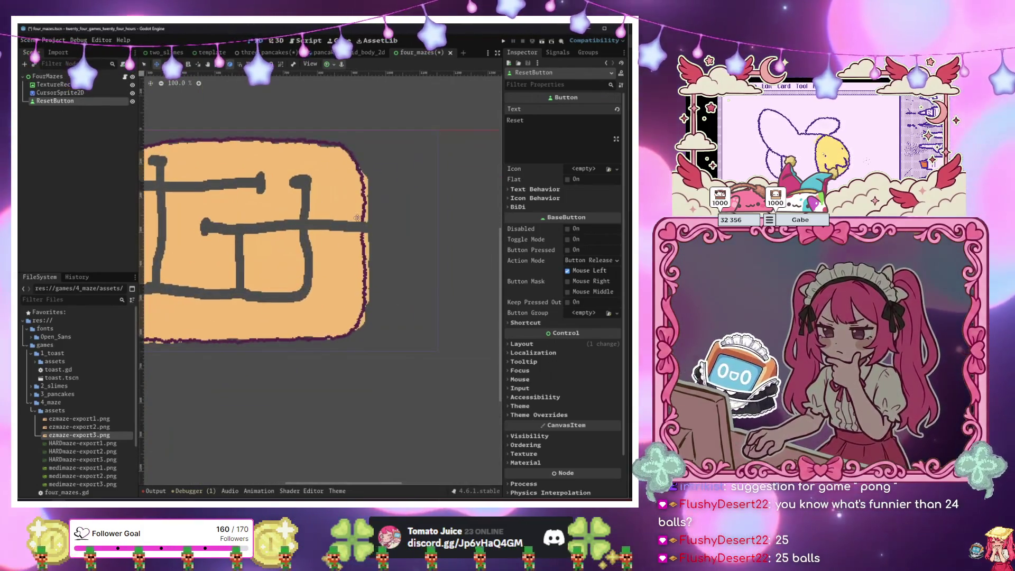
scroll(317, 180, "left", 5)
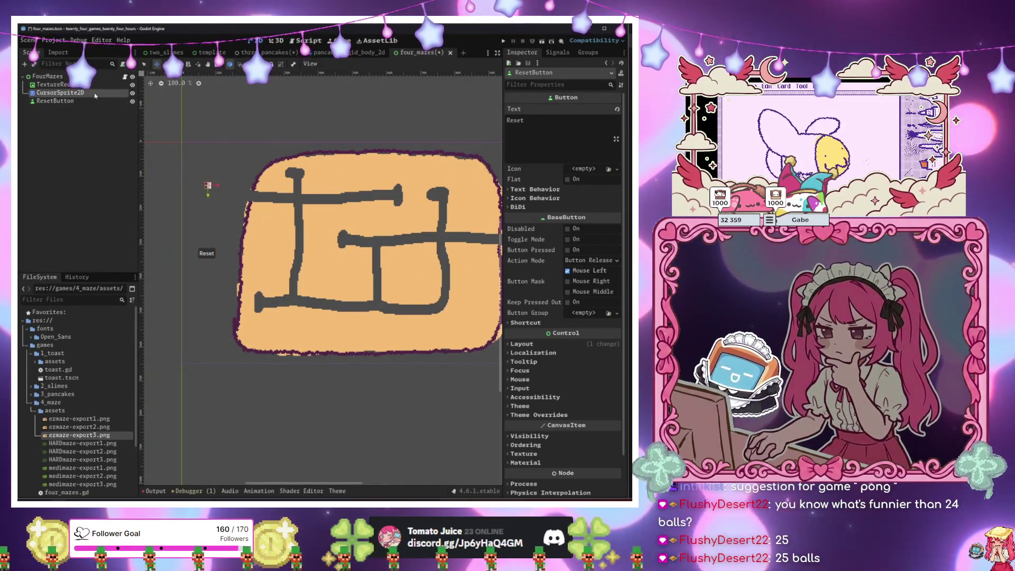
left_click(48, 76)
left_click(125, 78)
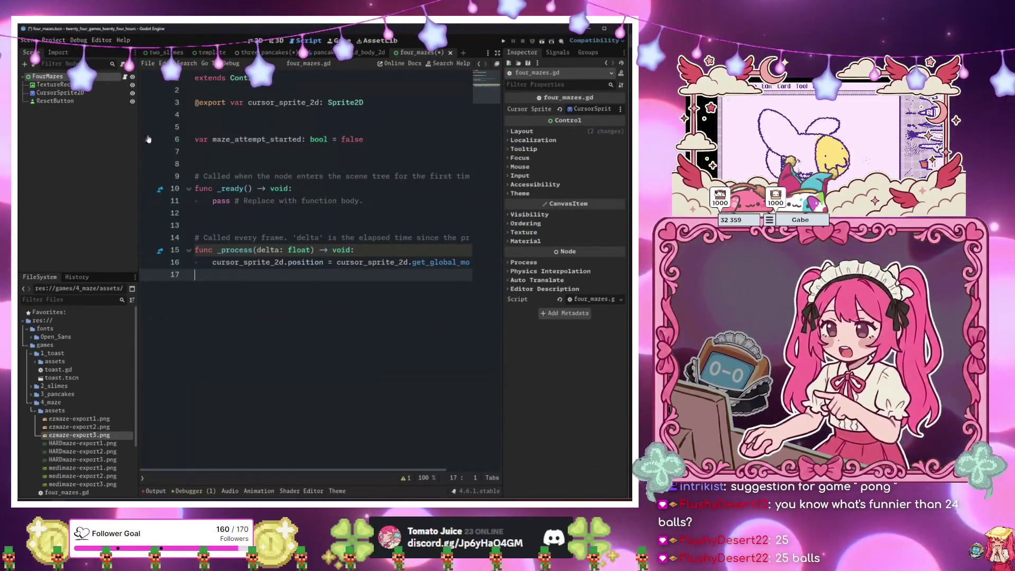
left_click(257, 40)
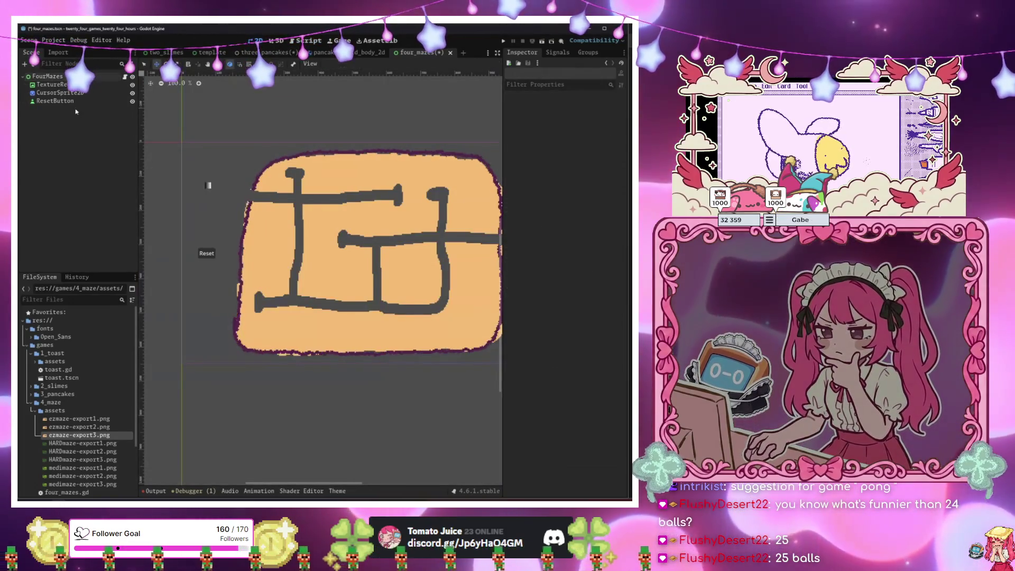
Select the maze MazeTextureRect node and list its available signals.
left_click(55, 101)
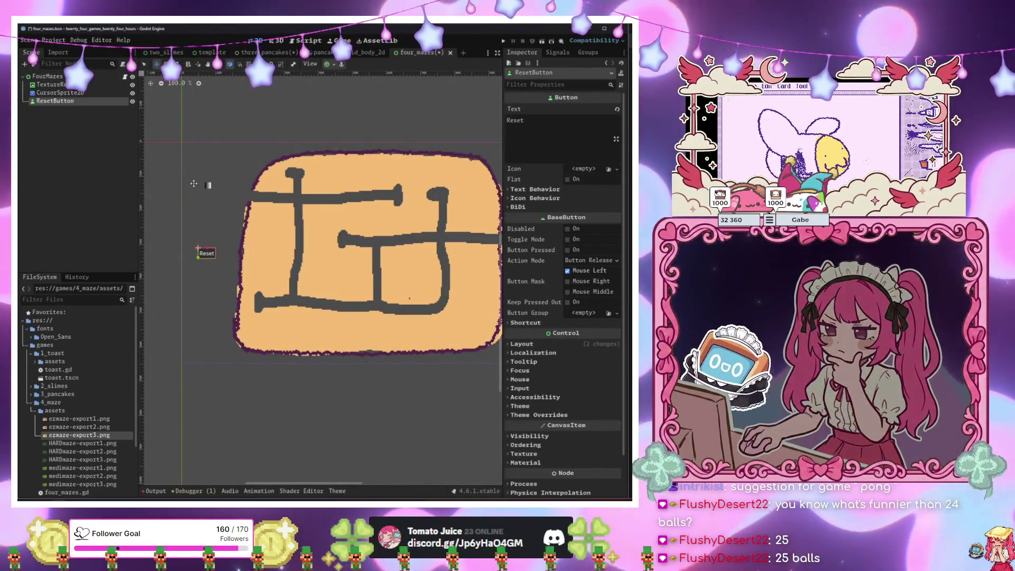
left_click(82, 93)
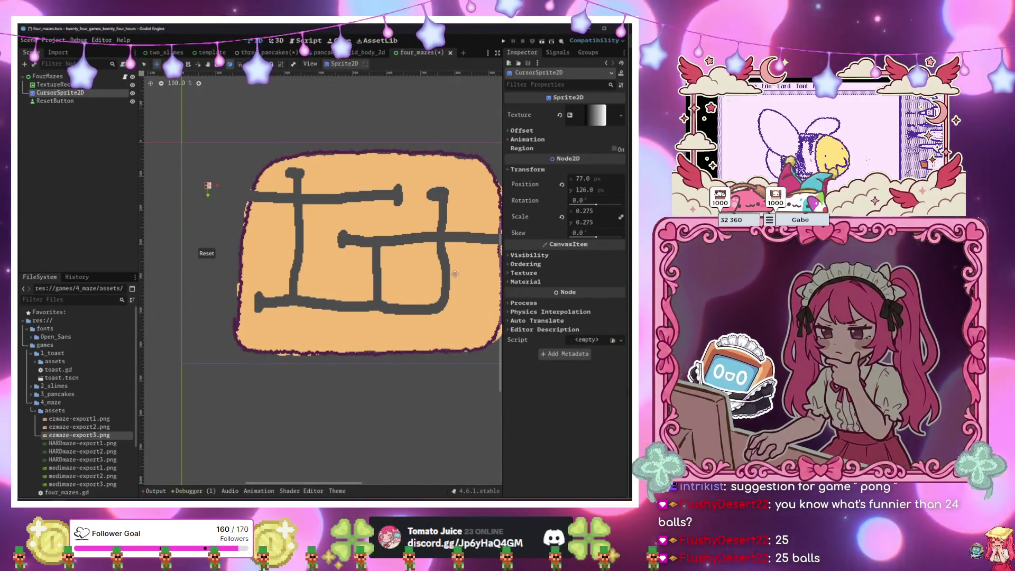
left_click(354, 215)
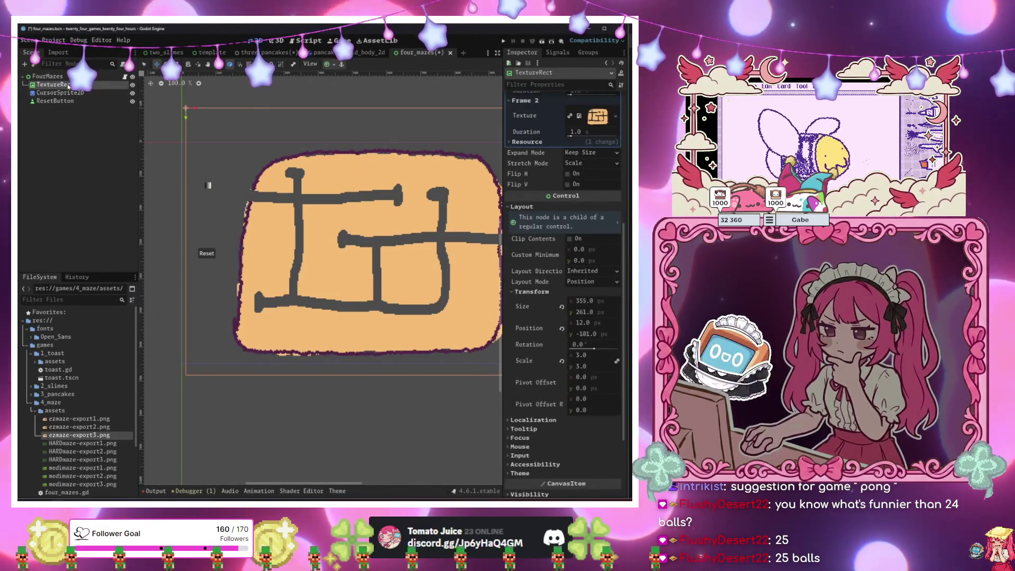
scroll(319, 236, "down", 7)
scroll(318, 236, "up", 1)
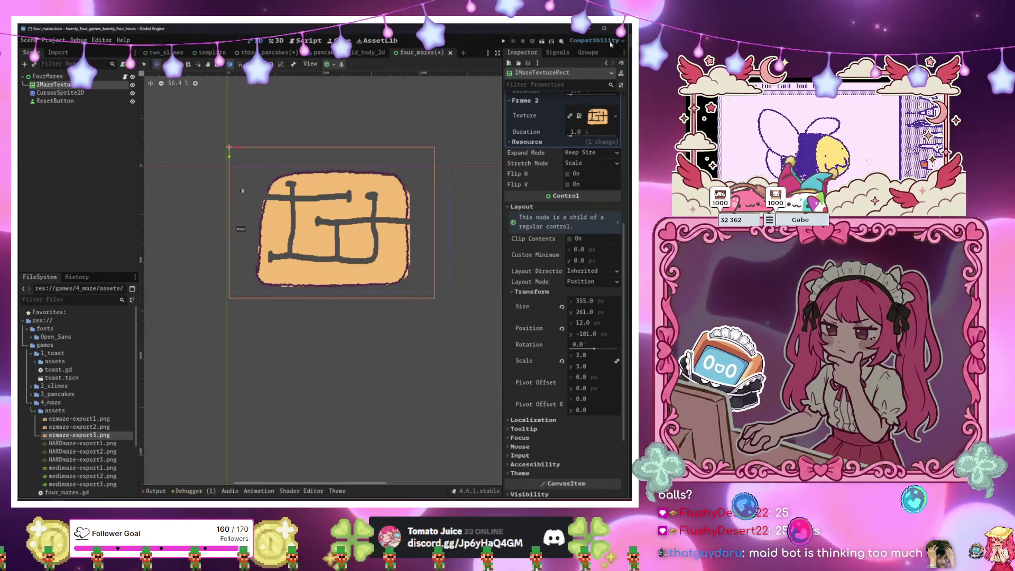
left_click(557, 52)
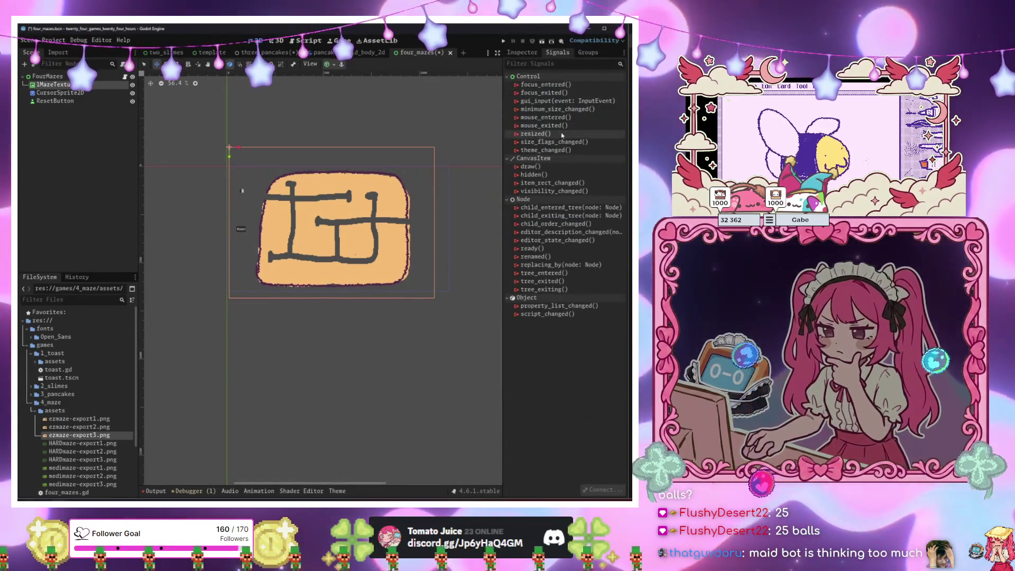
Connect the maze texture's gui_input signal to a new handler function in four_mazes.gd.
double_click(566, 100)
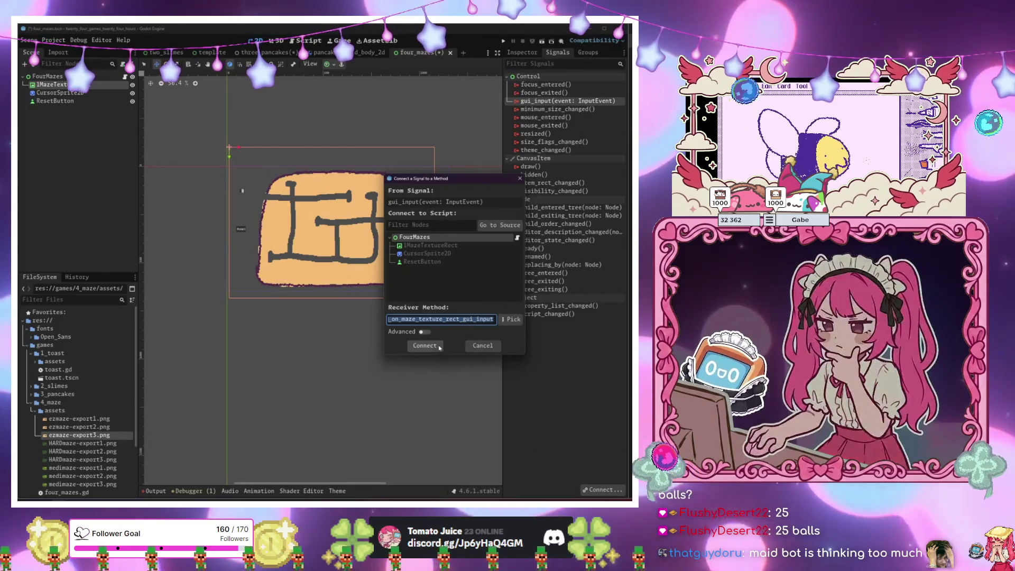
left_click(436, 348)
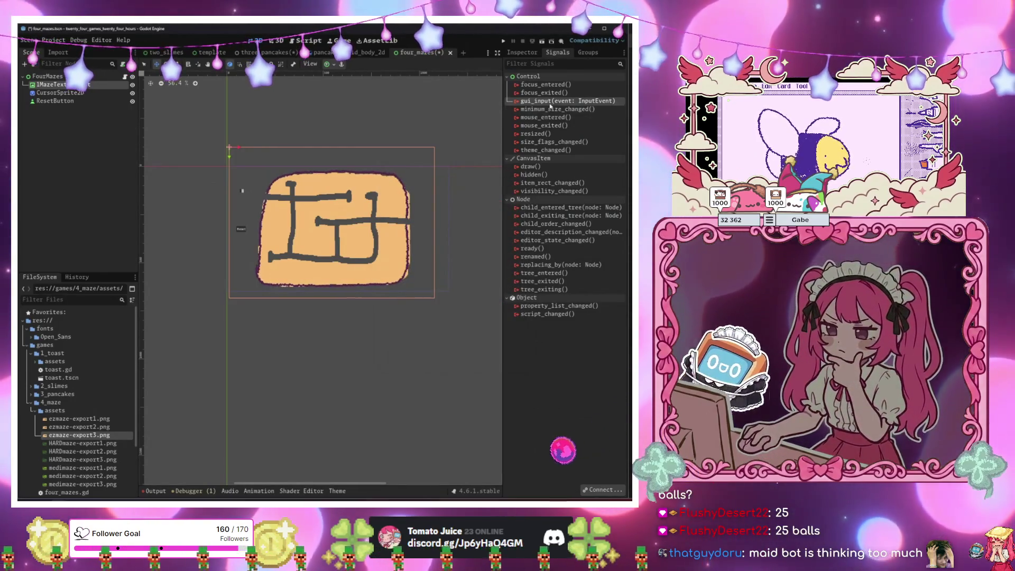
double_click(545, 100)
left_click(400, 347)
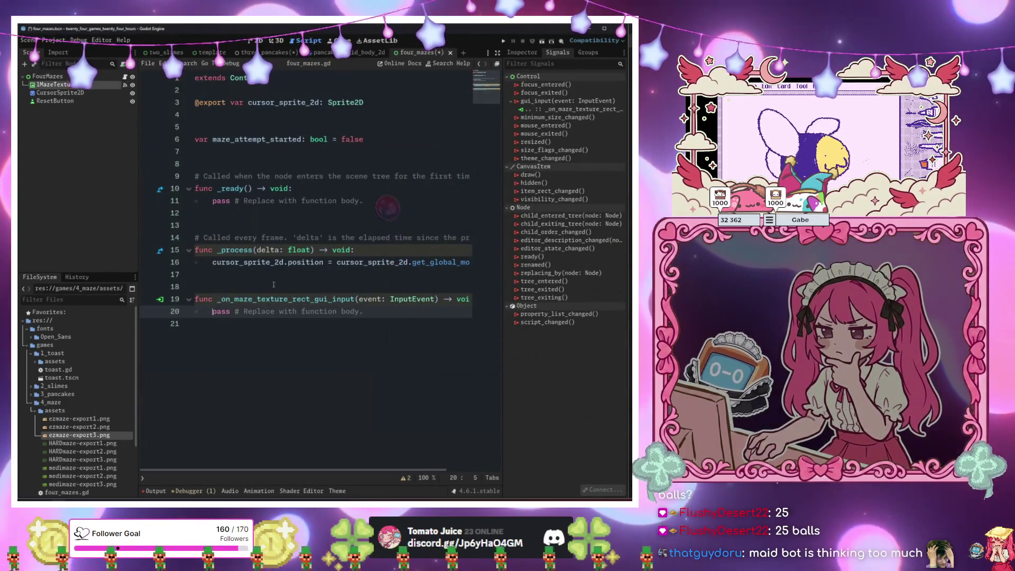
left_click_drag(370, 313, 221, 312)
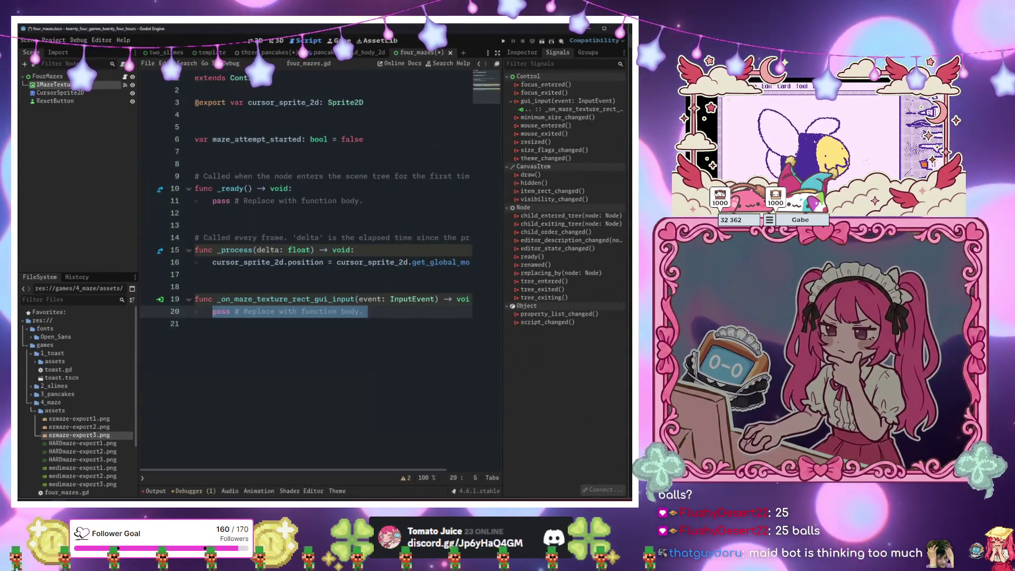
Write the handler body: if event is InputEventMouseMotion, print(event.position).
type("if event is")
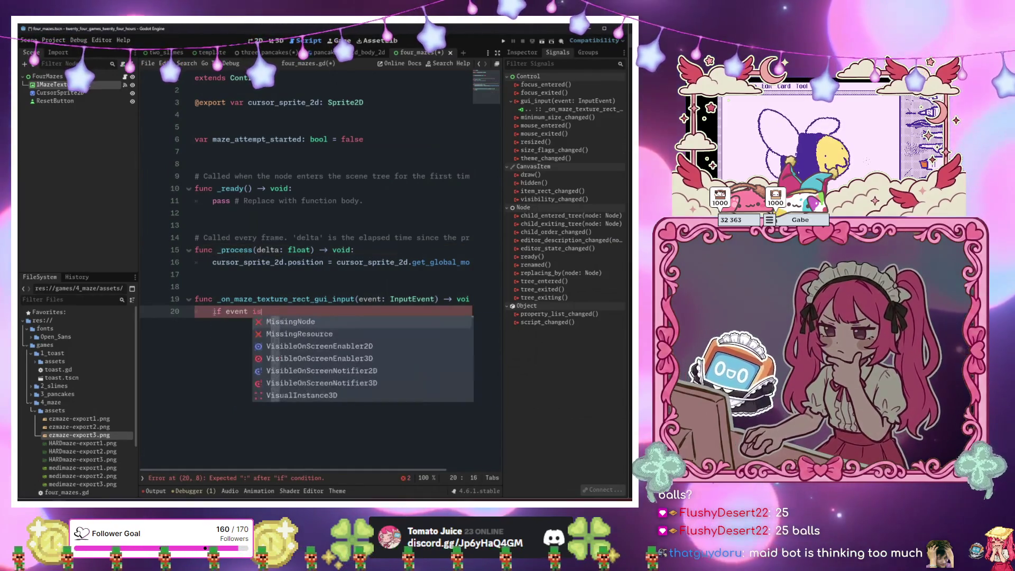
type(" mou")
key("BackSpace")
key("BackSpace")
key("BackSpace")
type("In")
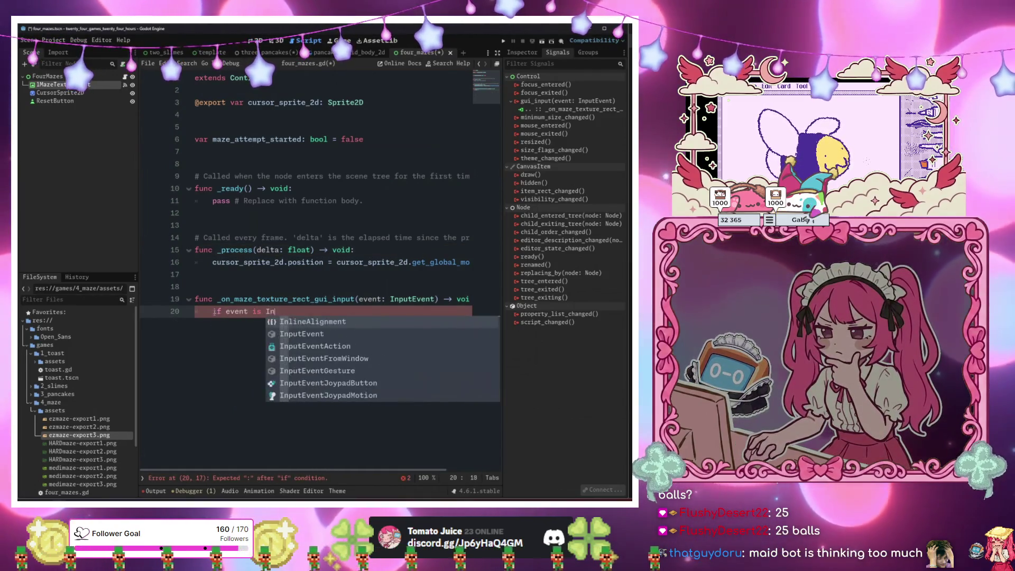
type("puteventMouseMotion:")
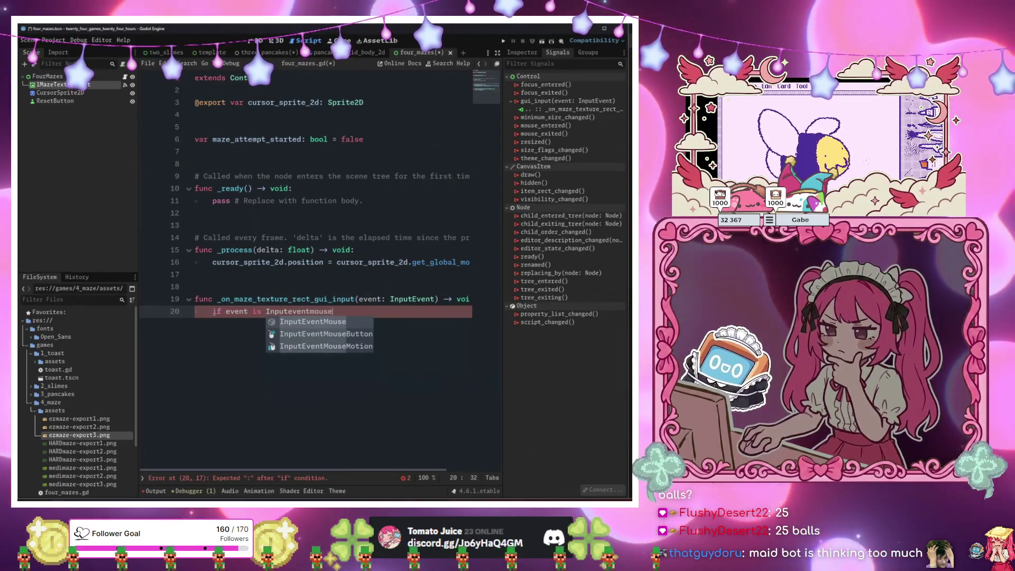
key("Return")
type("event.po")
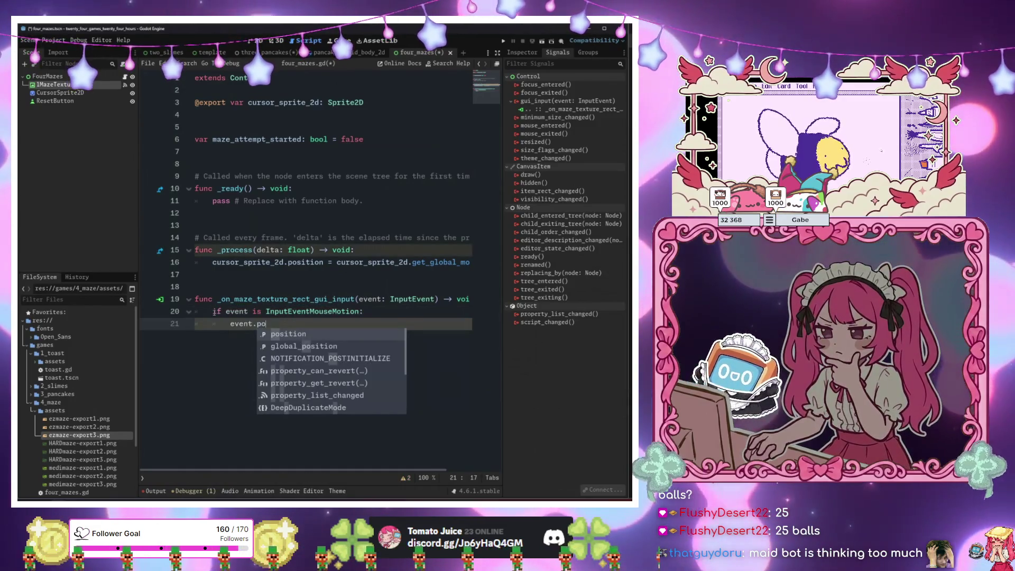
key("Return")
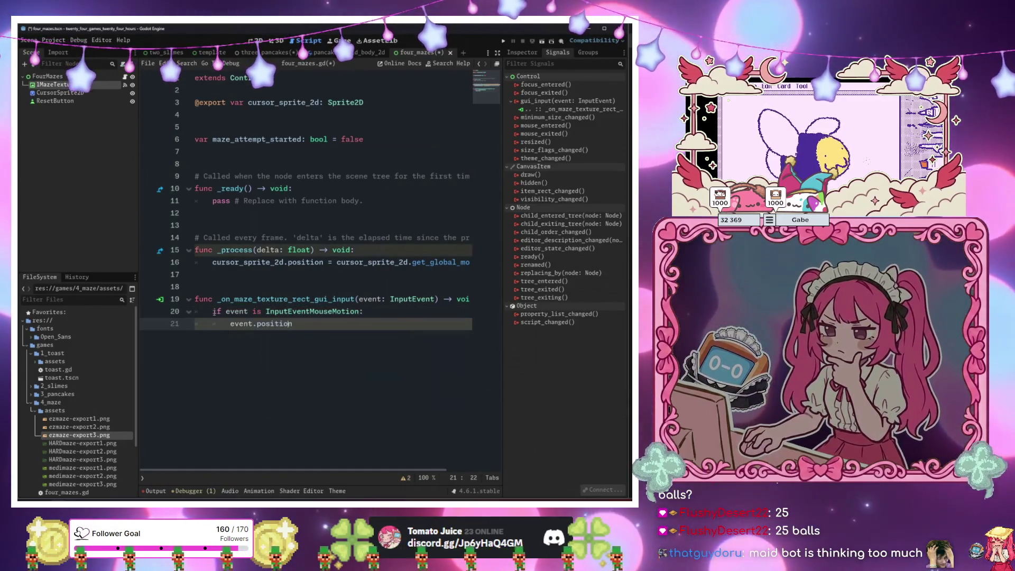
key("Home")
type("print(")
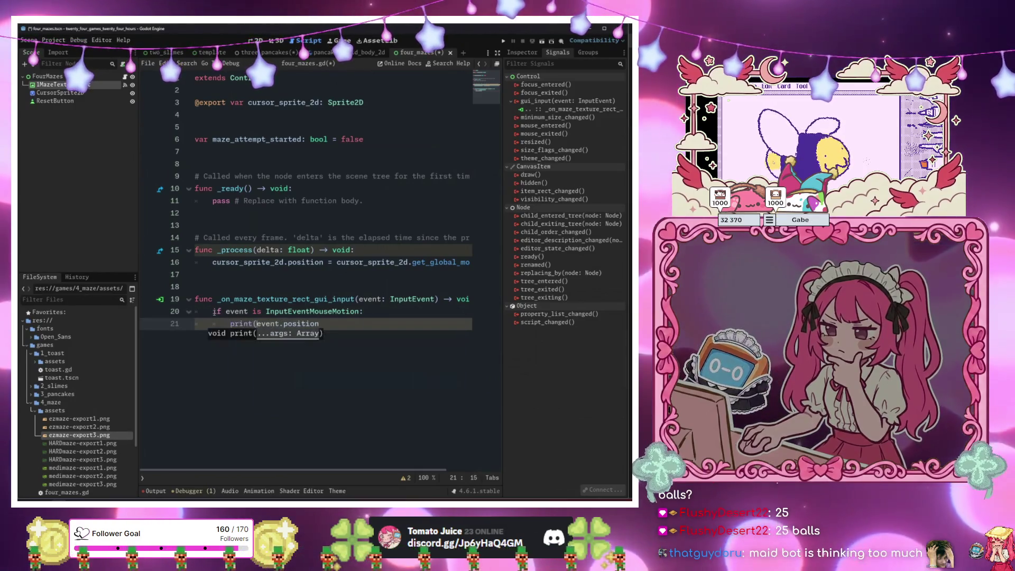
type(")")
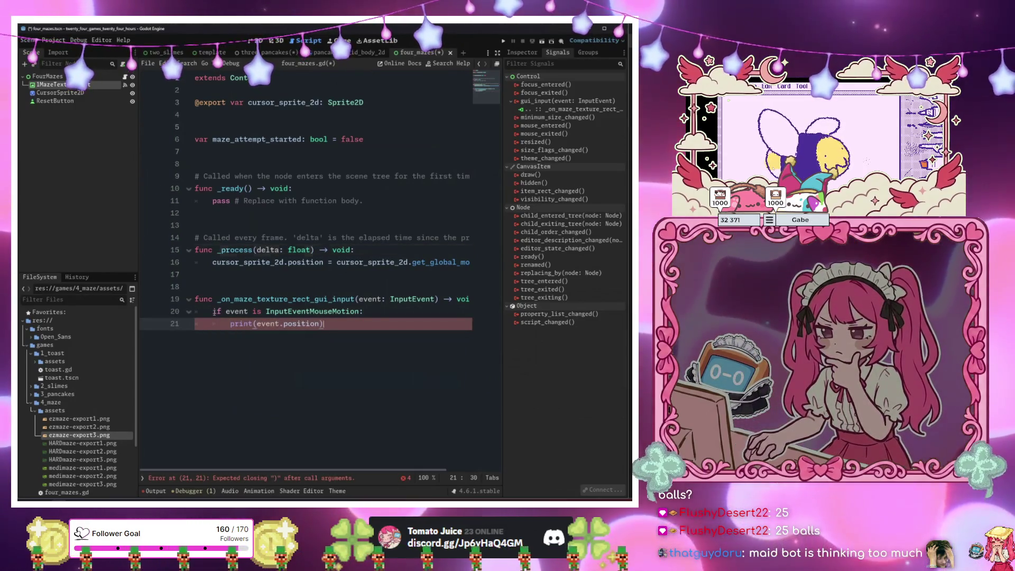
Run the project with F6, stop it, then bring up the four_mazes scene tab's context menu.
left_click_drag(214, 312, 213, 324)
key("F6")
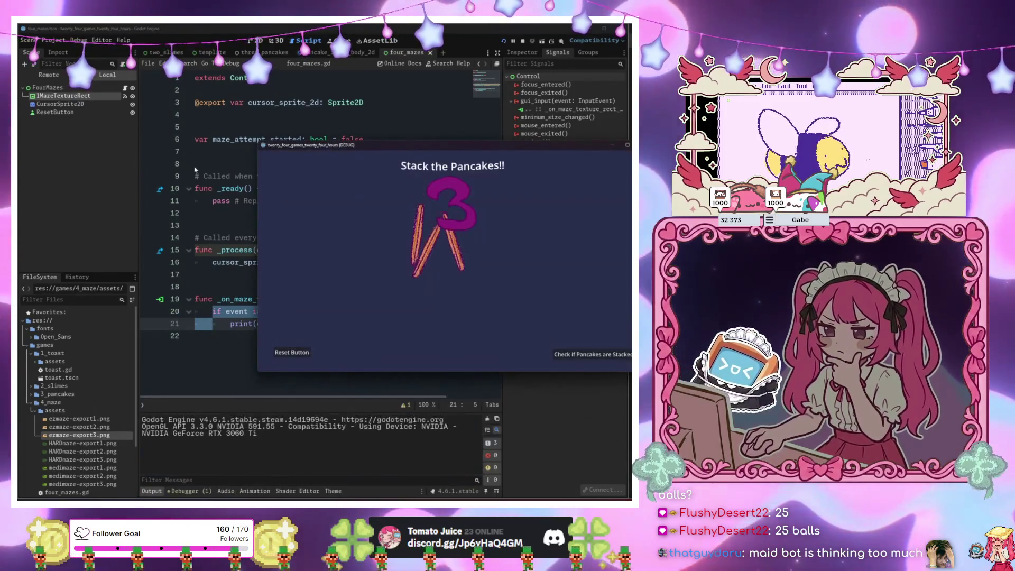
key("F8")
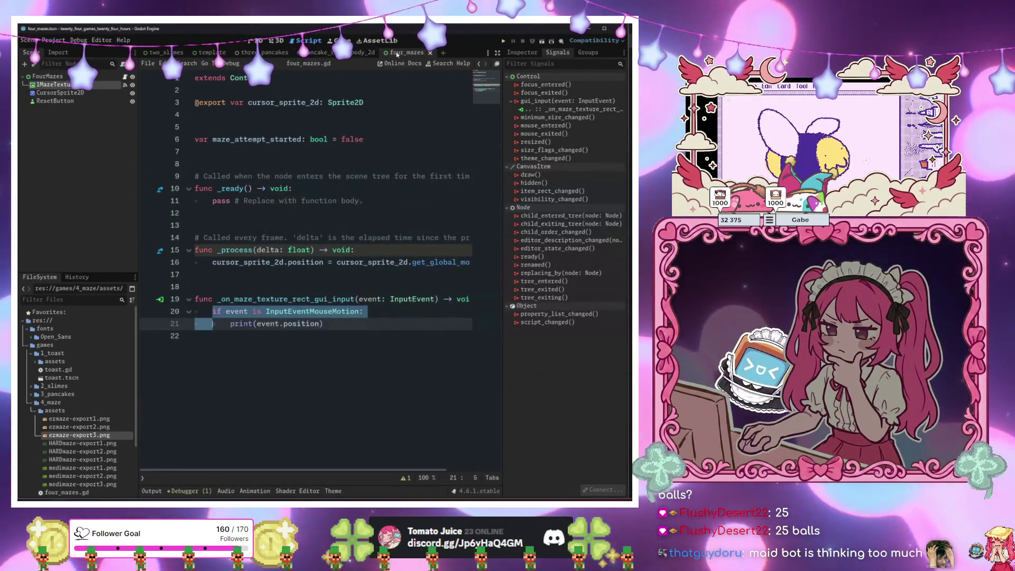
right_click(398, 53)
right_click(418, 55)
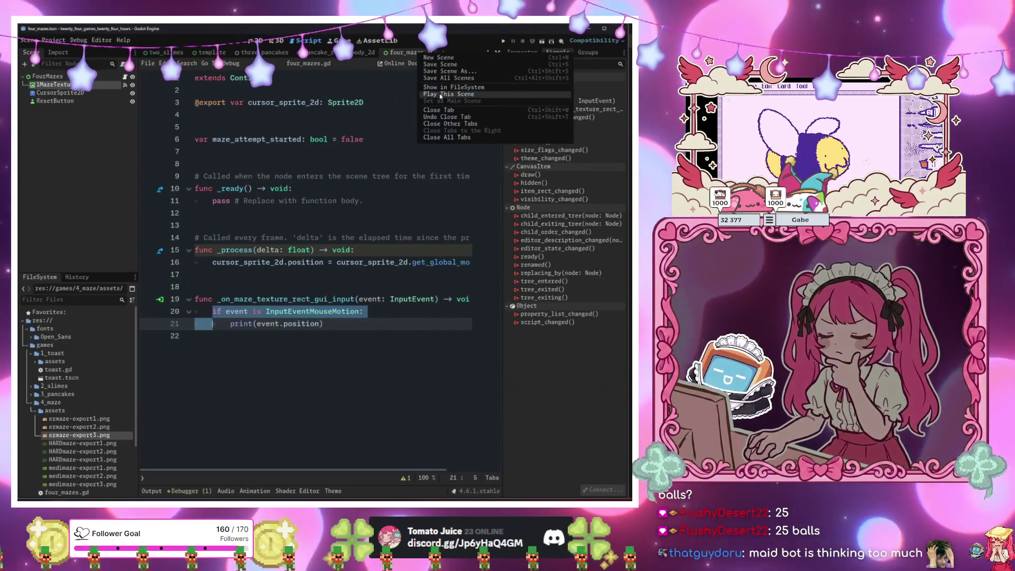
Play only the four_mazes scene to see mouse positions printed, then stop it with F8.
left_click(441, 95)
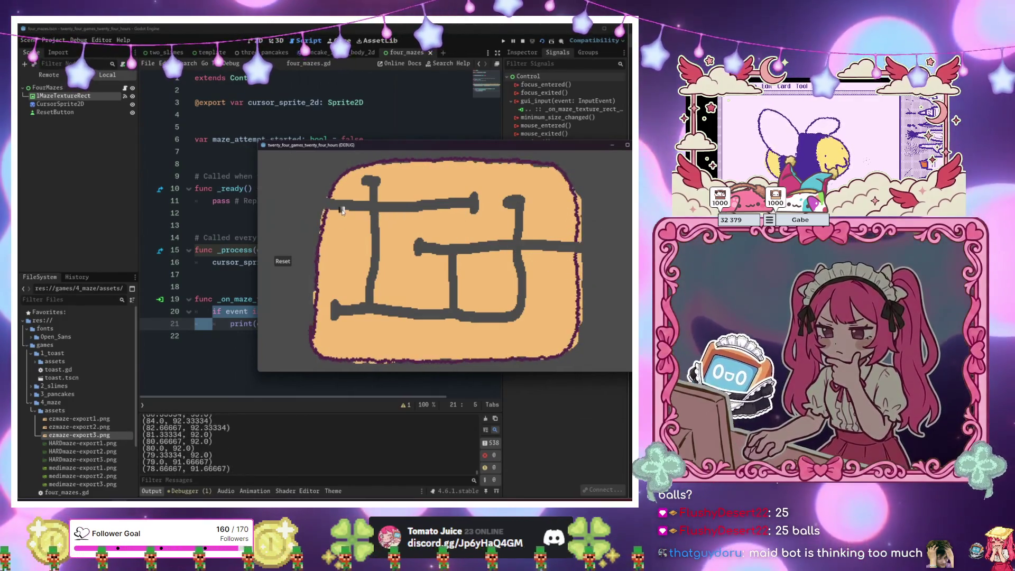
key("F8")
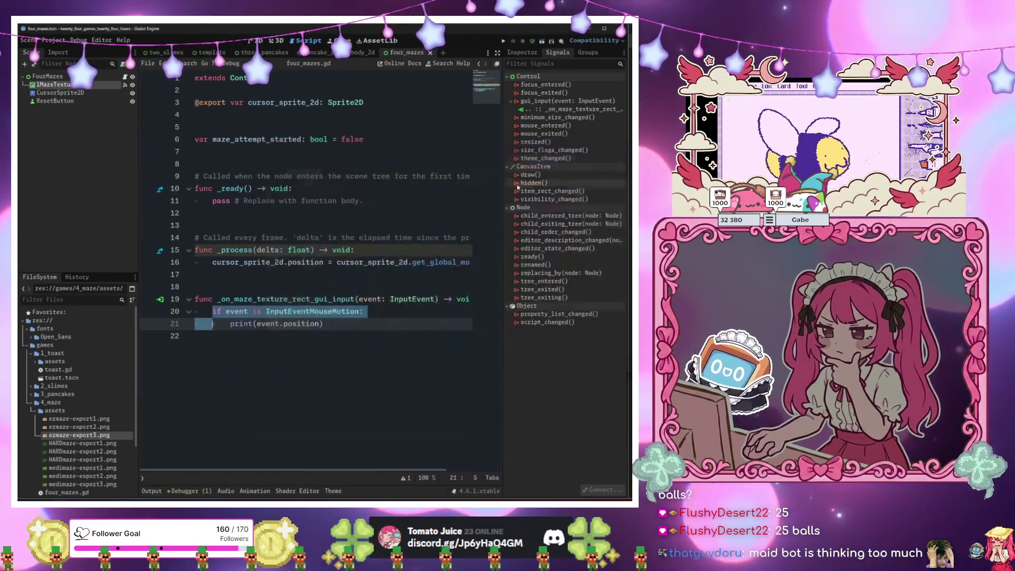
left_click(191, 201)
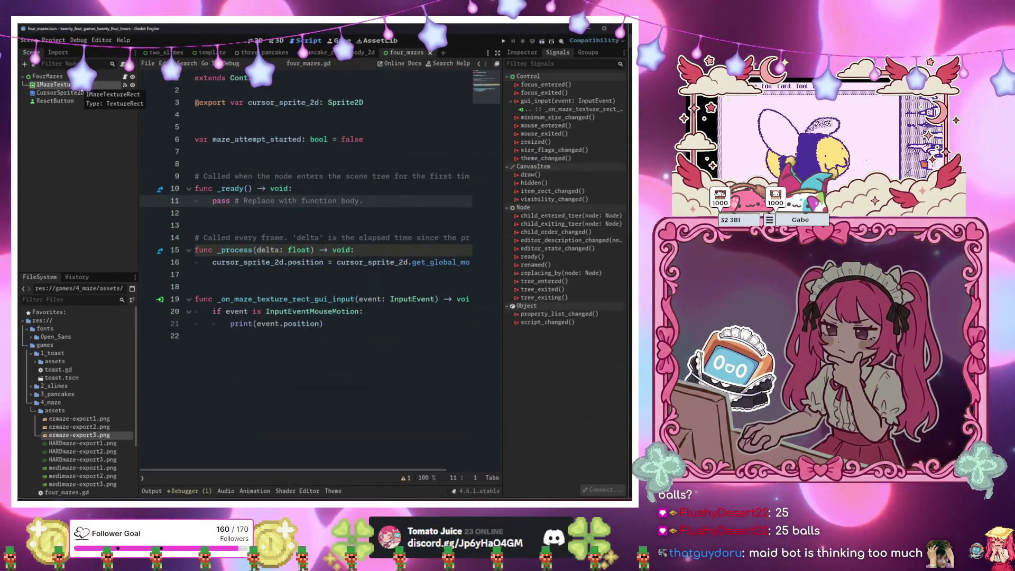
left_click(367, 348)
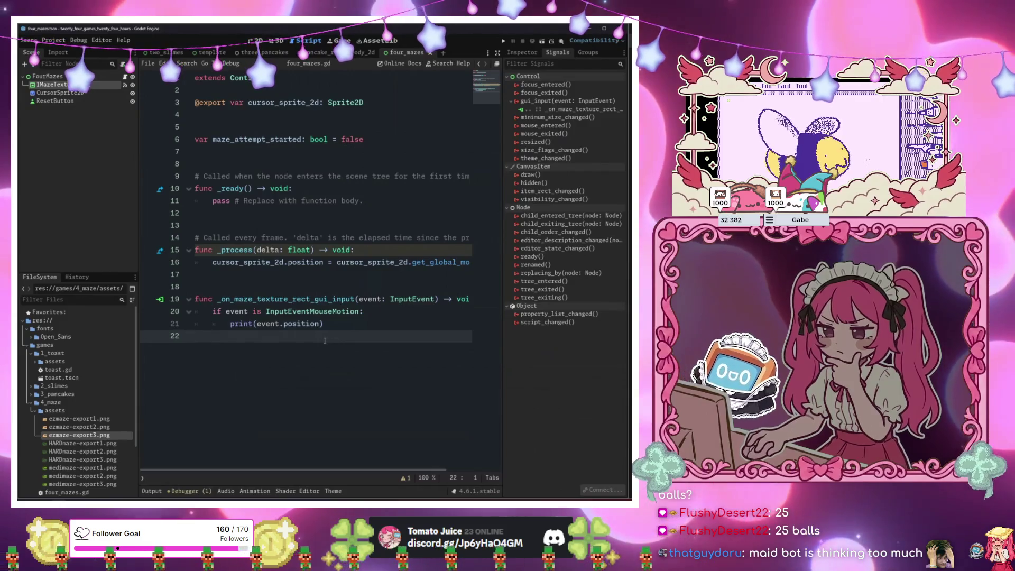
left_click(345, 324)
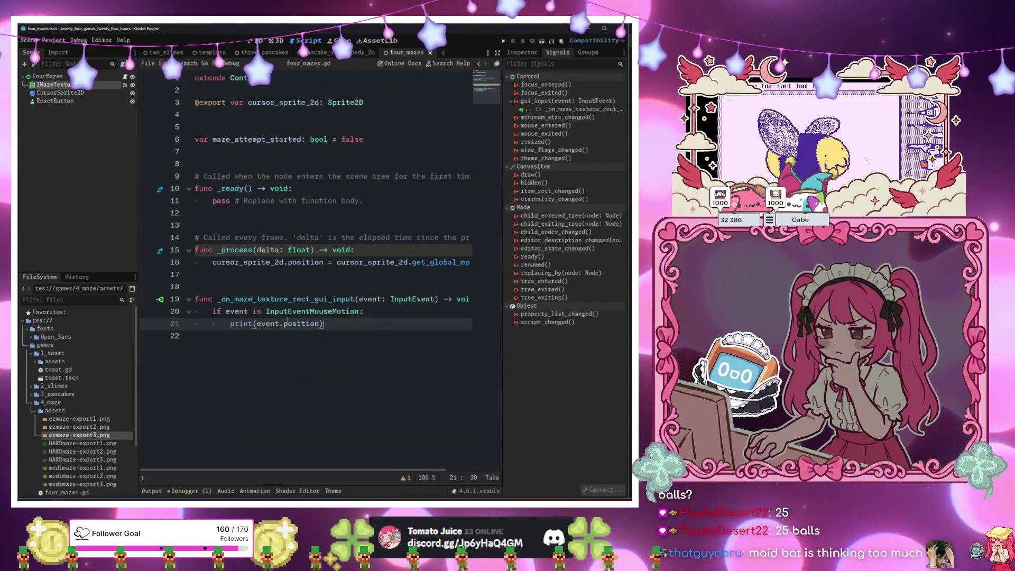
left_click(330, 332)
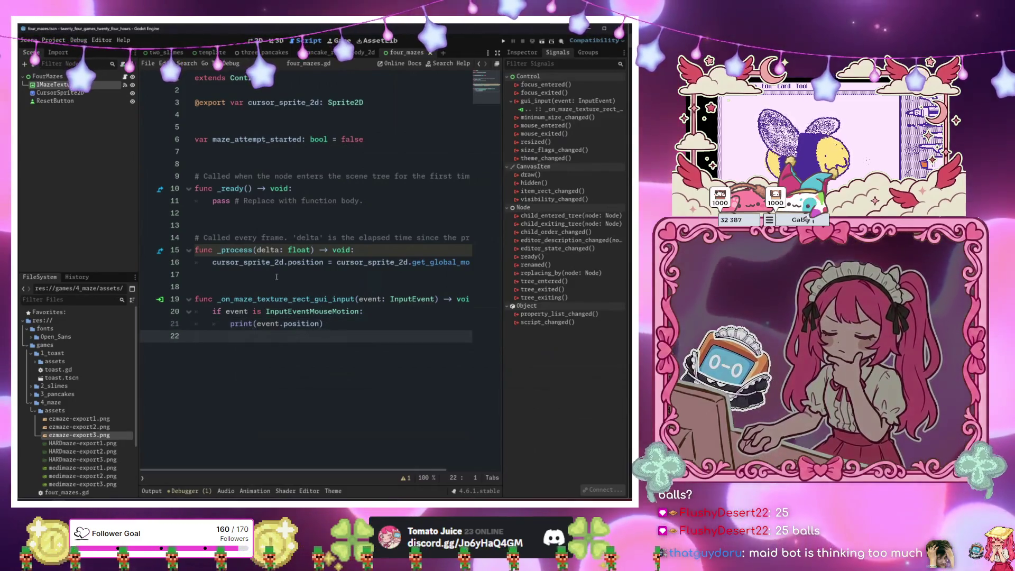
Above the input handler, declare func get_mouse_position_color(mouse_position: Vector2) -> void:.
left_click(275, 278)
key("Return")
key("Return")
key("Return")
key("BackSpace")
type("fu")
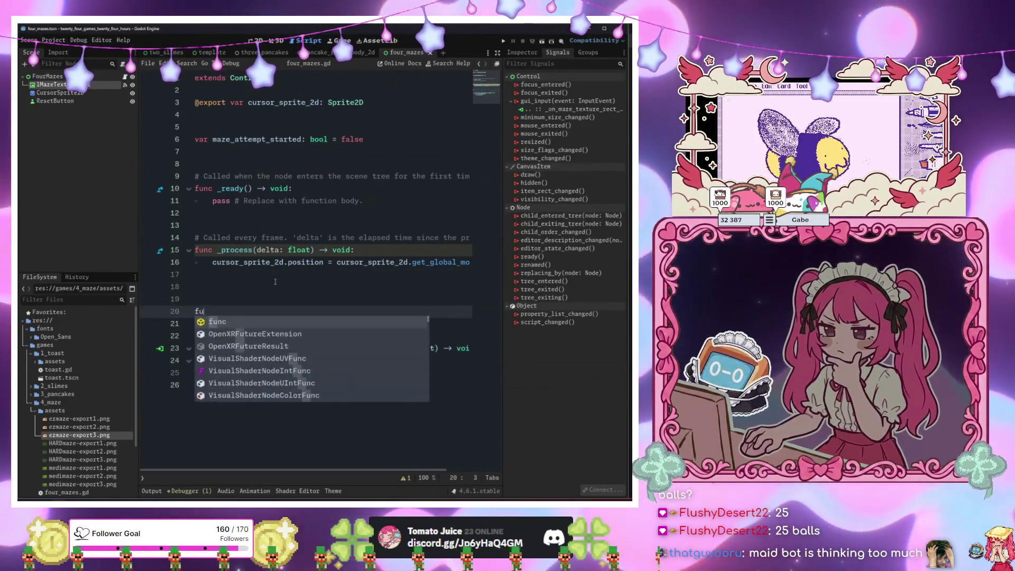
type("nc get_mouse_color(y)")
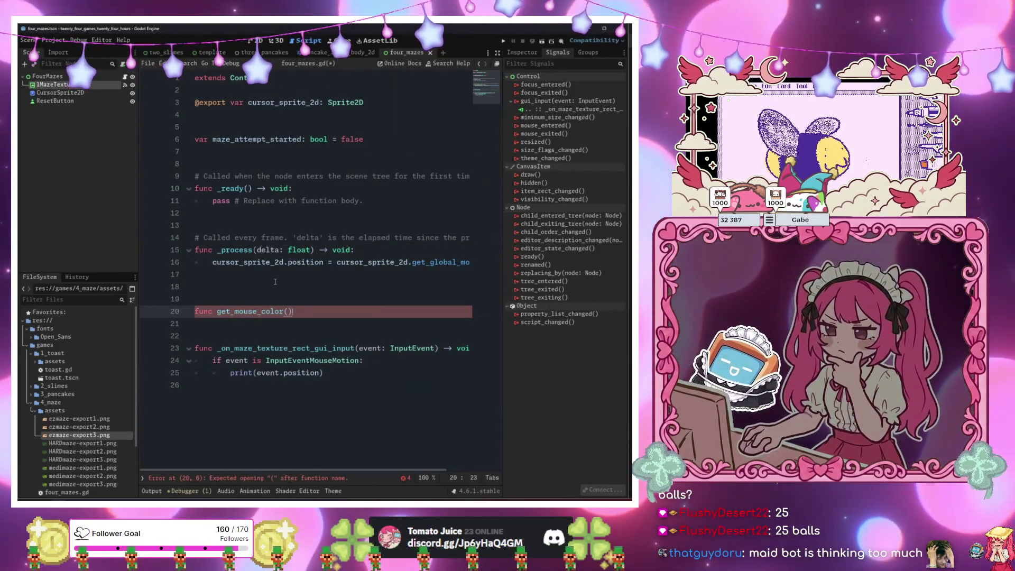
key("Left")
key("BackSpace")
key("Right")
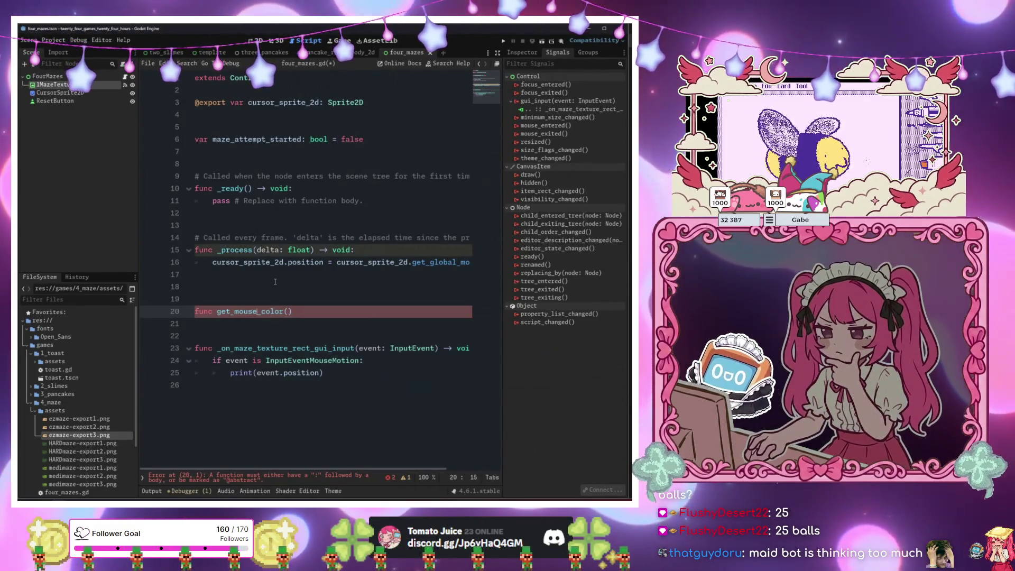
type("position_color(mouse_")
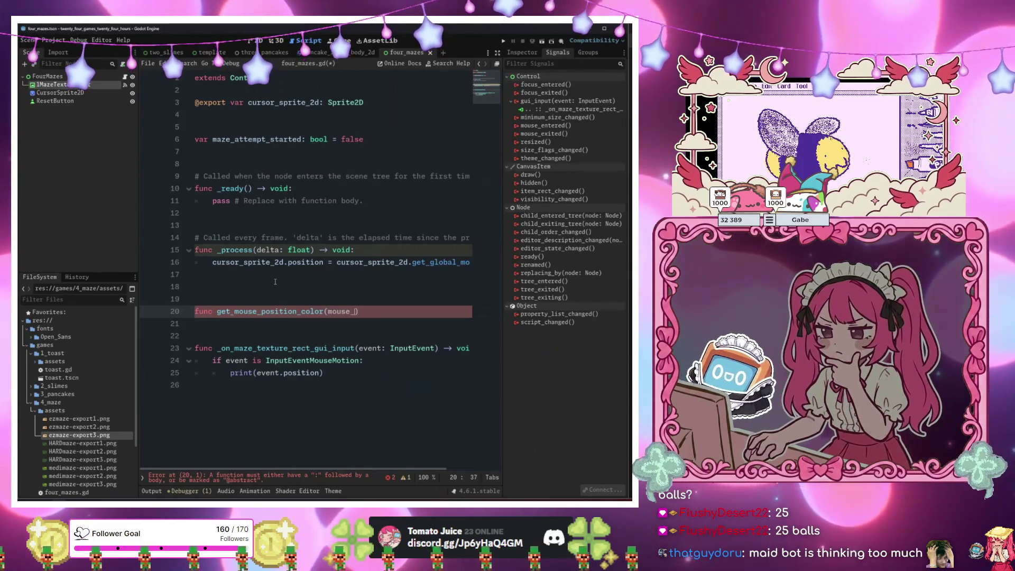
type("position: Vector2) -")
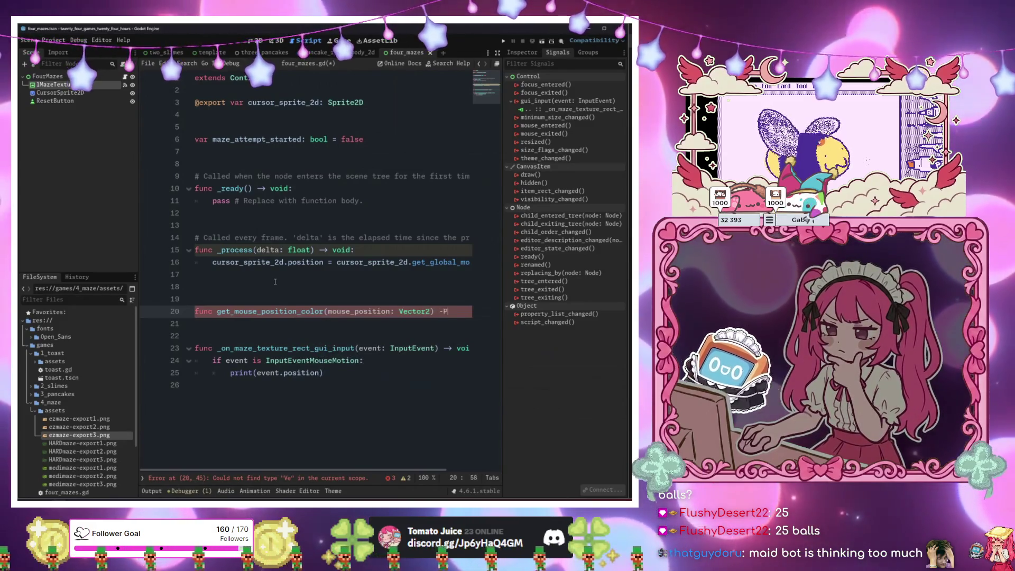
type("> void:")
key("Return")
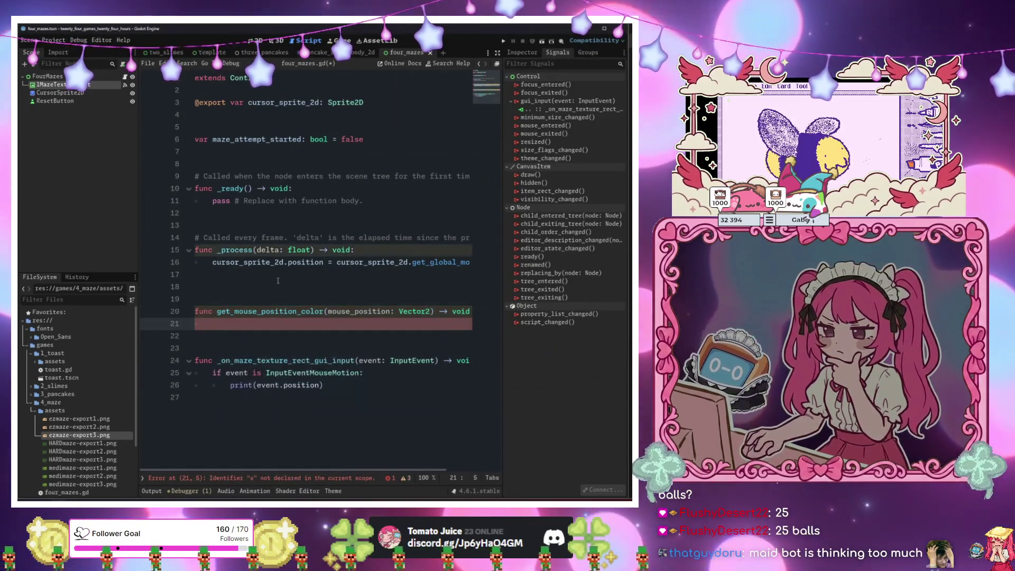
Replace the print call with get_mouse_position_color(event.position) in the mouse-motion handler.
left_click(372, 391)
left_click(259, 385)
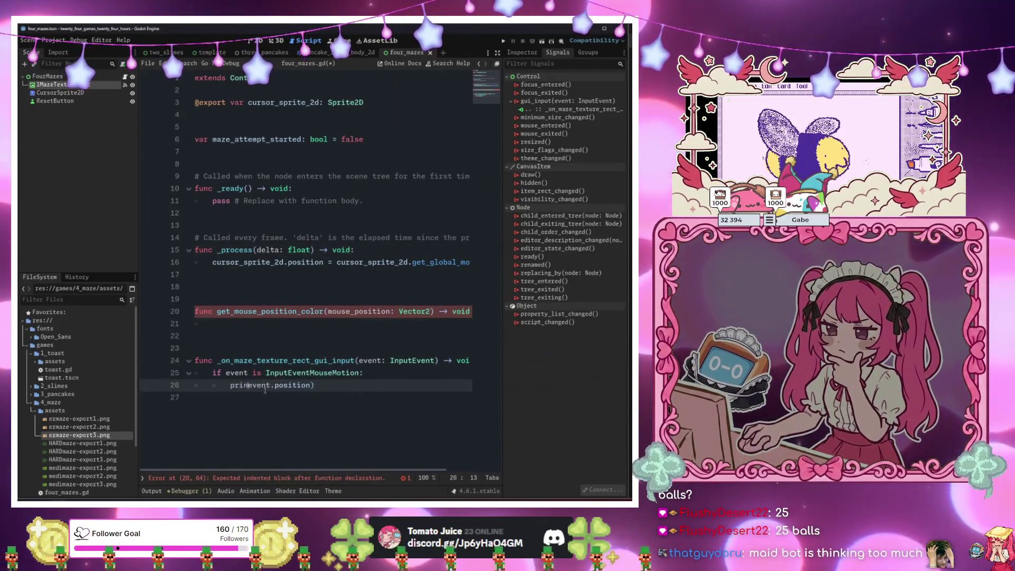
key("BackSpace")
key("BackSpace")
key("BackSpace")
type("get_m")
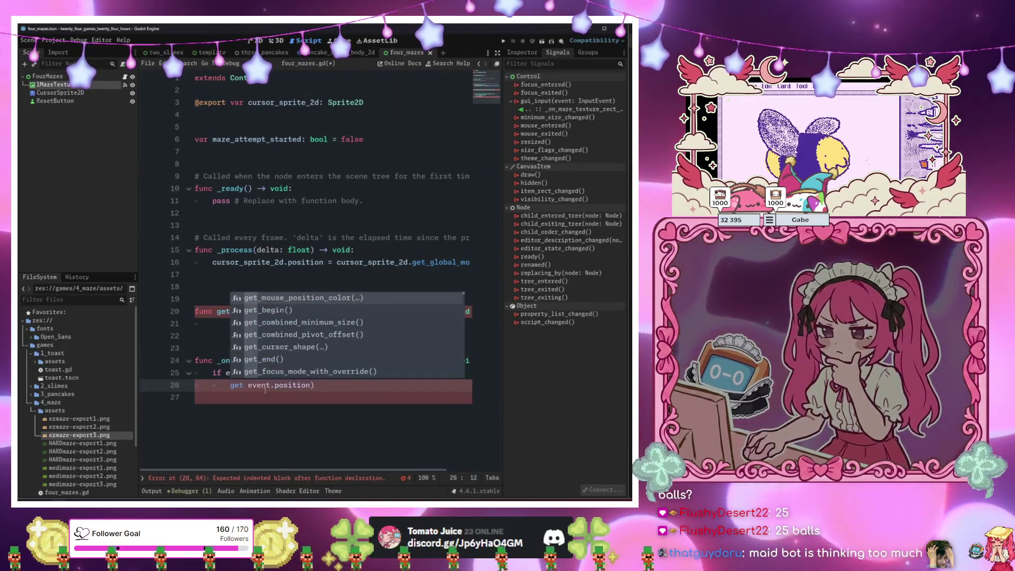
key("Return")
key("BackSpace")
key("BackSpace")
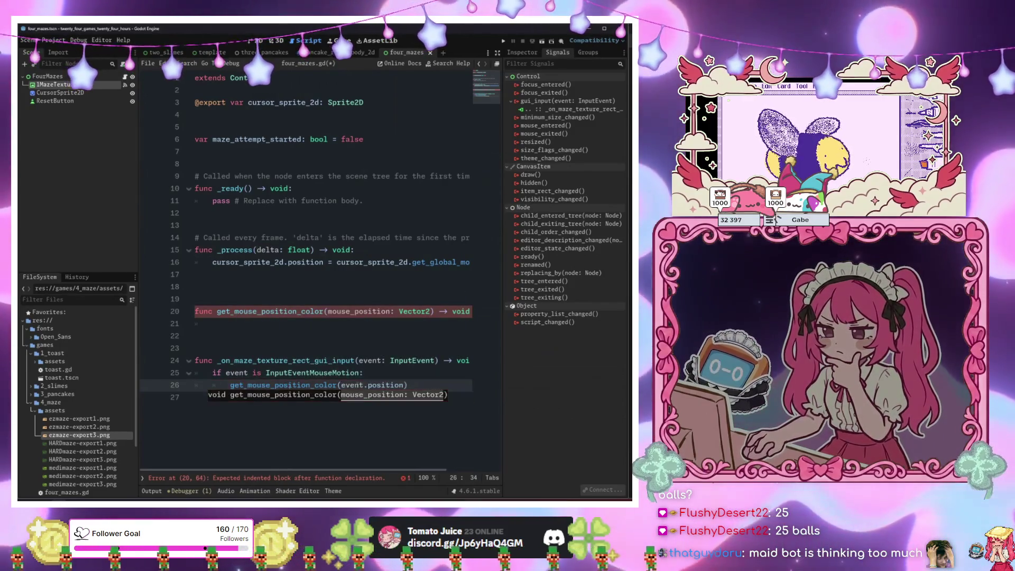
left_click(311, 322)
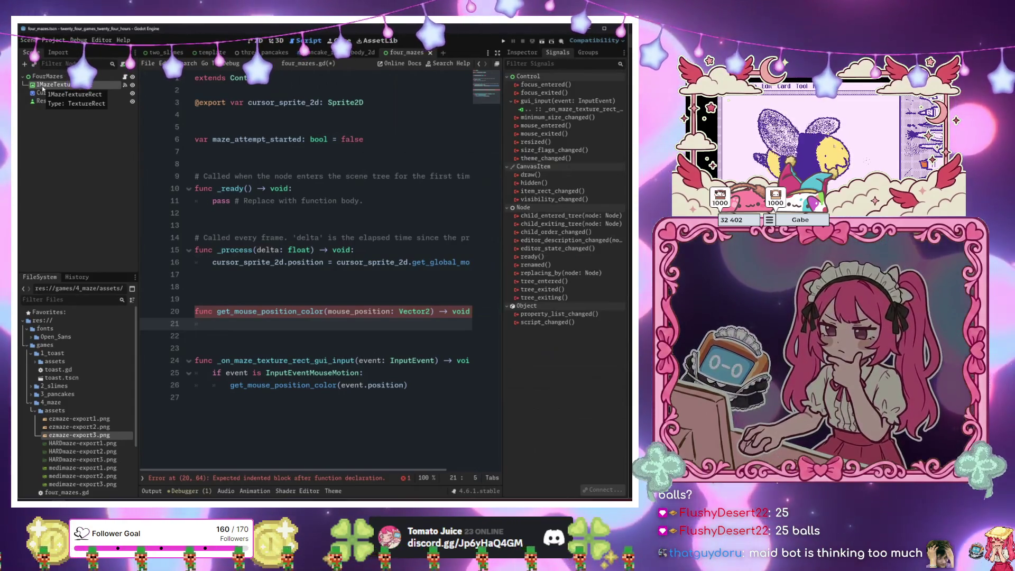
left_click(238, 164)
Add a var current_maze_index: int = 0 declaration among the script variables.
left_click(242, 130)
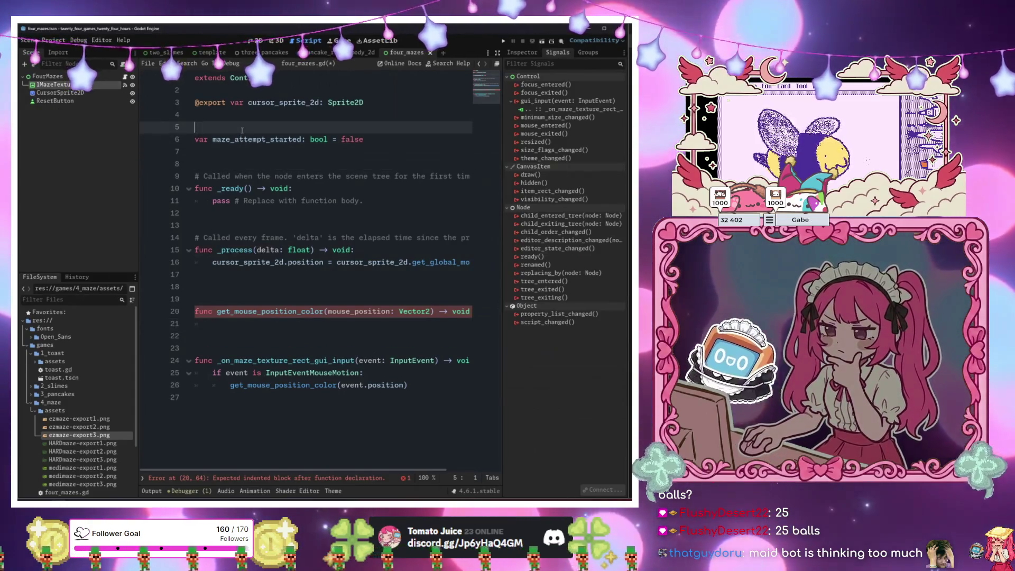
key("Return")
key("Return")
key("Up")
type("var cur")
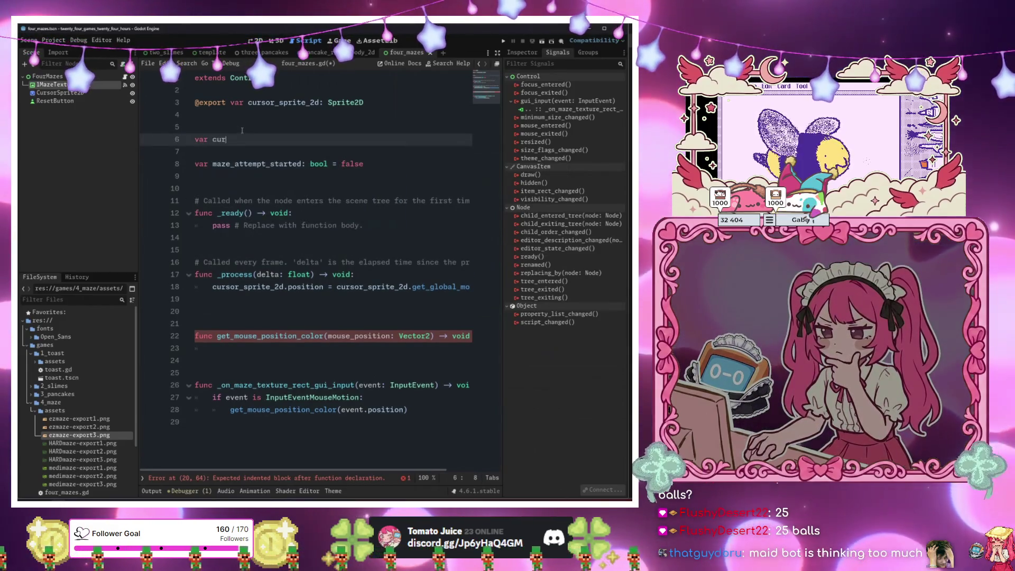
type("rent_maze")
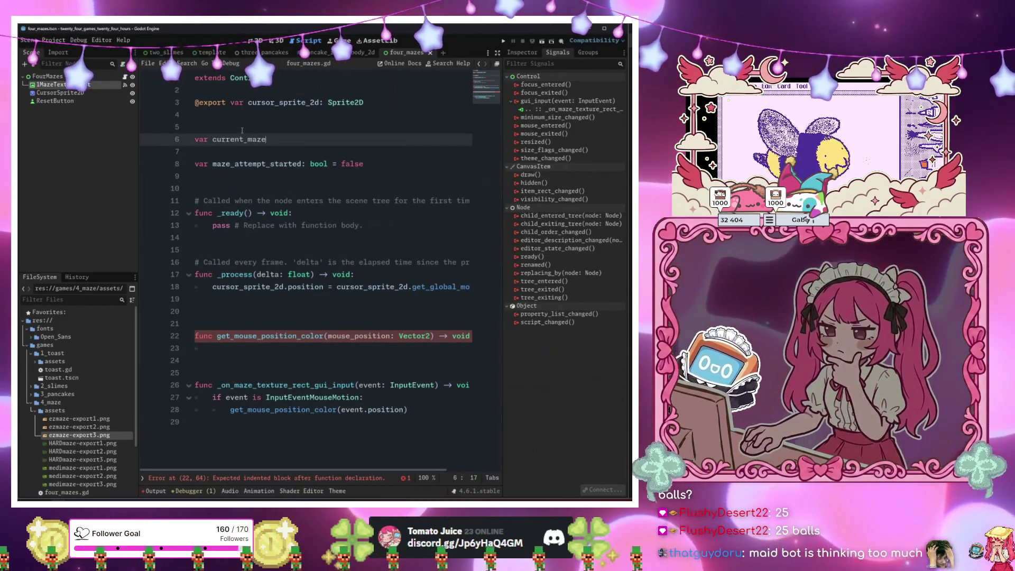
type("_index: int = 0")
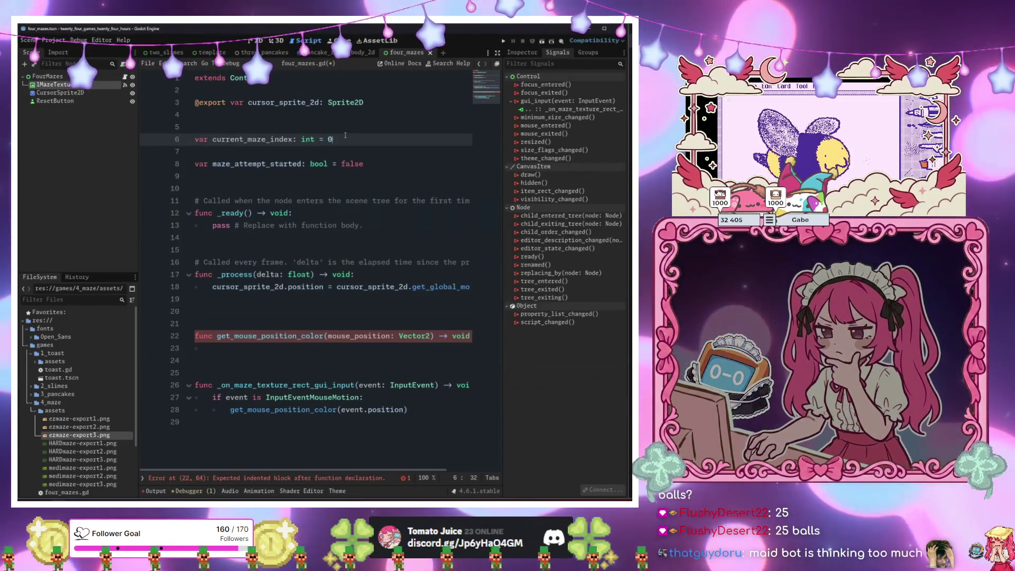
key("Down")
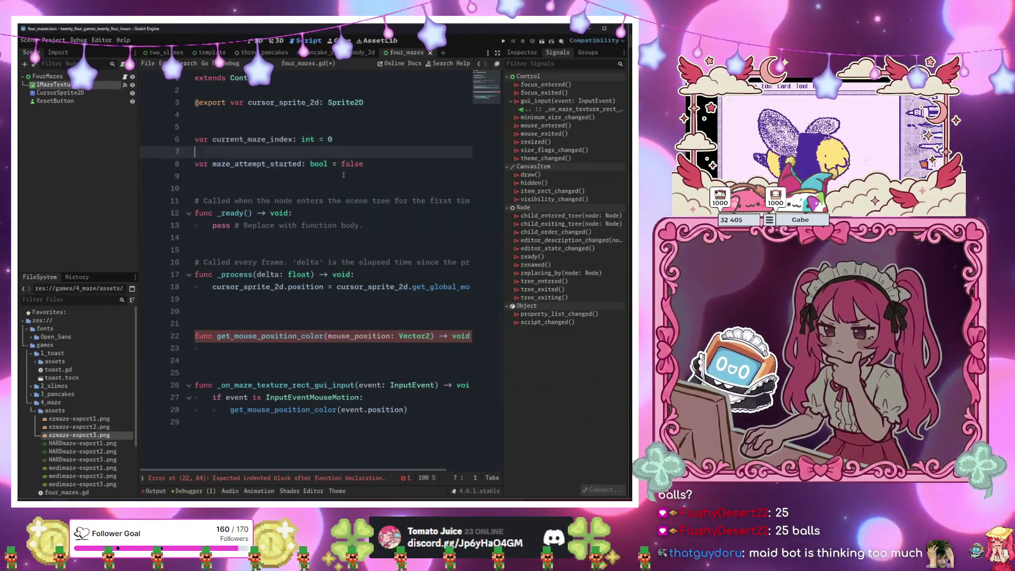
left_click(343, 175)
key("Return")
key("Return")
key("Up")
type("@")
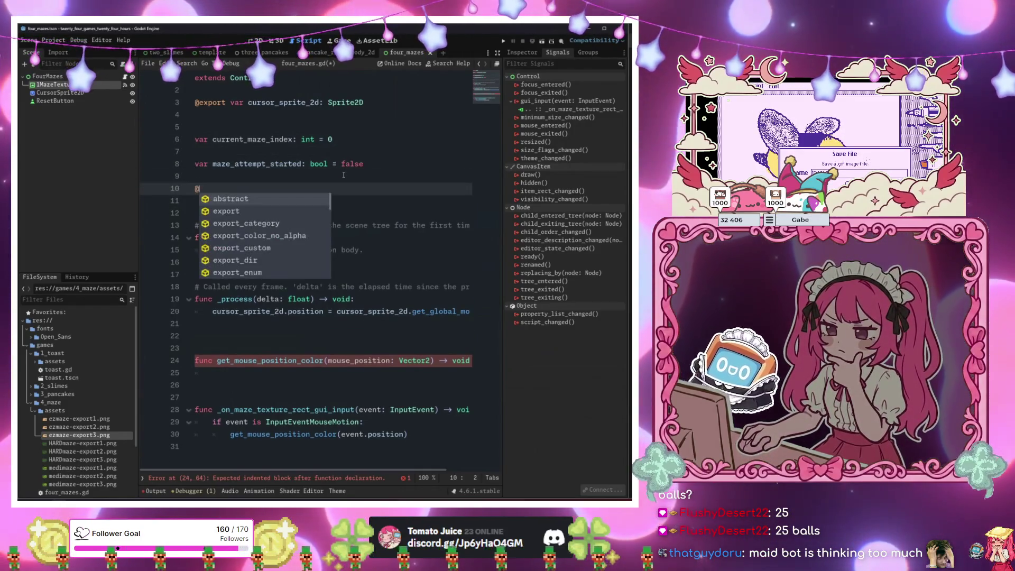
type("onready var ")
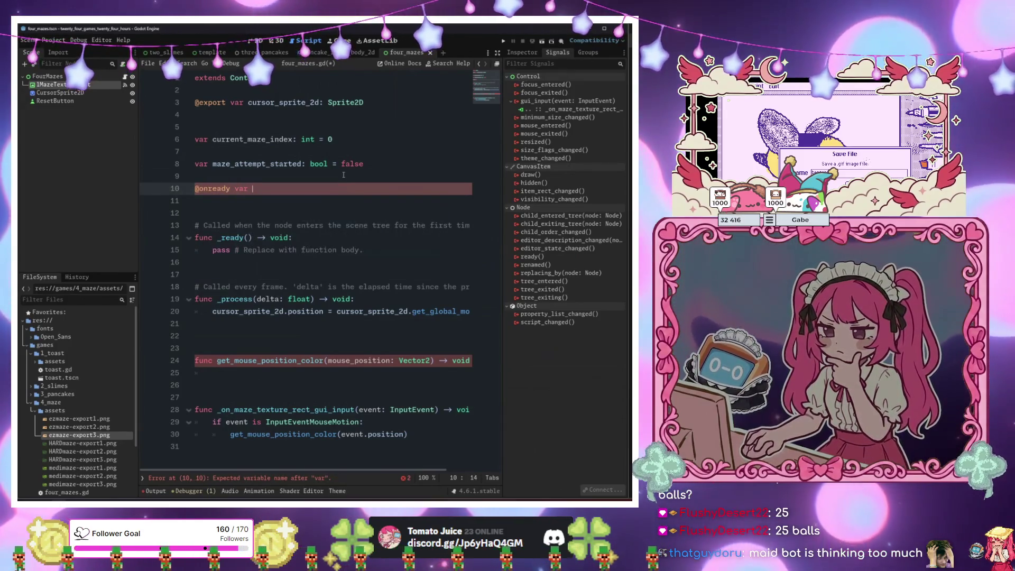
type("maze_texture")
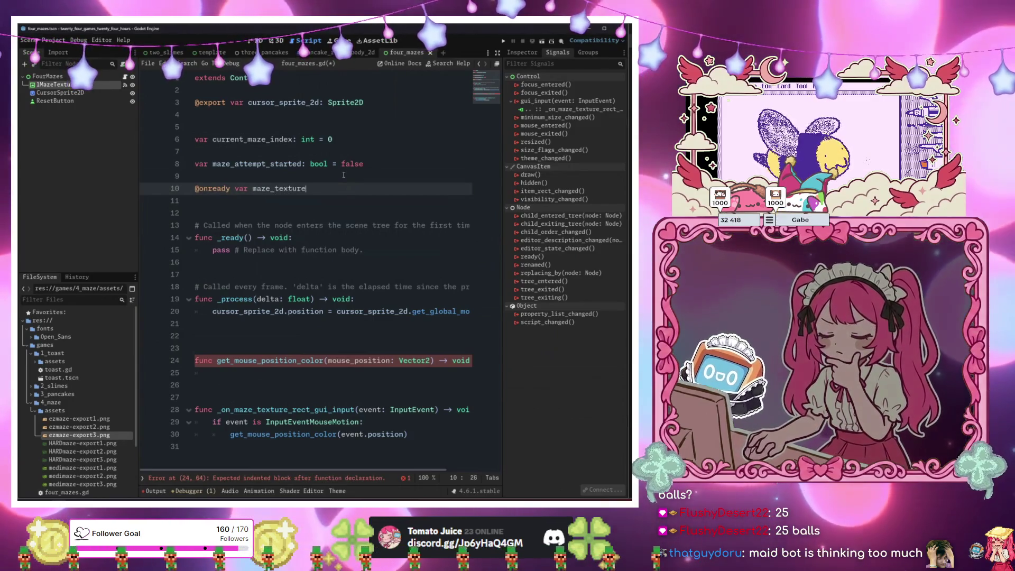
type("_rects: ")
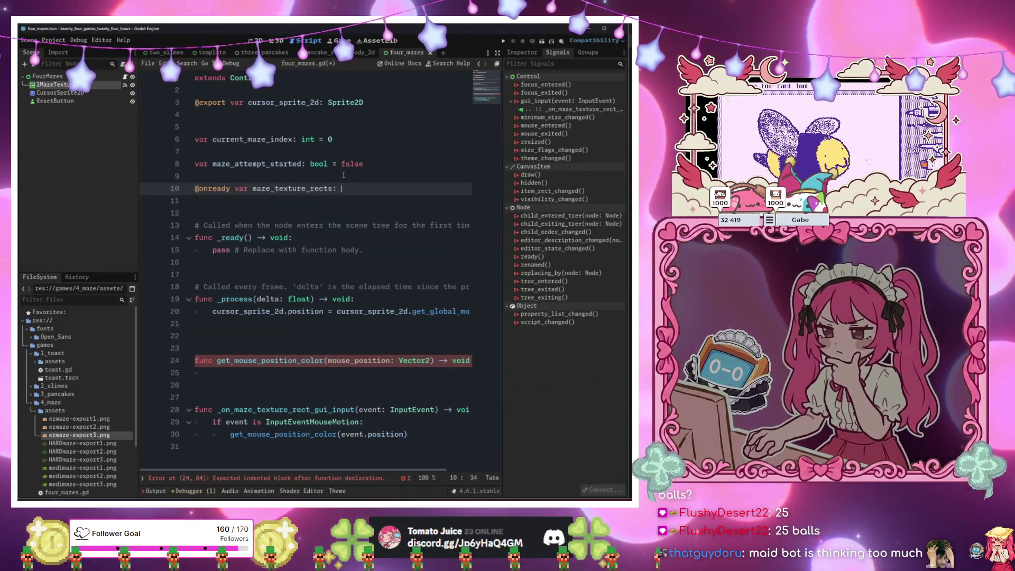
type("Array[T")
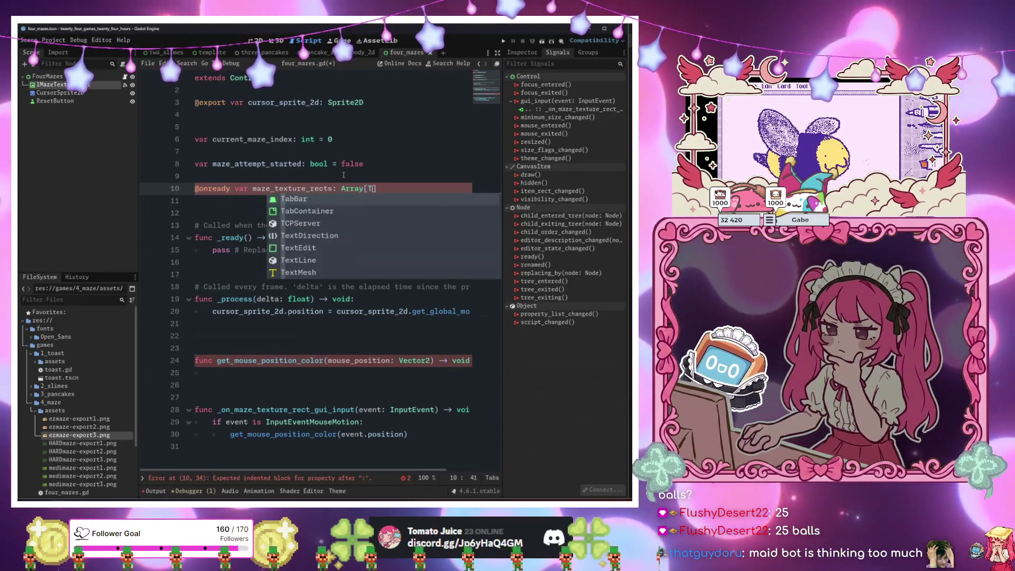
type("exture")
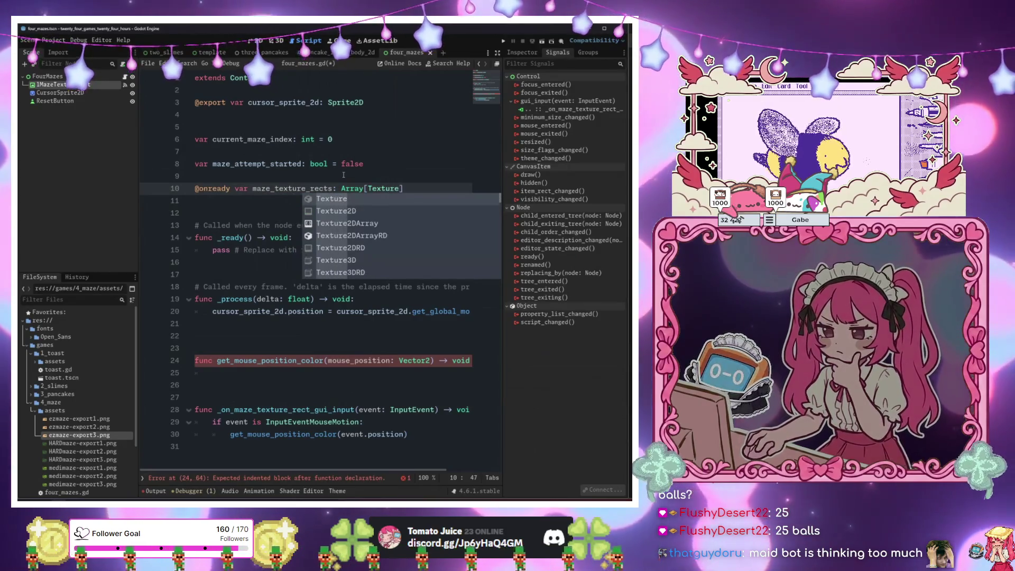
type("Rect] ")
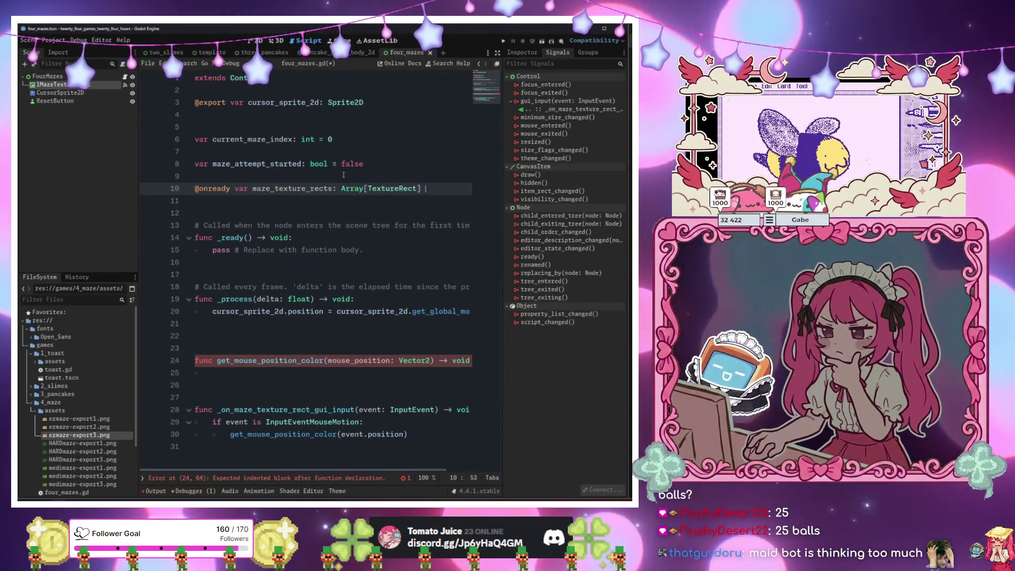
type("= {")
key("Return")
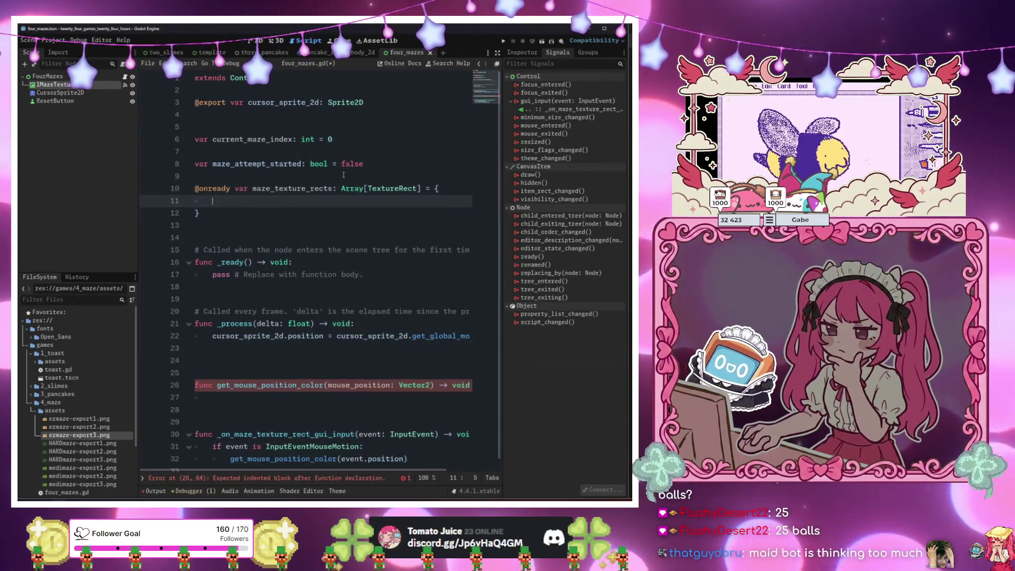
mouse_move(139, 94)
left_mouse_down()
mouse_move(248, 127)
mouse_move(248, 101)
left_mouse_up()
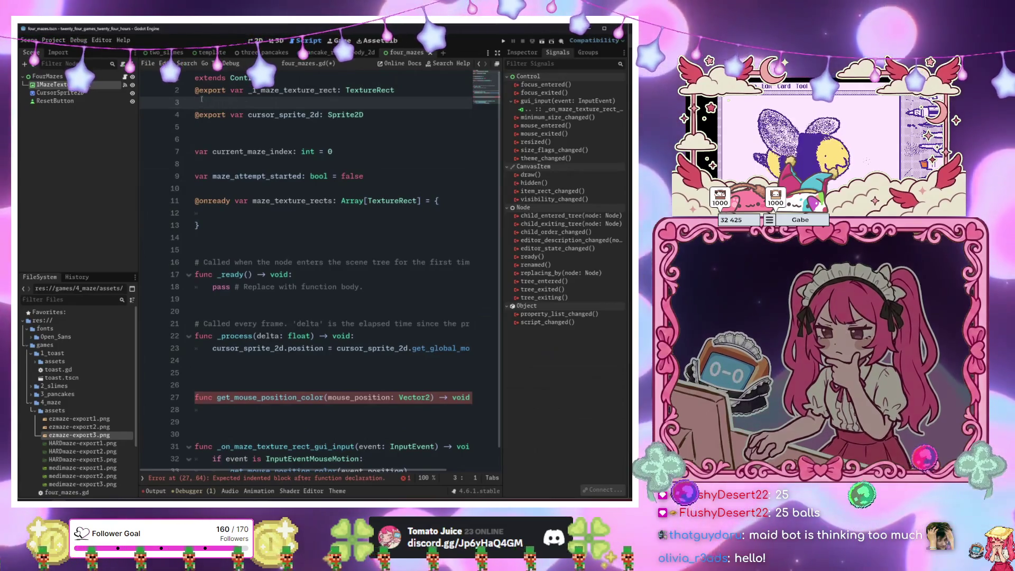
Rename the first maze node in the Scene dock to drop its leading '1'.
left_click(252, 92)
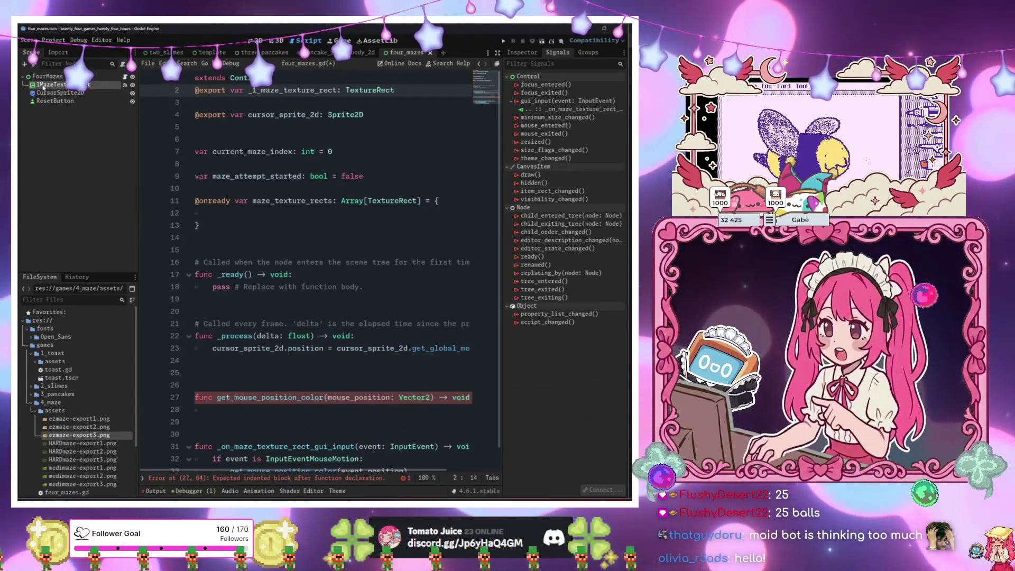
key("Home")
key("Delete")
key("Return")
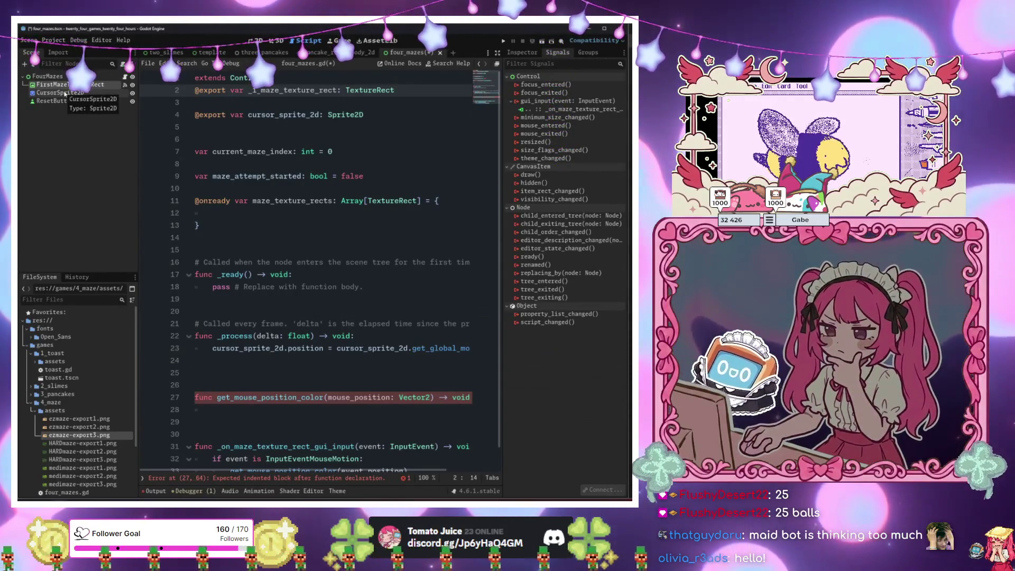
Add the first_maze_texture_rect: TextureRect export beside cursor_sprite_2d and delete the old _1_maze_texture_rect line.
left_click(240, 103)
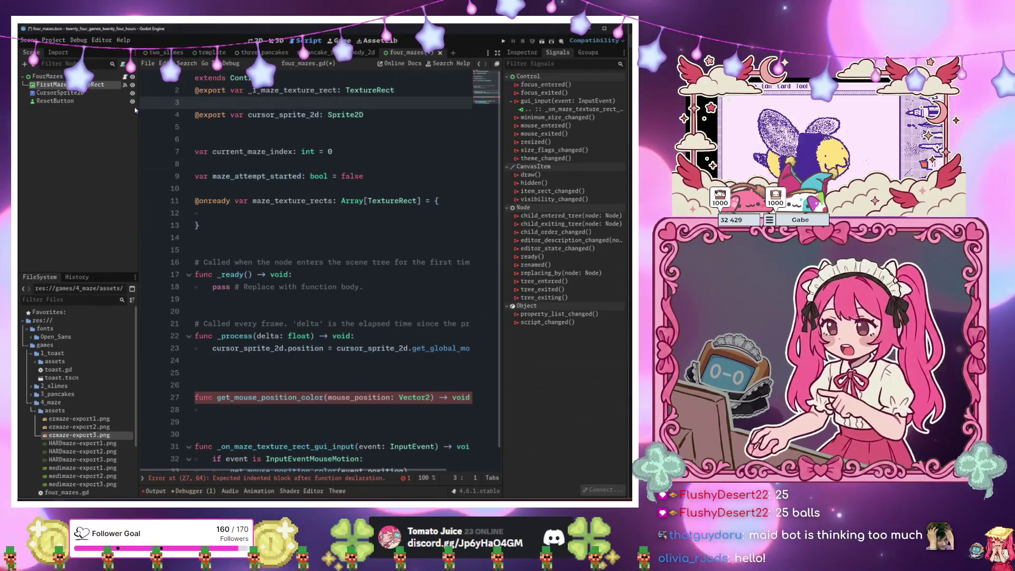
key("ctrl+z")
key("ctrl+z")
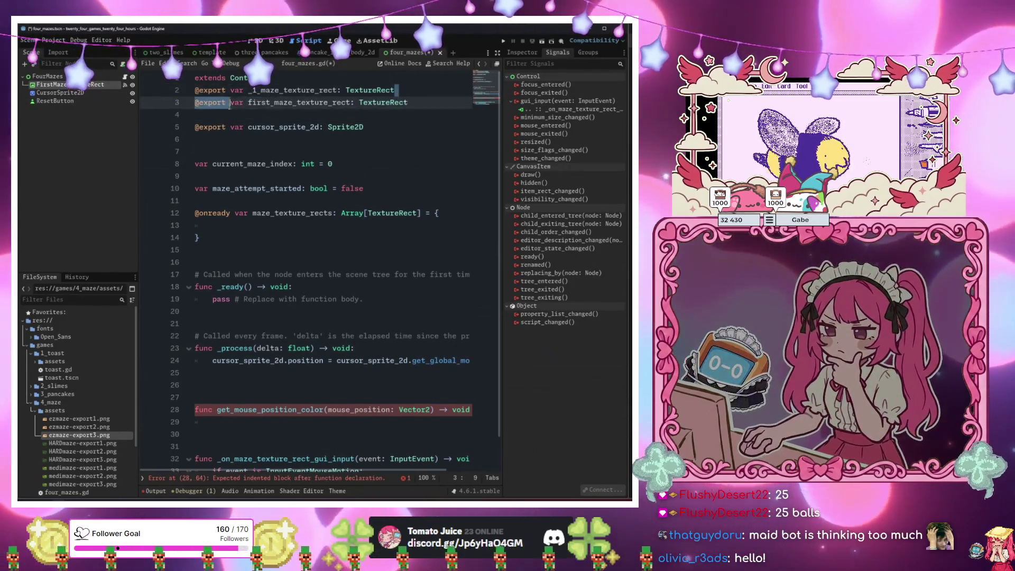
left_click_drag(396, 90, 195, 89)
key("Down")
key("Down")
key("BackSpace")
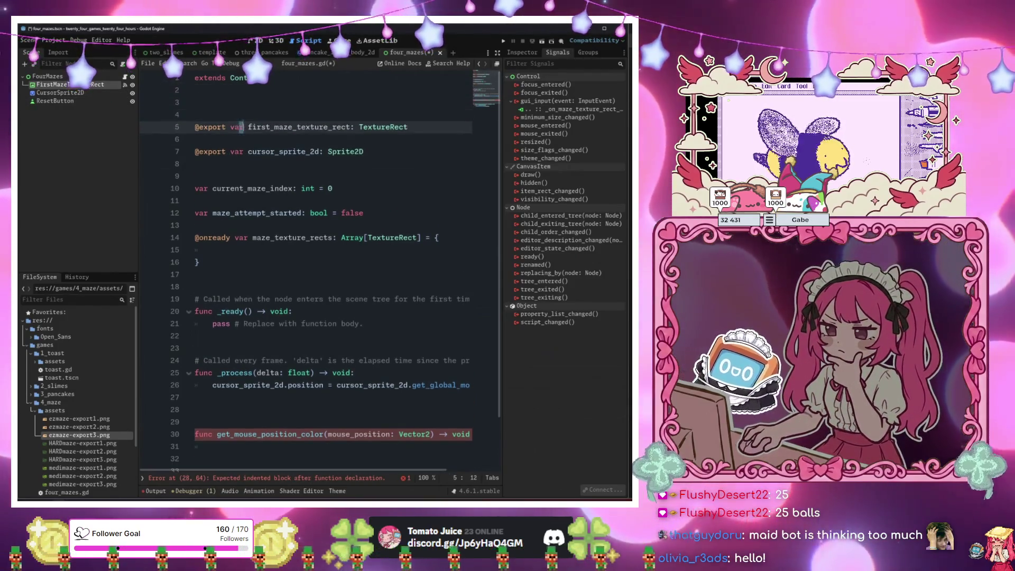
key("Up")
key("Return")
key("Return")
key("Down")
key("Down")
key("Down")
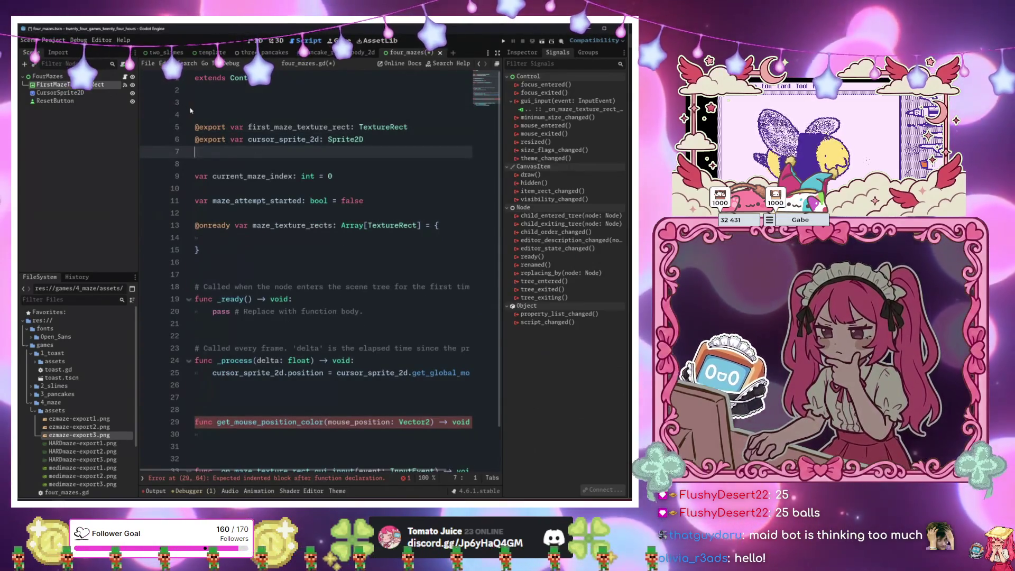
left_click(338, 200)
Select the void return type of get_mouse_position_color for retyping.
left_click(277, 434)
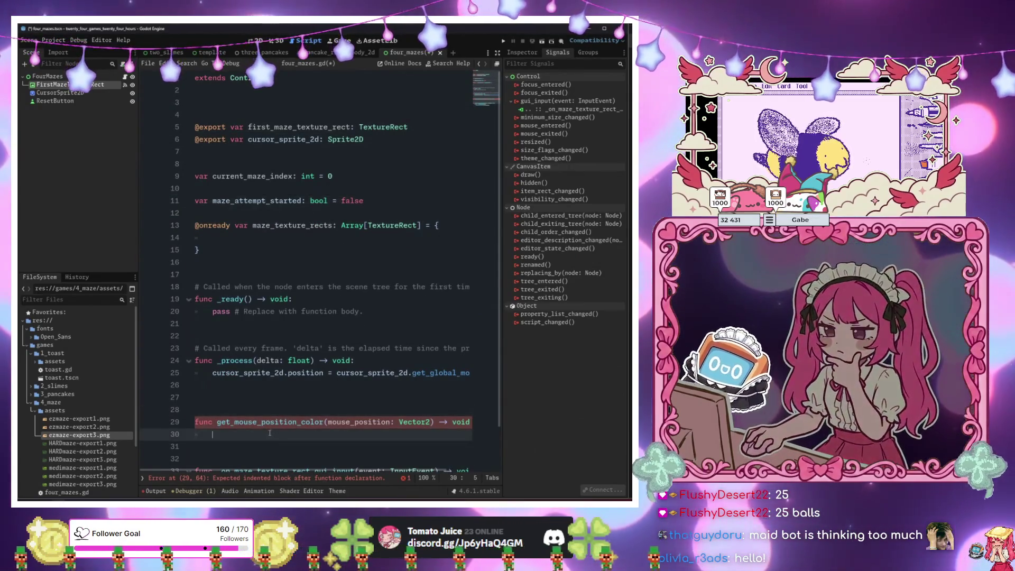
scroll(277, 413, "down", 2)
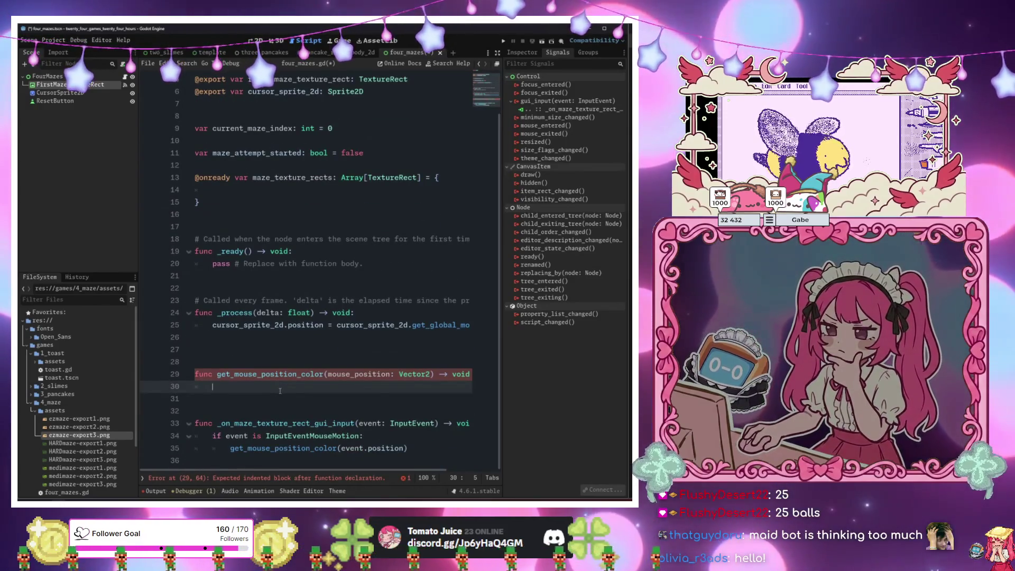
double_click(461, 374)
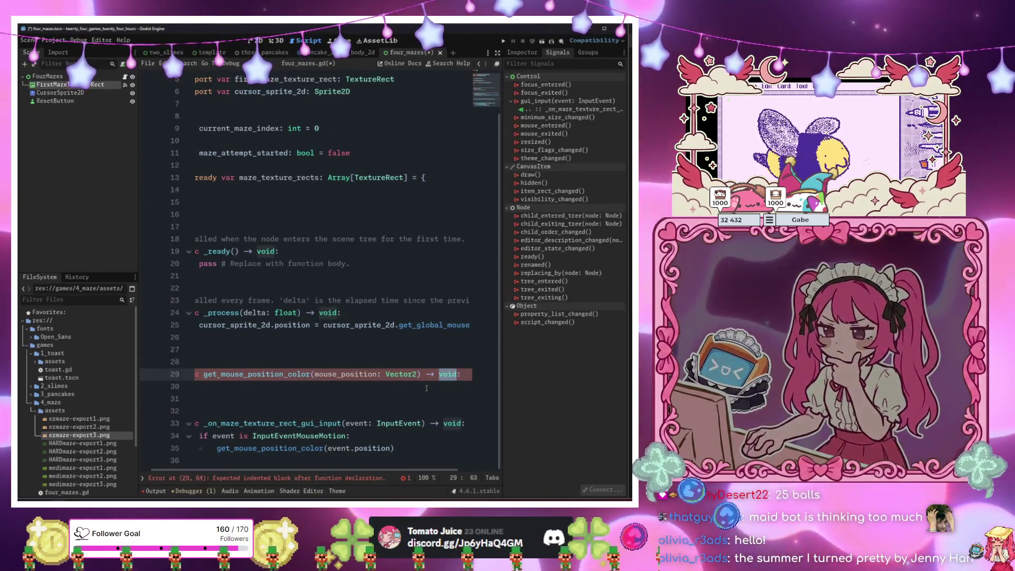
key("Down")
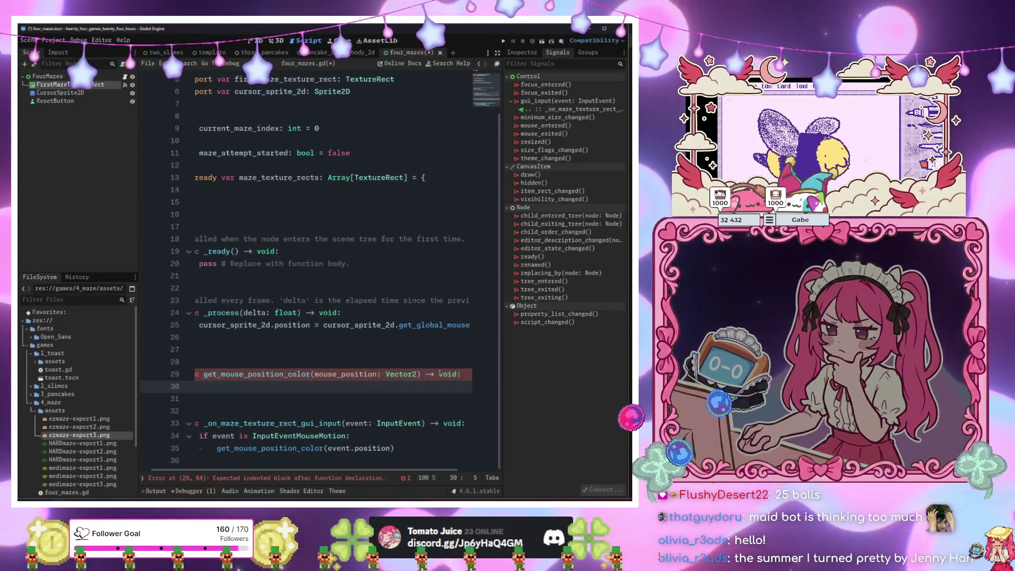
double_click(447, 374)
Try Color as the function's return type, then revert it to void.
type("Color")
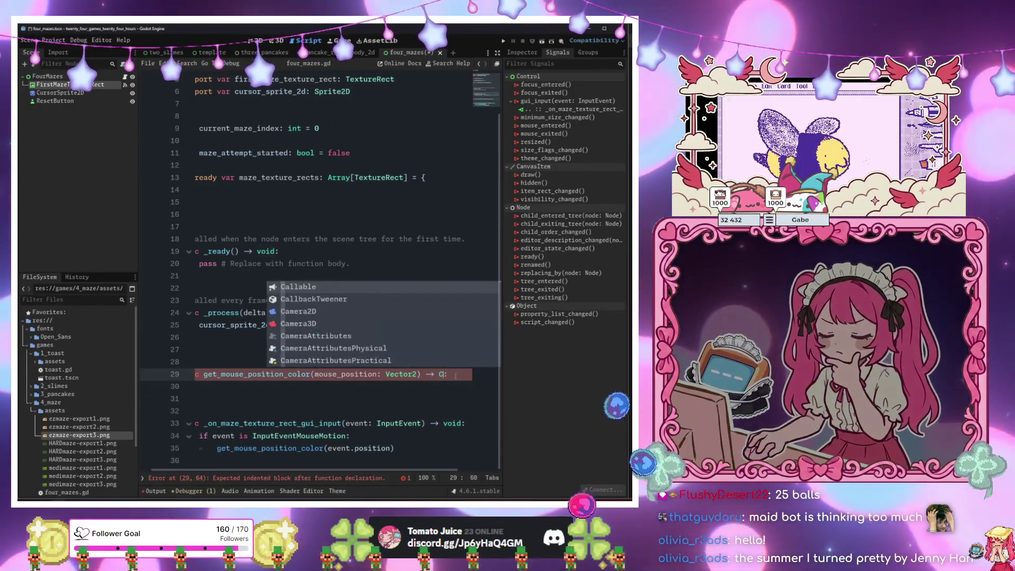
left_click(425, 407)
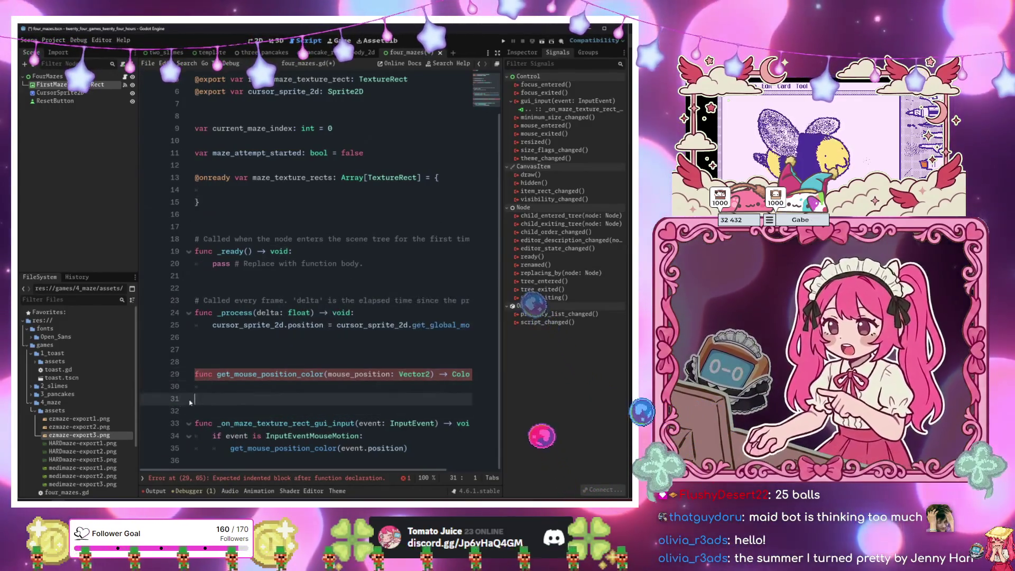
left_click(243, 386)
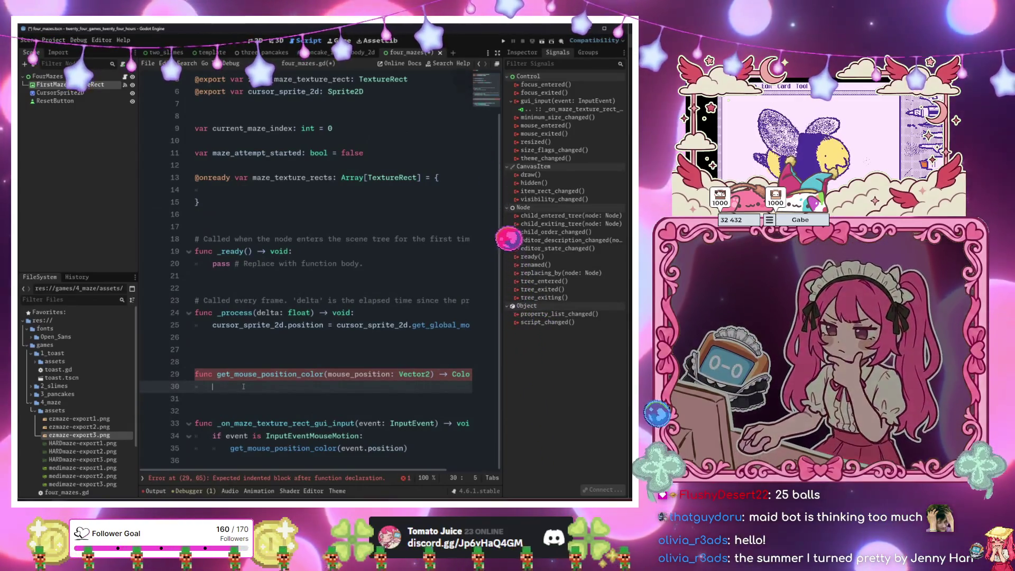
key("ctrl+z")
Rename the function to is_mouse_position_color_transparent and make it return bool.
left_click(228, 374)
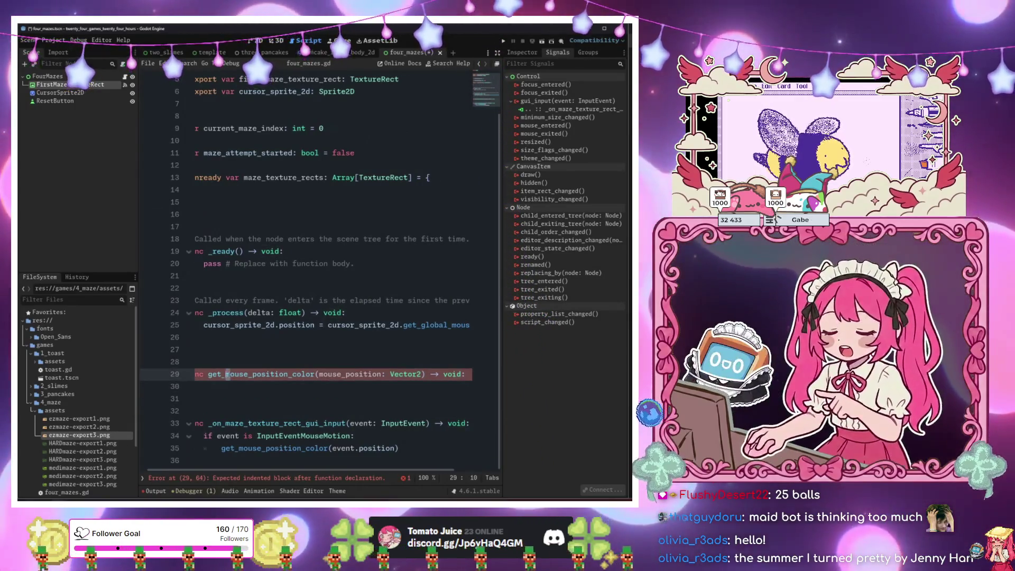
key("BackSpace")
key("BackSpace")
key("BackSpace")
type("is")
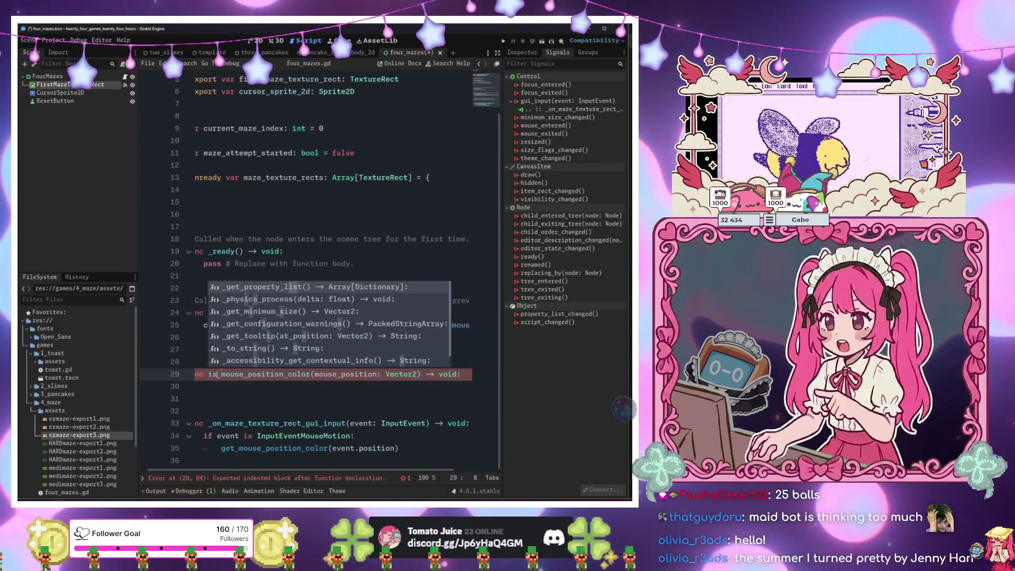
left_click(276, 375)
type("_t")
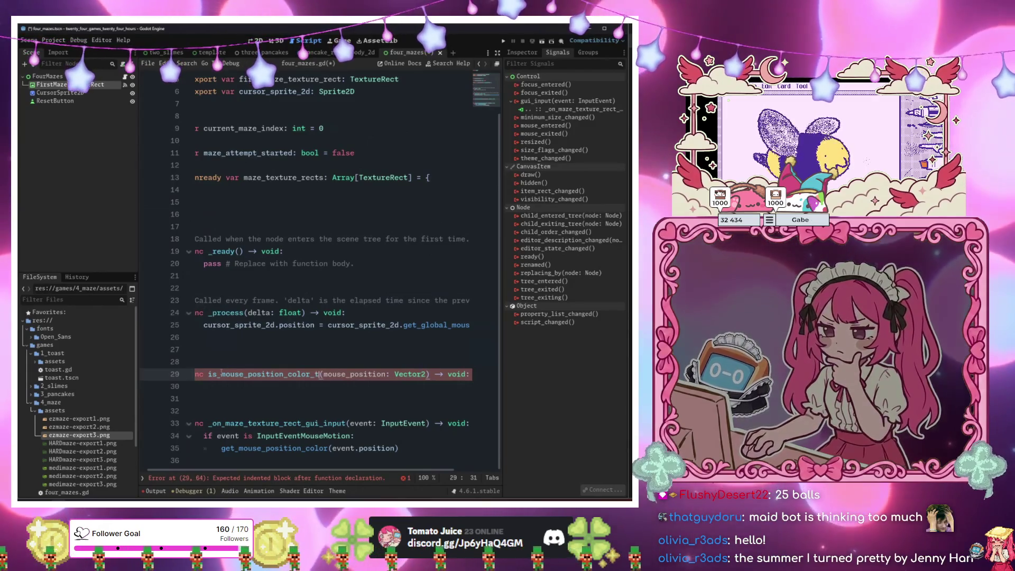
type("ransparent")
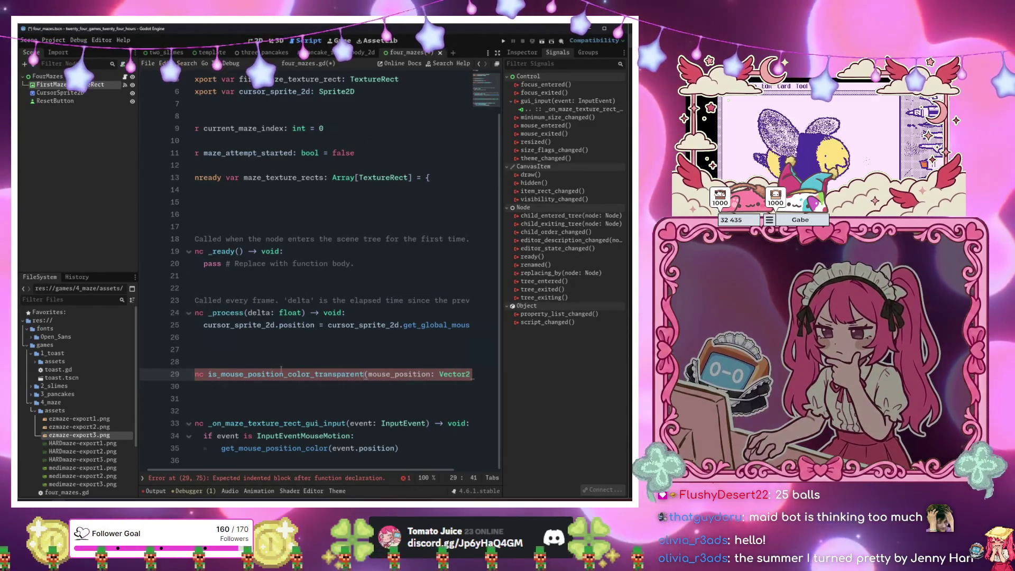
key("End")
type(") -> void:")
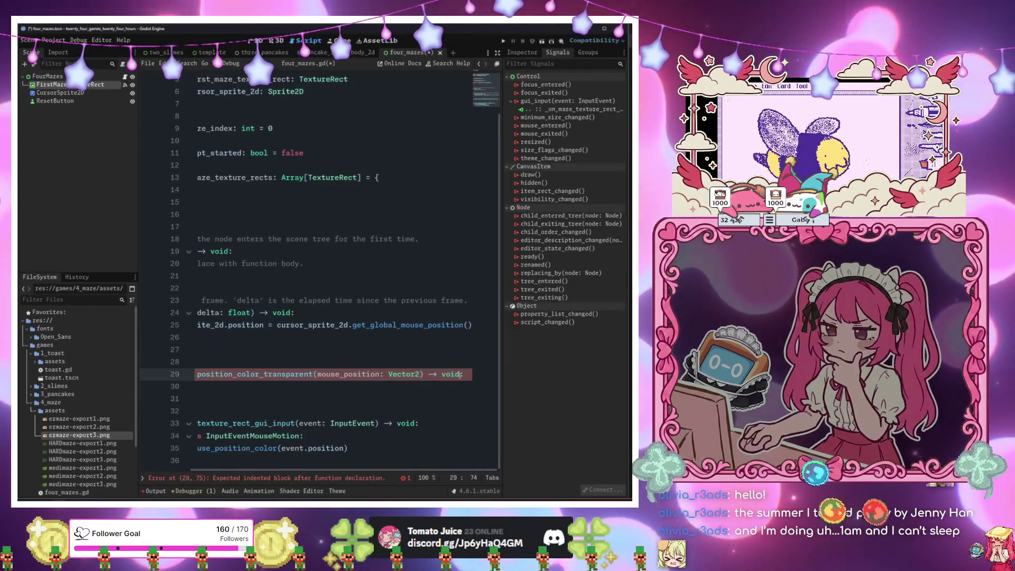
key("BackSpace")
type("bool")
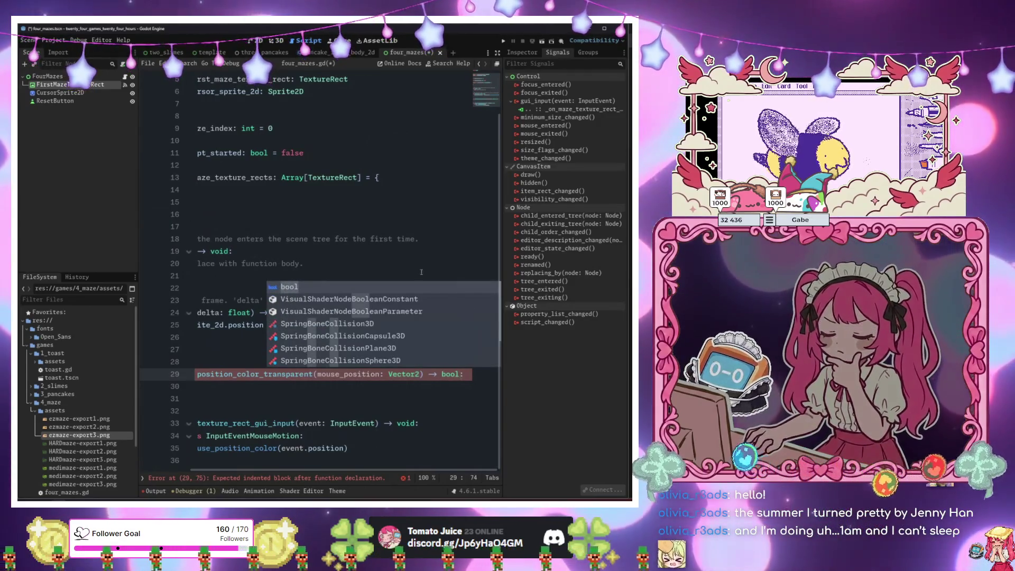
Give the function a placeholder return false body with a blank line above it.
left_click(302, 392)
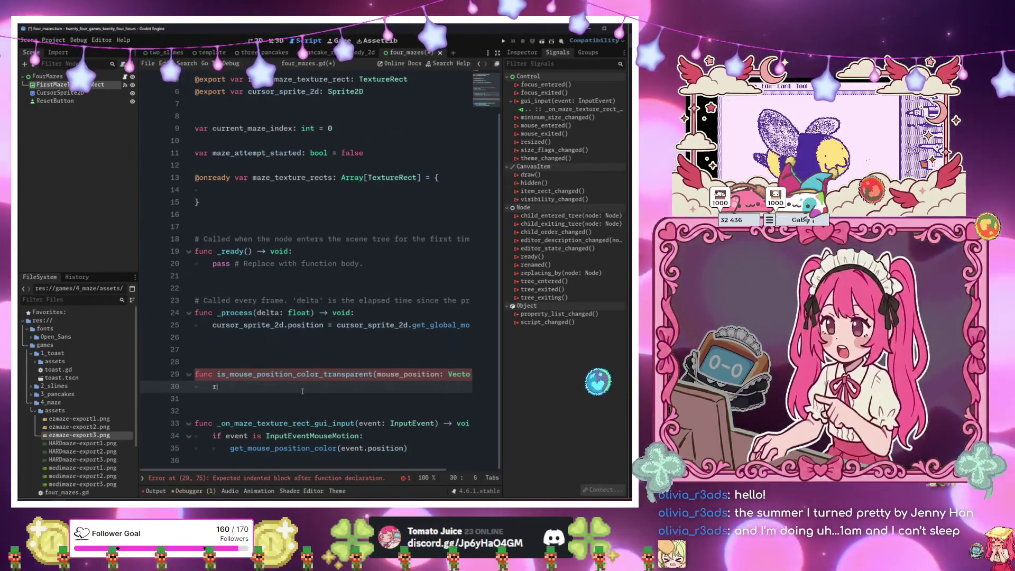
type("return fal")
key("Return")
key("Home")
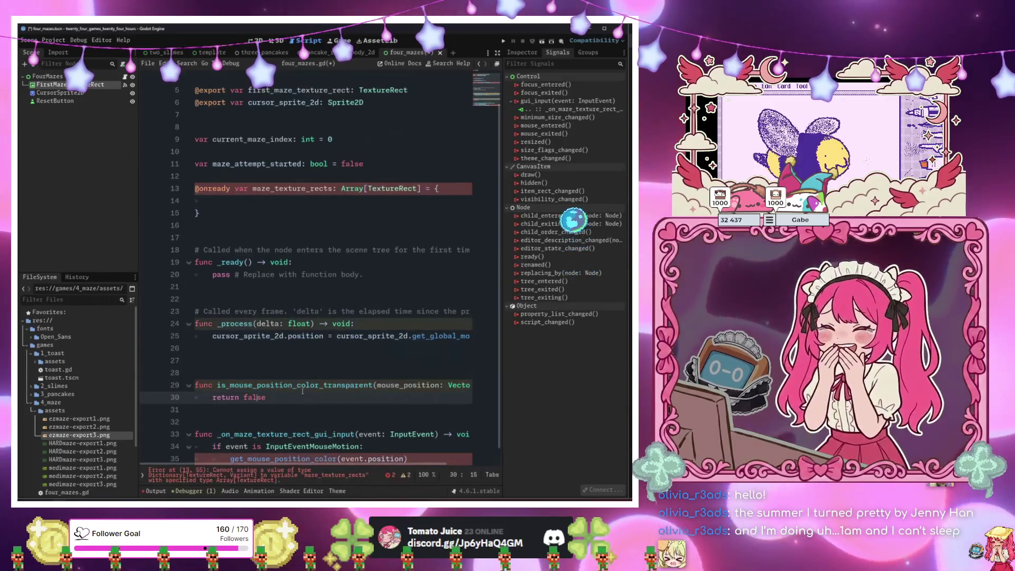
key("Return")
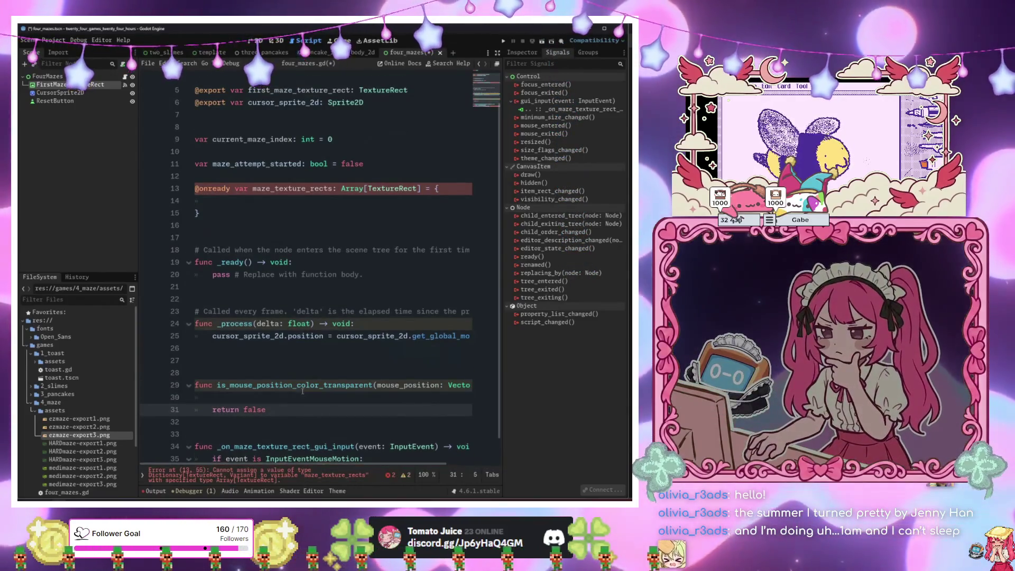
key("Up")
left_click(345, 198)
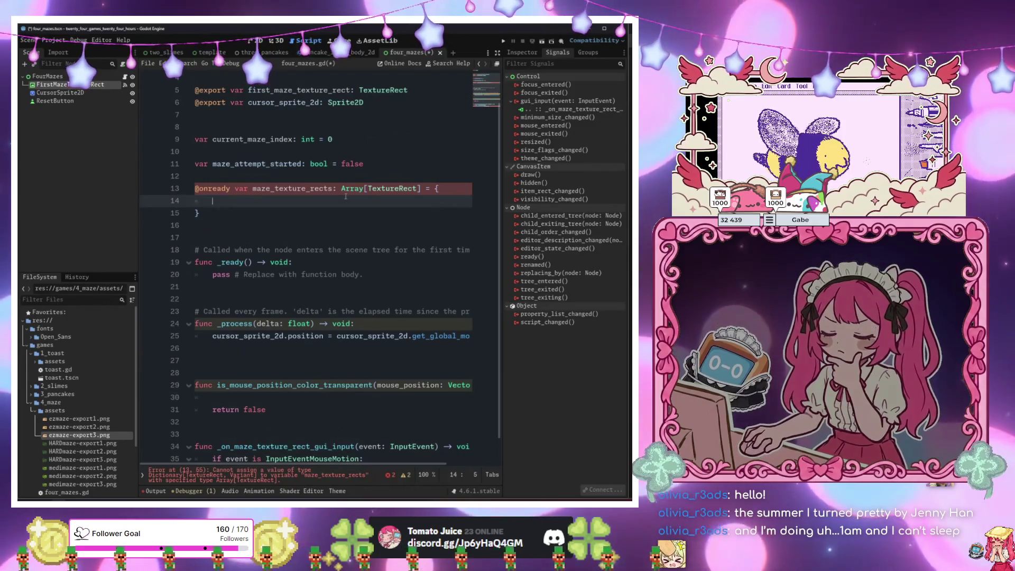
List first_maze_texture_rect in maze_texture_rects and change its { } braces to [ ] brackets.
type("first")
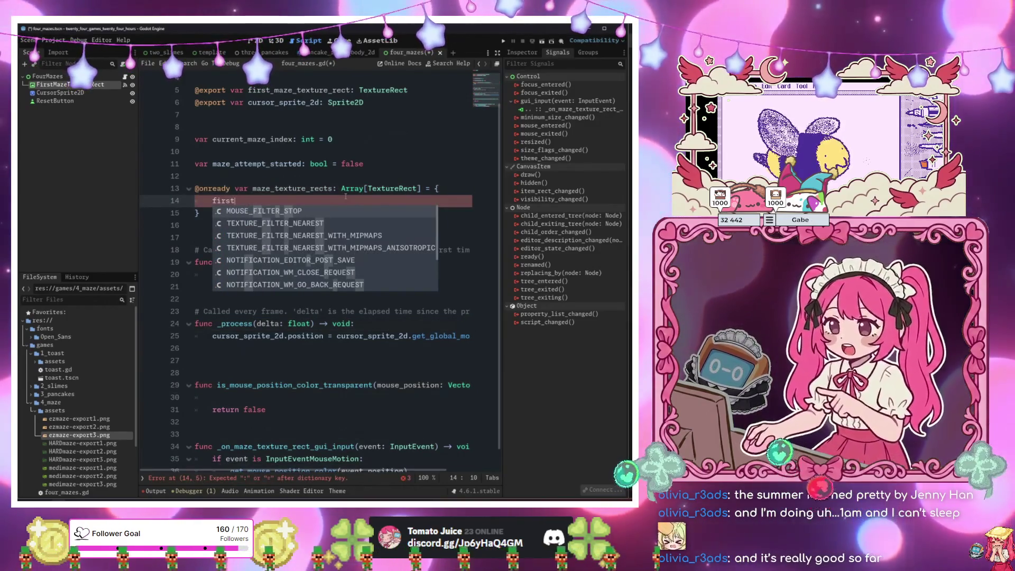
type("_maze_tex")
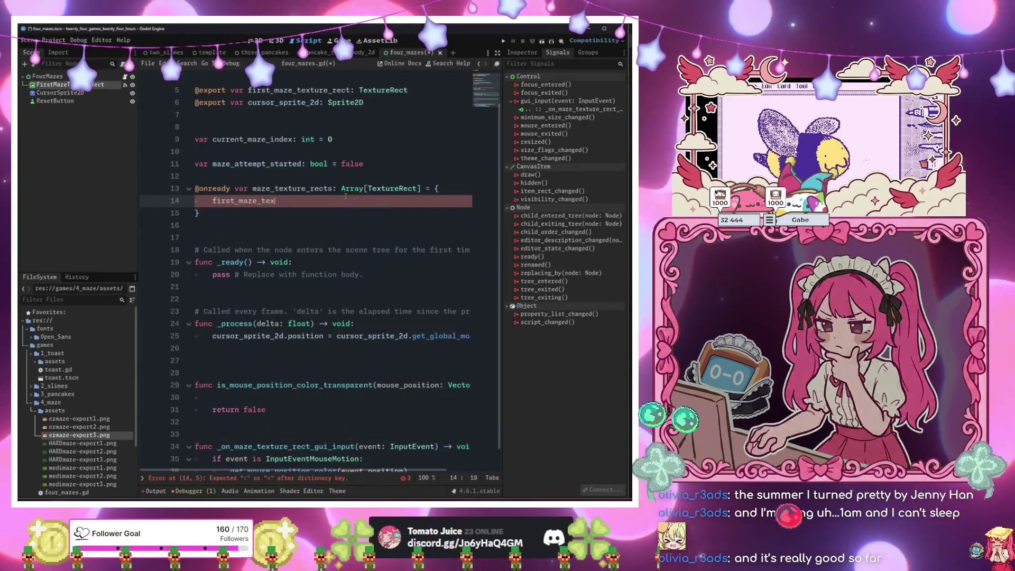
type(",")
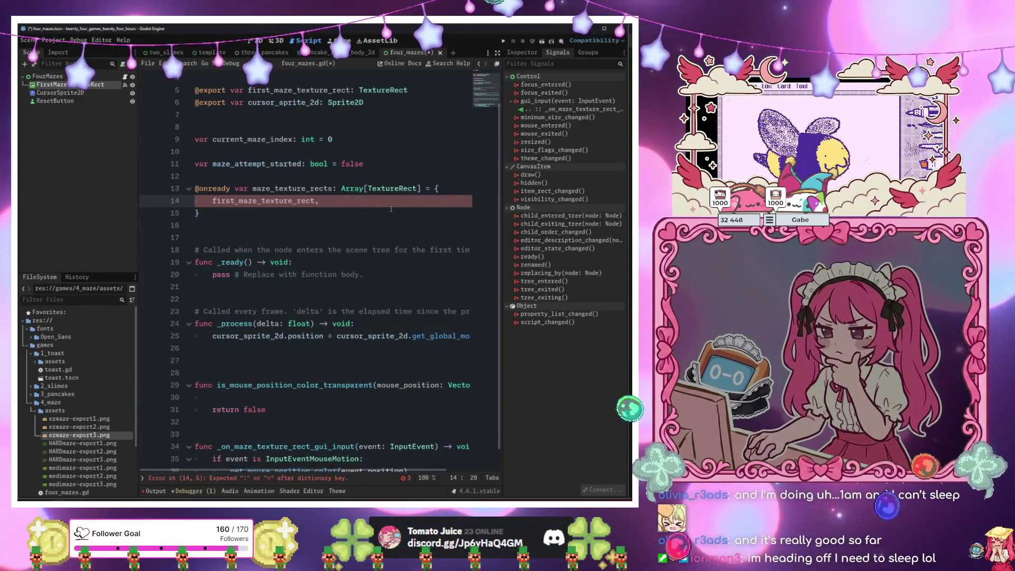
scroll(294, 213, "down", 1)
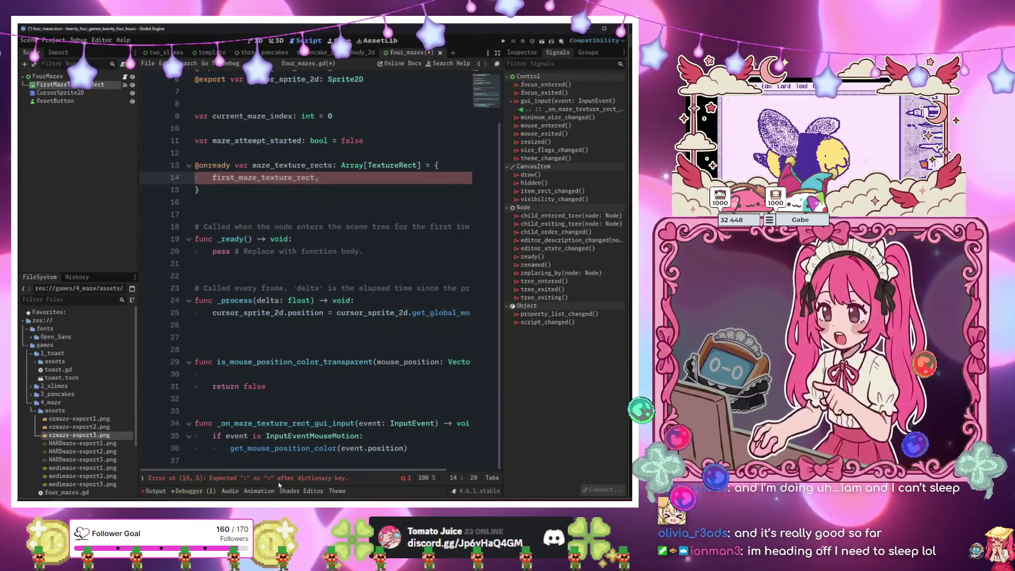
left_click(279, 481)
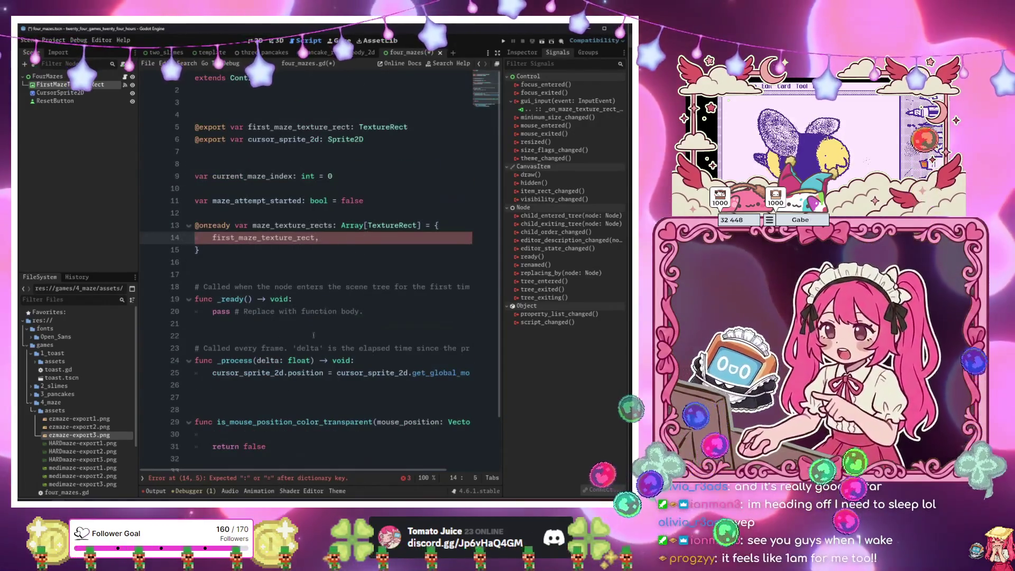
left_click(446, 227)
key("BackSpace")
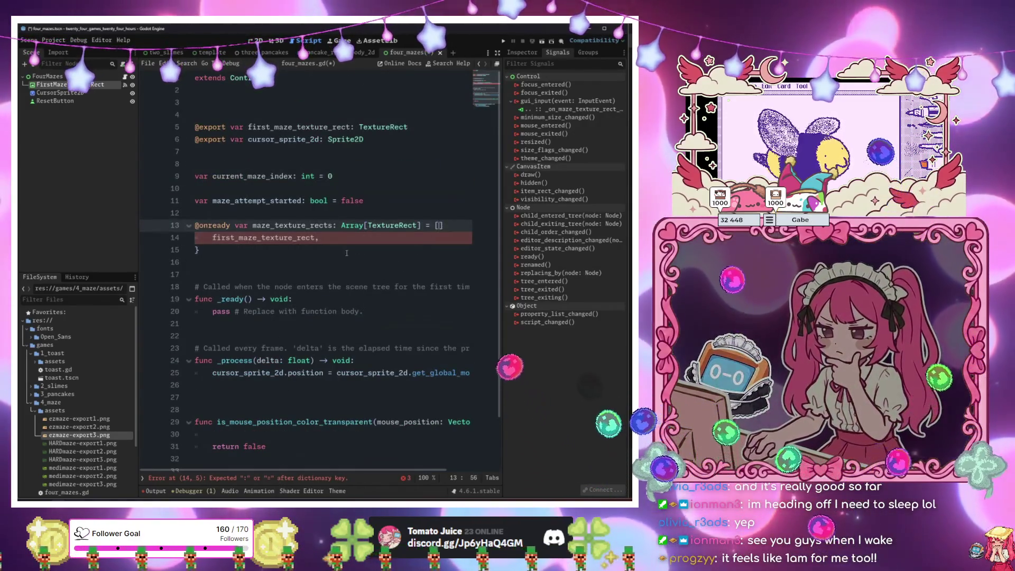
type("[")
left_click(391, 252)
key("BackSpace")
type("]")
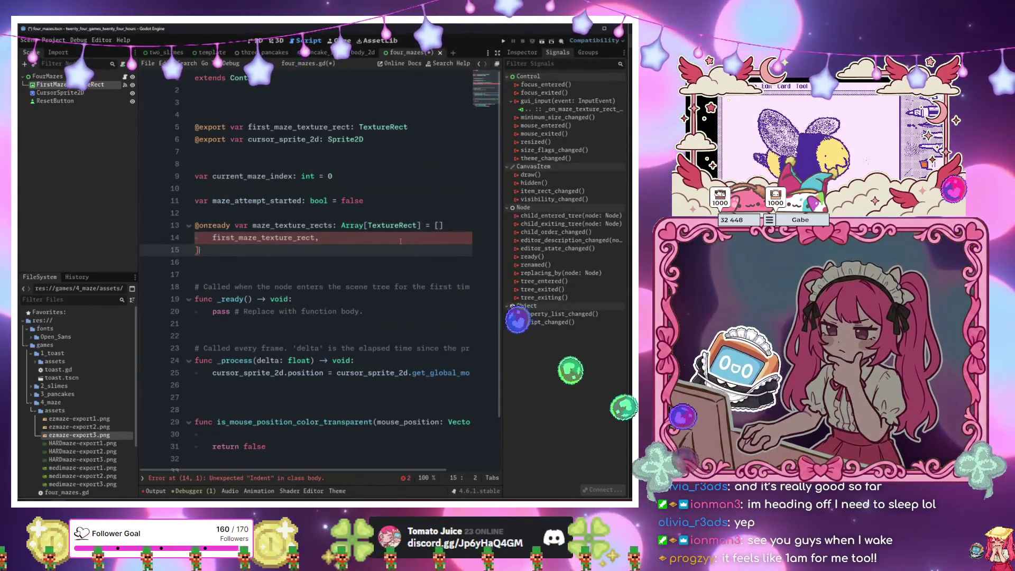
left_click(443, 225)
key("BackSpace")
left_click(299, 263)
Add blank lines inside is_mouse_position_color_transparent before return false.
scroll(299, 276, "down", 2)
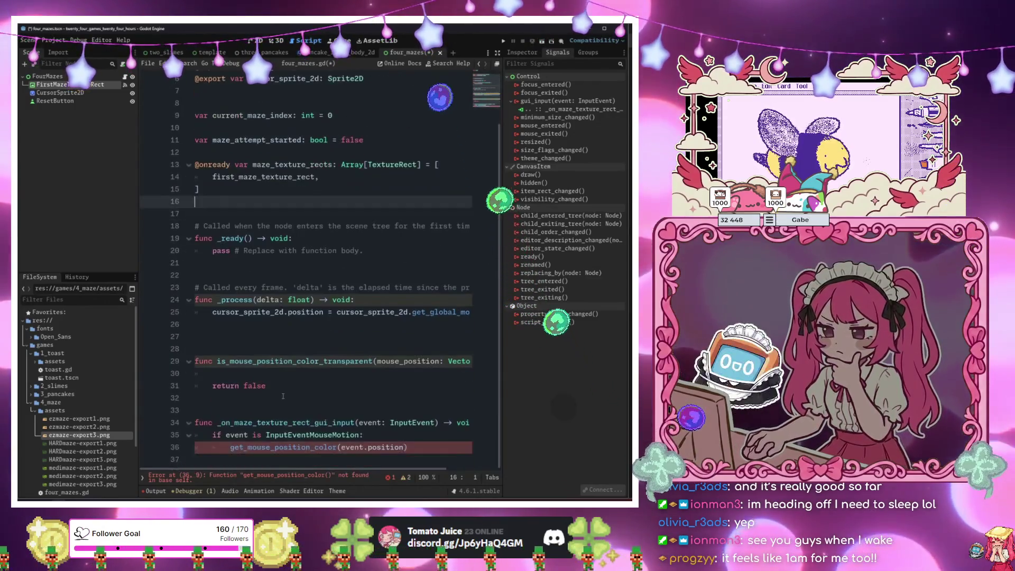
left_click(260, 458)
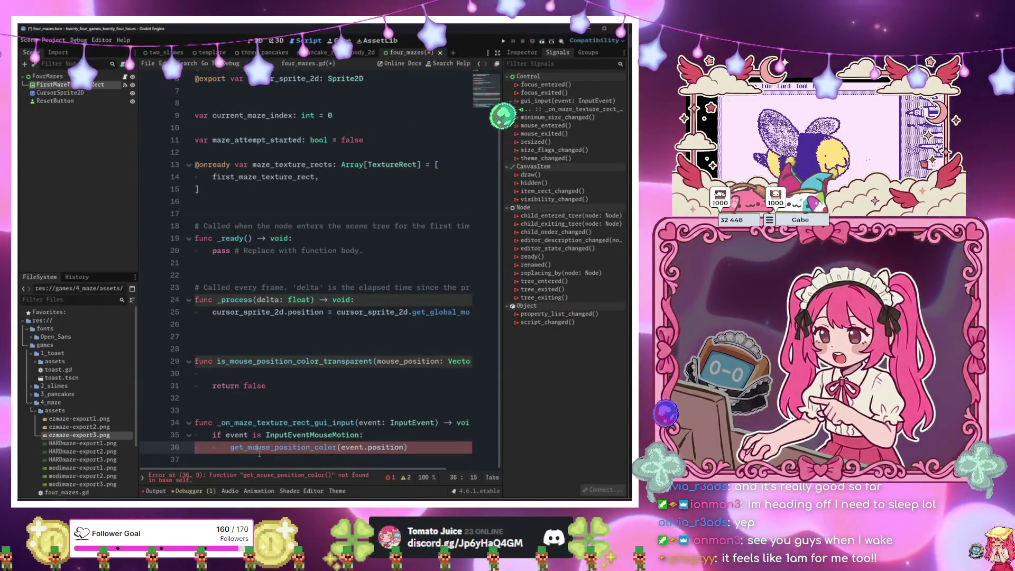
left_click(254, 374)
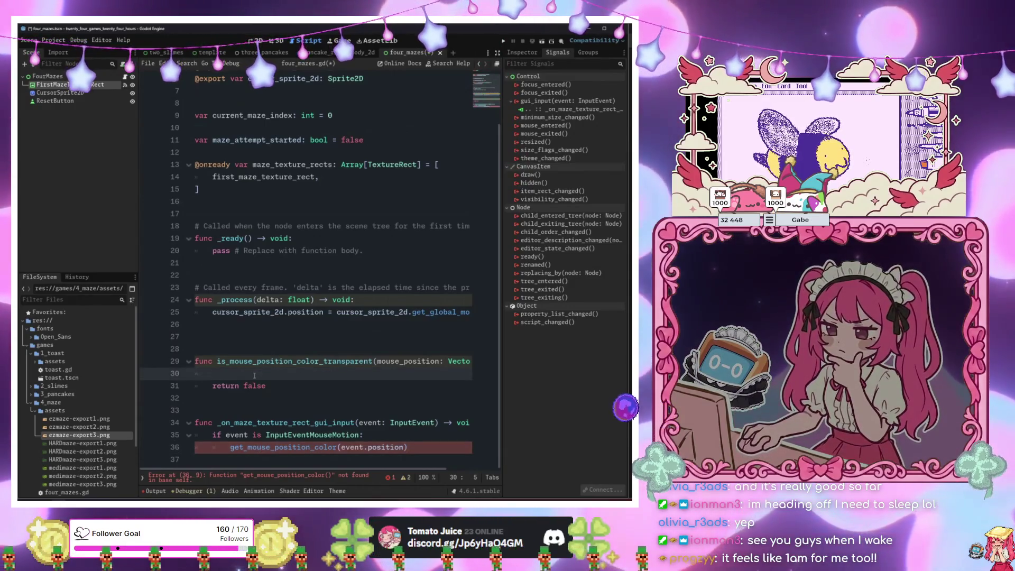
key("Return")
key("Return")
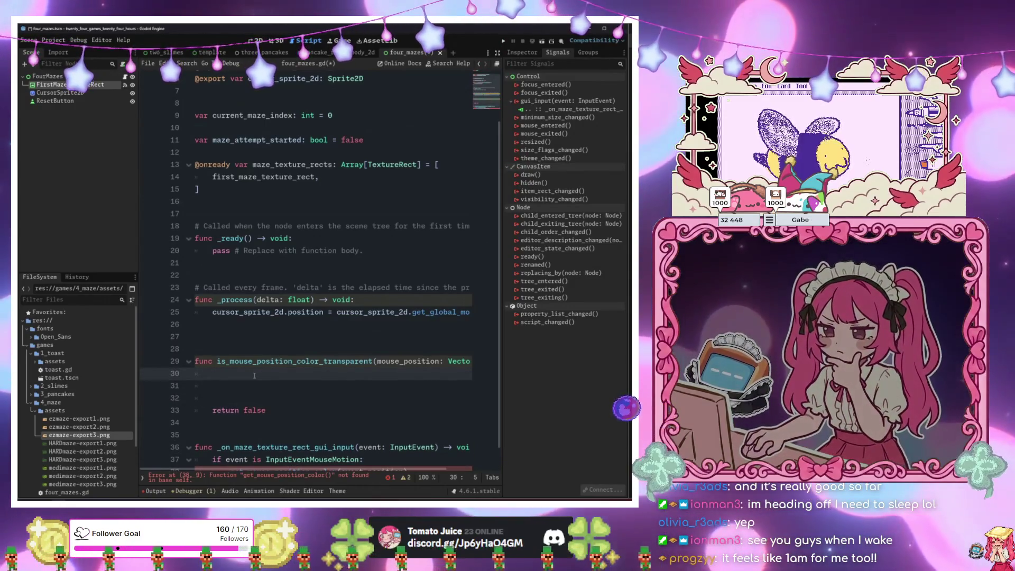
type("var tex")
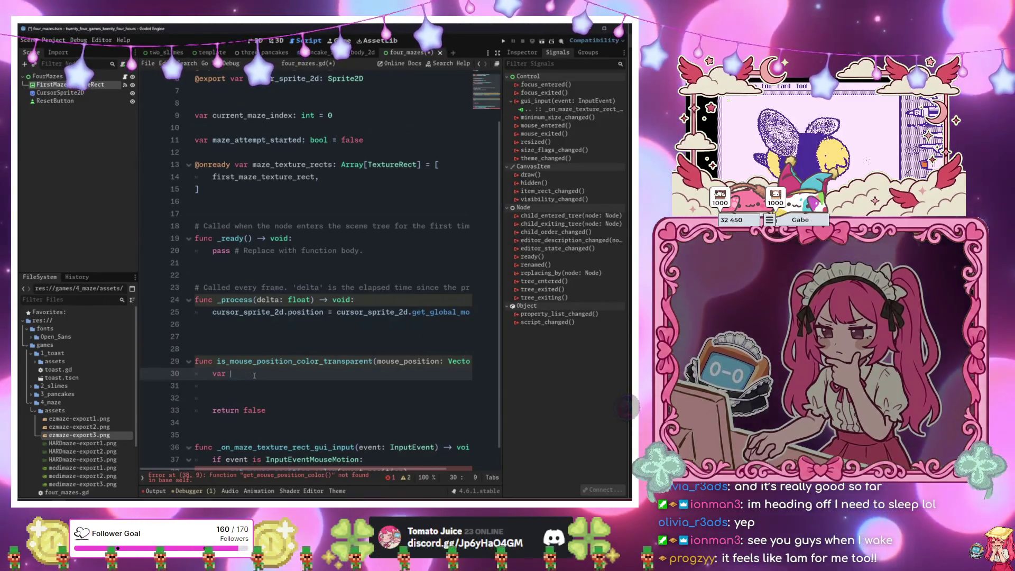
key("BackSpace")
key("BackSpace")
key("BackSpace")
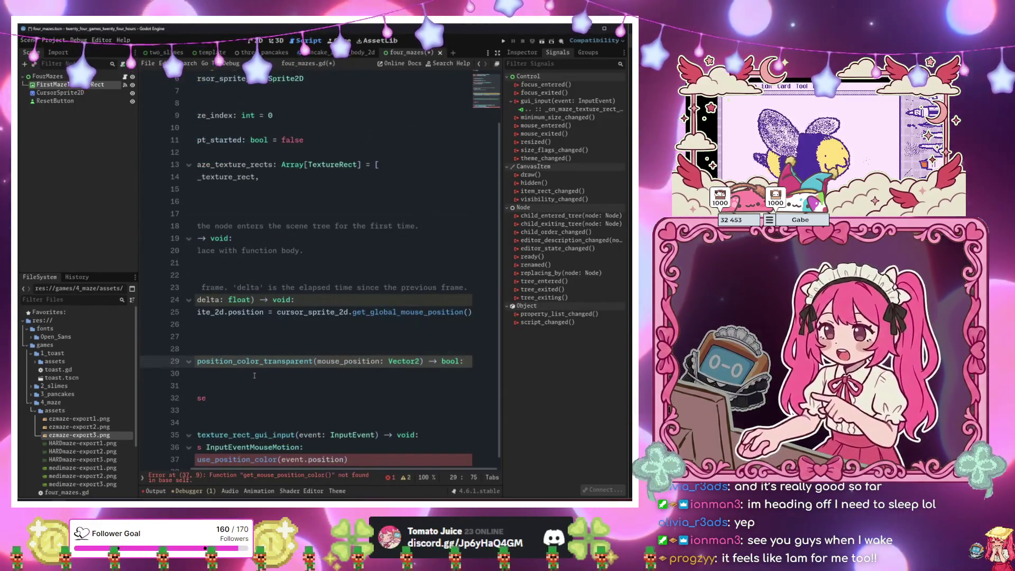
key("Down")
key("Down")
key("Down")
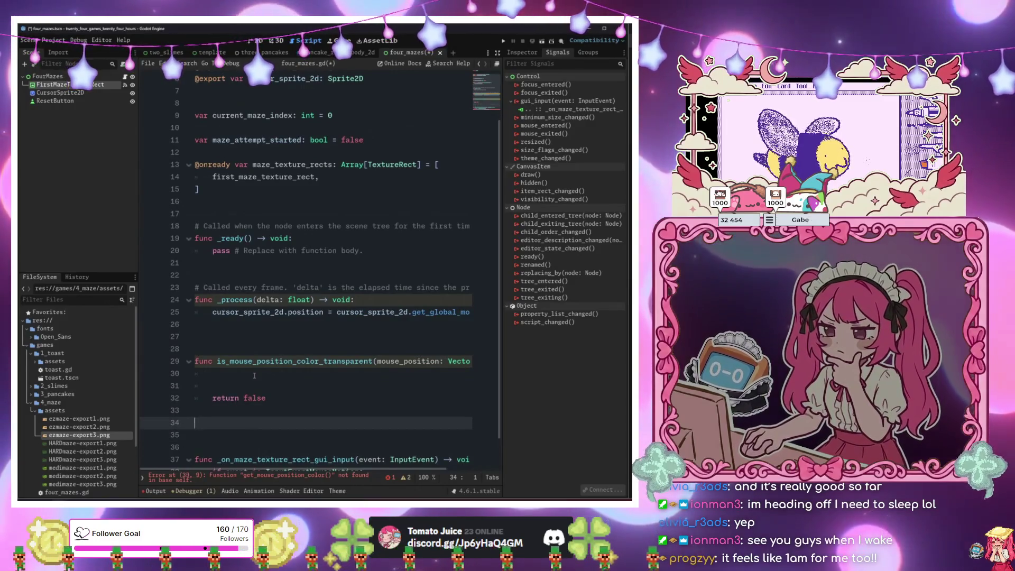
Add func get_current_maze() -> TextureRect: returning maze_texture_rects[current_maze_index].
type("func get_current_")
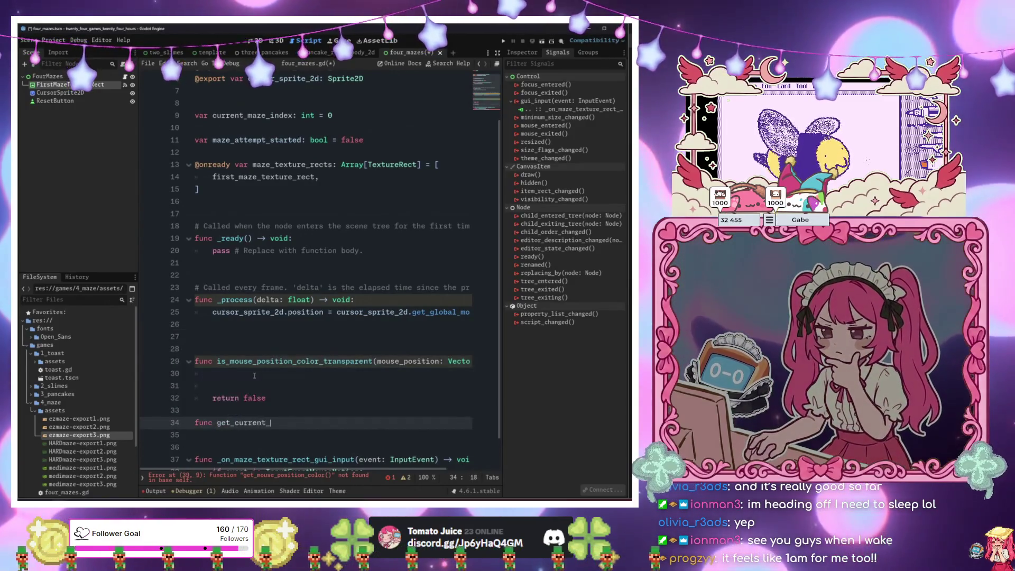
type("maze() -> ")
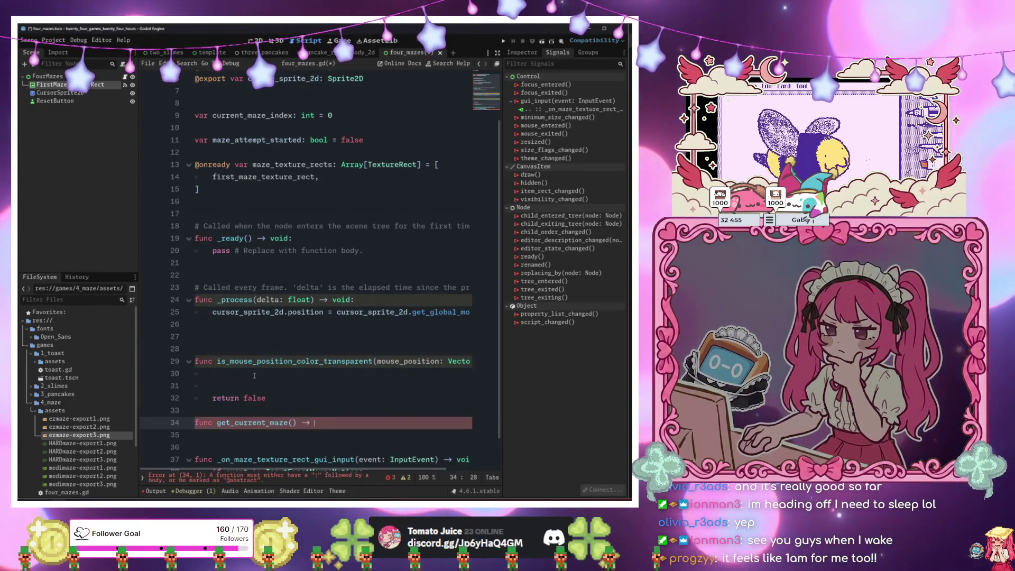
type("Te")
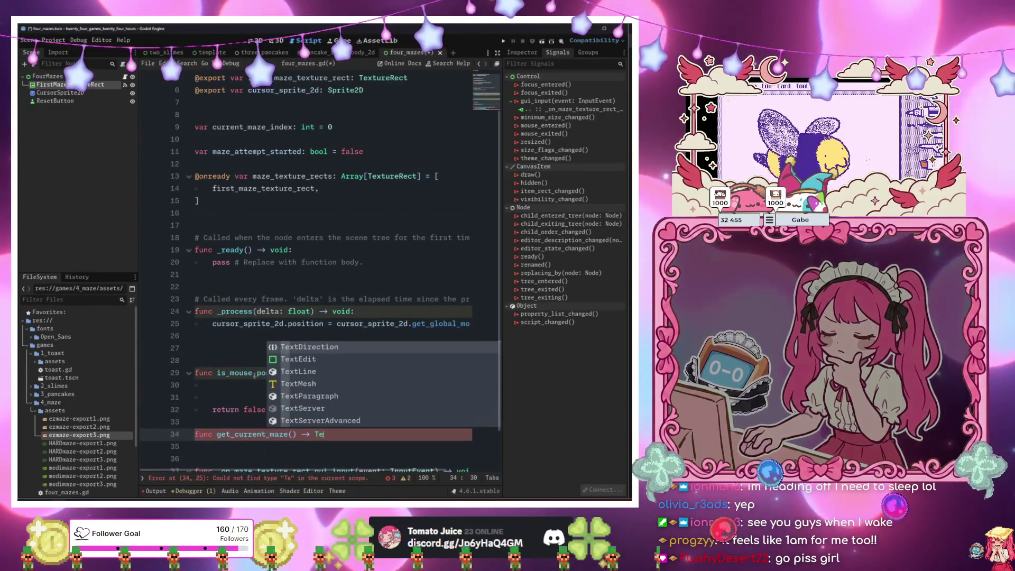
type("xture")
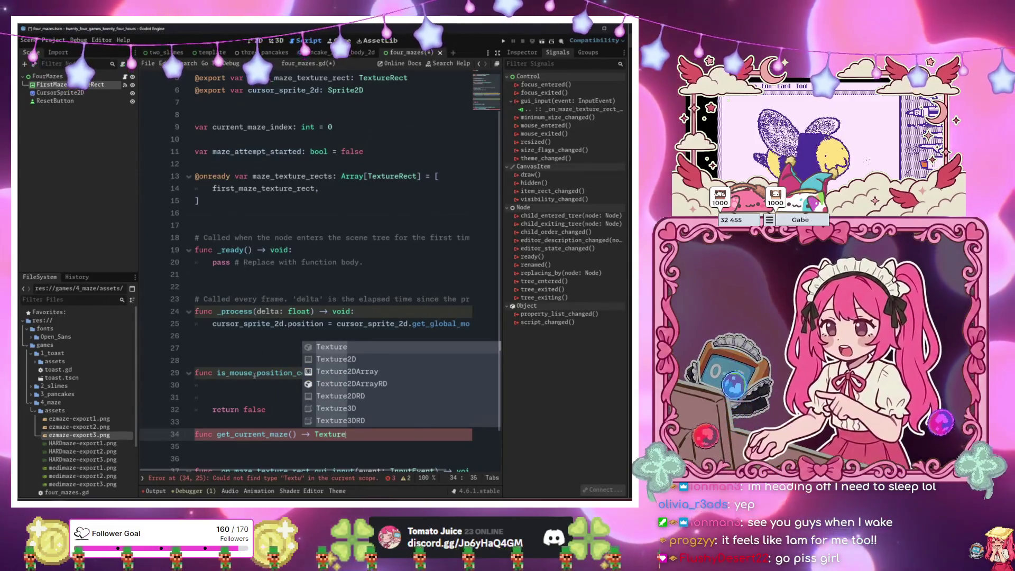
type("Rect:")
key("Return")
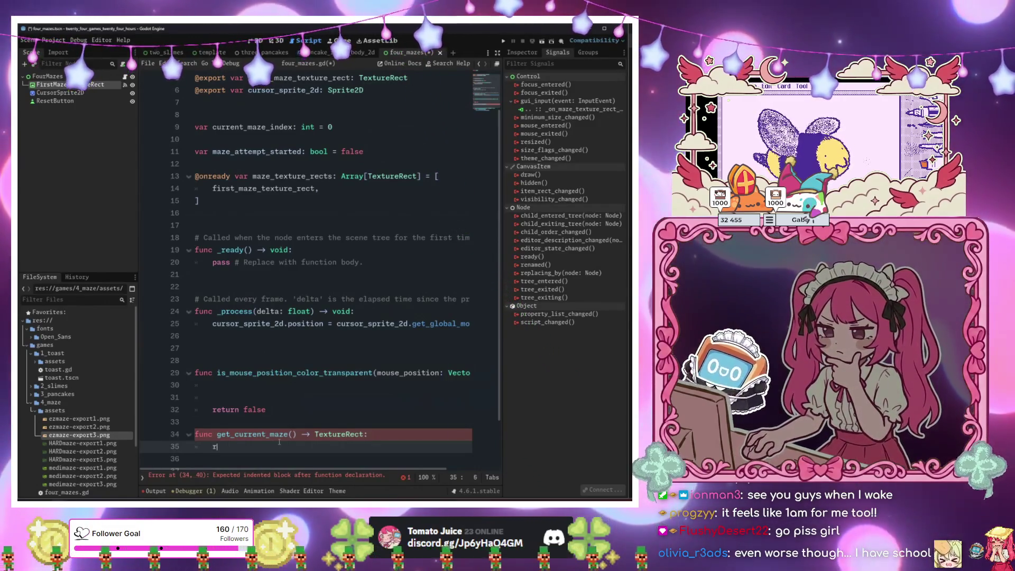
type("eturn ")
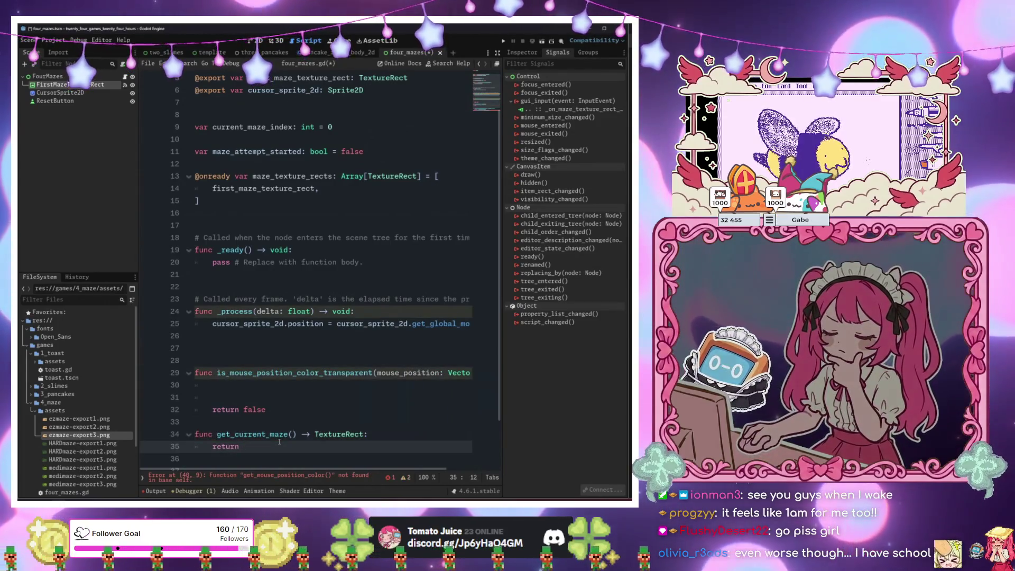
type("ma")
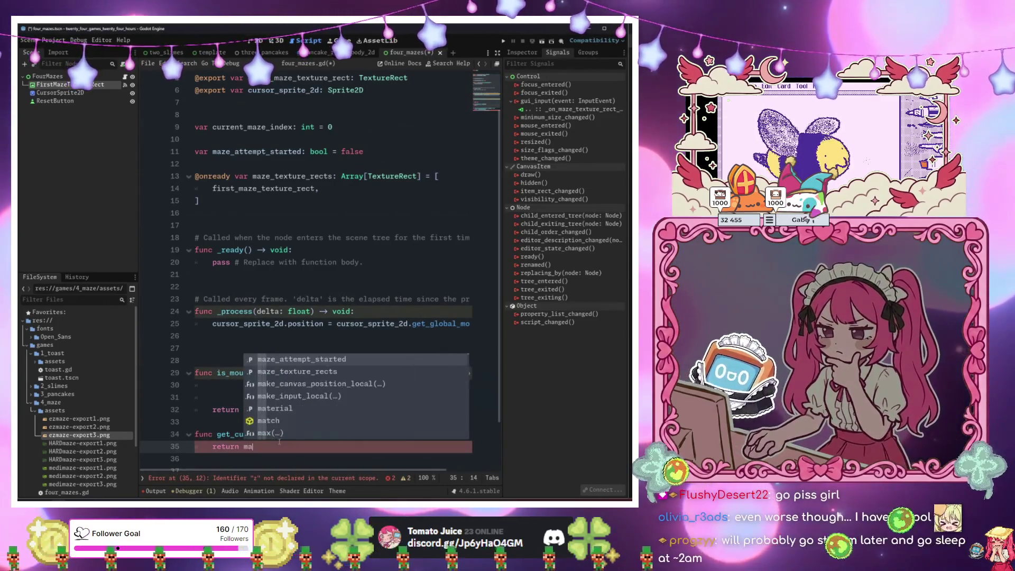
type("z")
key("Down")
key("Return")
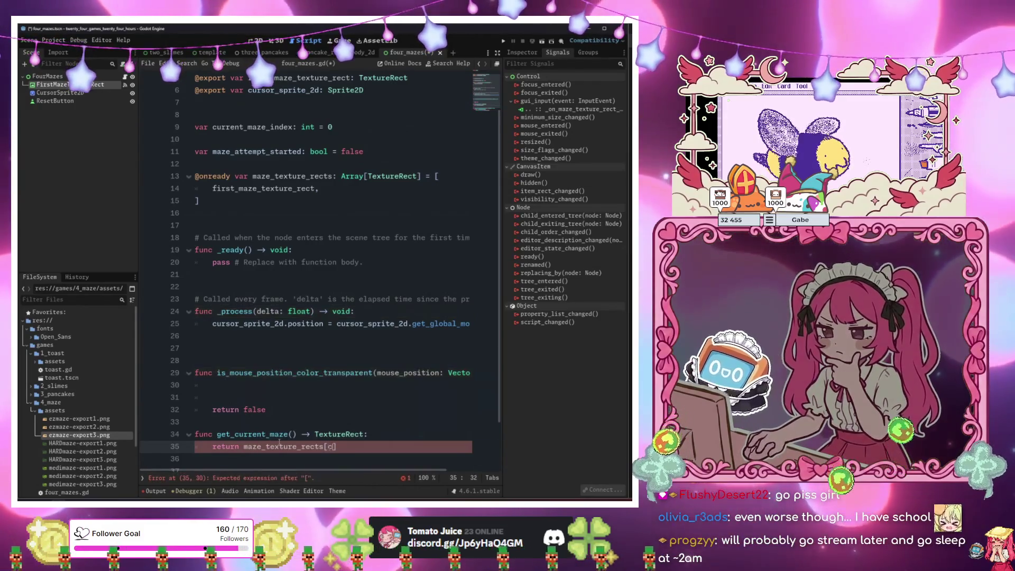
type("cur")
key("Return")
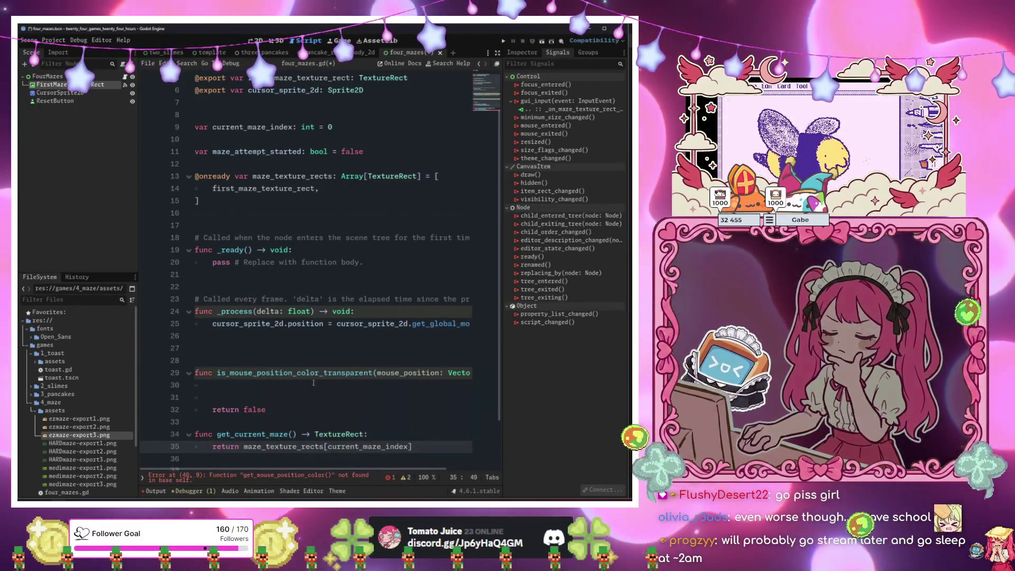
scroll(313, 383, "down", 2)
left_click(300, 323)
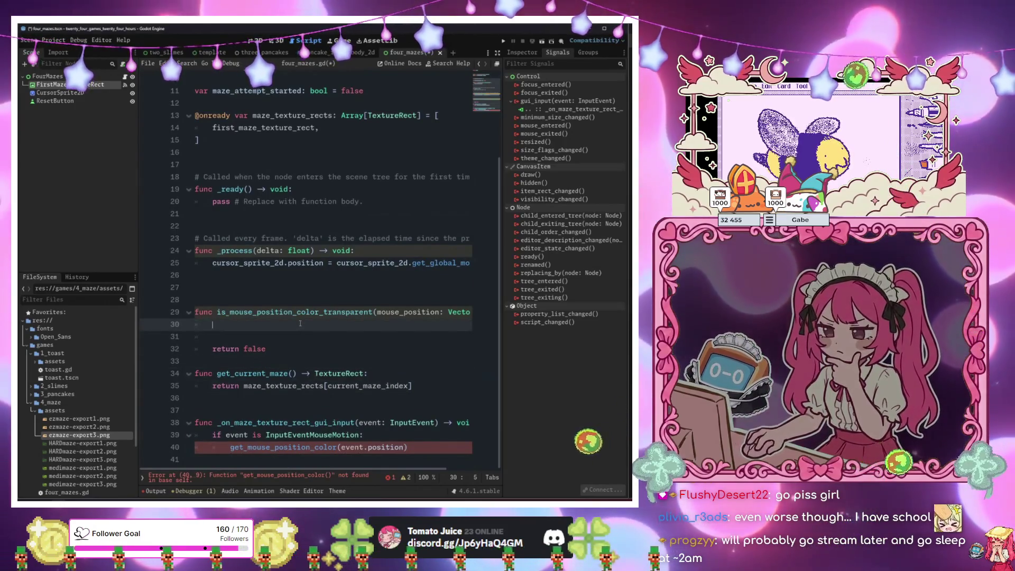
Set var current_maze: TextureRect = get_current_maze() in the transparency check and save the script.
type("var current_m")
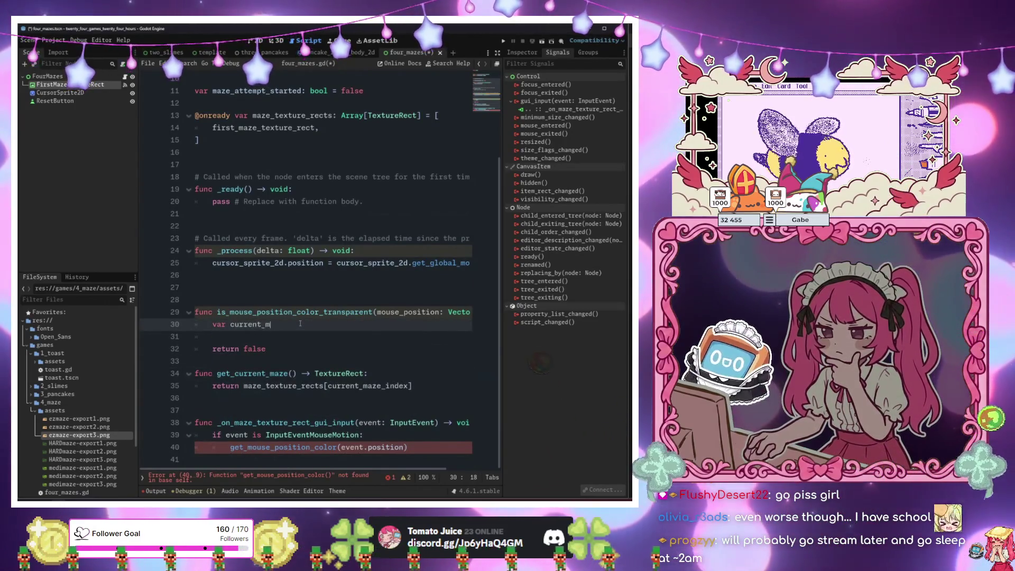
type("aze")
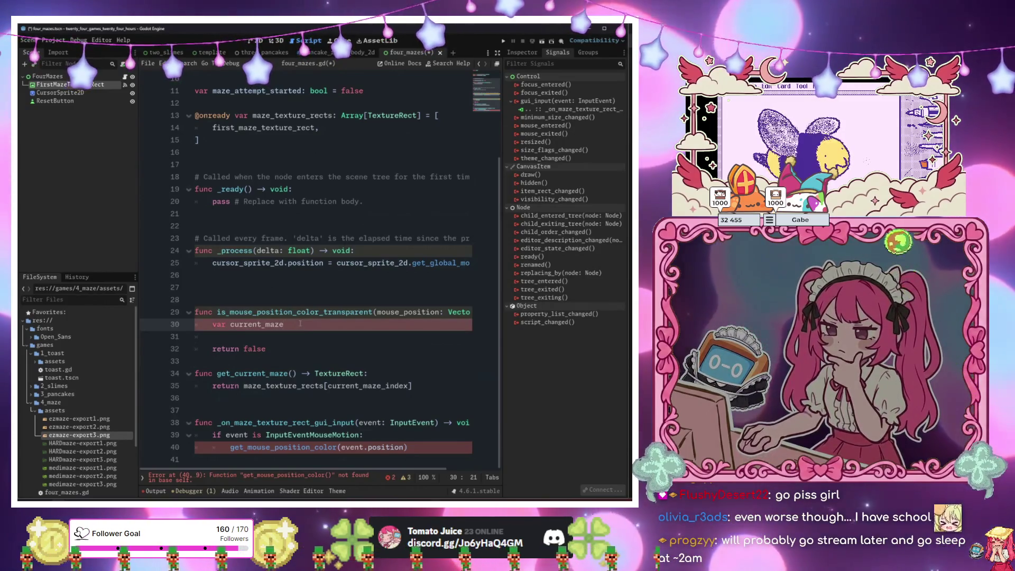
type(": Te")
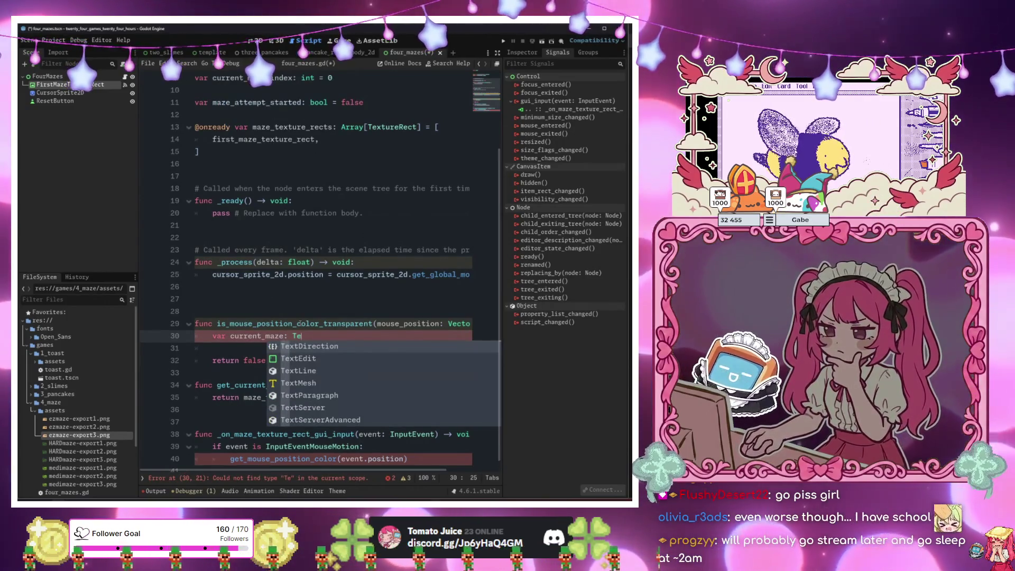
type("xtureRect = ")
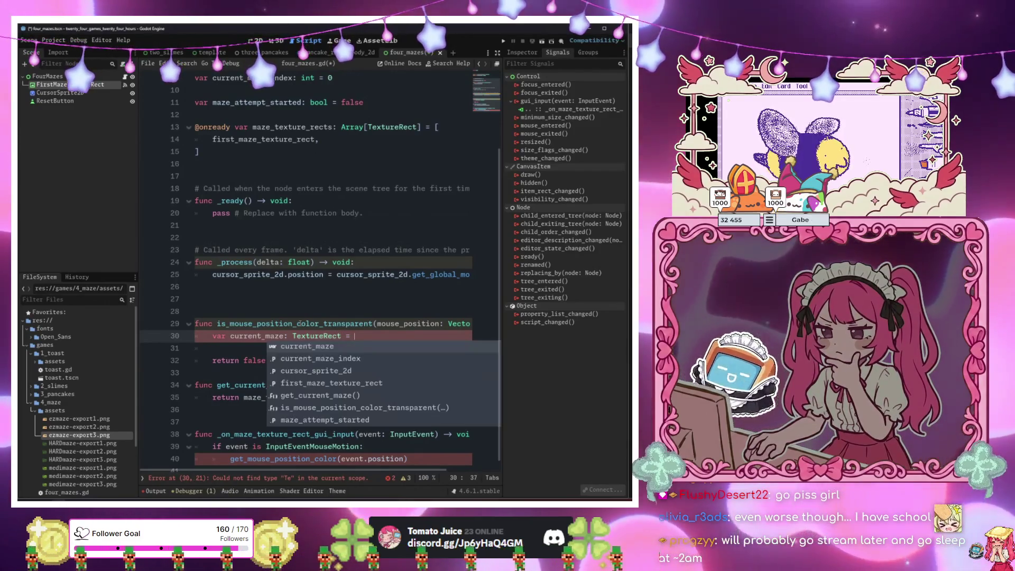
type("get")
key("Return")
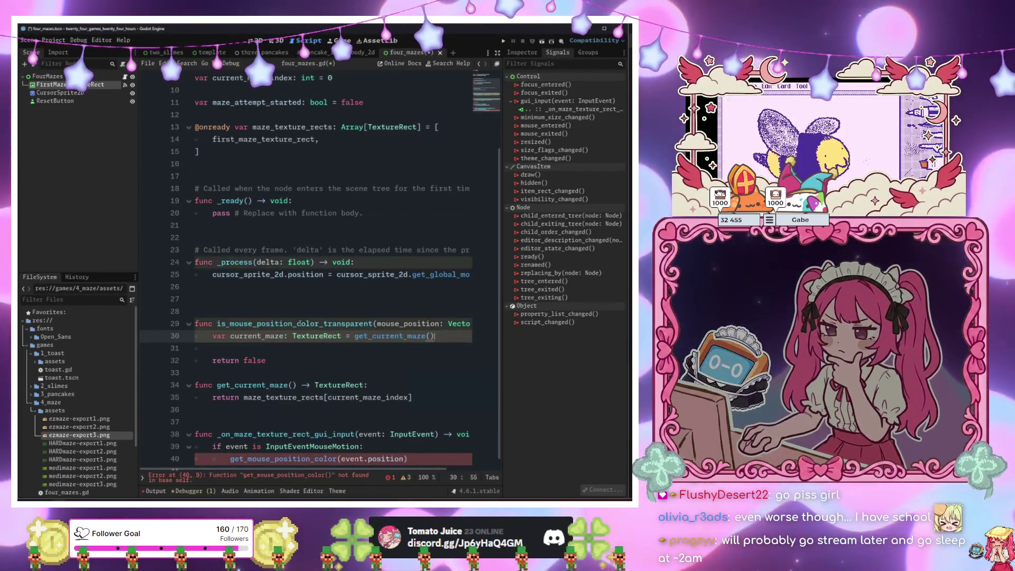
key("Return")
key("Return")
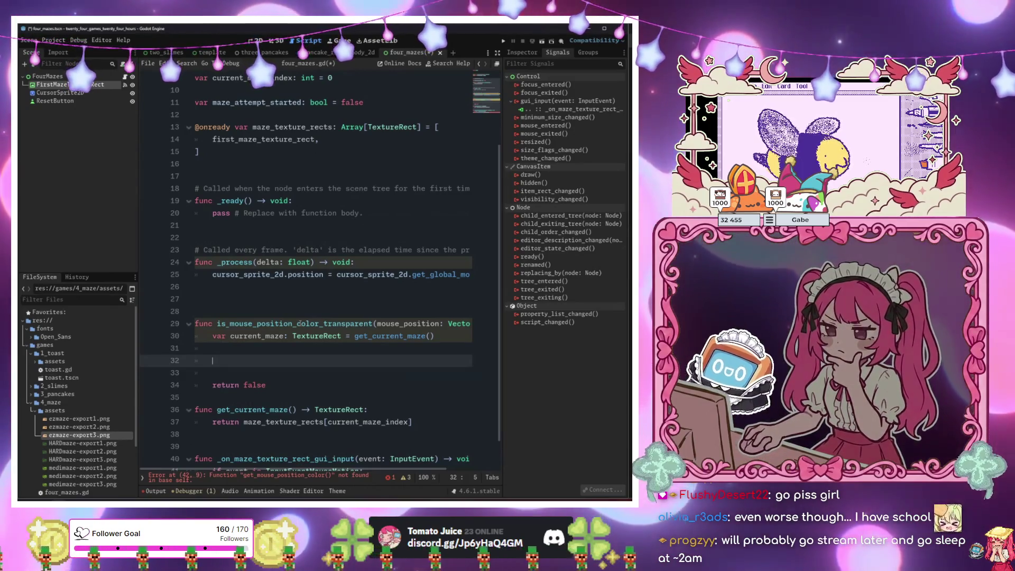
key("ctrl+s")
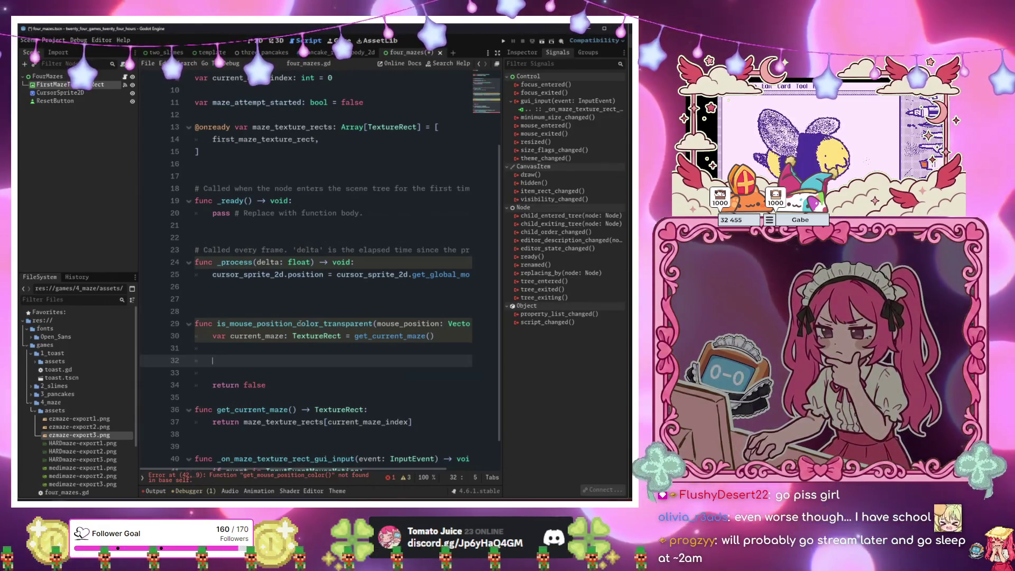
Start var current_maze_image: Image, trying TextureRect and then current_maze.texture as its value.
key("BackSpace")
key("BackSpace")
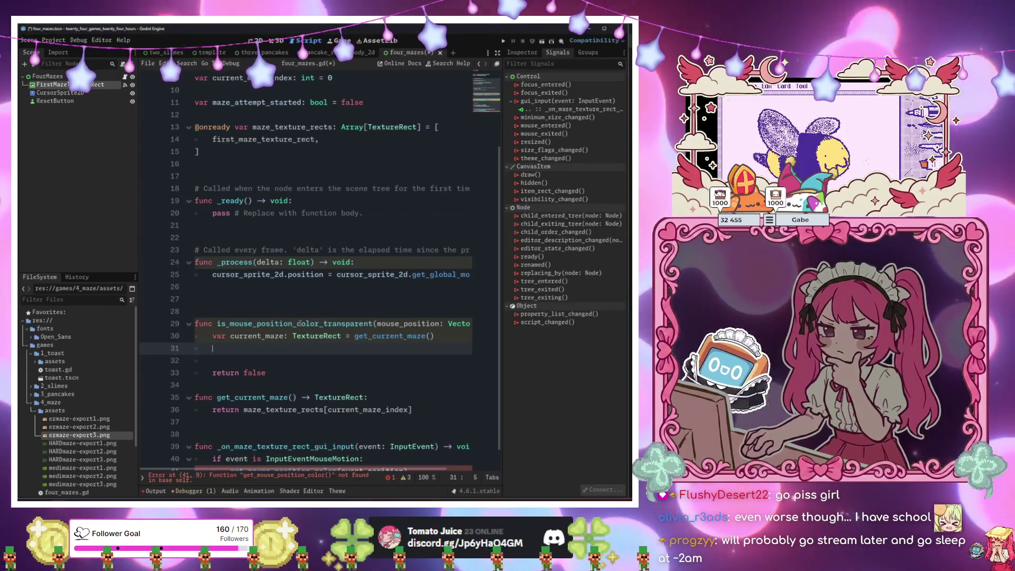
type("var cu")
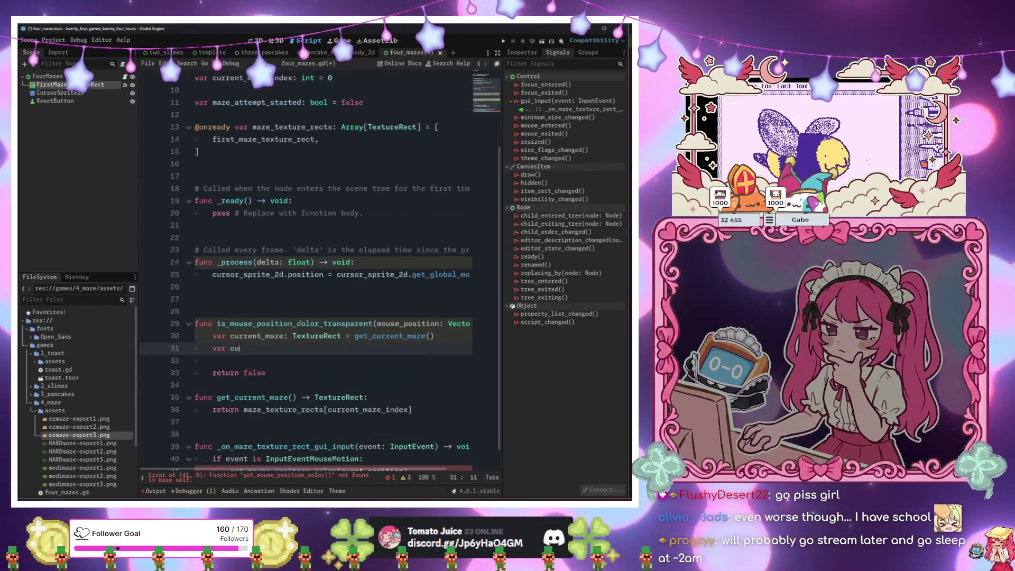
type("rrent_maze_image")
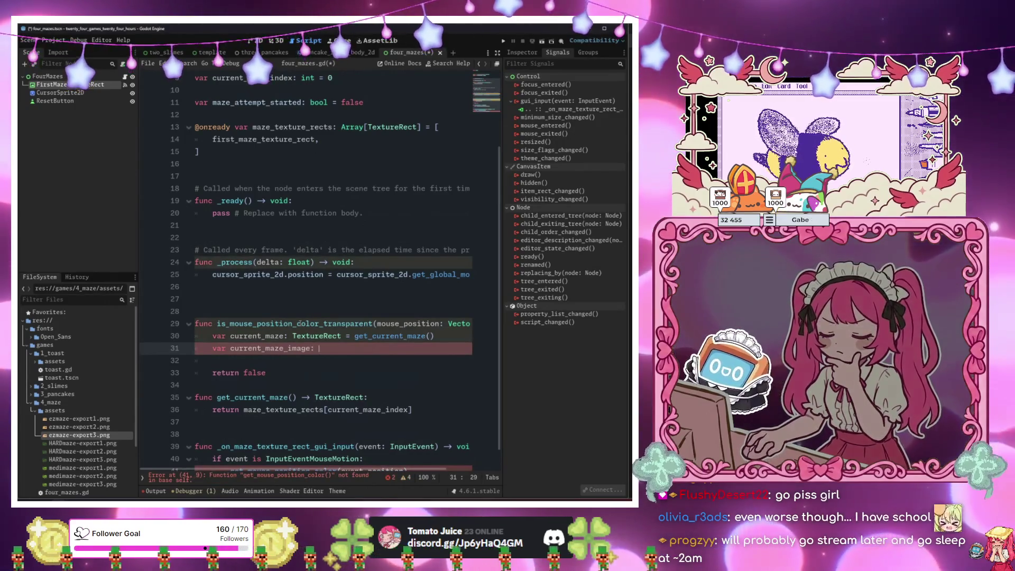
type(": Image =")
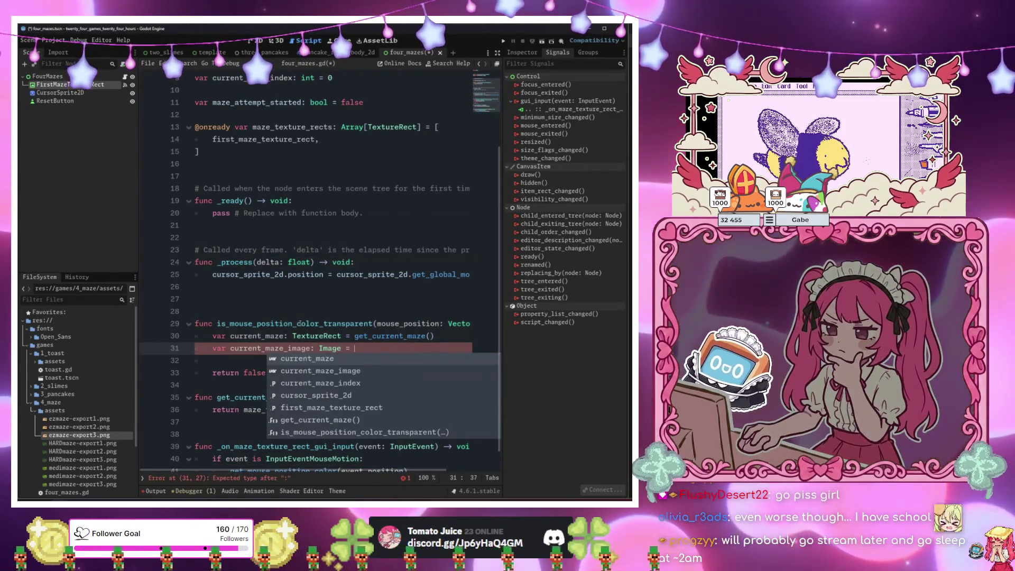
type(" Texture")
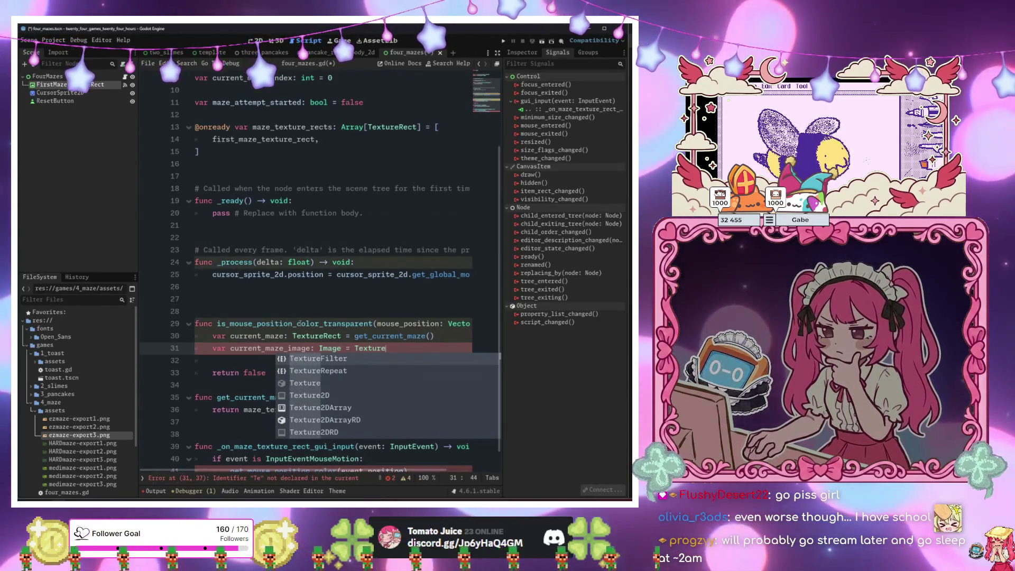
type("Rect.")
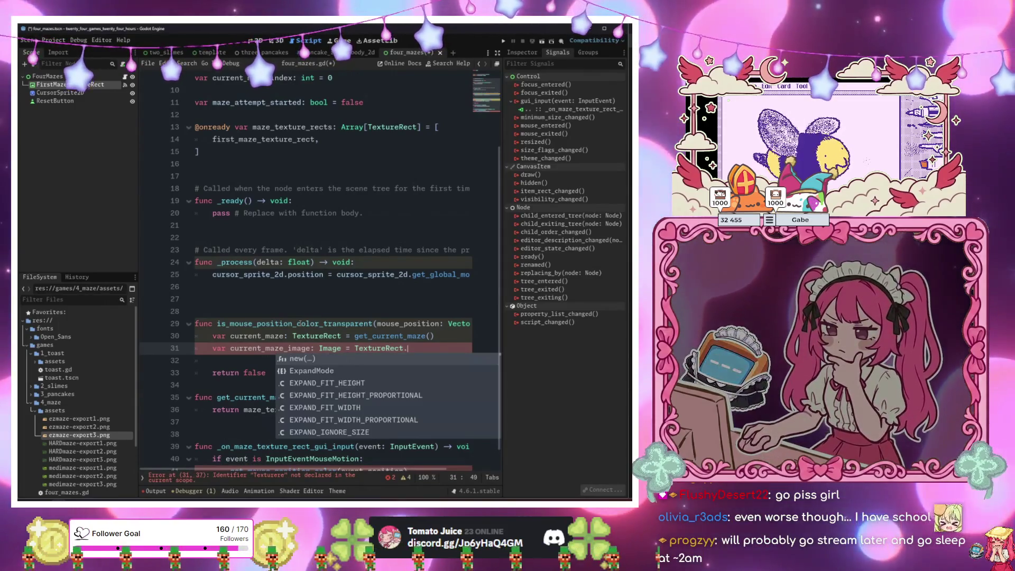
key("BackSpace")
key("BackSpace")
key("BackSpace")
key("BackSpace")
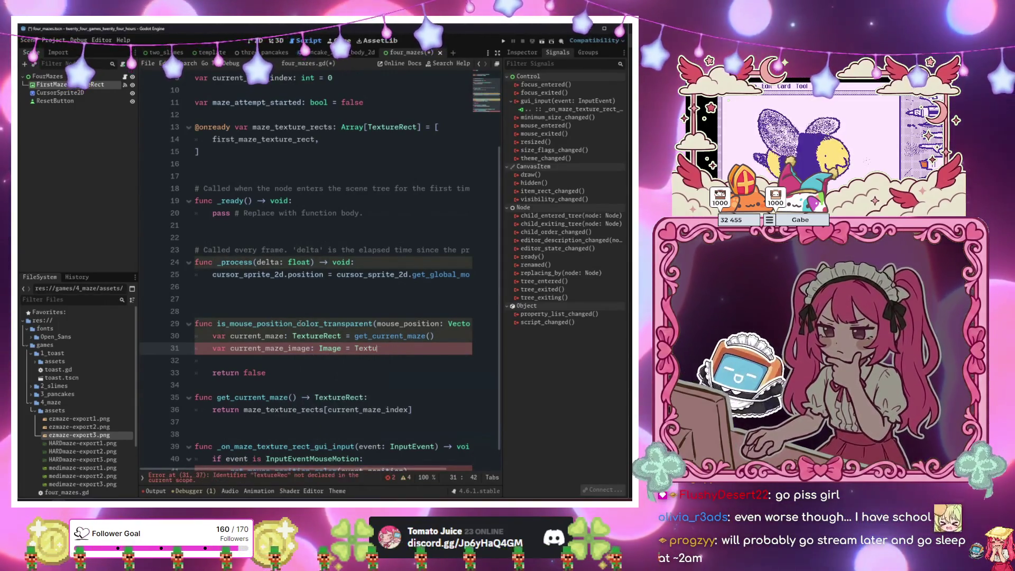
type("current_maze.te")
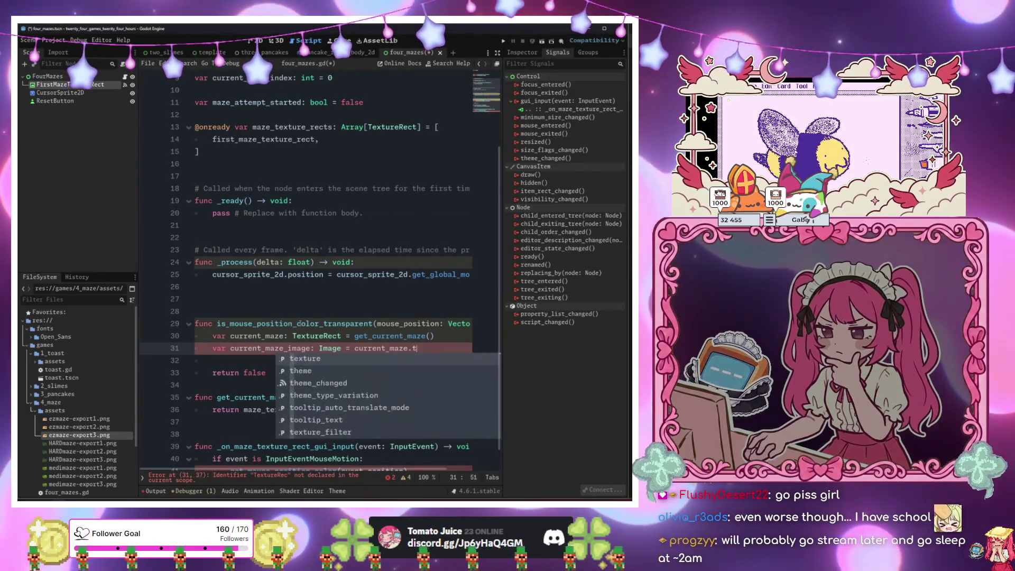
key("Return")
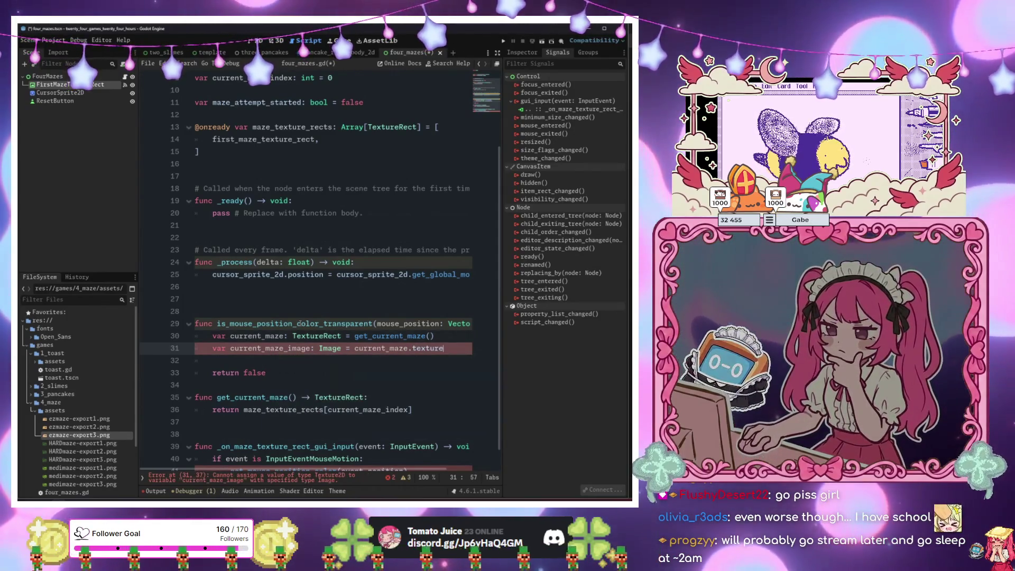
type(".")
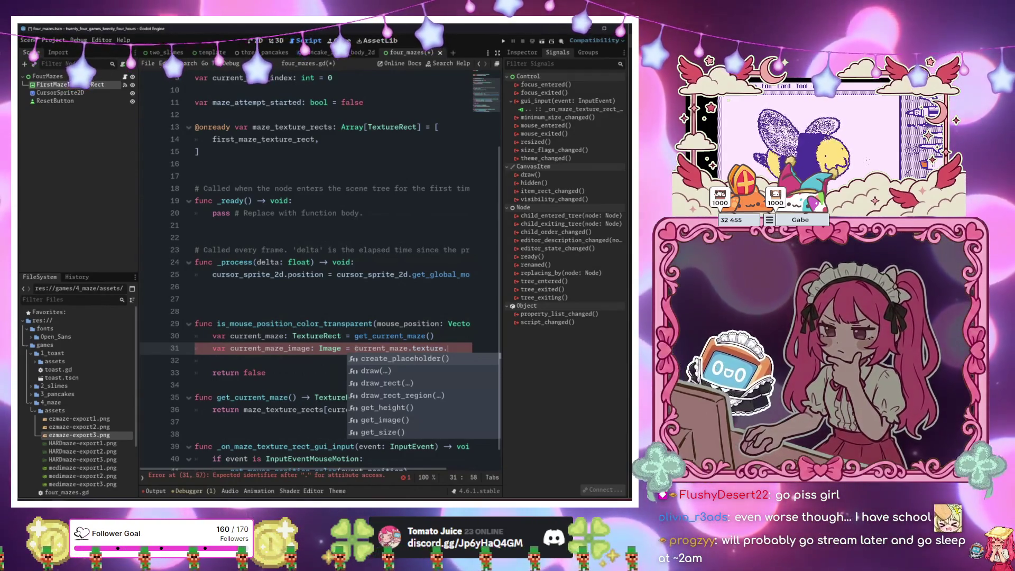
key("BackSpace")
key("BackSpace")
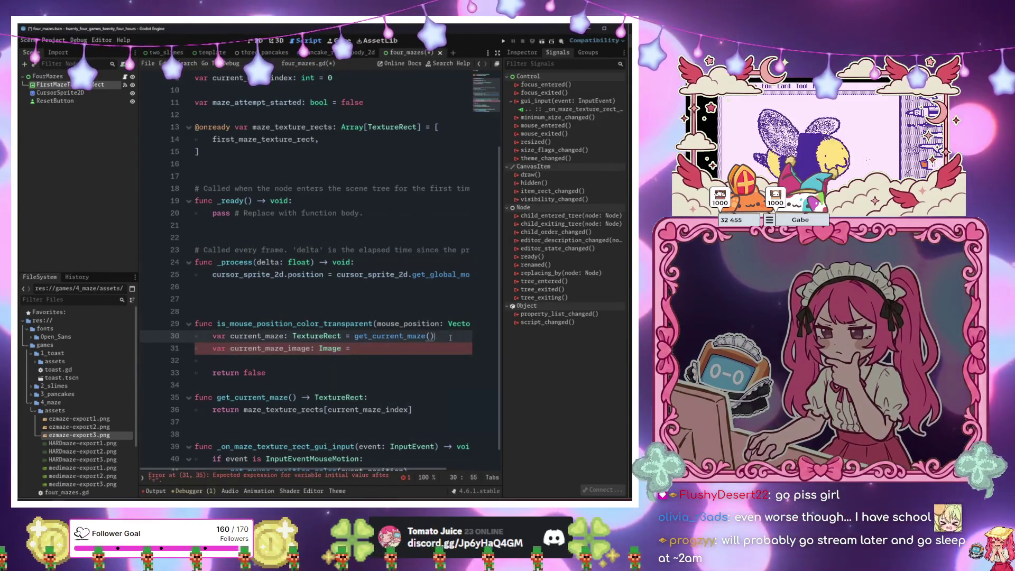
Insert var current_maze_texture: AnimatedTexture = current_maze.texture above the image line.
key("ctrl+shift+Return")
type("var current_maze_")
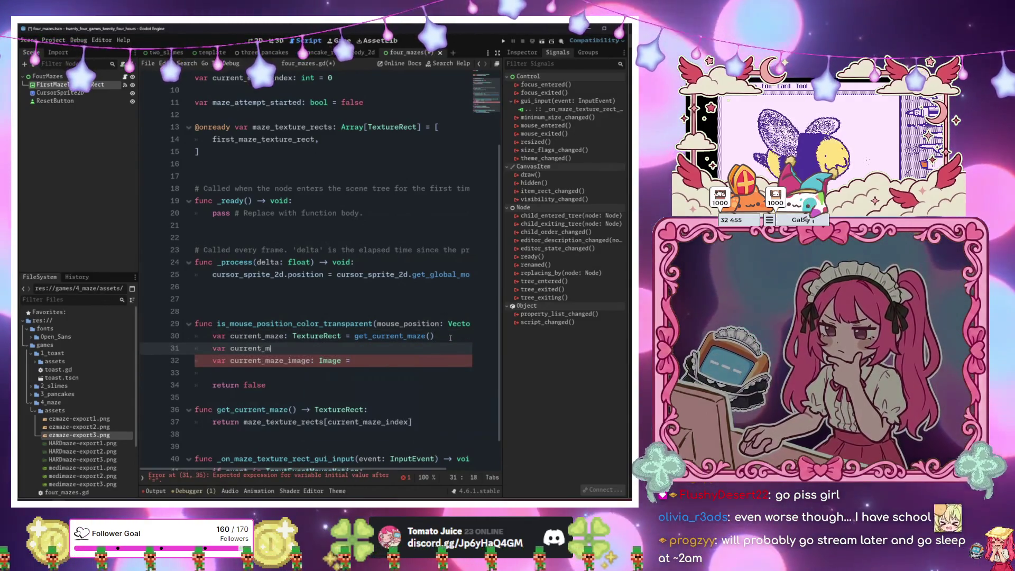
type("texture: ")
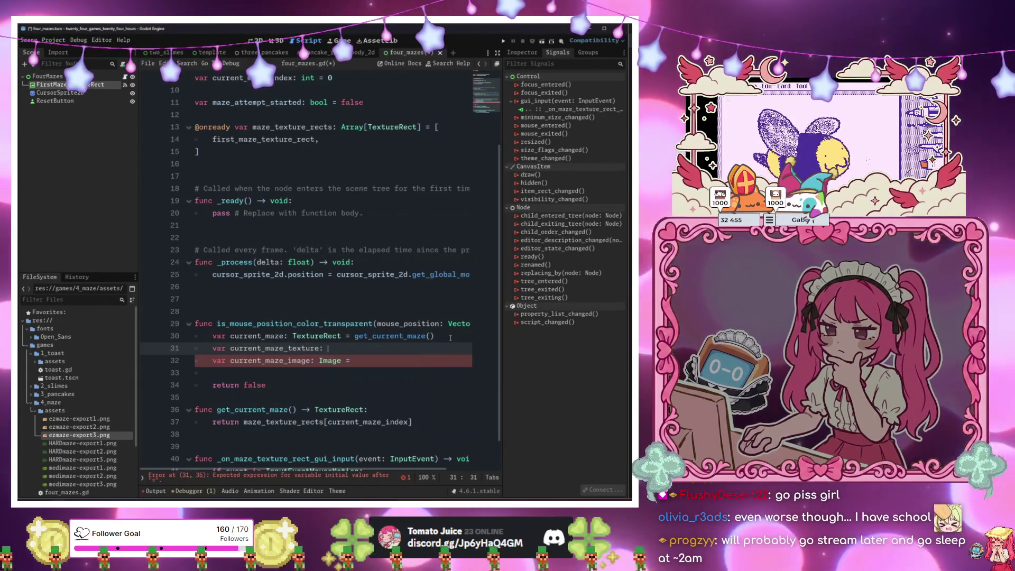
type("Anima")
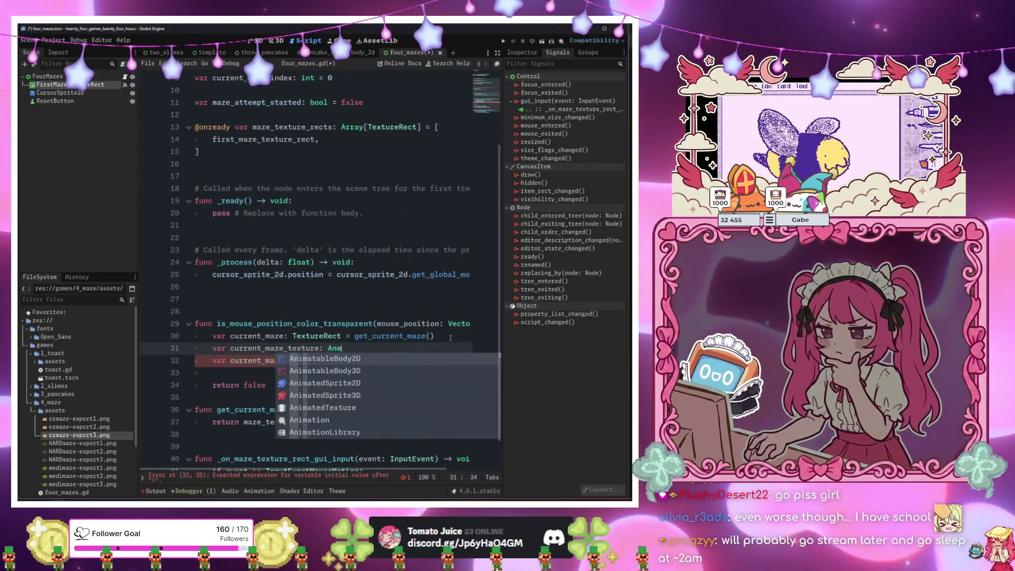
key("Down")
key("Down")
key("Down")
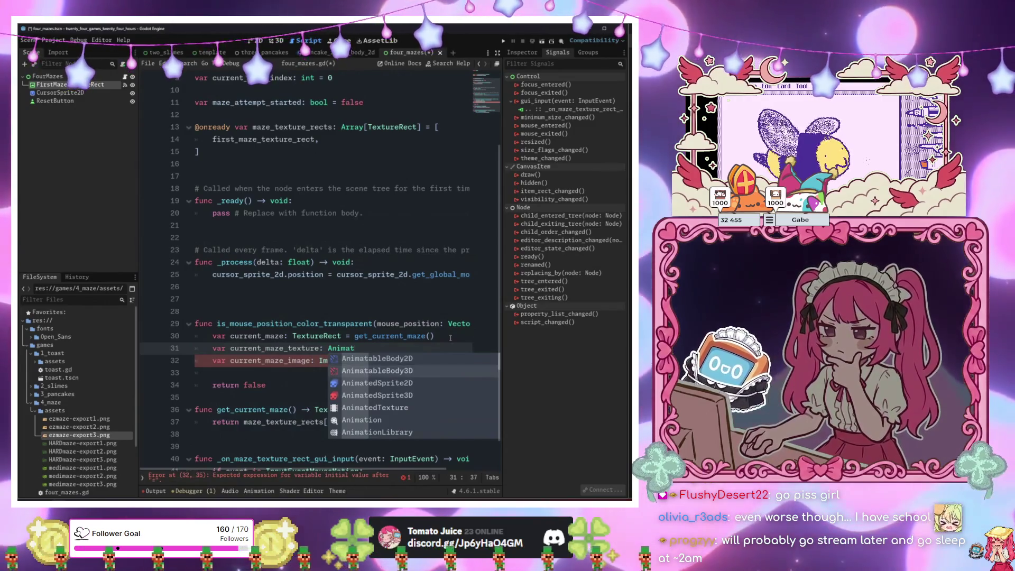
key("Return")
type("= current_maze.texture")
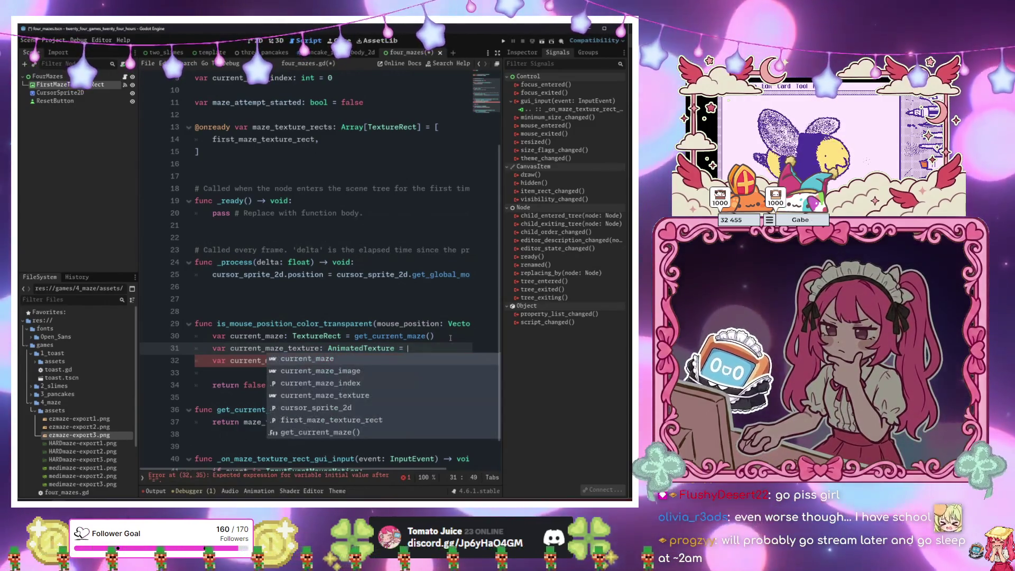
key("Escape")
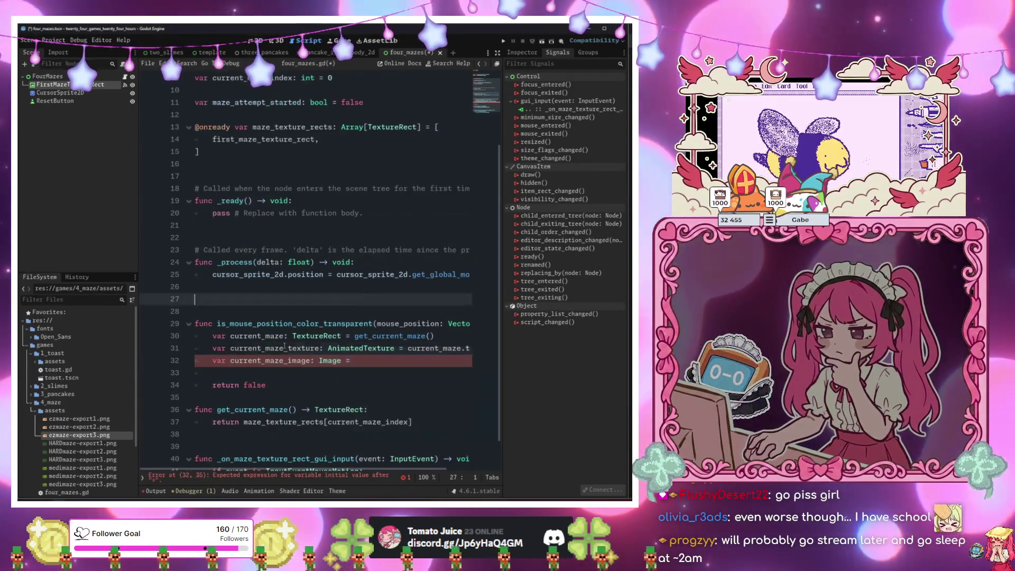
Look up the AnimatedTexture class reference, then return to four_mazes.gd.
key("super")
key("Escape")
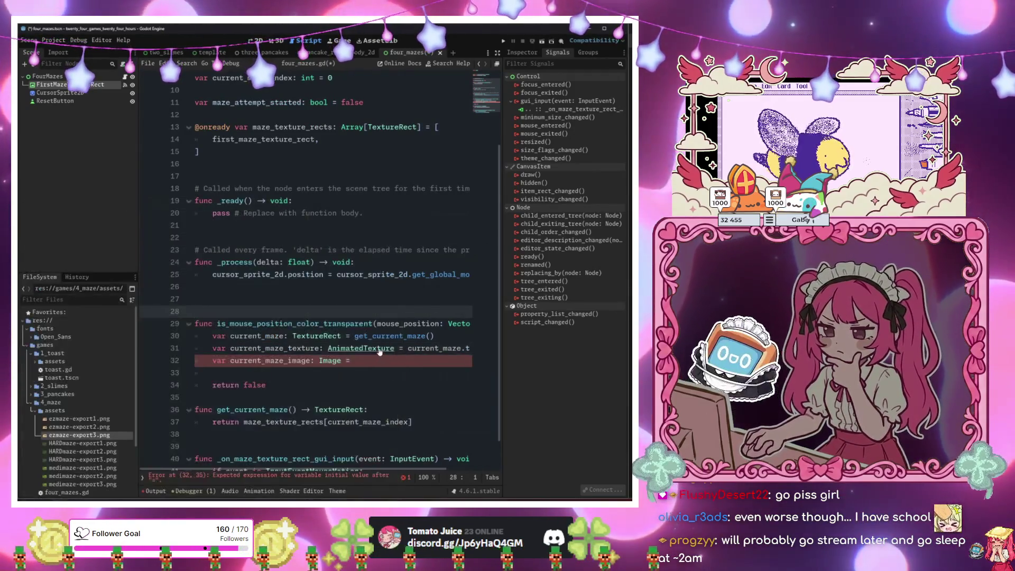
key("alt+F1")
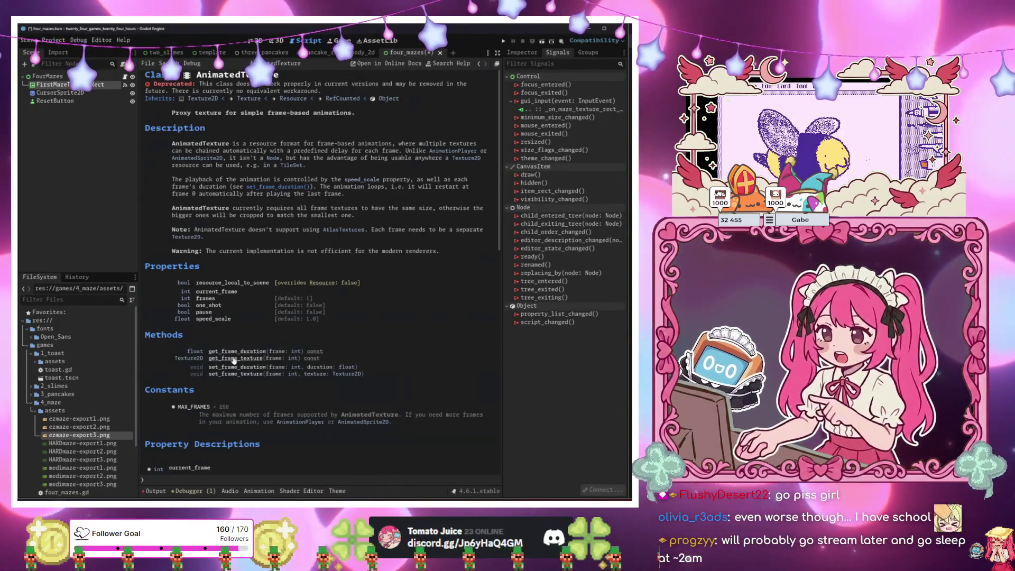
left_click(126, 76)
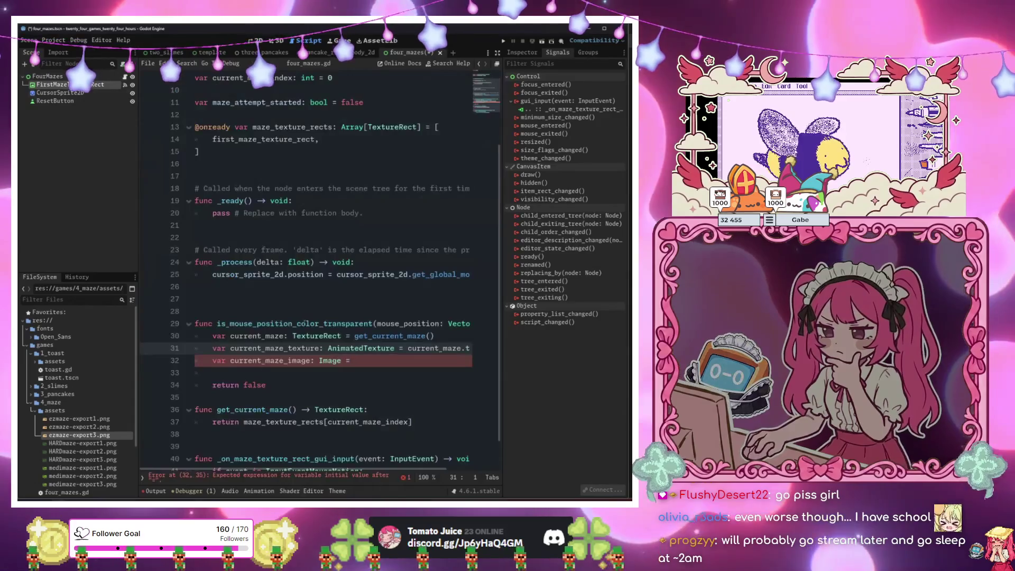
Add line 32 'var first_current_maze_texture: Texture2D = current_maze_texture' below the texture variable.
left_click_drag(386, 335, 465, 348)
left_click(465, 348)
key("Return")
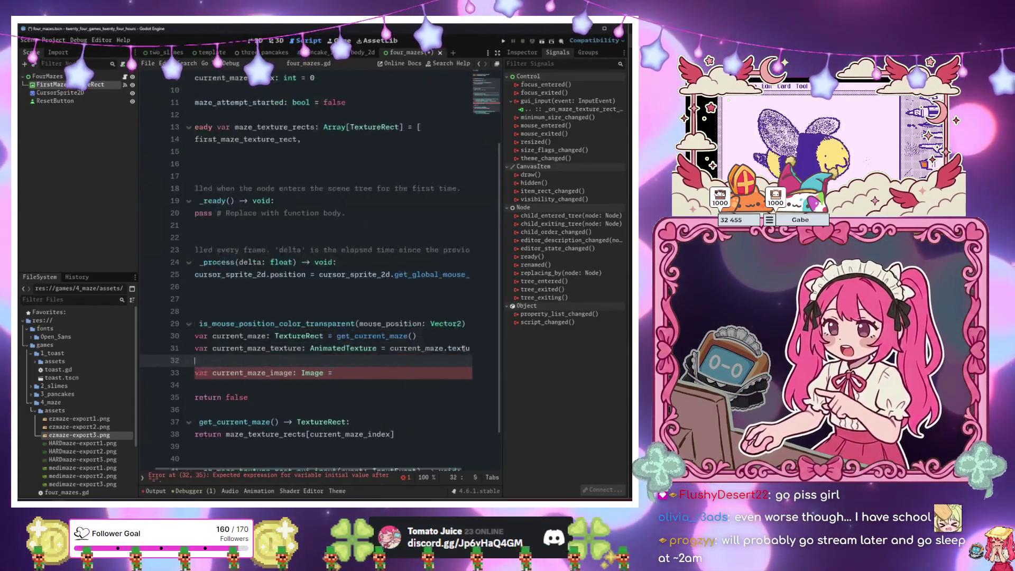
type("varfirst_")
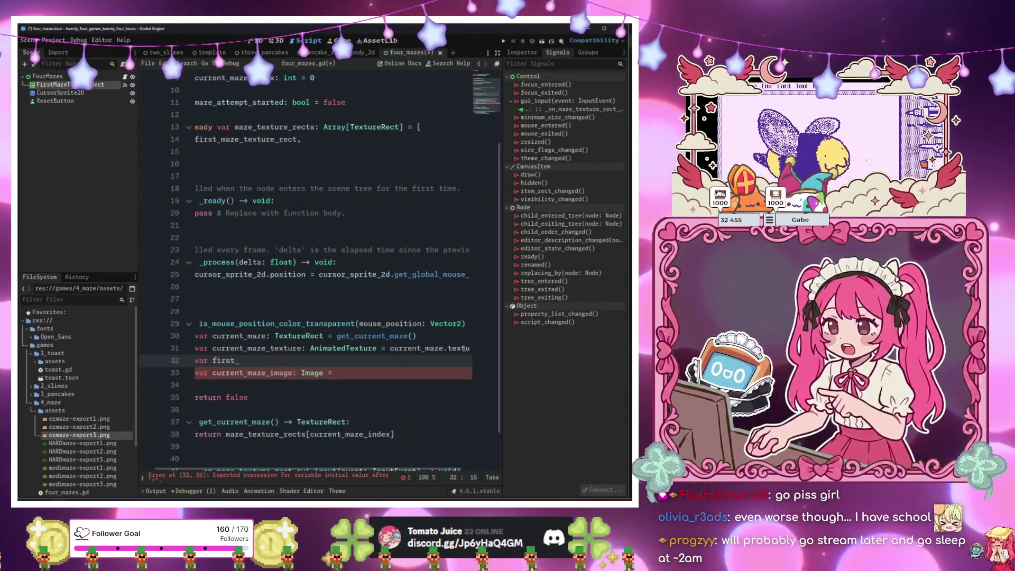
type("current_maze_text")
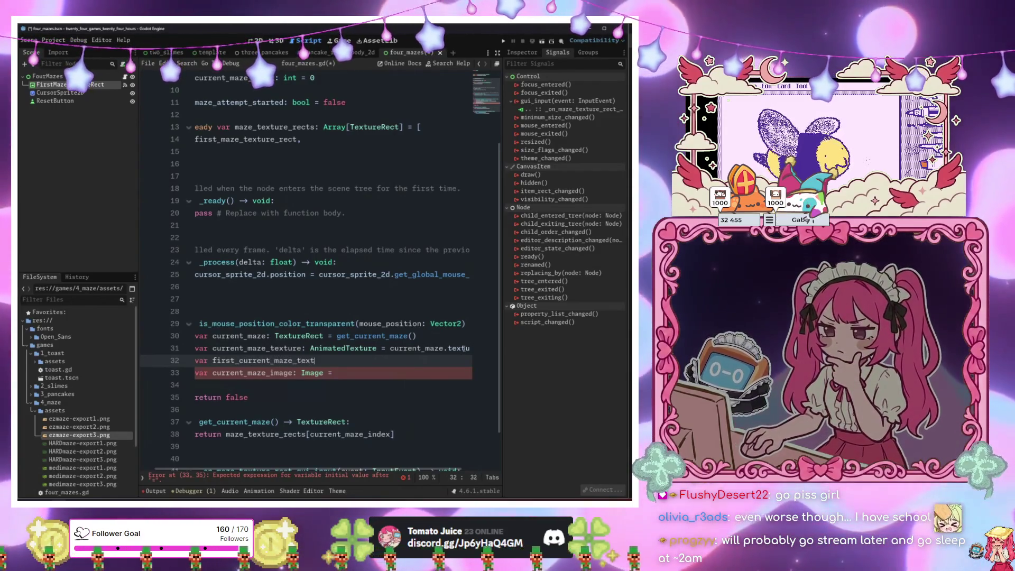
type("ure: Texture")
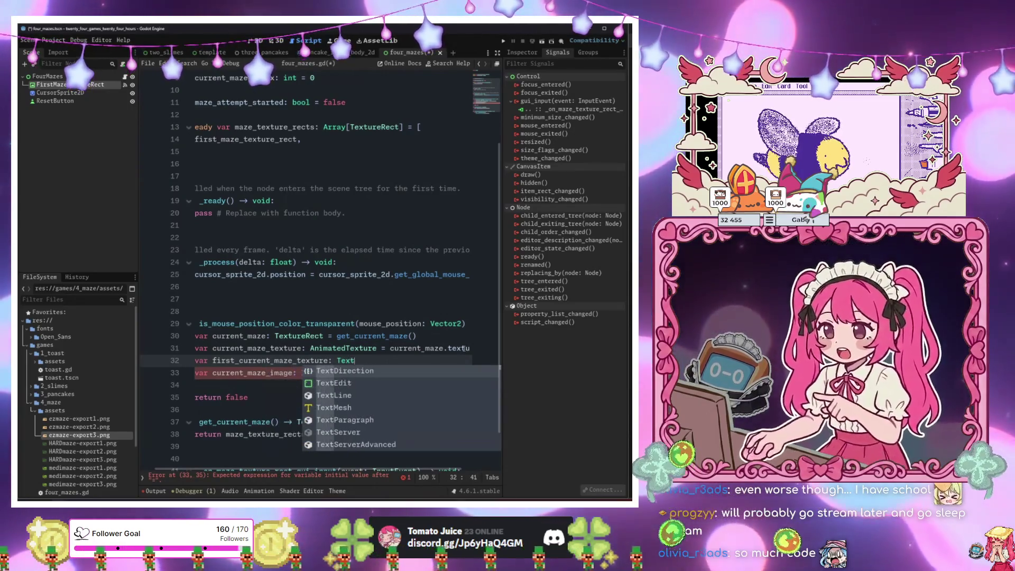
type("2D = c")
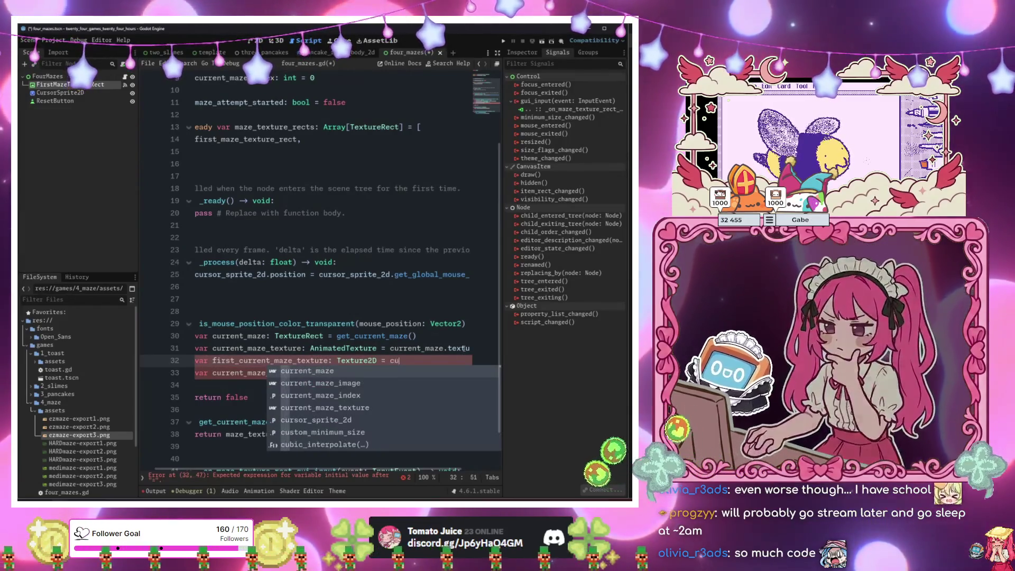
type("u")
key("Down")
key("Down")
key("Down")
key("Return")
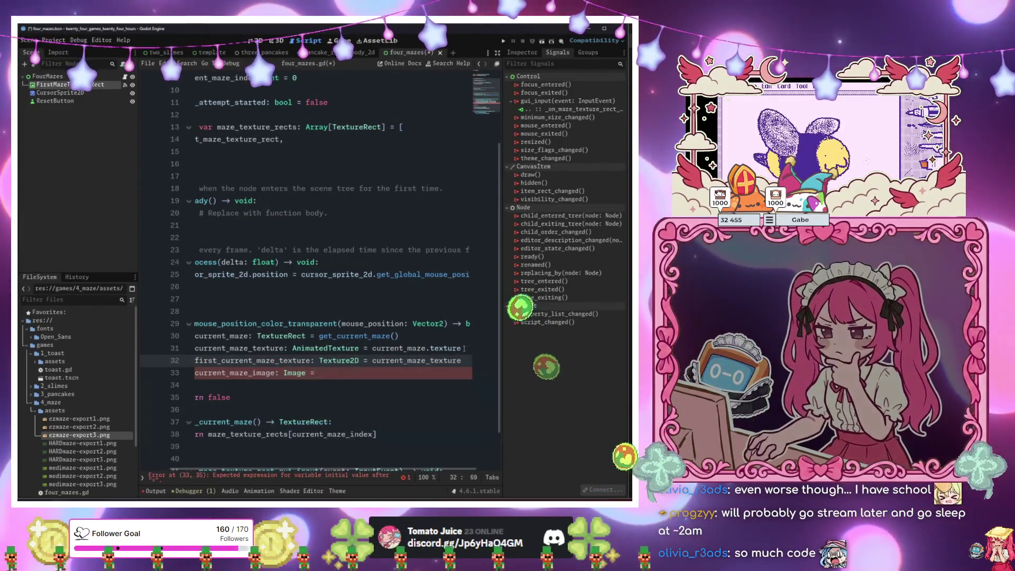
type(".get_")
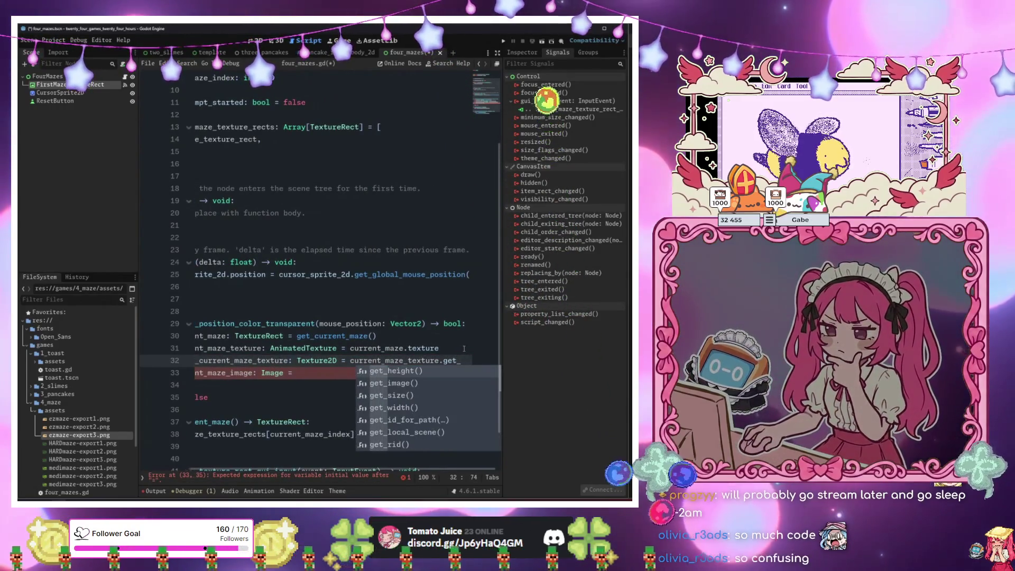
key("BackSpace")
key("BackSpace")
key("BackSpace")
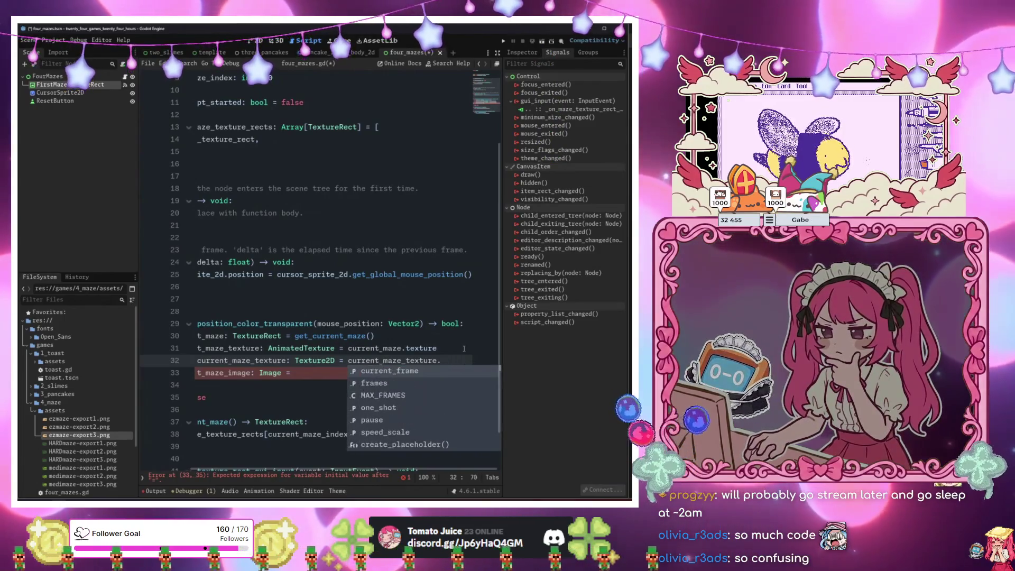
key("BackSpace")
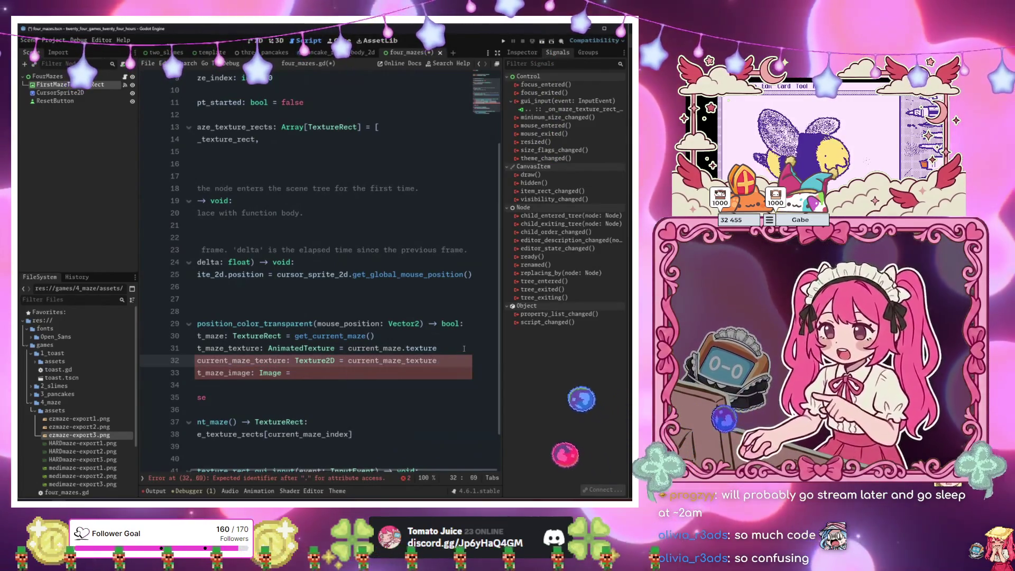
key("Up")
key("Home")
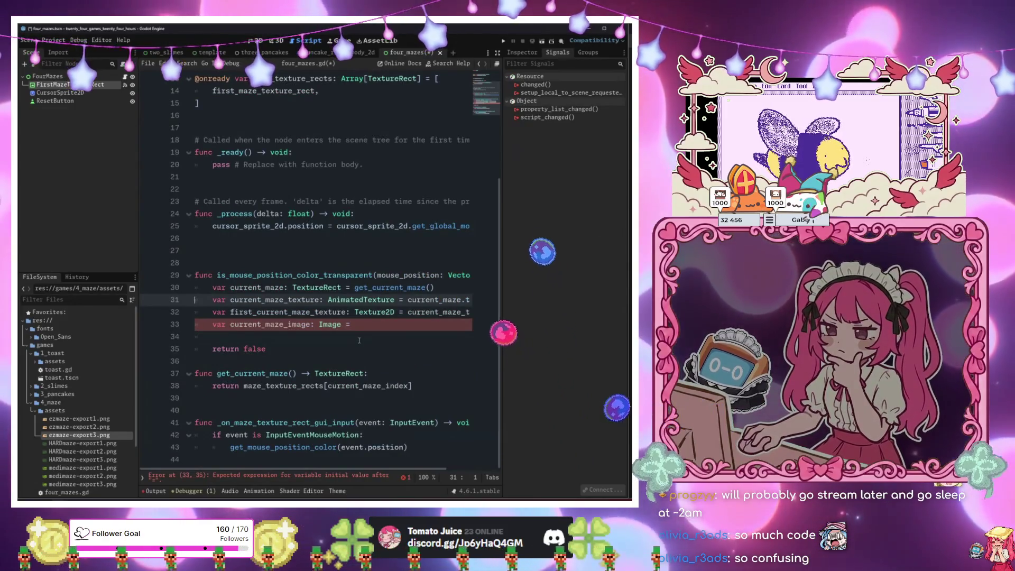
Open the AnimatedTexture class reference from the script.
left_click_drag(396, 312, 453, 312)
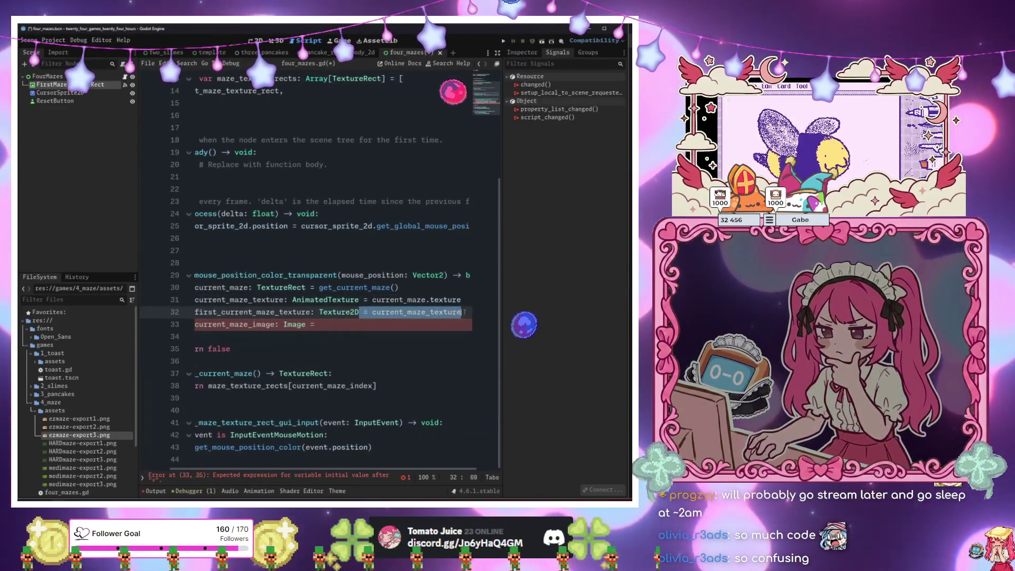
left_click(433, 312)
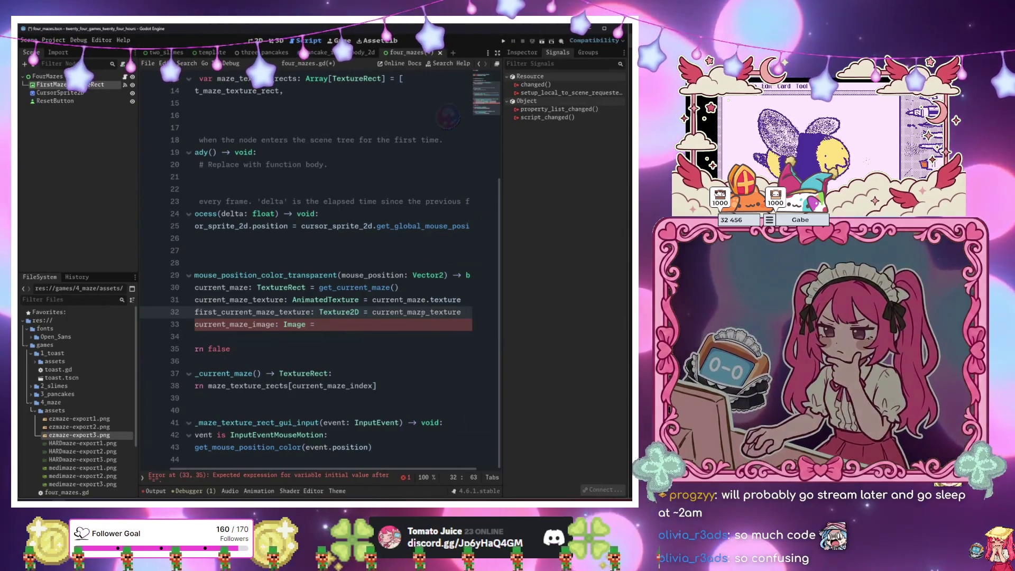
mouse_move(414, 312)
left_mouse_down()
mouse_move(333, 312)
mouse_move(395, 312)
left_mouse_up()
left_click(350, 305, "ctrl")
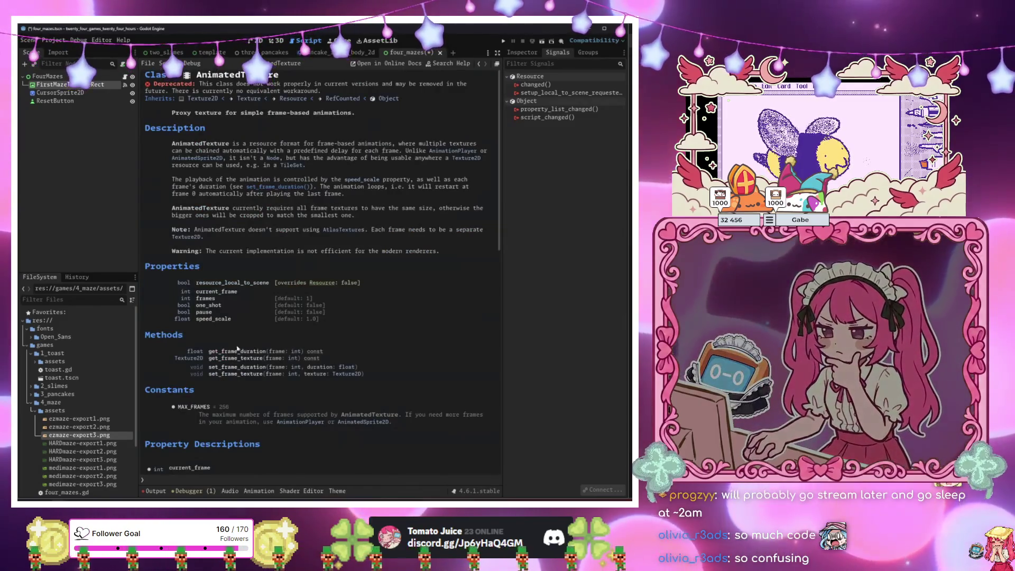
Back in four_mazes.gd, look up AnimatedTexture's frame method in its documentation.
left_click(126, 77)
left_click(466, 325)
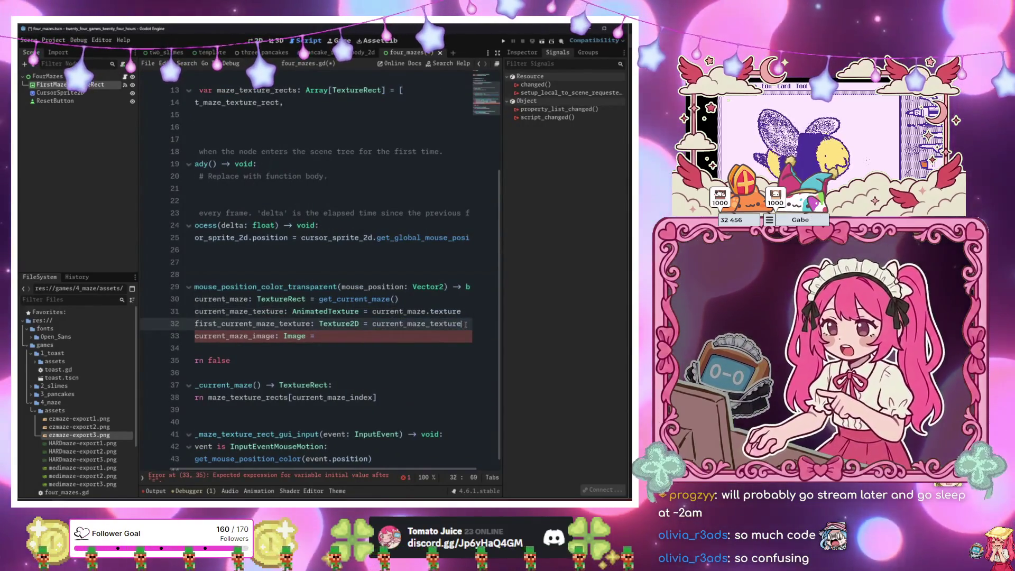
type(".g")
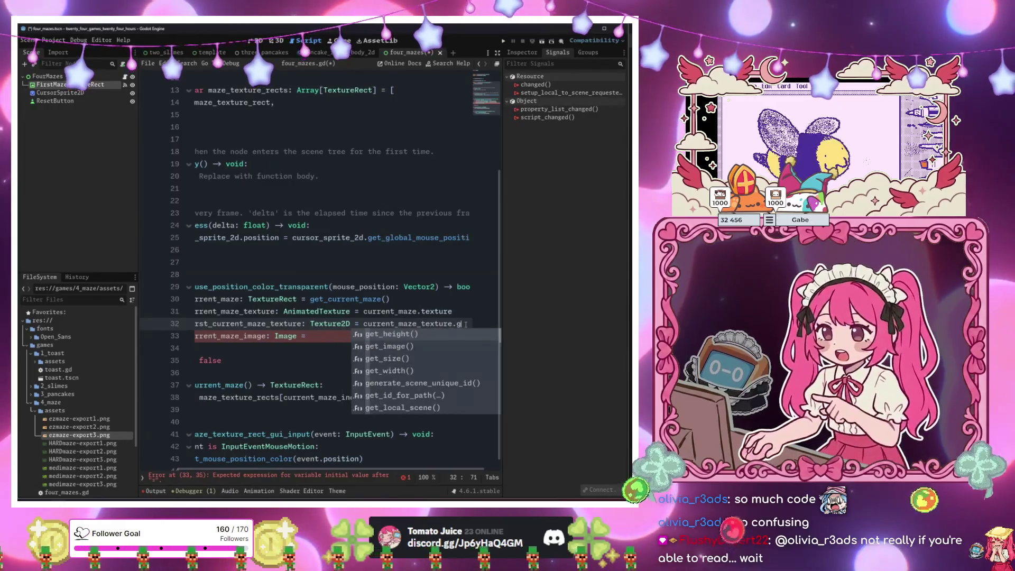
type("et_fra")
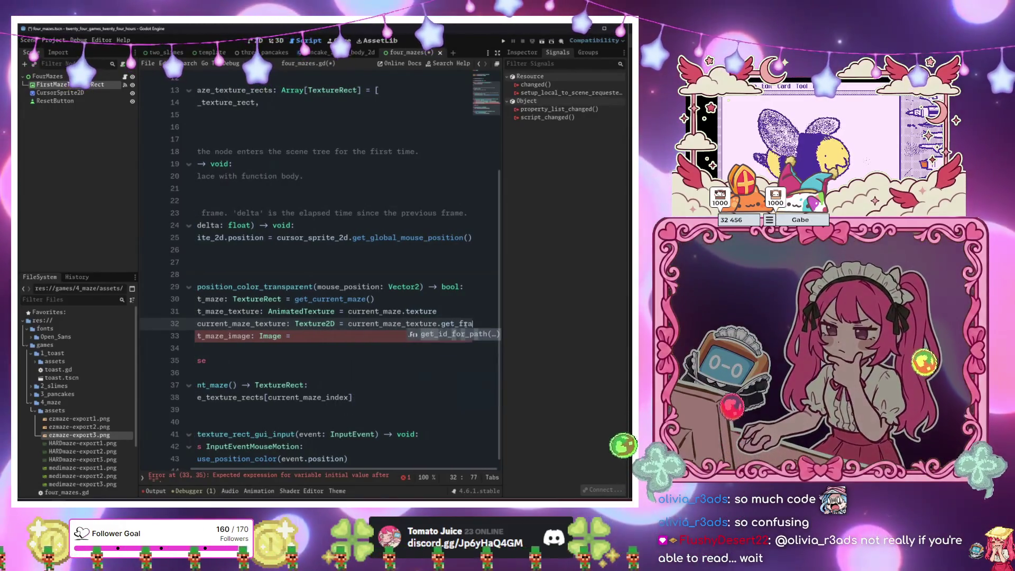
key("BackSpace")
key("BackSpace")
key("BackSpace")
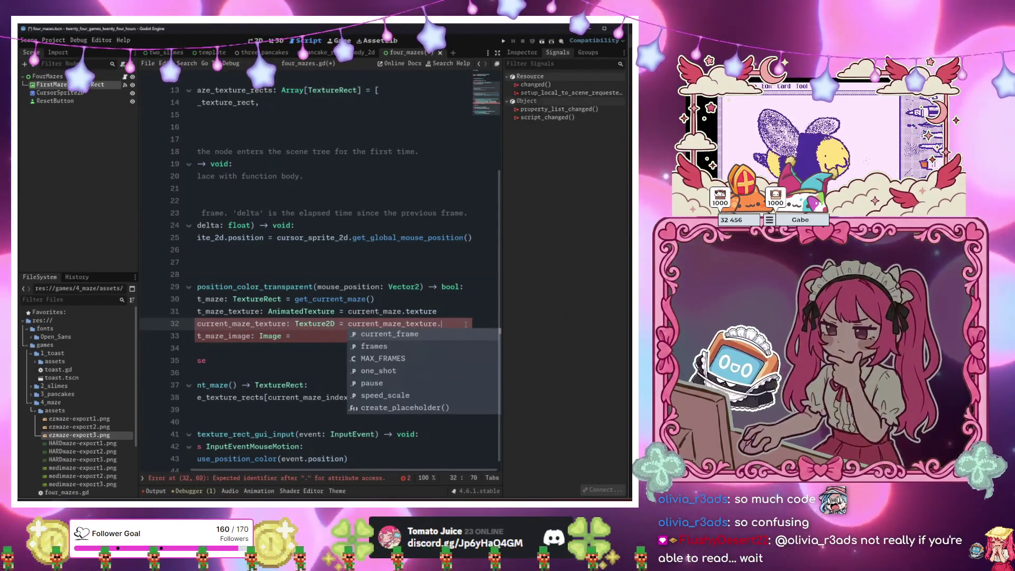
left_click(290, 312, "ctrl")
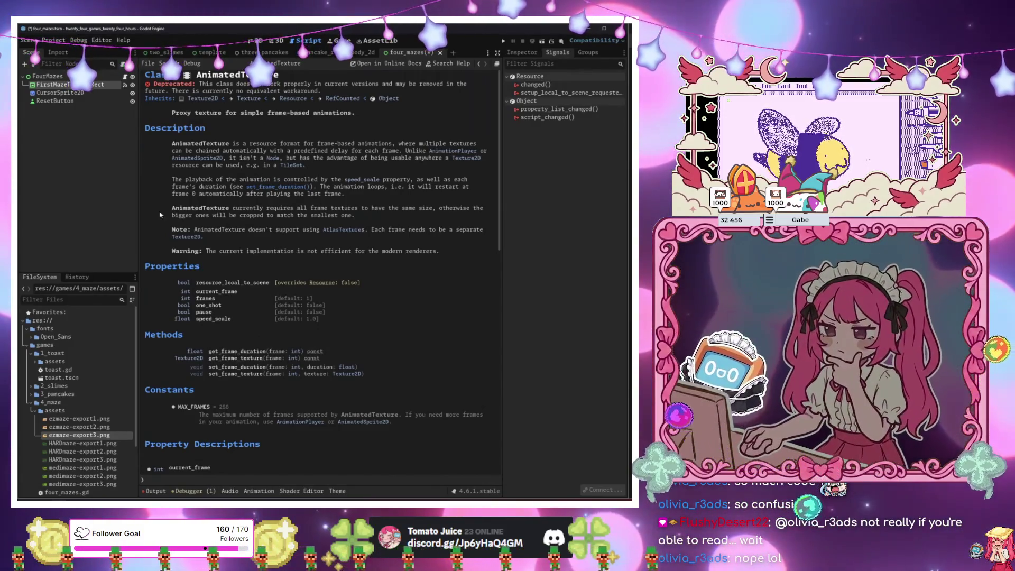
Write get_frame_texture(current_maze_texture.current_frame) to fetch the current frame's texture.
key("alt+Left")
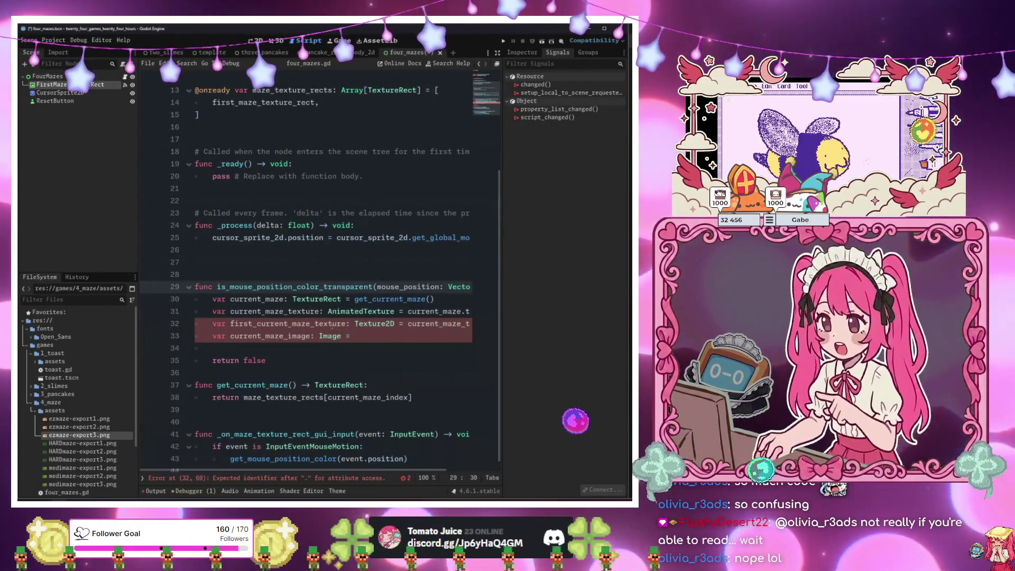
key("End")
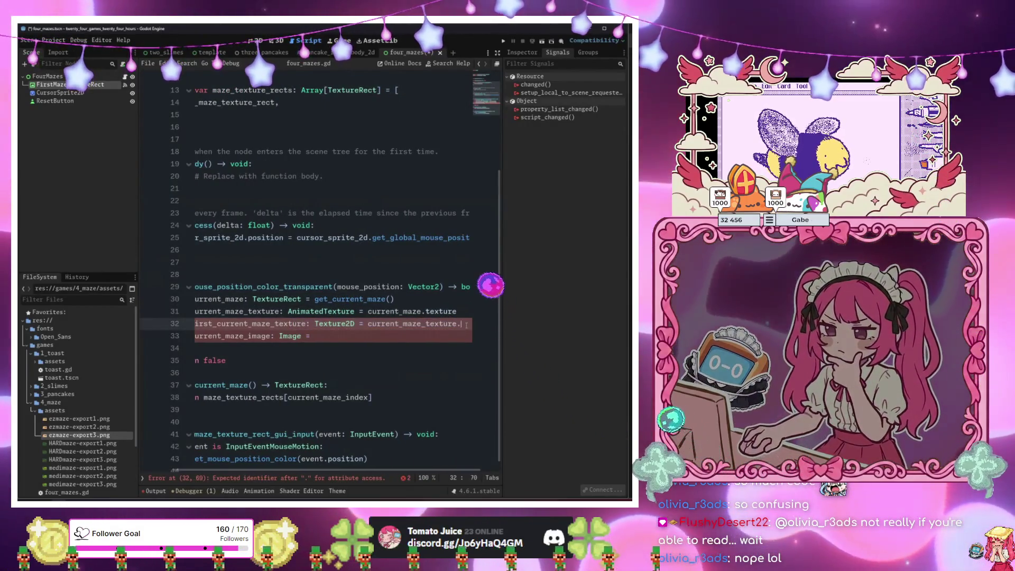
type("get_fr")
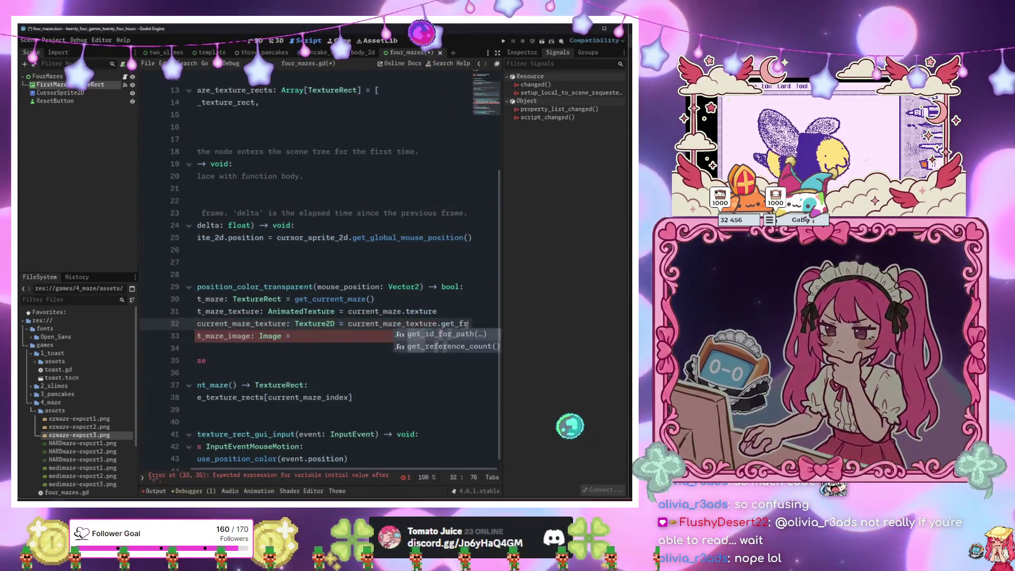
type("ame_texture()")
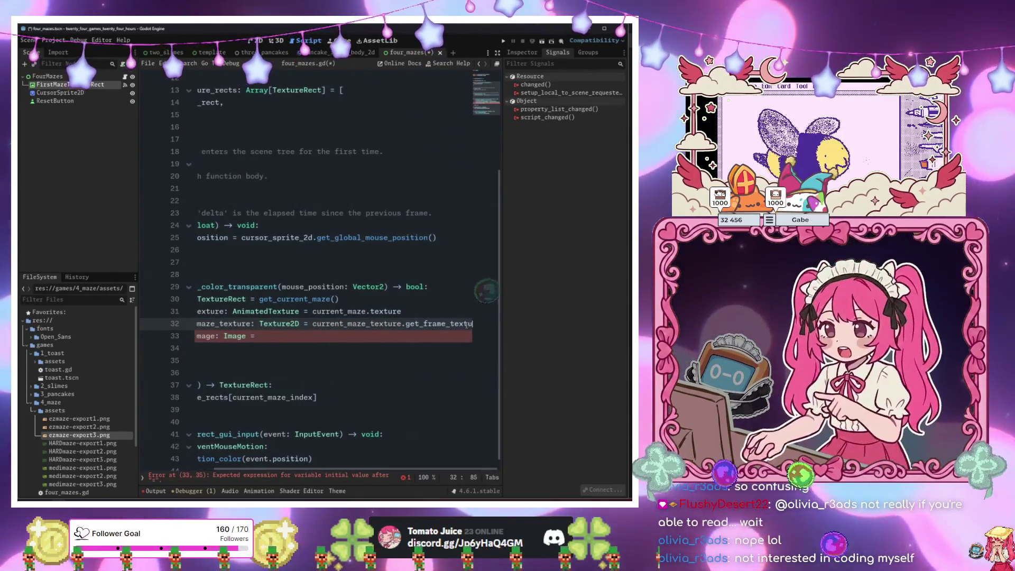
key("Left")
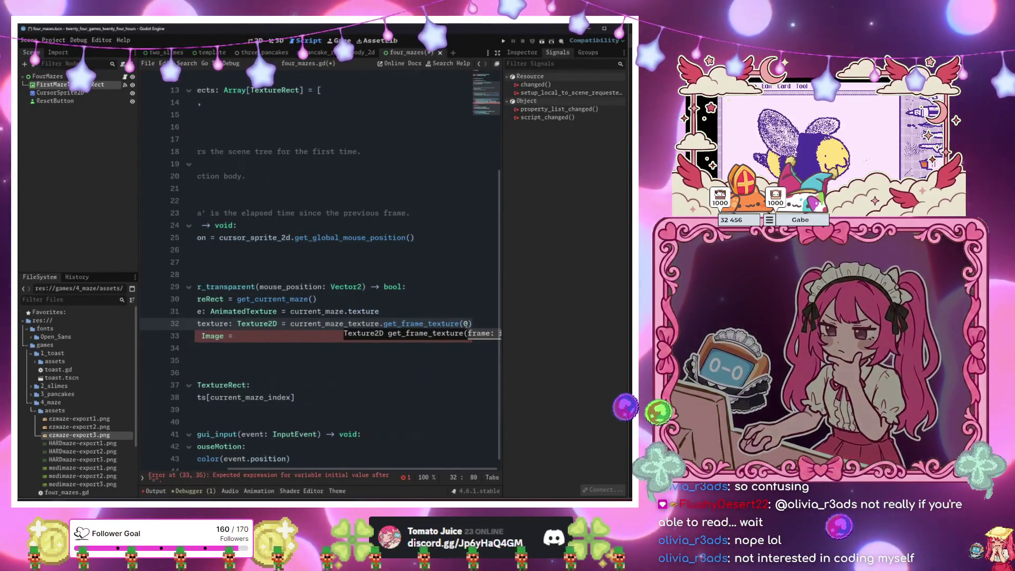
key("Down")
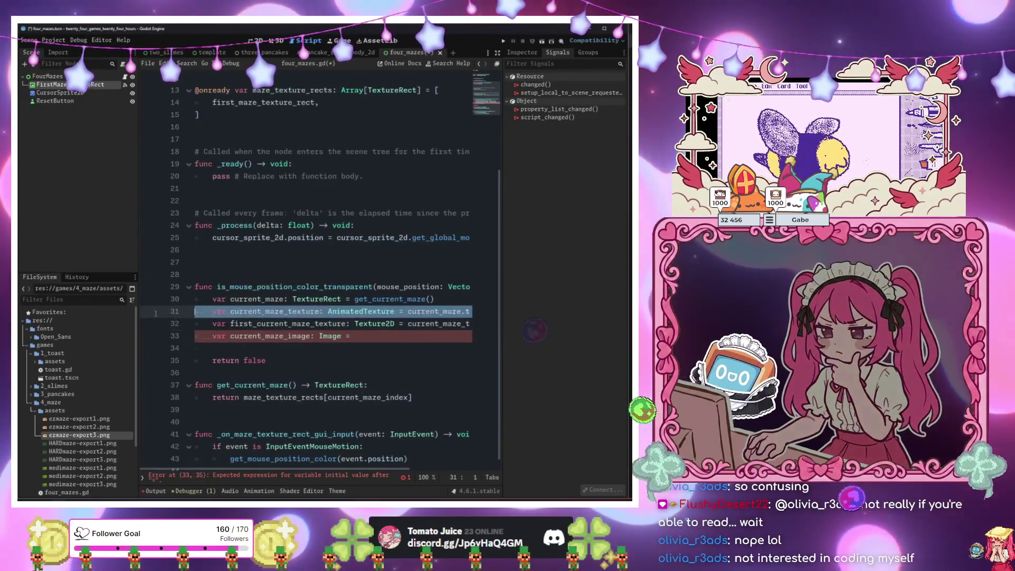
scroll(414, 324, "right", 3)
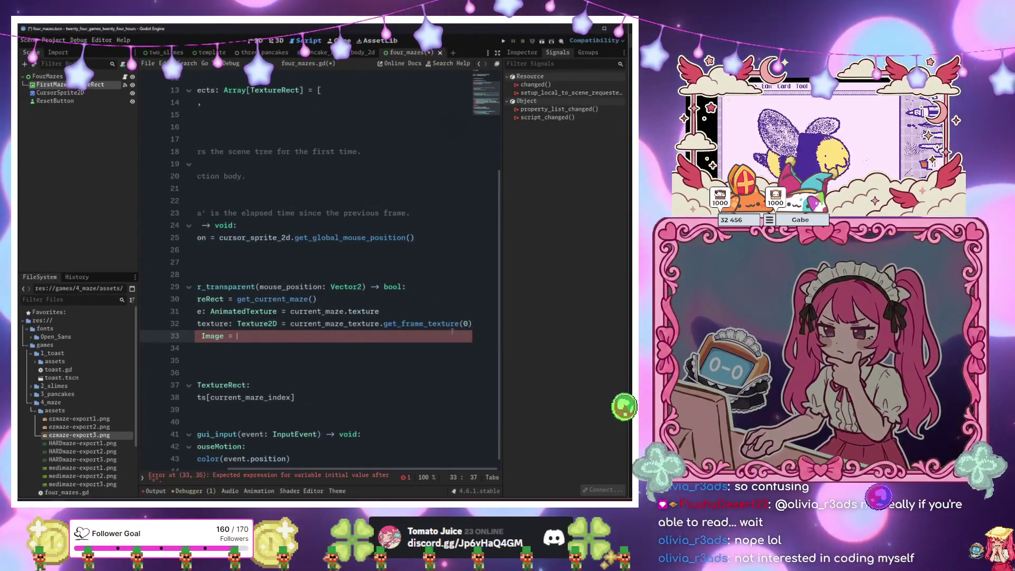
double_click(465, 323)
type("cur")
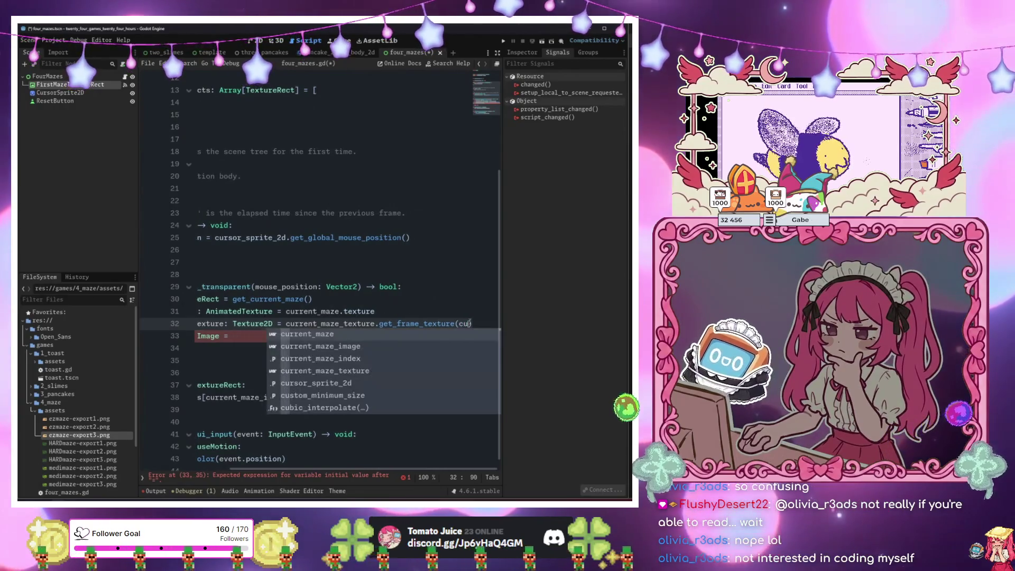
key("Down")
key("Down")
key("Down")
key("Return")
type(".get")
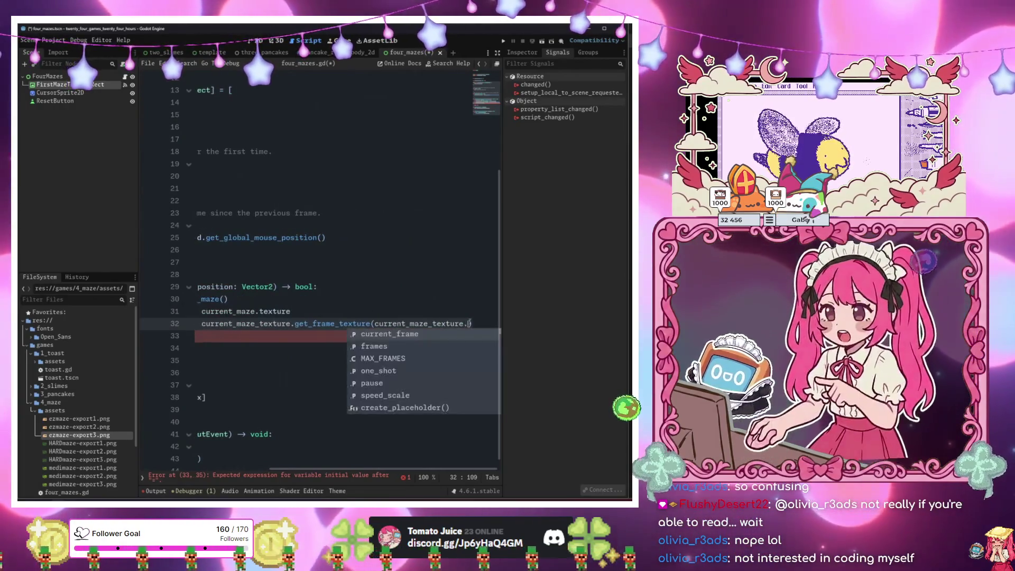
key("BackSpace")
key("BackSpace")
key("BackSpace")
type("cur")
key("Return")
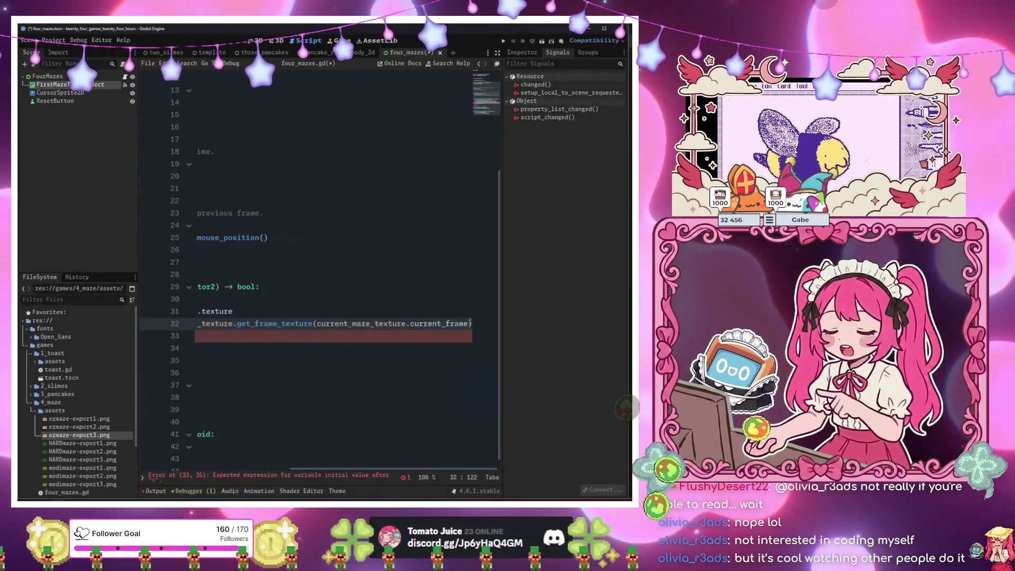
Set current_maze_image to first_current_maze_texture.get_image().
left_click(431, 342)
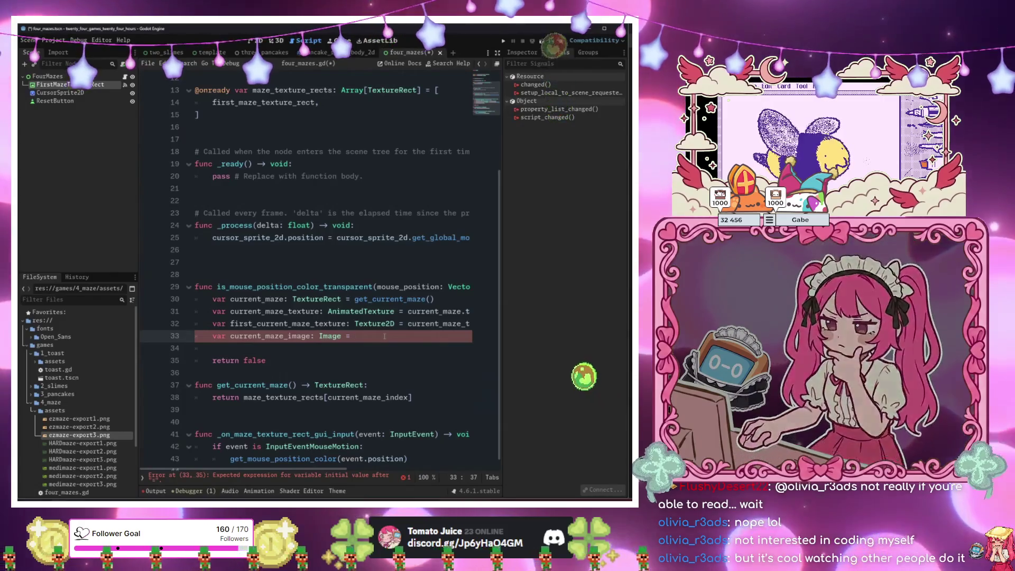
type("fi")
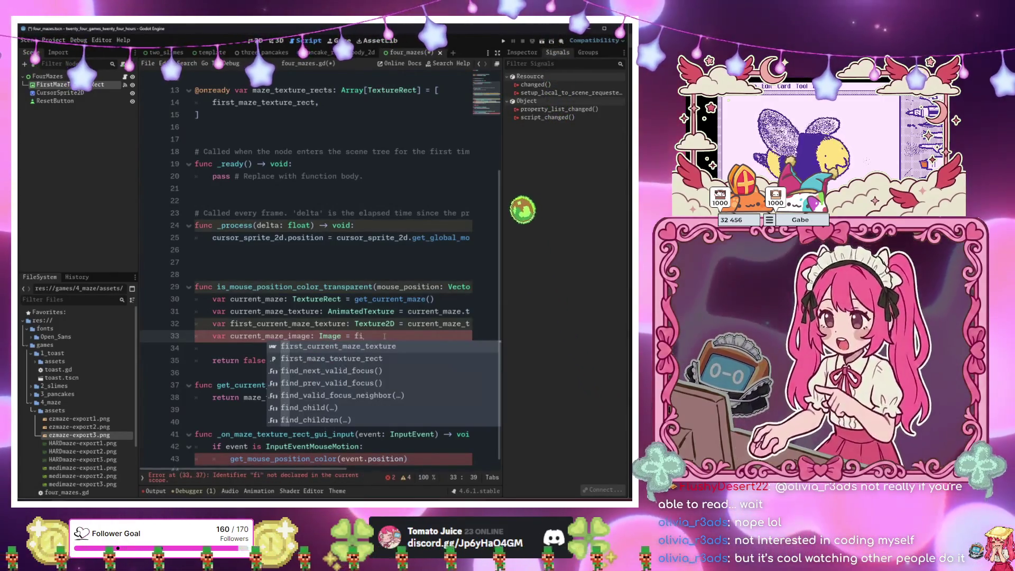
key("Return")
type(".im")
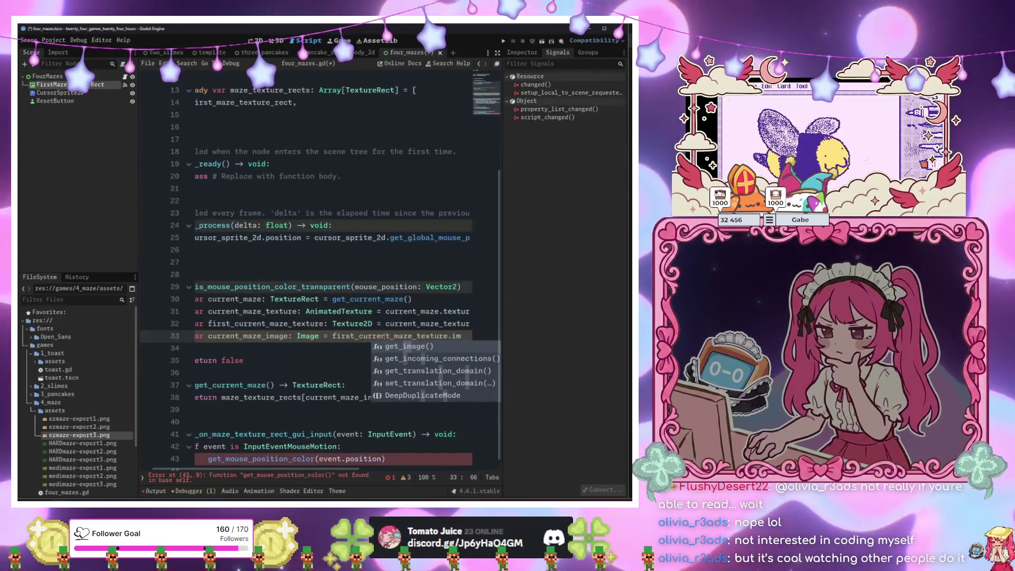
key("Return")
key("Return")
key("Return")
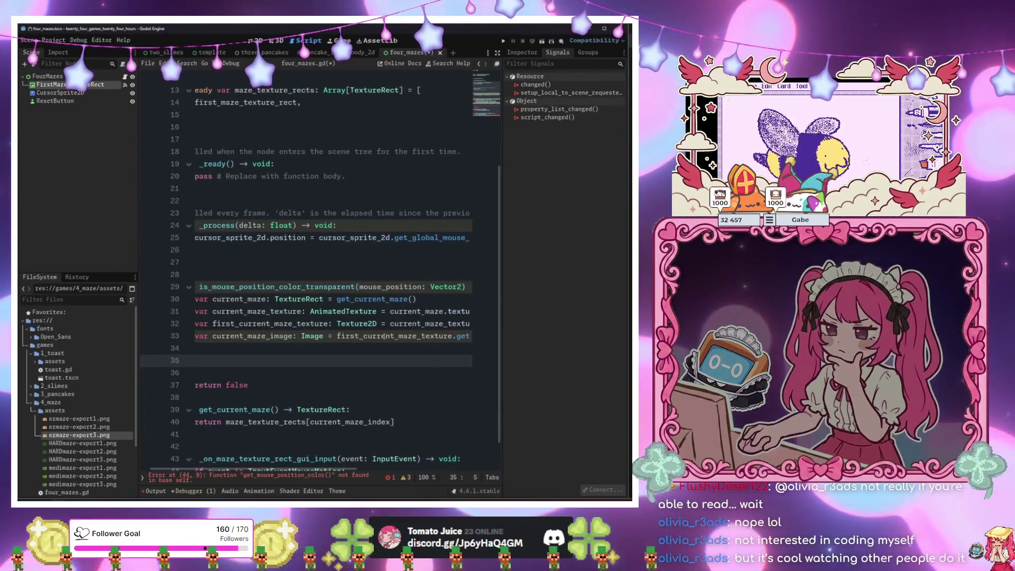
Add 'var mouse_color: Color = current_maze_image.get_pixel(mouse_position / 3)'.
key("Up")
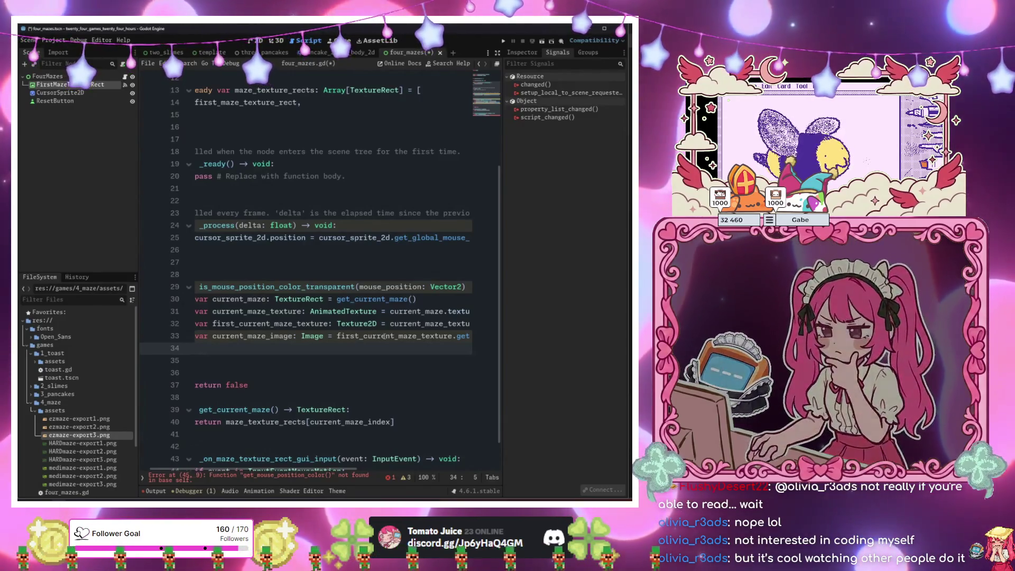
type("var mou")
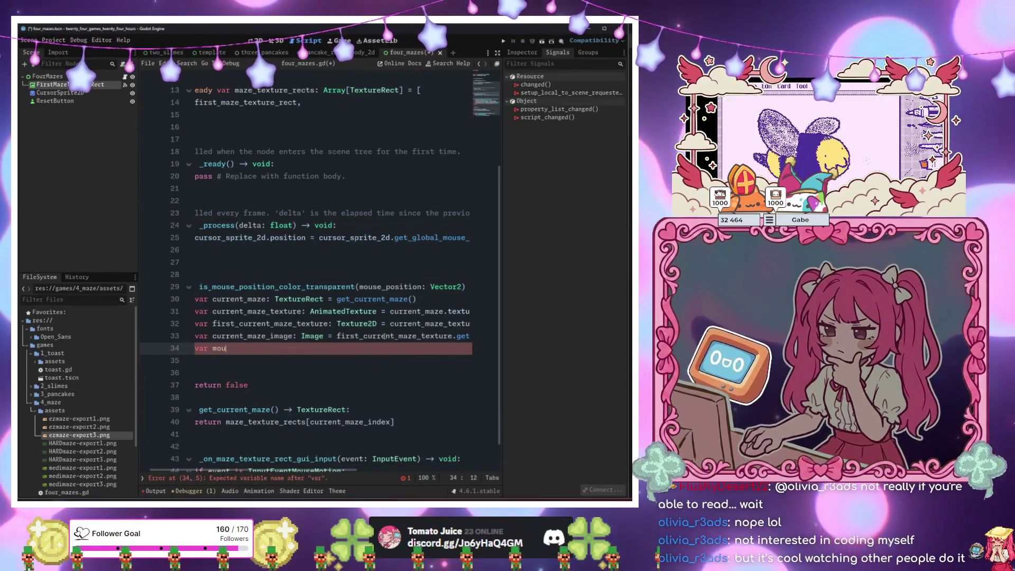
type("se_color:")
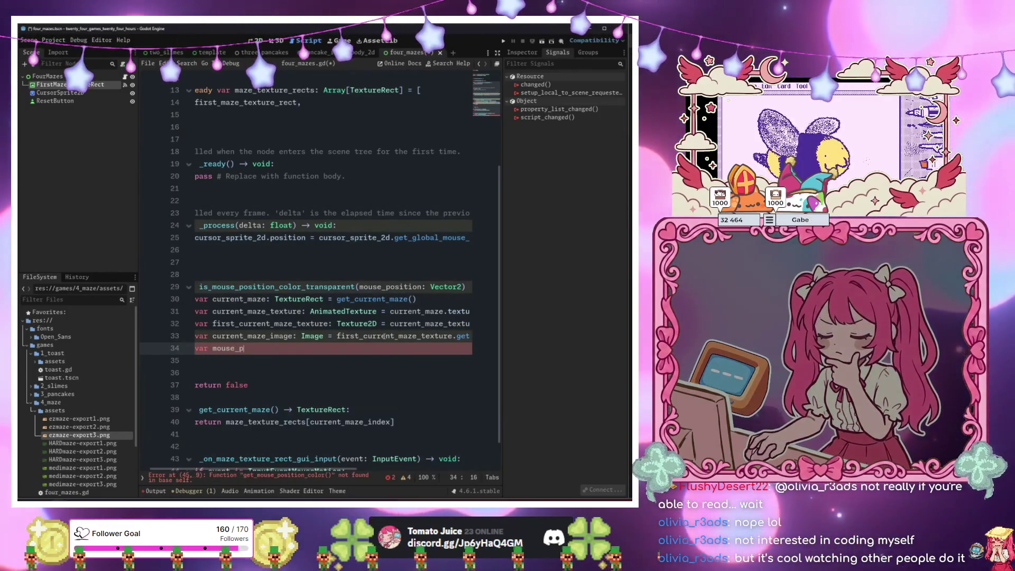
type(" Color = ")
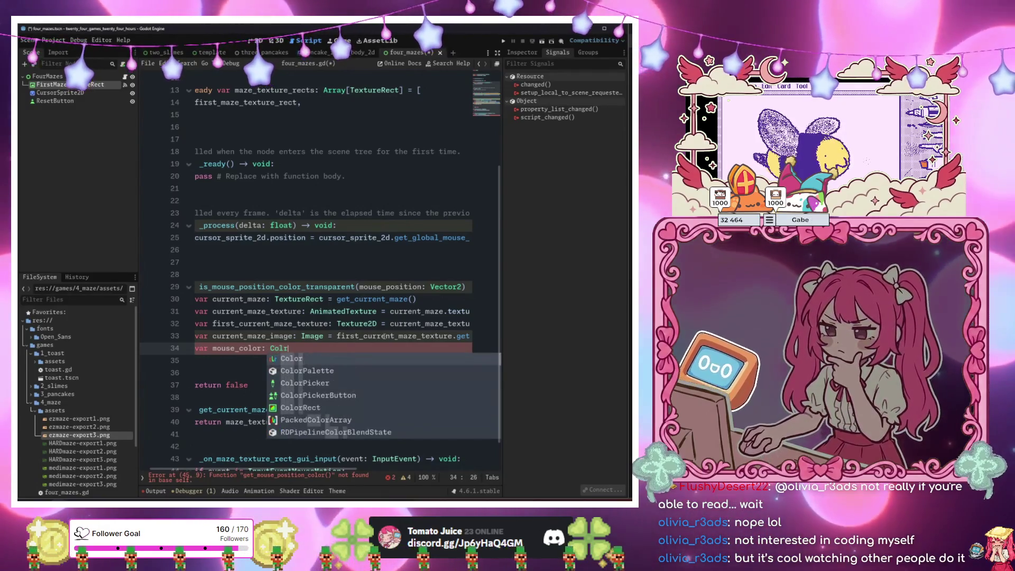
type("current_maze_image.")
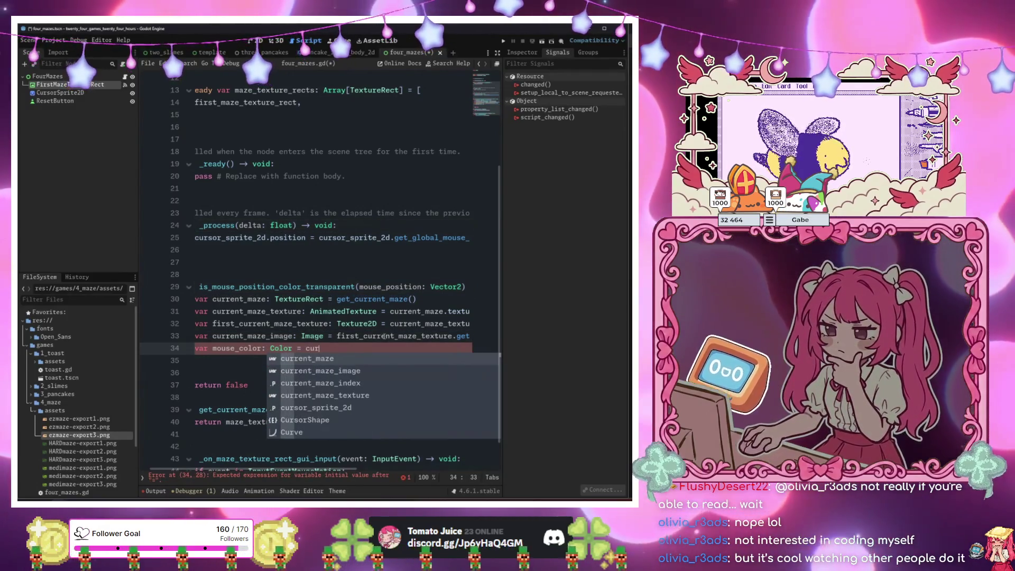
type("get")
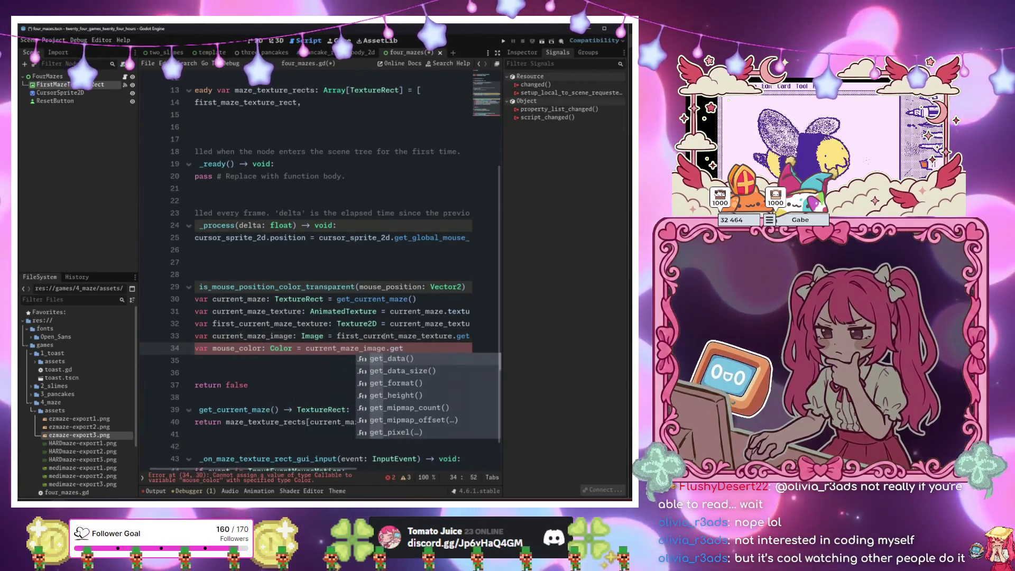
type("_co")
key("BackSpace")
key("BackSpace")
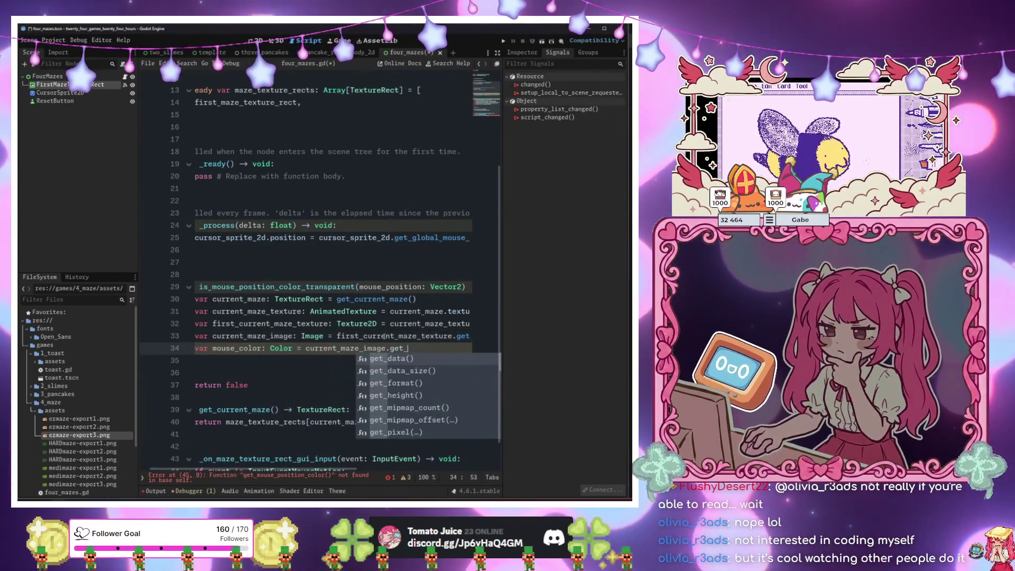
key("Down")
key("Down")
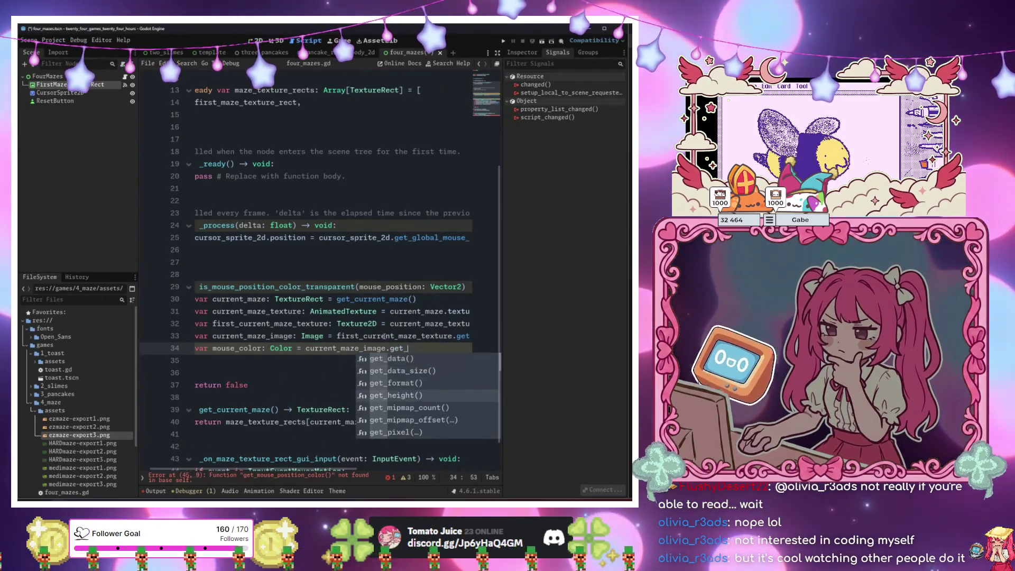
key("Return")
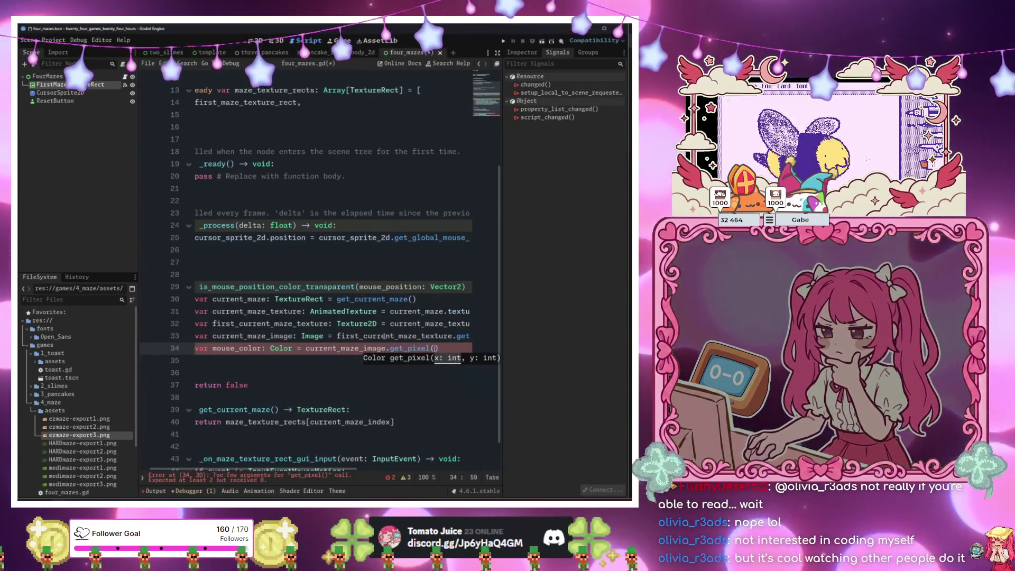
left_click(439, 349)
left_click(434, 348)
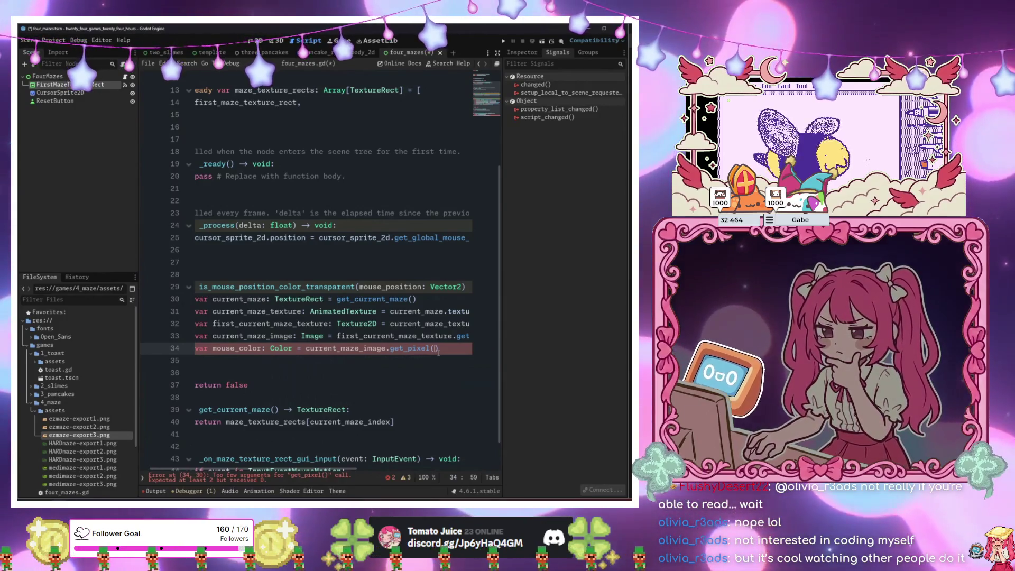
type("mou")
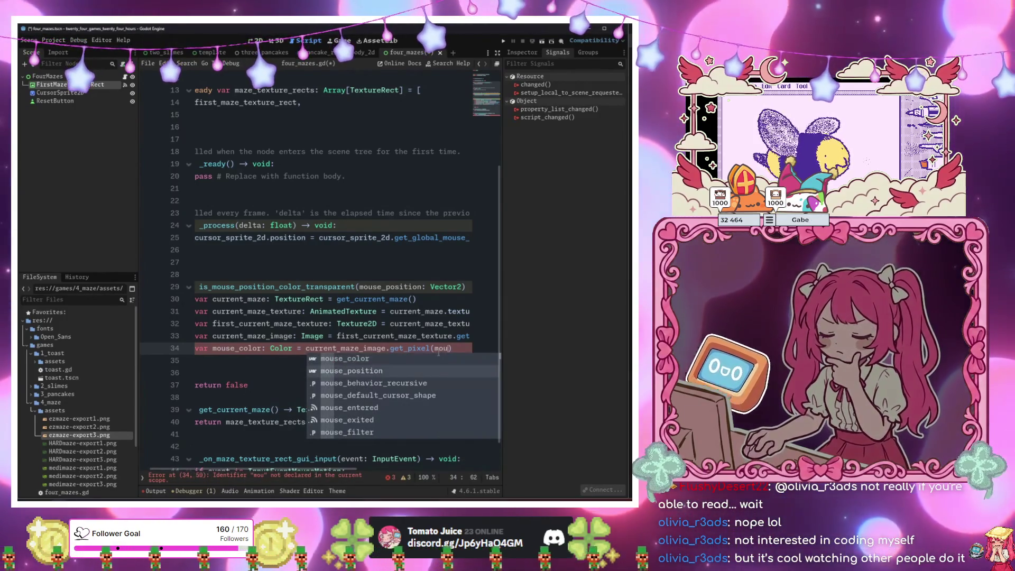
key("Return")
type("/ 3")
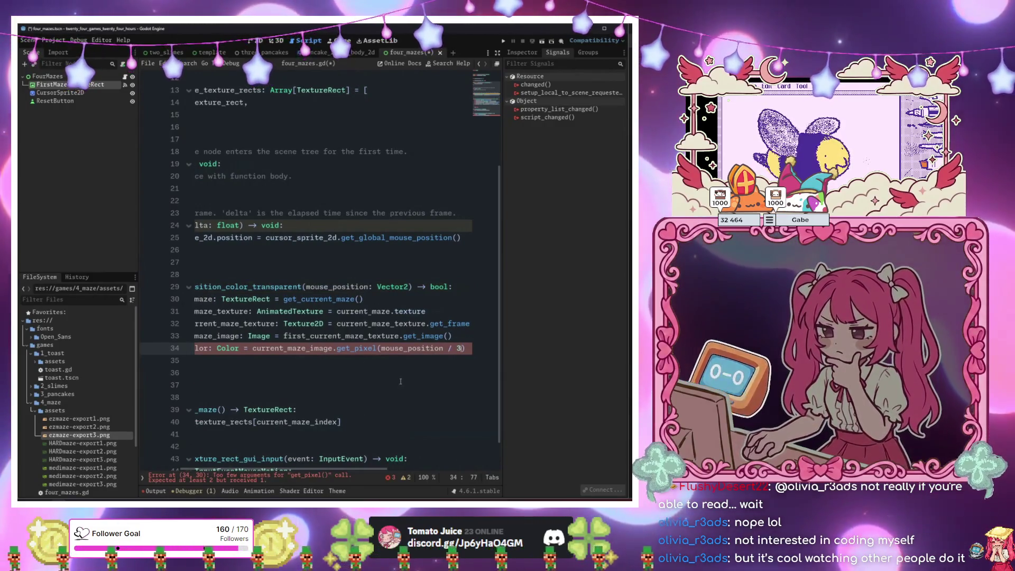
Open the Image class reference for get_pixel.
mouse_move(373, 350)
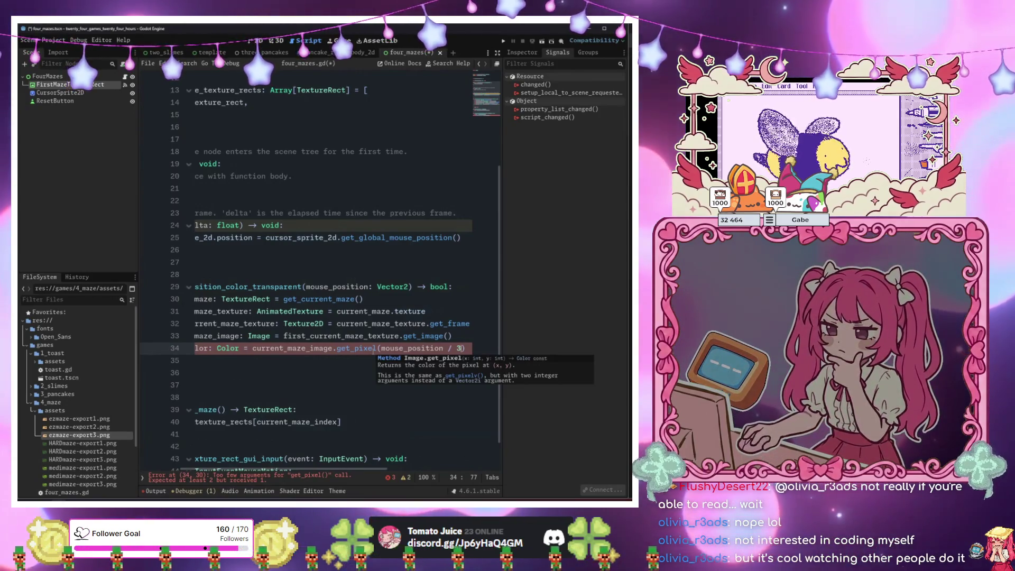
left_click(375, 350)
left_click(356, 351, "ctrl")
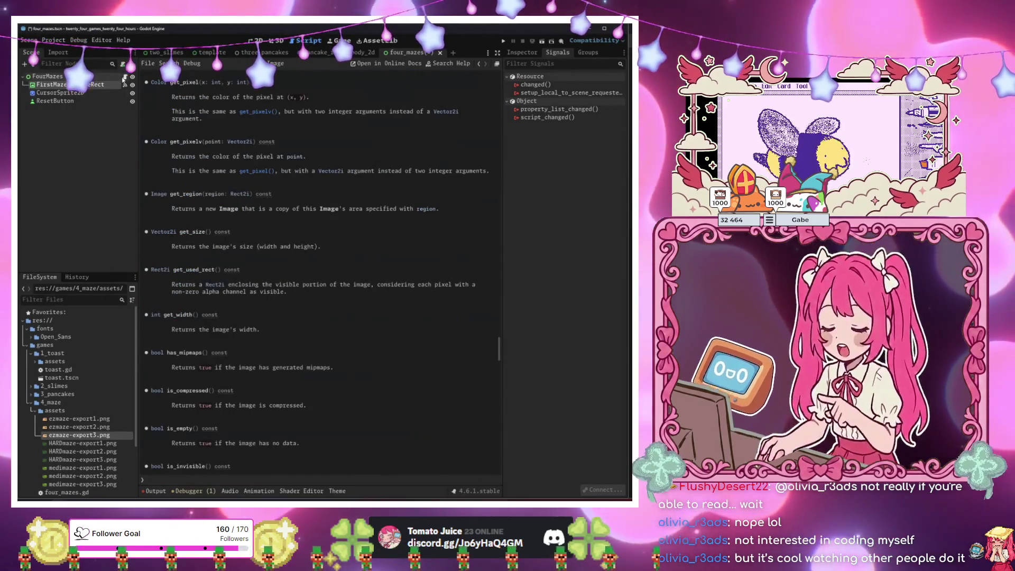
Change get_pixel to get_pixelv, run the game, and close the crashed window.
key("alt+Left")
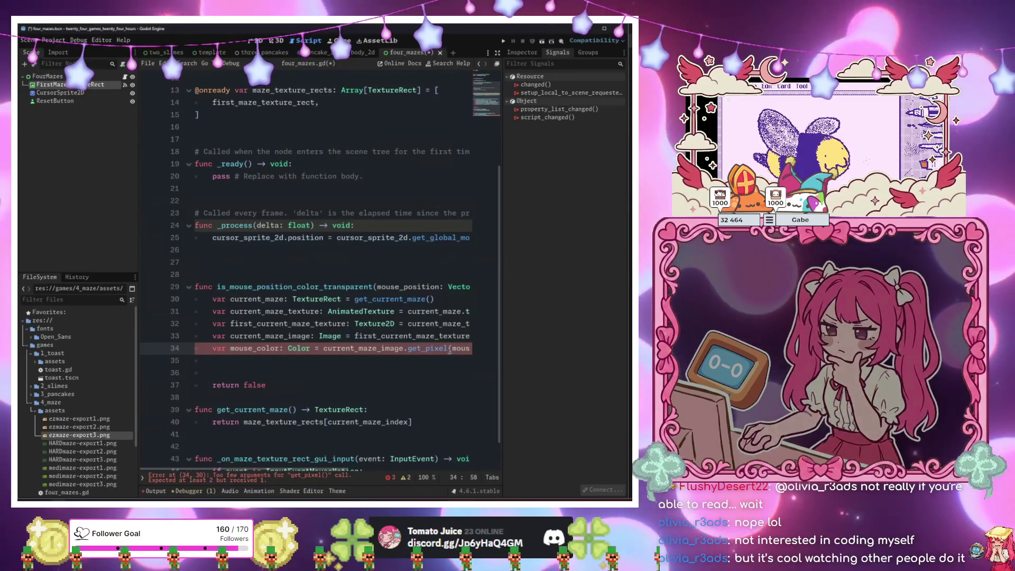
type("v")
left_click(446, 349)
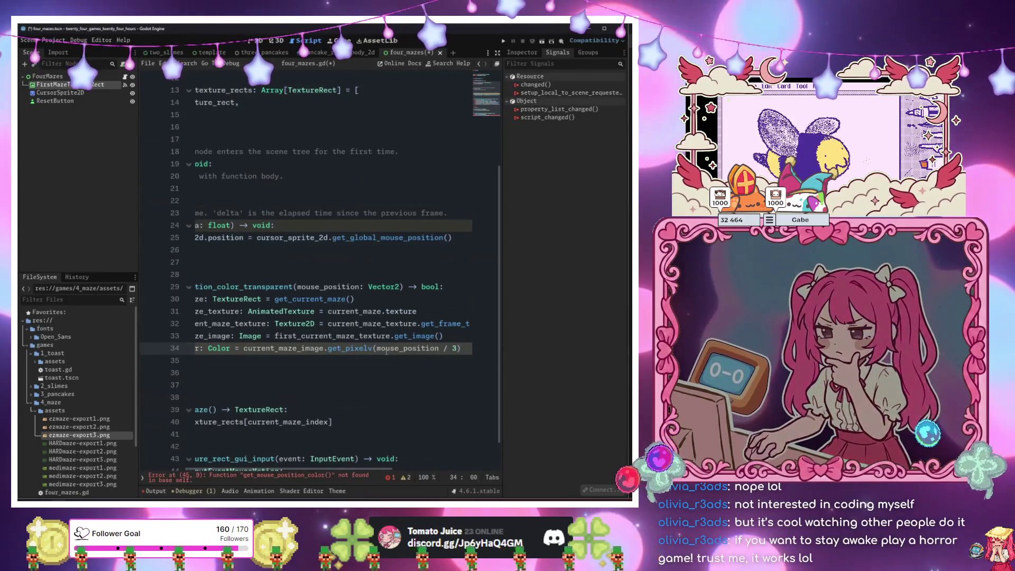
key("F5")
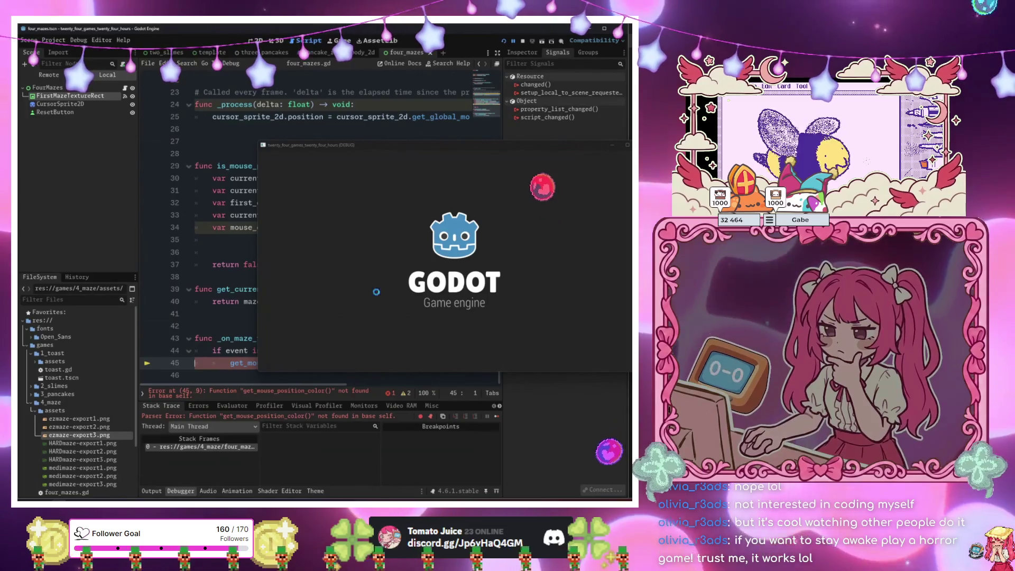
left_click(222, 314)
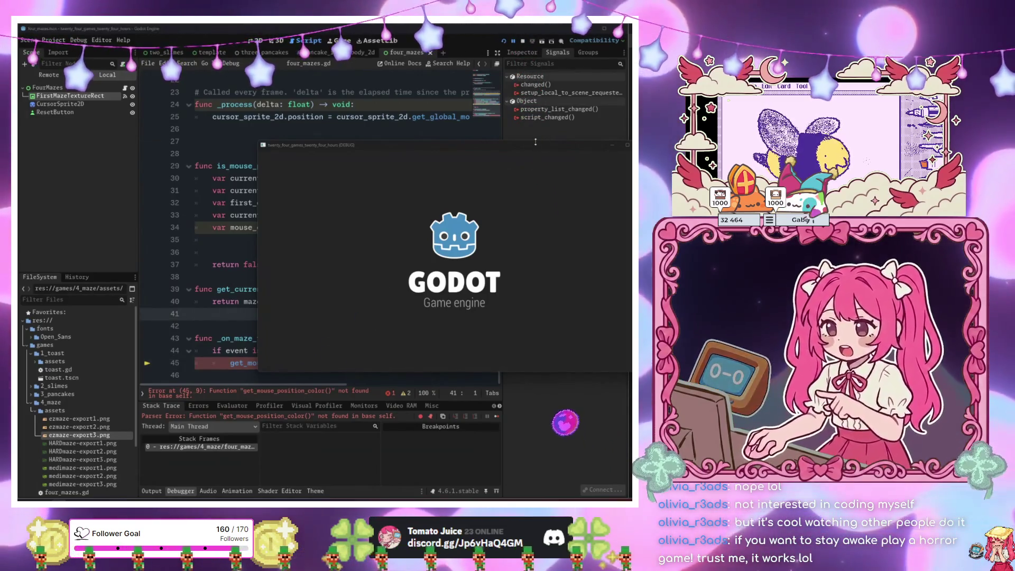
left_click(310, 373)
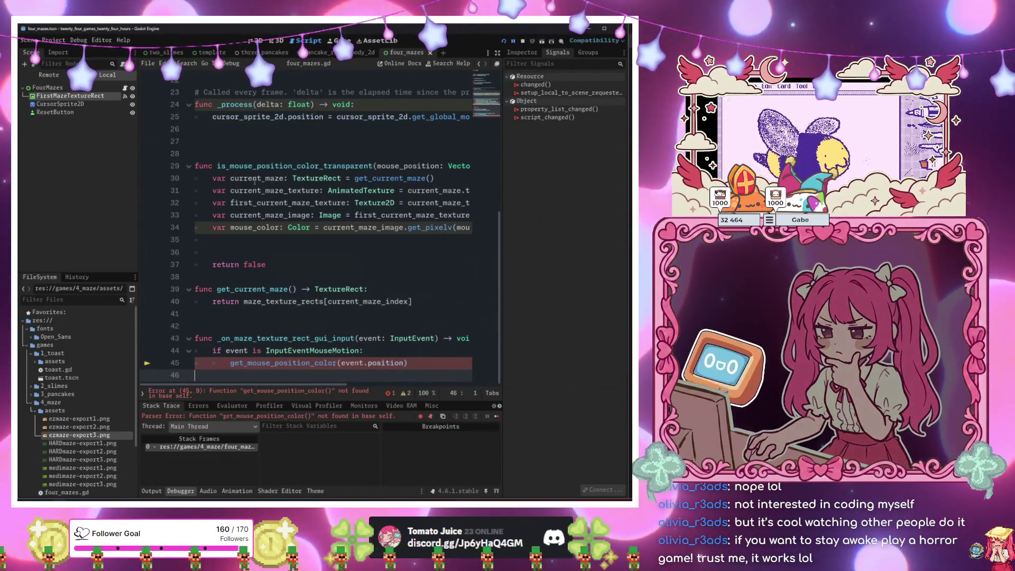
Replace the handler's get_mouse_position_color call with is_mouse_position_color_transparent.
double_click(243, 168)
key("ctrl+c")
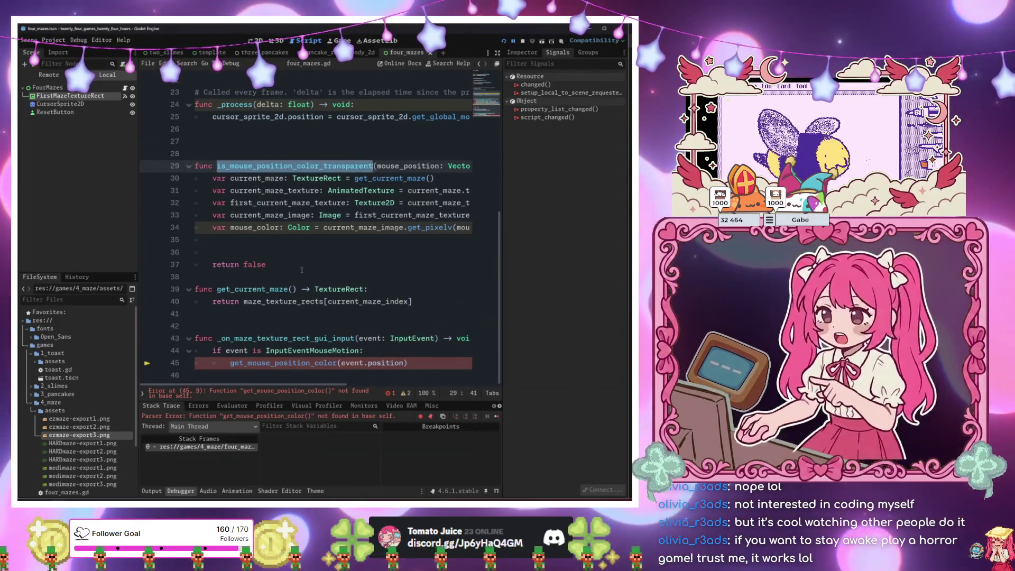
left_click_drag(407, 363, 230, 365)
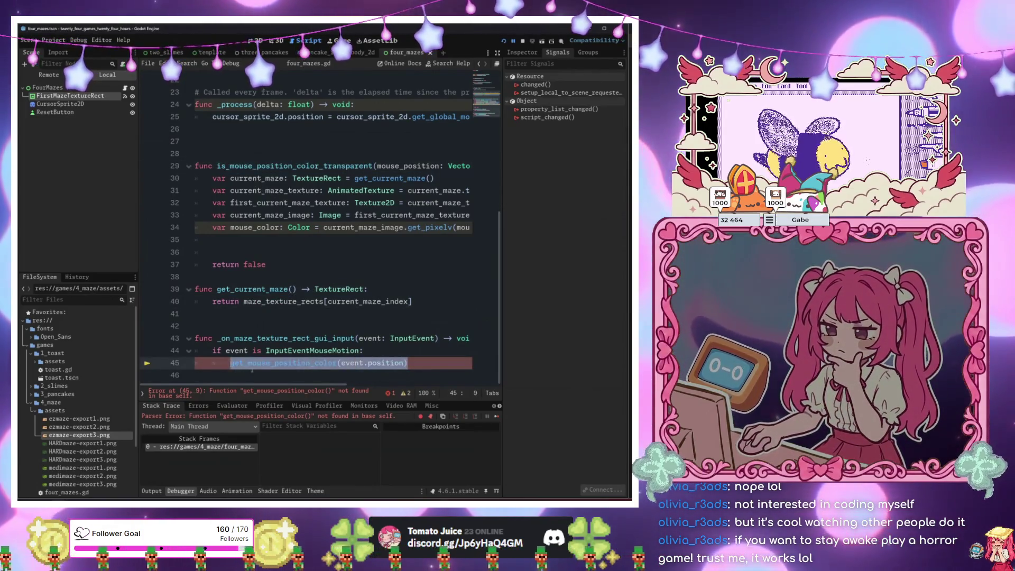
key("ctrl+v")
scroll(317, 264, "up", 1)
left_click(321, 252)
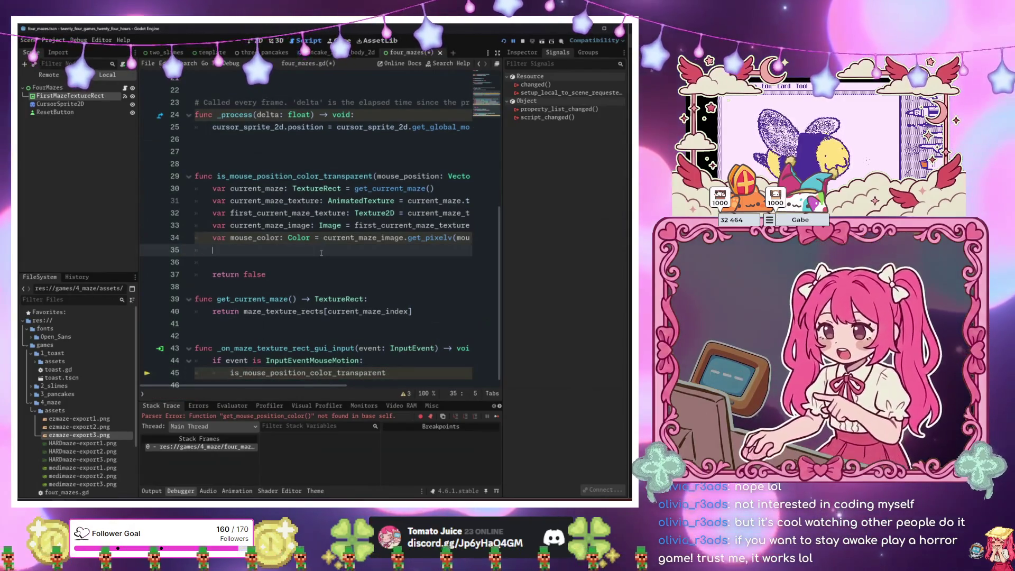
Add 'if mouse_color == Color.TRANSPARENT: return true' after the pixel lookup.
key("Return")
type("if mouse")
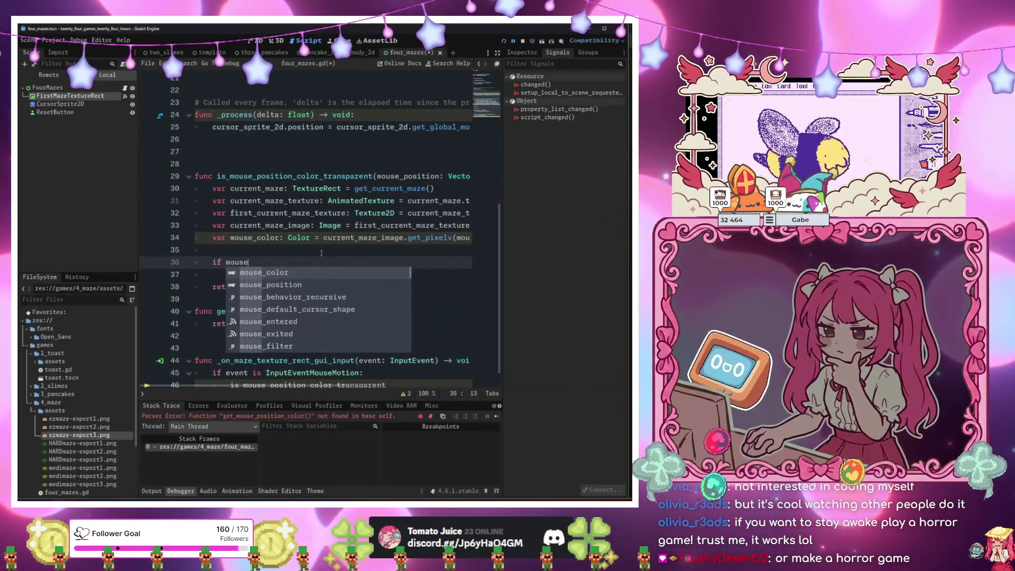
type("_color = Col")
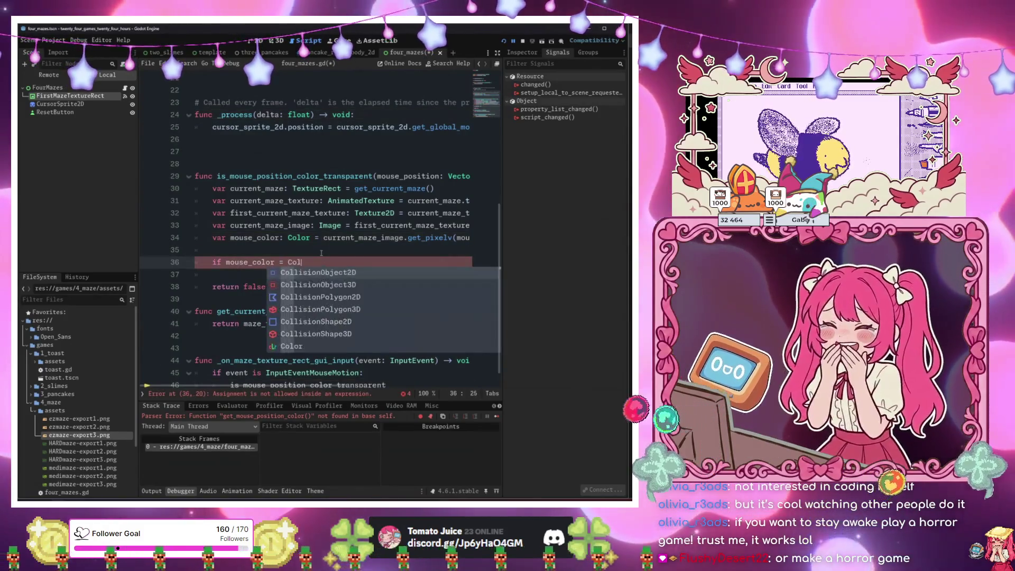
type("or.trans")
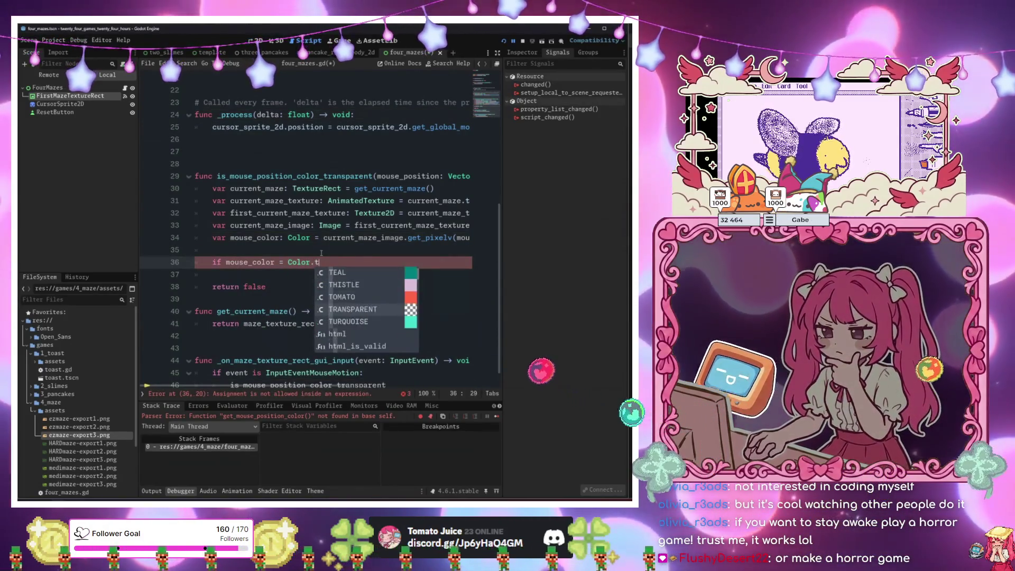
key("Return")
type(":")
key("Return")
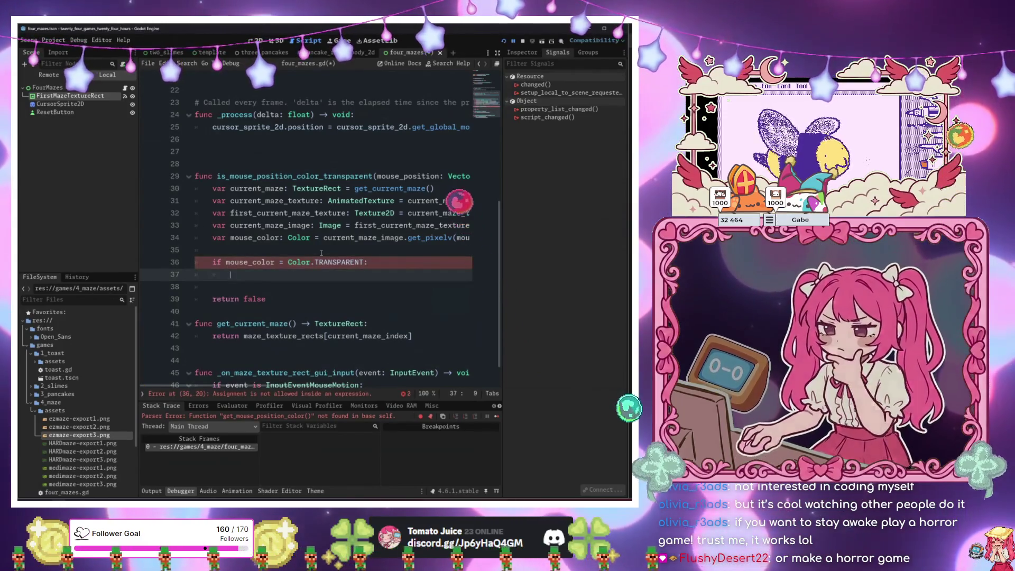
type("return true")
key("Return")
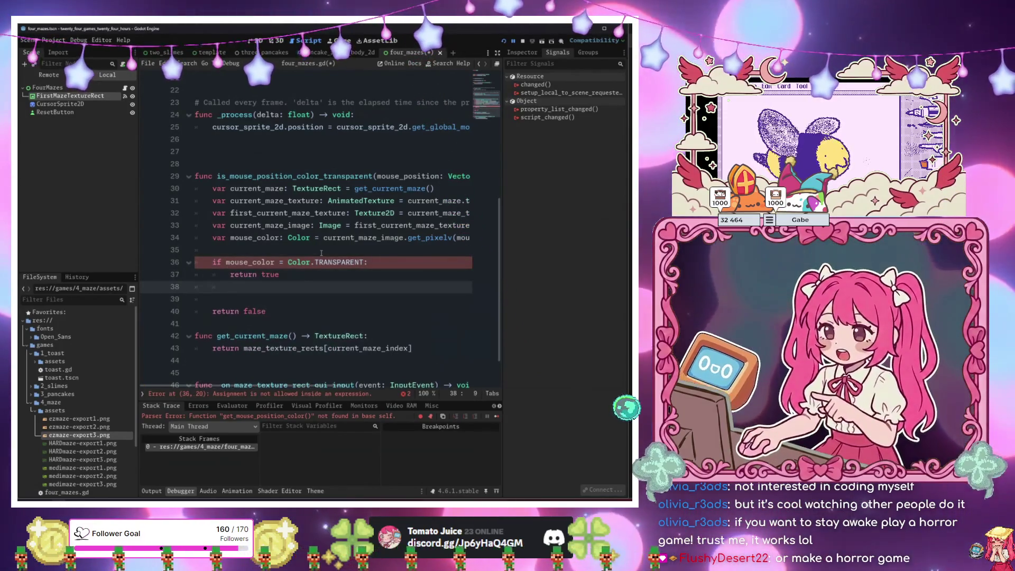
key("BackSpace")
key("BackSpace")
key("Up")
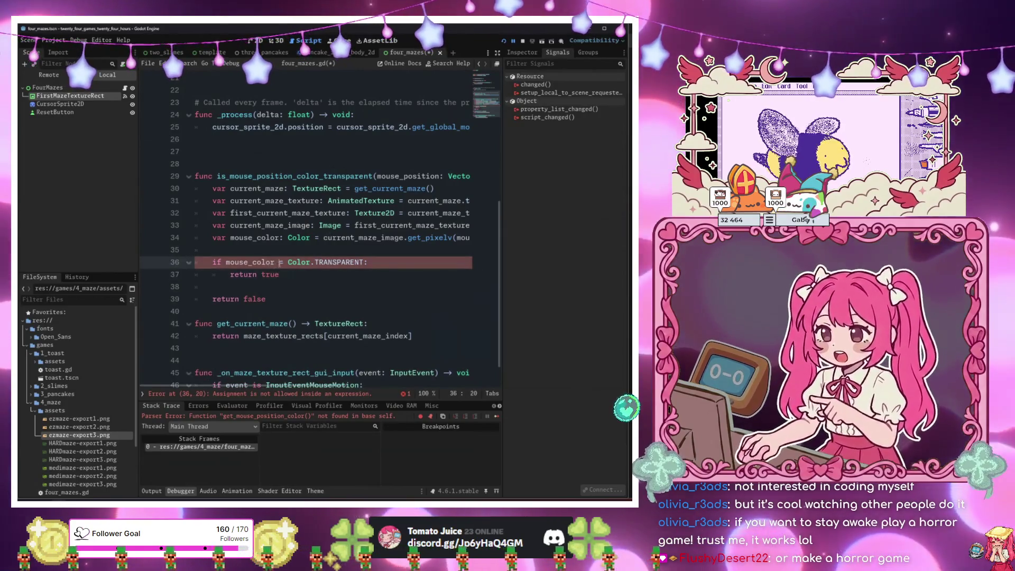
key("Delete")
type("=")
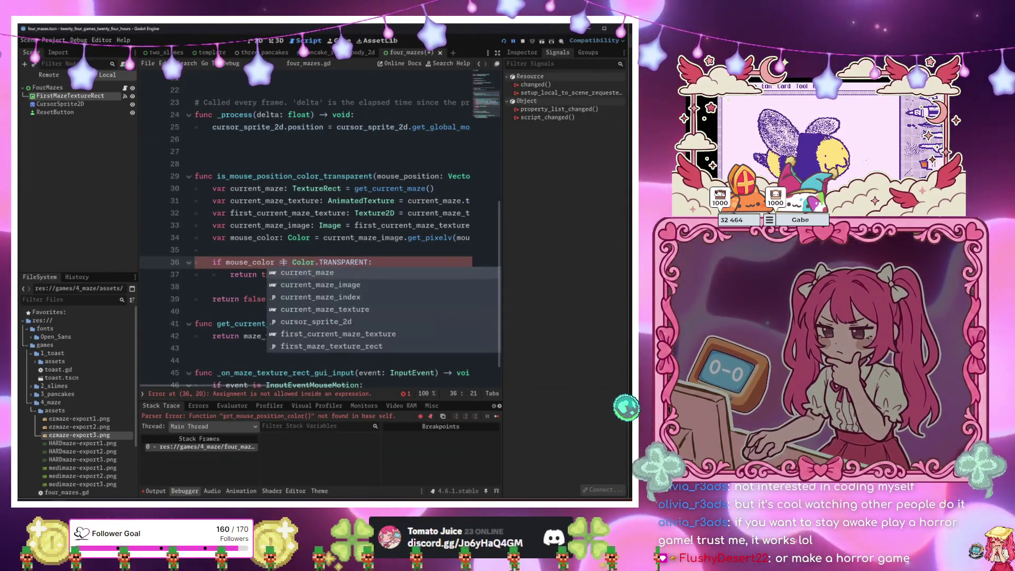
left_click(269, 253)
Wrap the handler call as print(is_mouse_position_color_transparent(event.position)) and run the game.
key("Down")
key("Down")
key("Down")
key("End")
key("Return")
type("is_mouse_position_color_transparent")
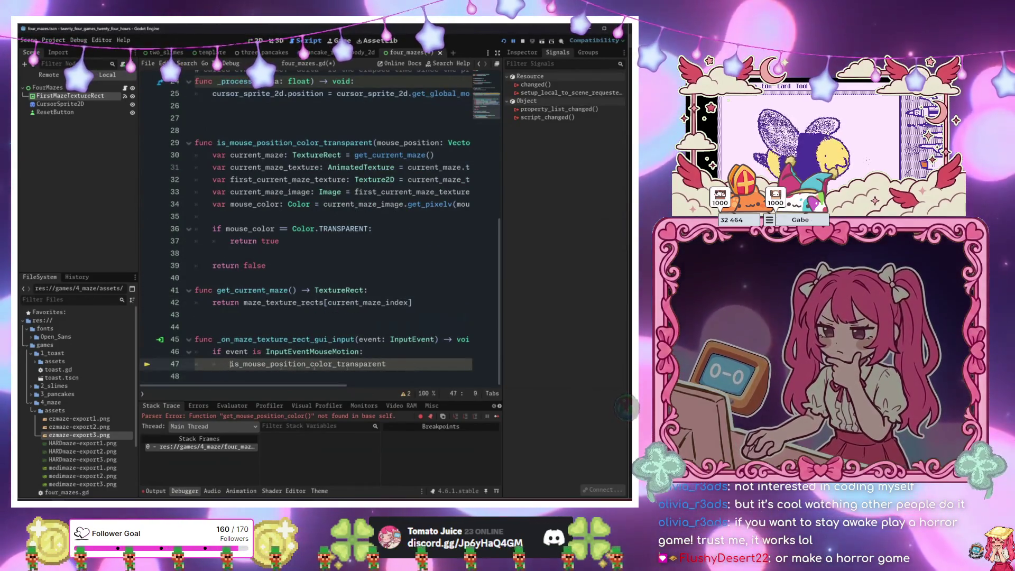
key("shift+Home")
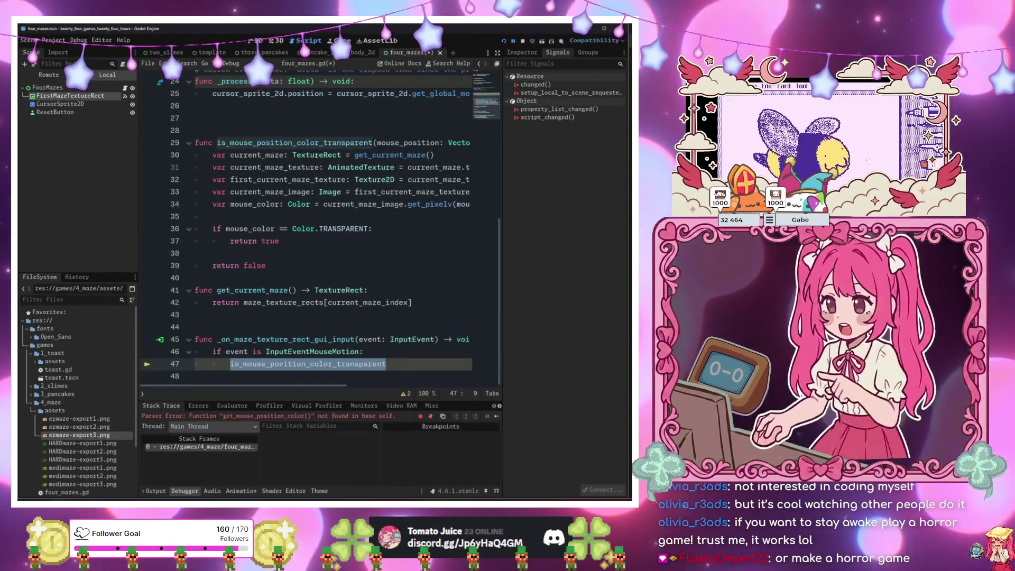
type("print(")
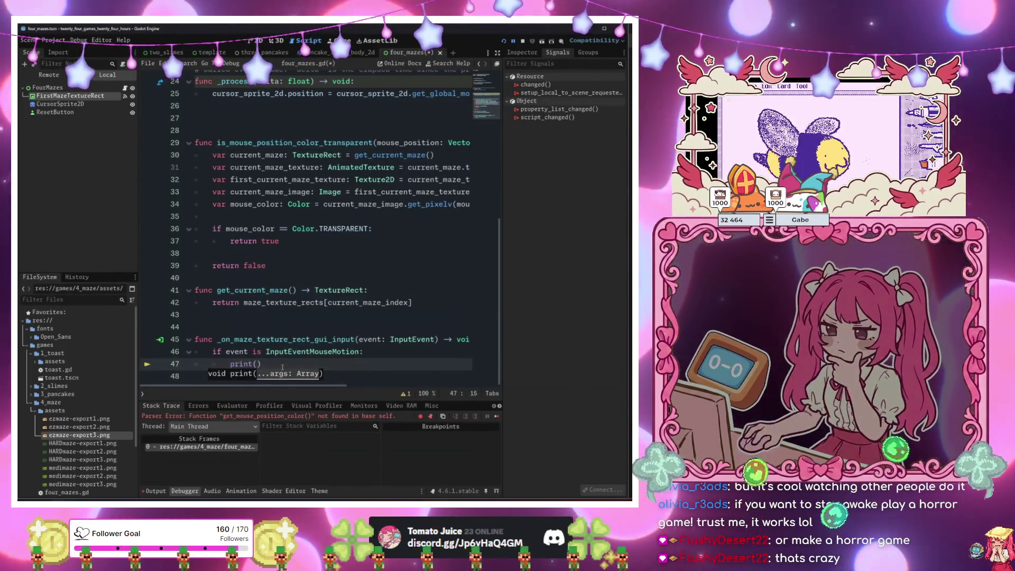
key("ctrl+space")
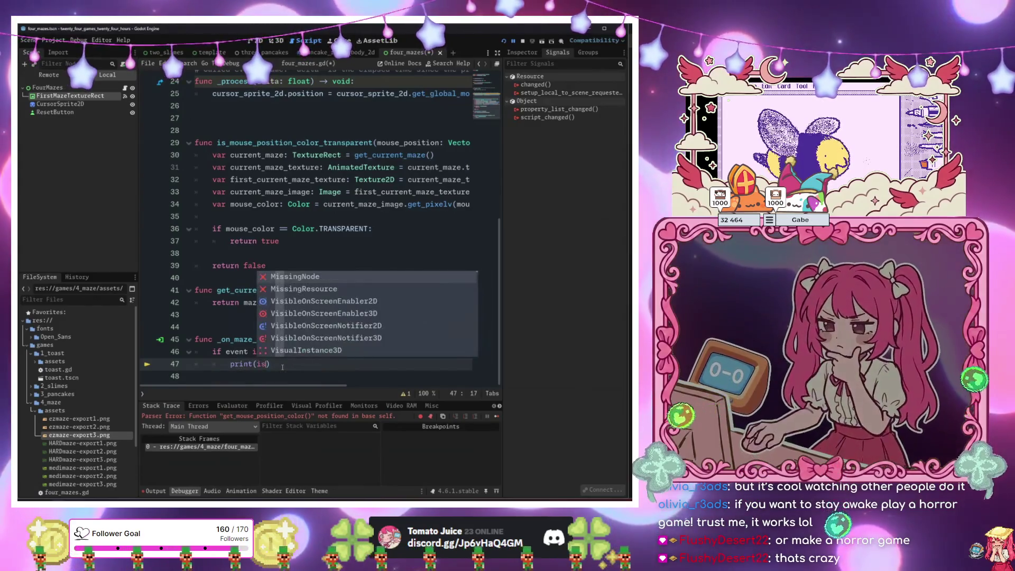
type("is_")
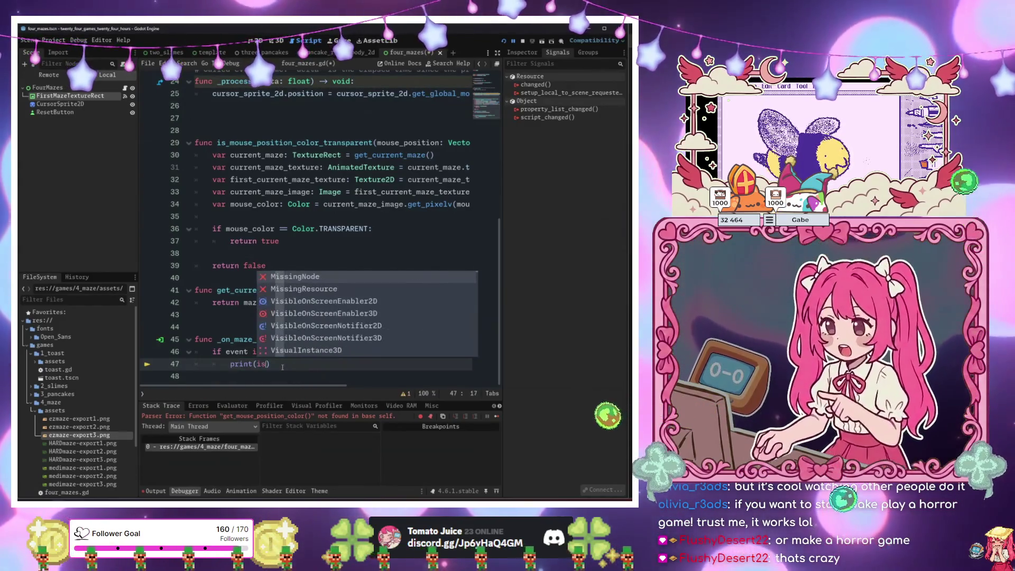
key("Return")
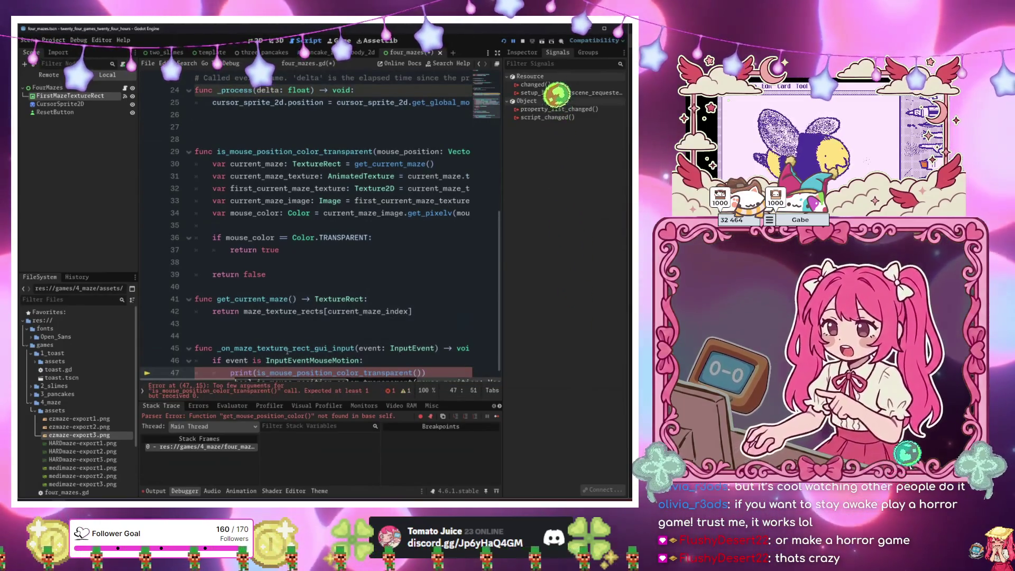
type("event.po")
key("Return")
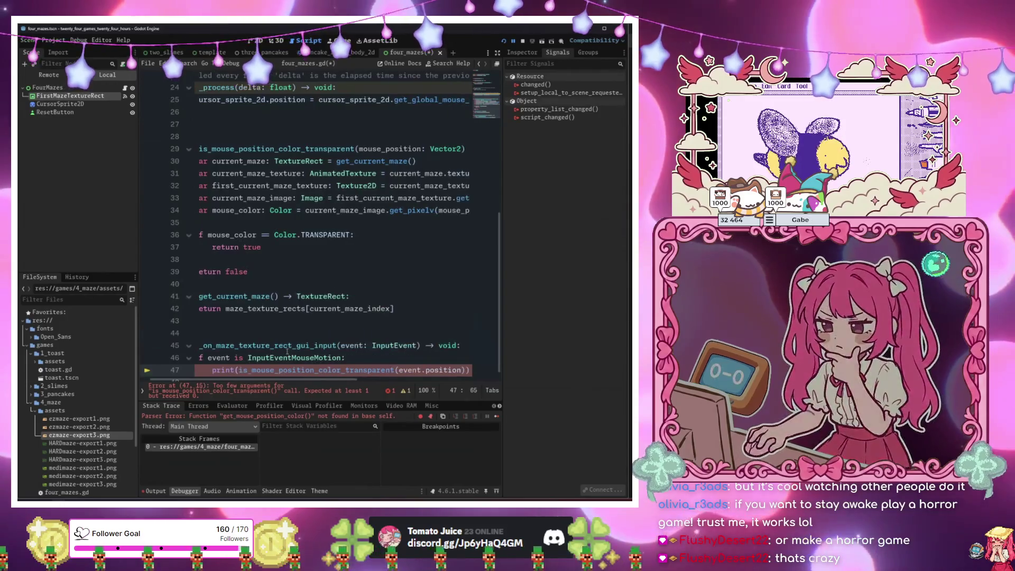
key("F6")
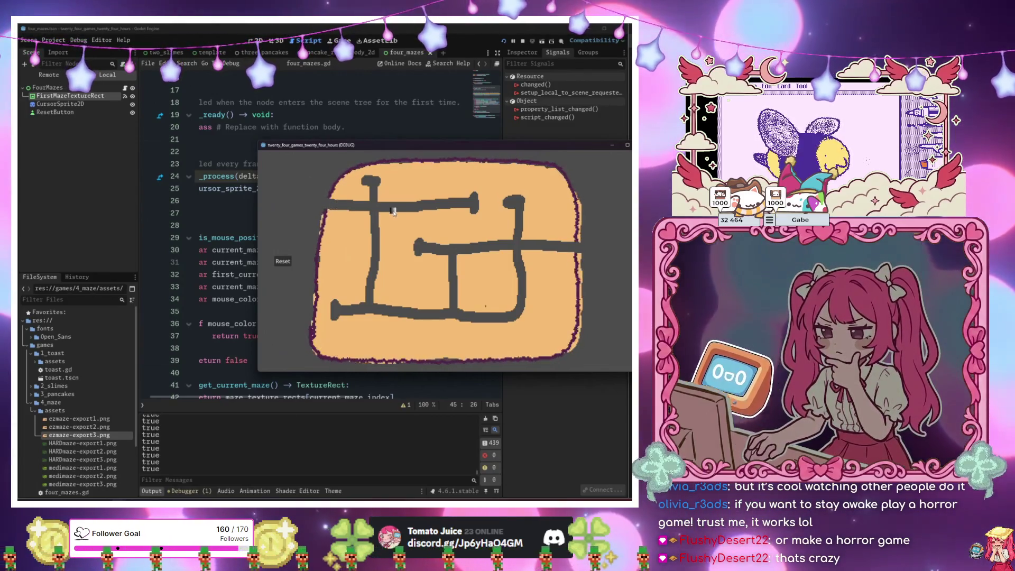
Move the running game window off the code to watch 'true' outputs, then select the get_pixelv line.
left_click_drag(329, 152, 439, 143)
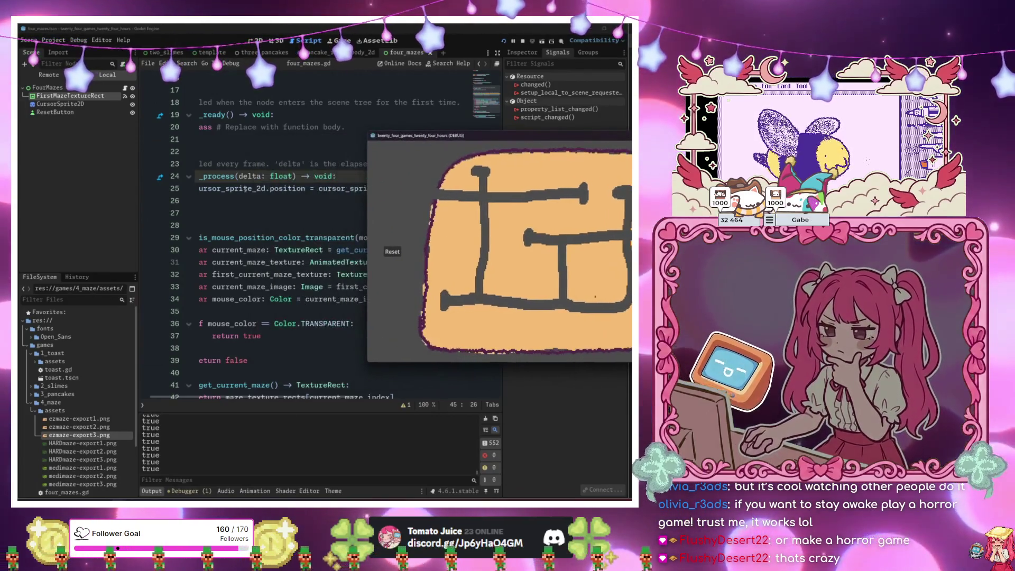
scroll(265, 238, "down", 2)
left_click_drag(274, 240, 194, 240)
left_click_drag(402, 141, 541, 179)
left_click_drag(381, 216, 471, 215)
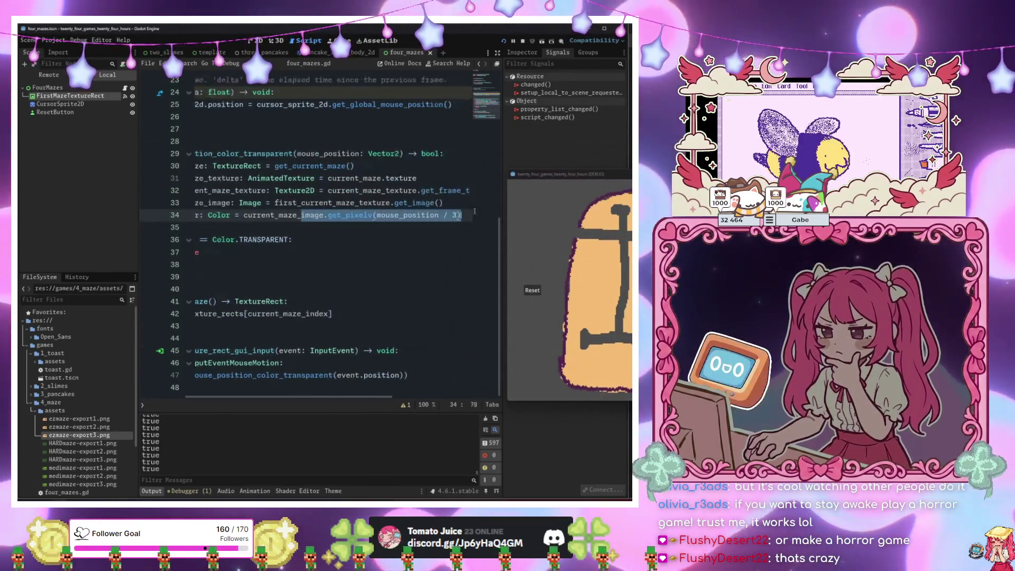
left_click(454, 215)
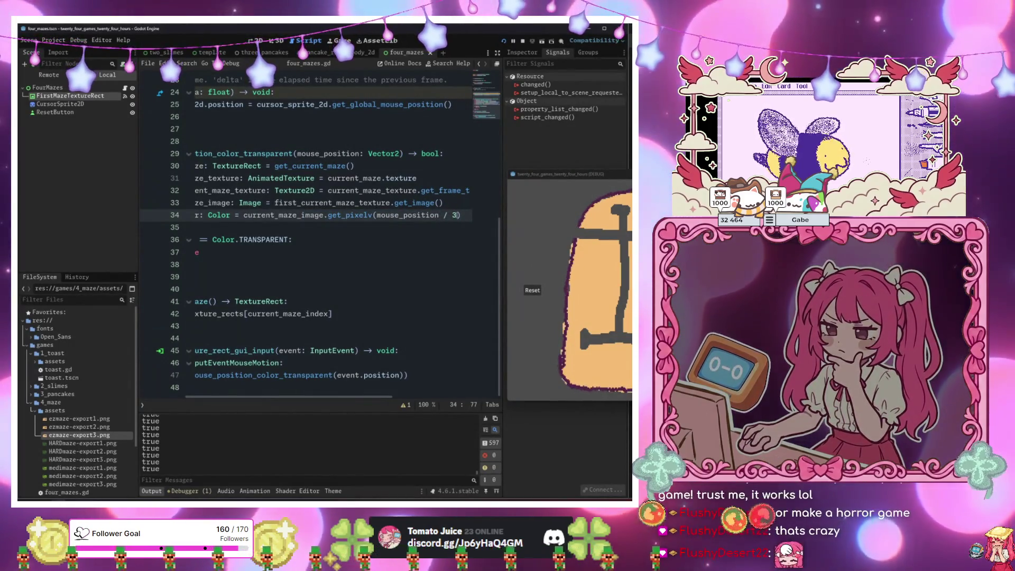
left_click_drag(536, 180, 517, 177)
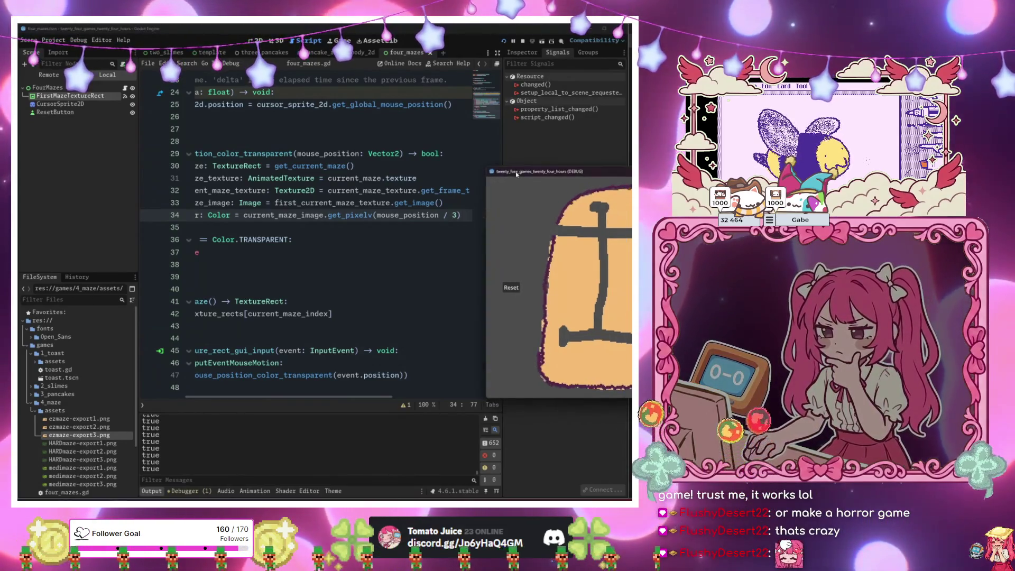
key("shift+Home")
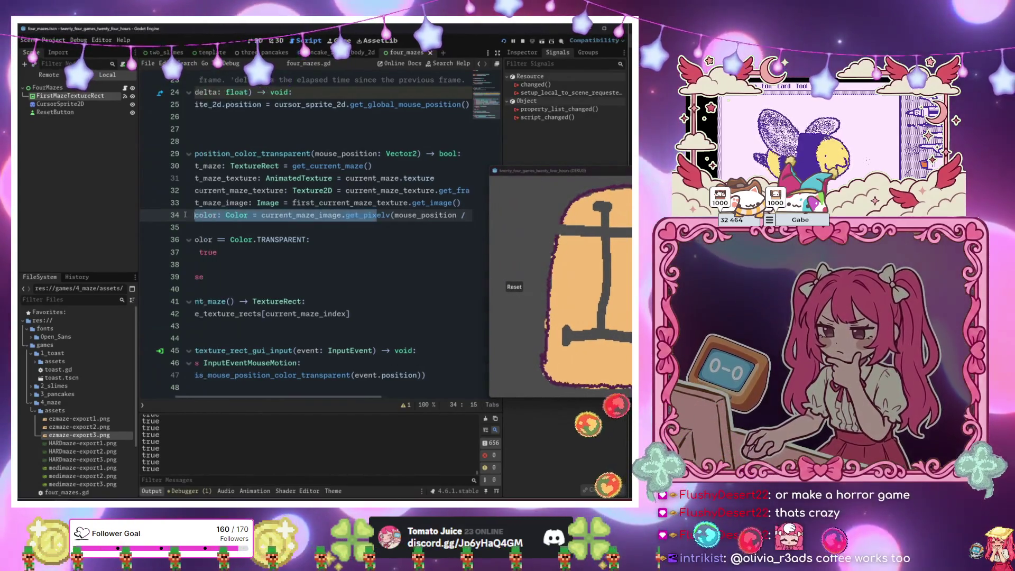
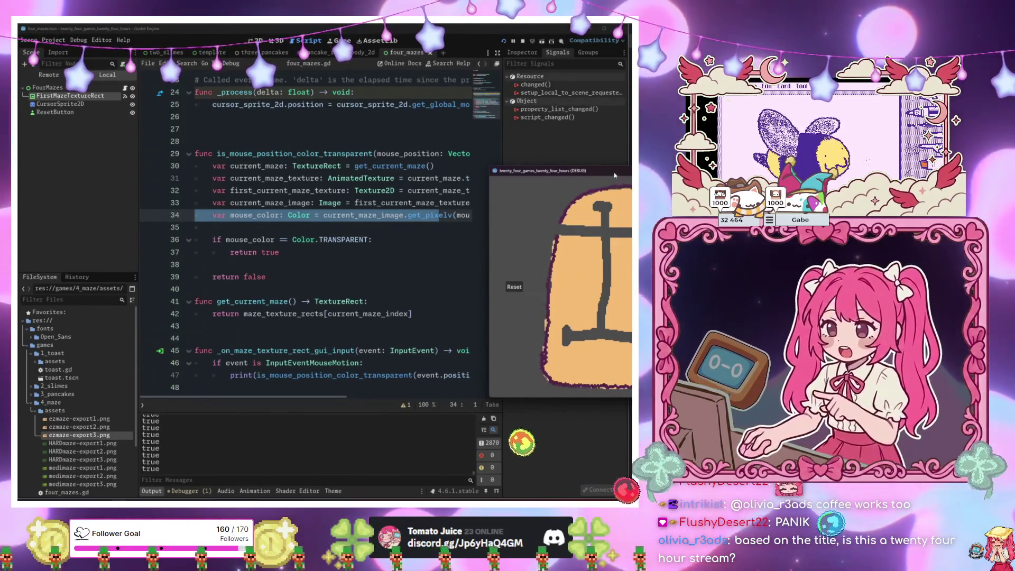
Change line 34's get_pixelv argument to mouse_position / 3 to match the maze's 3x scale.
left_click_drag(400, 215, 461, 216)
type("/ 3")
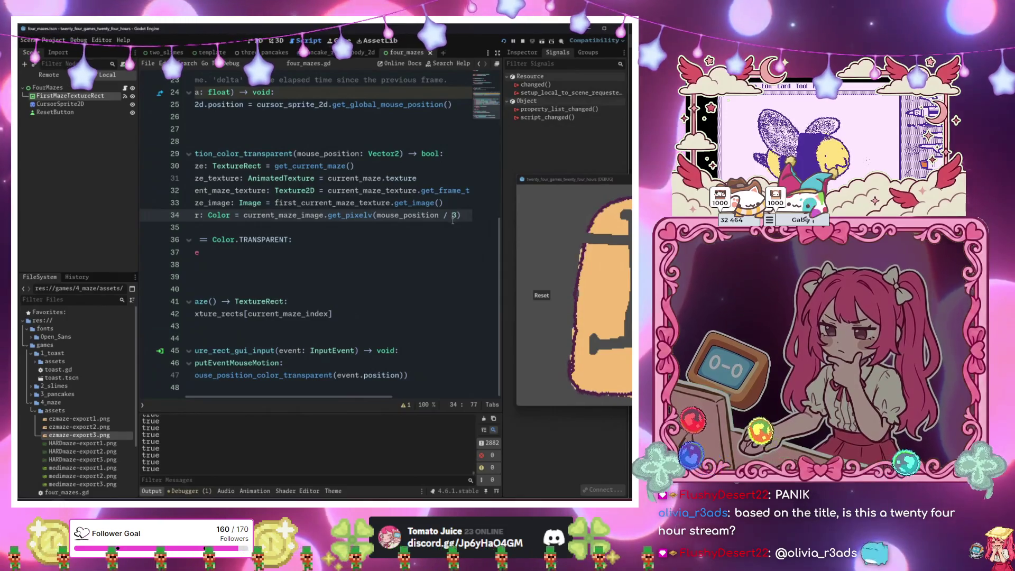
left_click(317, 224)
left_click(352, 217)
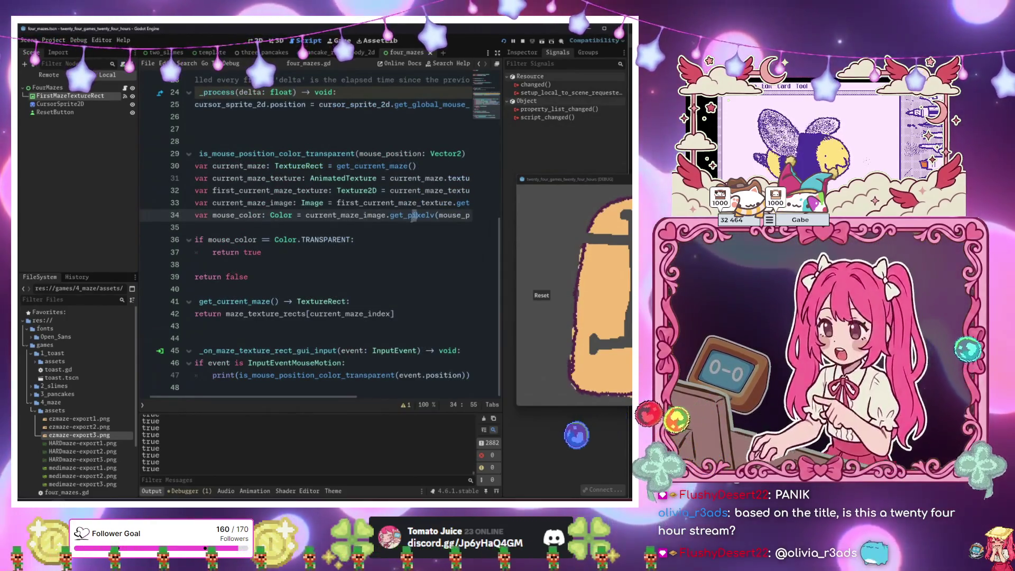
key("Right")
key("Right")
key("Right")
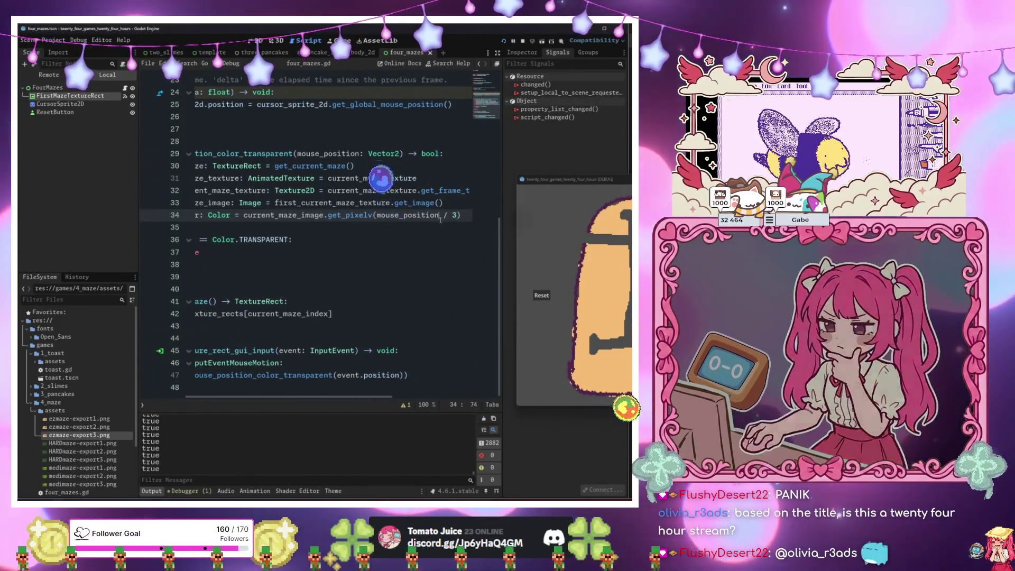
left_click_drag(220, 239, 292, 240)
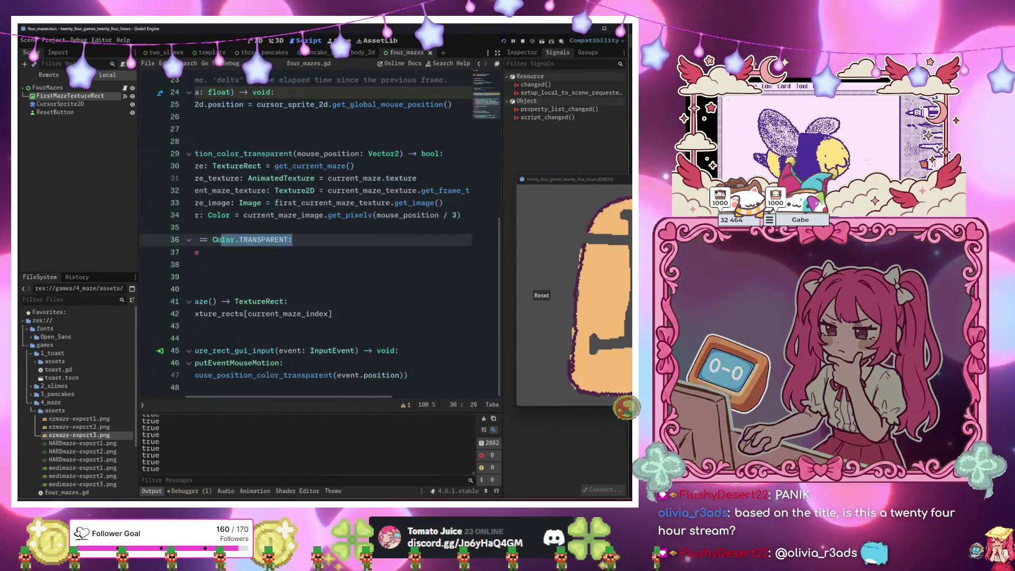
left_click(335, 226)
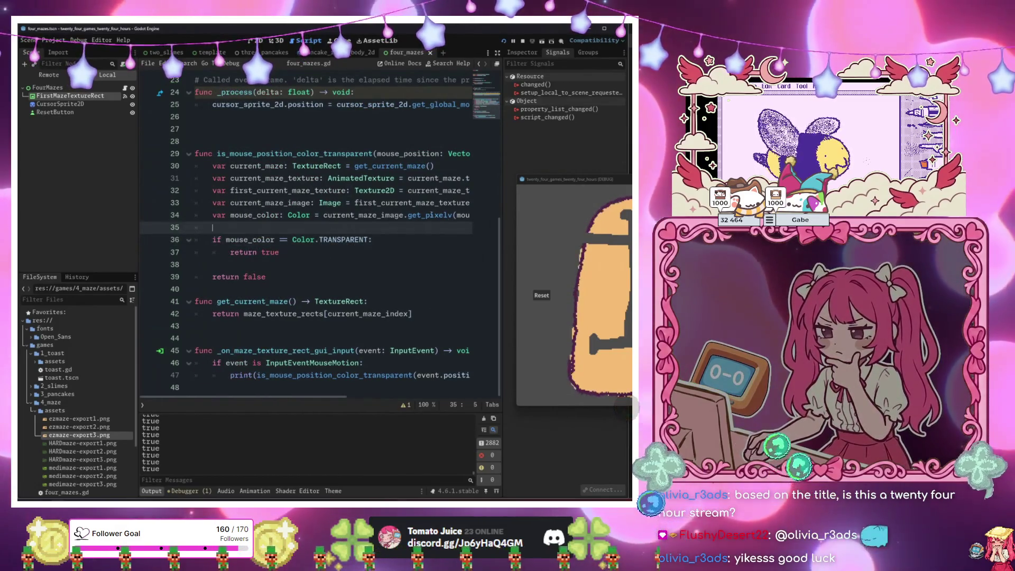
key("Up")
key("End")
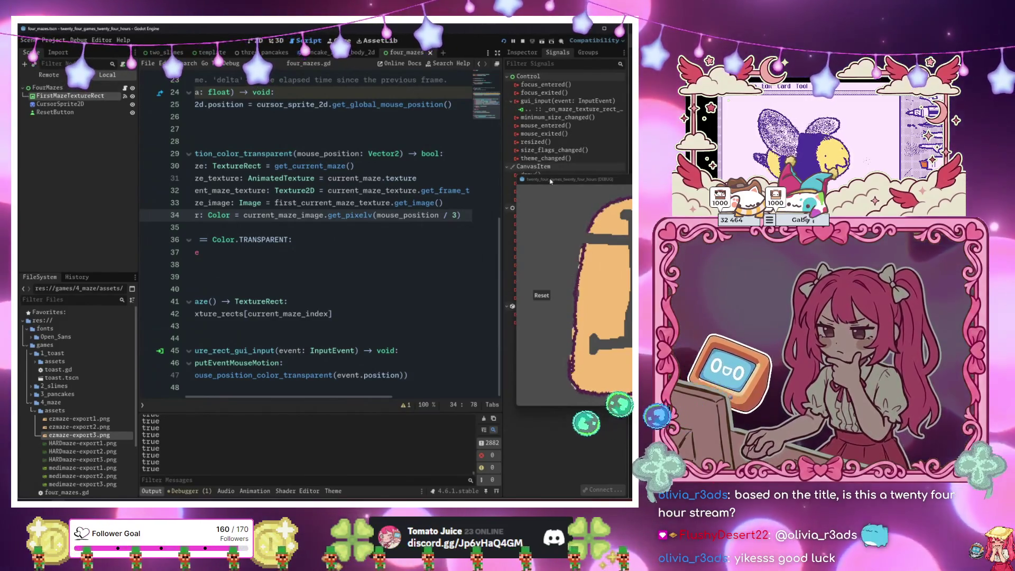
mouse_move(551, 181)
left_mouse_down()
mouse_move(402, 476)
mouse_move(367, 409)
mouse_move(387, 392)
left_mouse_up()
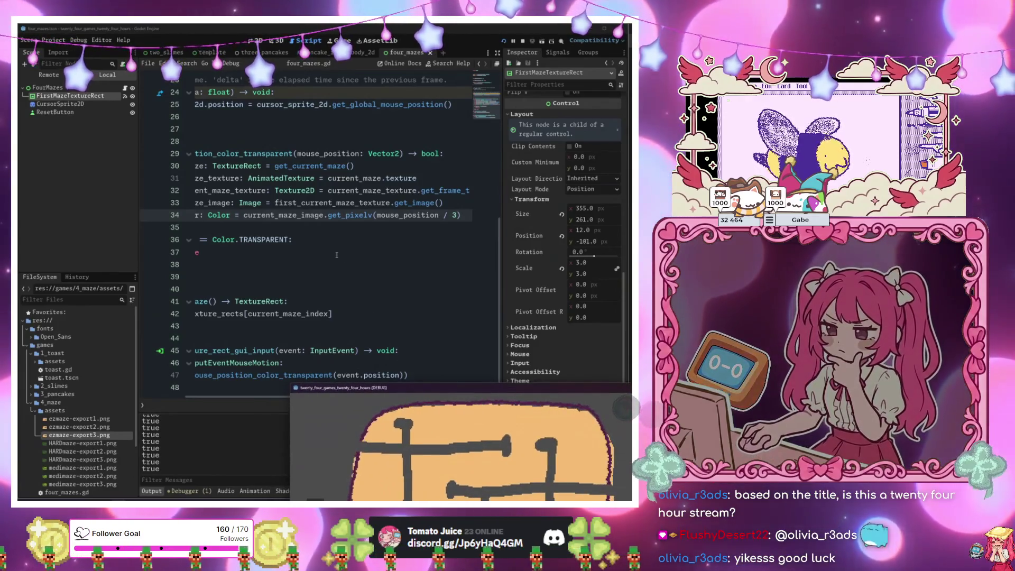
left_click(391, 227)
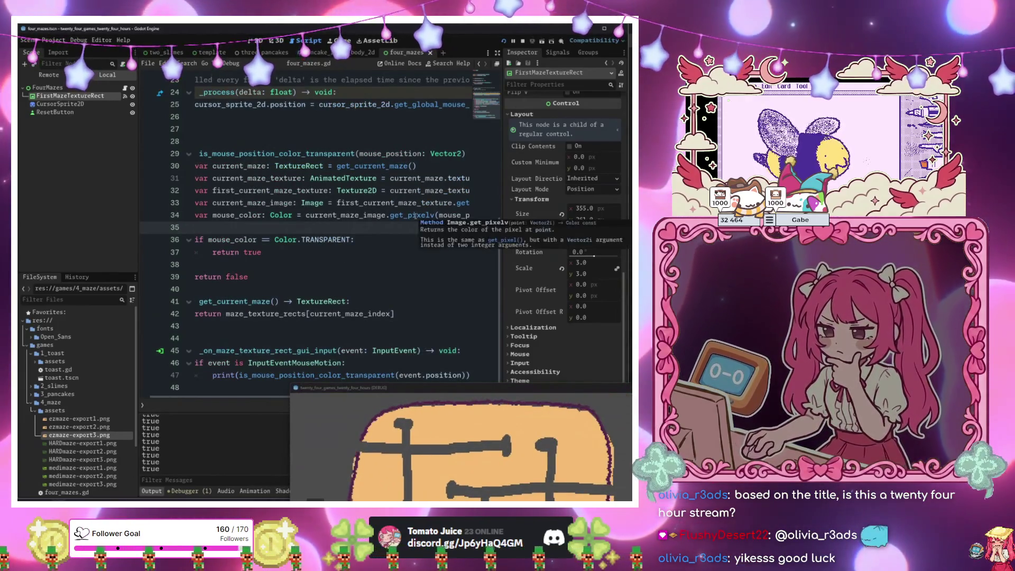
left_click_drag(463, 397, 491, 176)
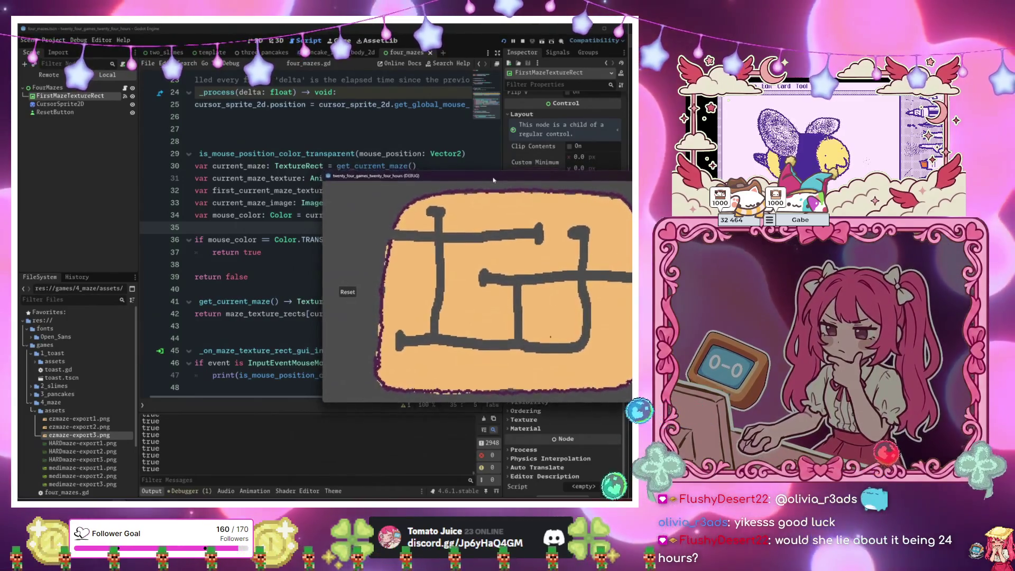
mouse_move(491, 176)
left_mouse_down()
mouse_move(545, 324)
mouse_move(590, 321)
left_mouse_up()
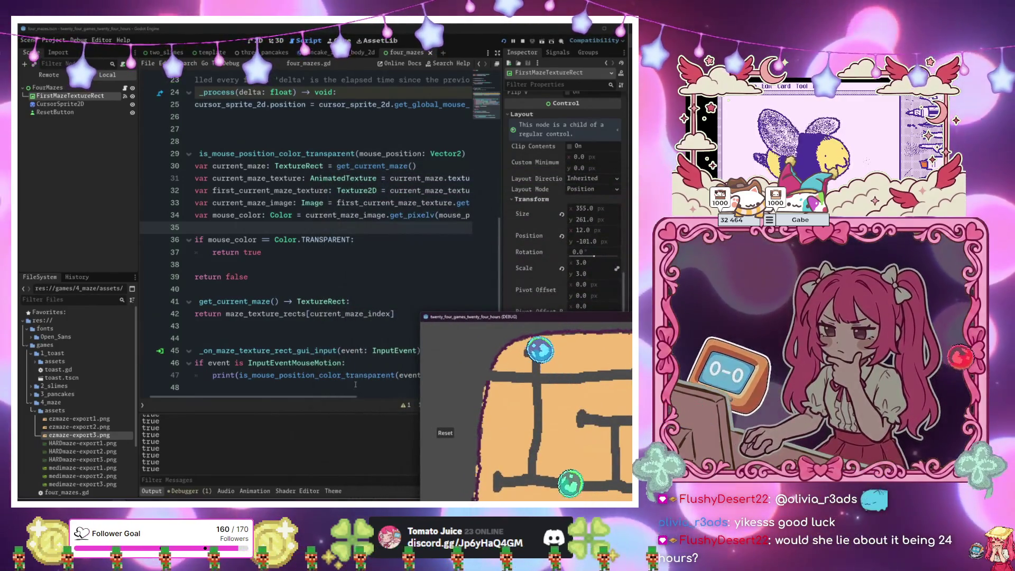
left_click_drag(478, 319, 559, 284)
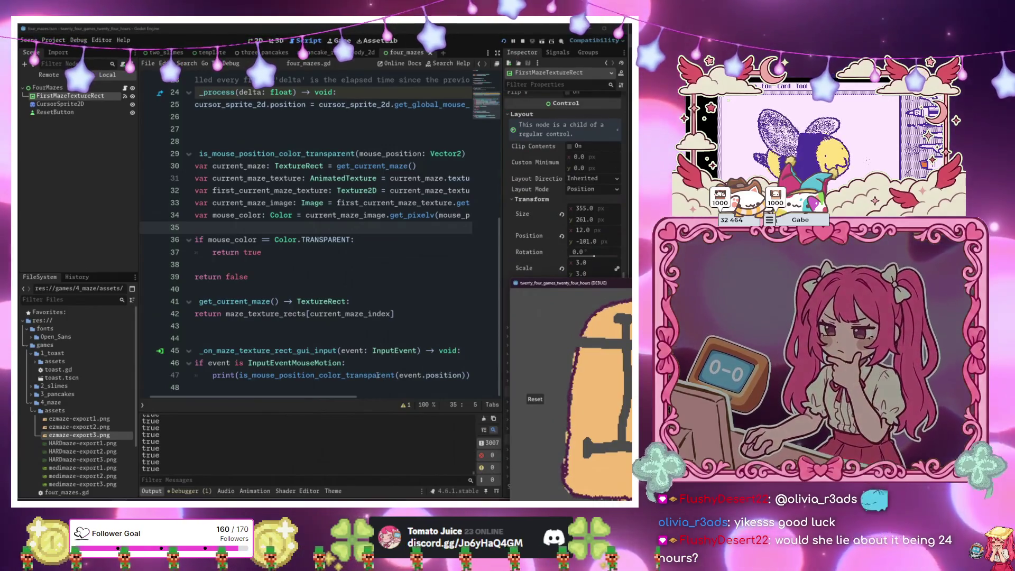
left_click_drag(328, 375, 471, 374)
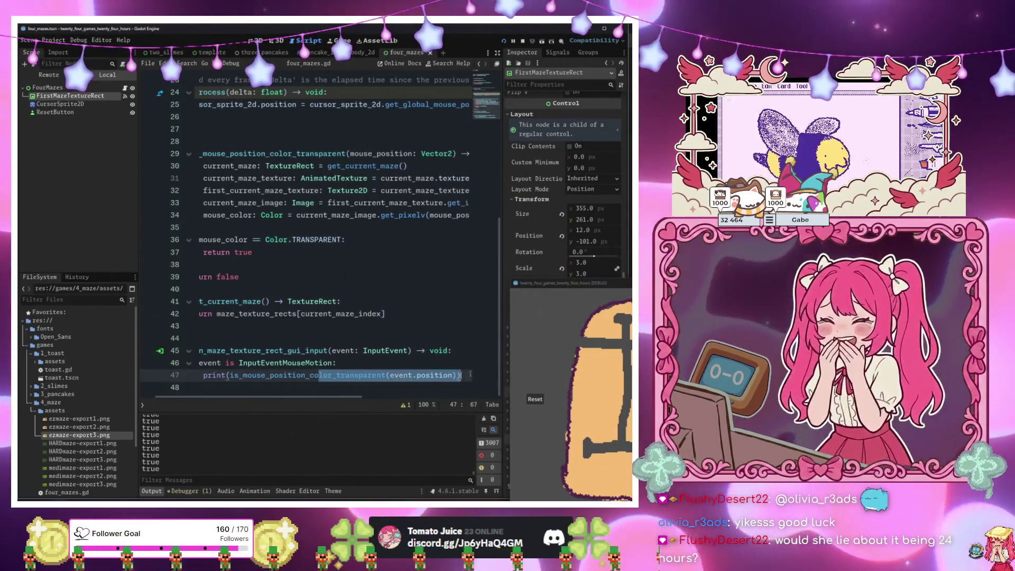
left_click(342, 375)
mouse_move(342, 375)
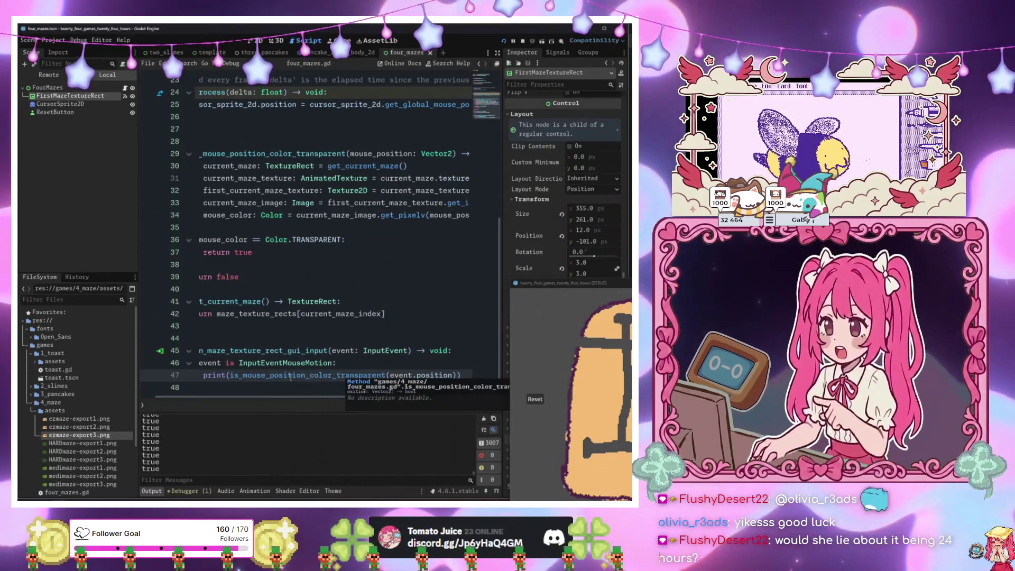
left_click(290, 376)
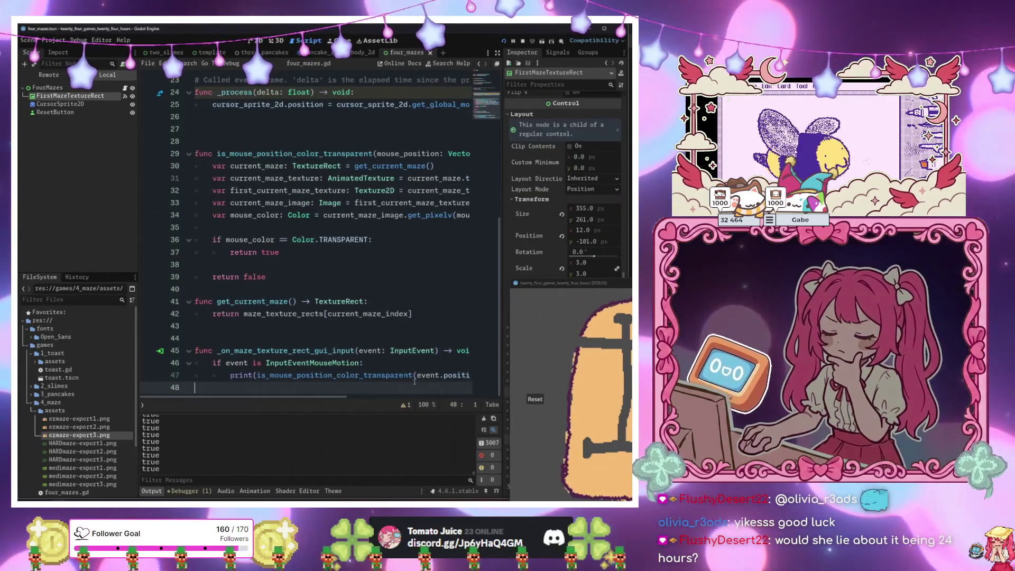
left_click(416, 375)
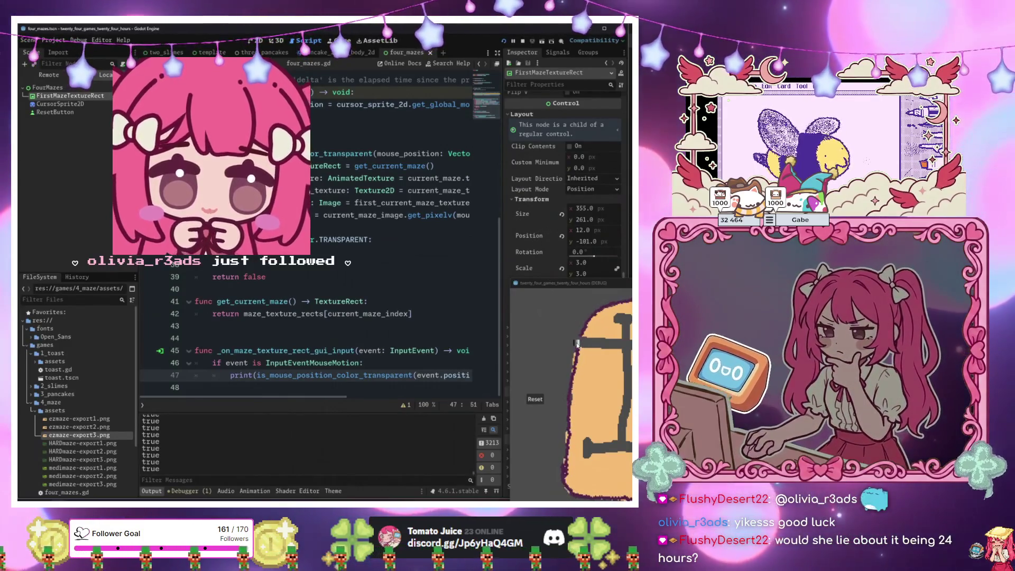
left_click(389, 365)
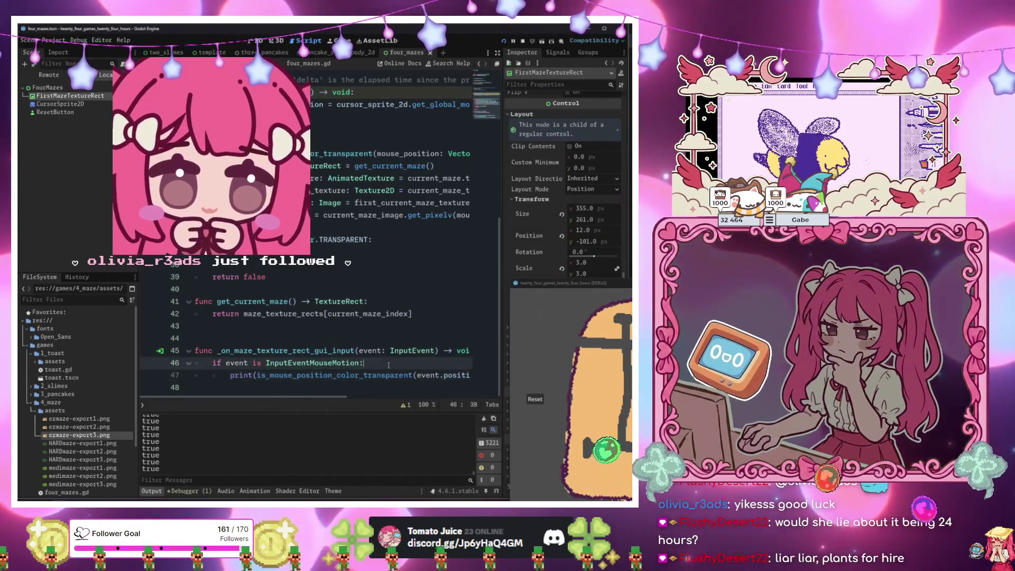
left_click(395, 376)
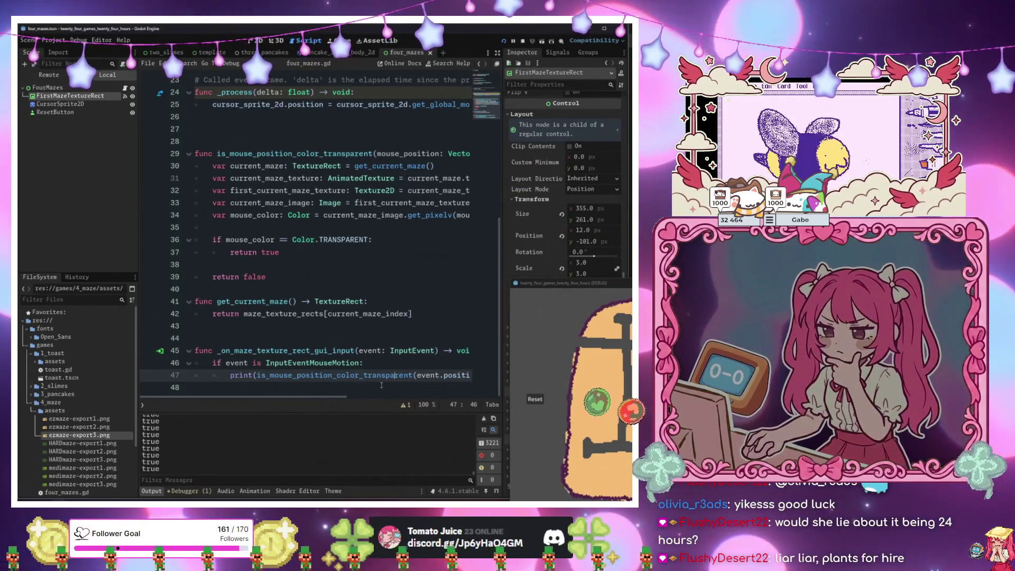
left_click_drag(414, 376, 466, 377)
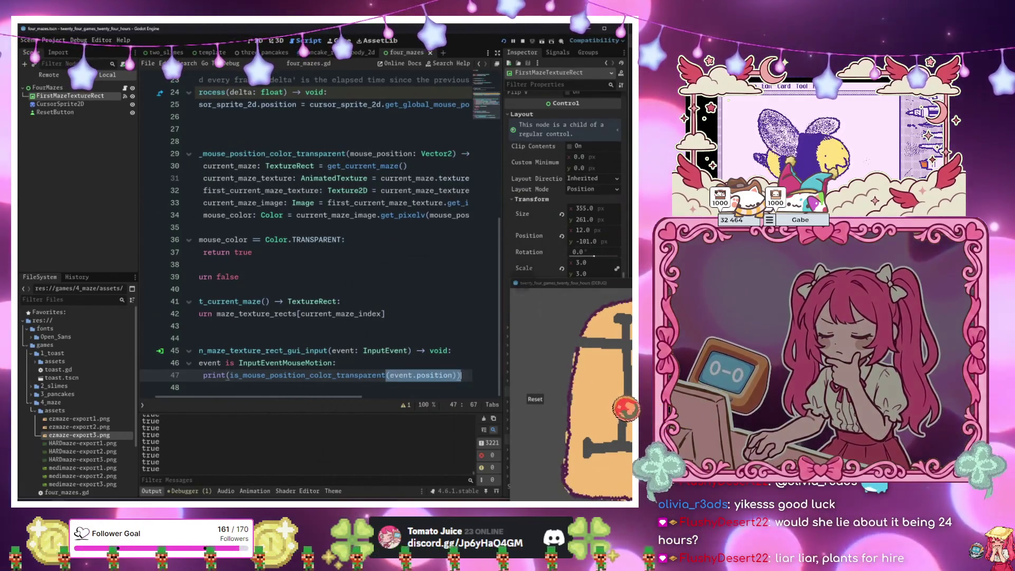
key("Left")
key("Left")
key("Left")
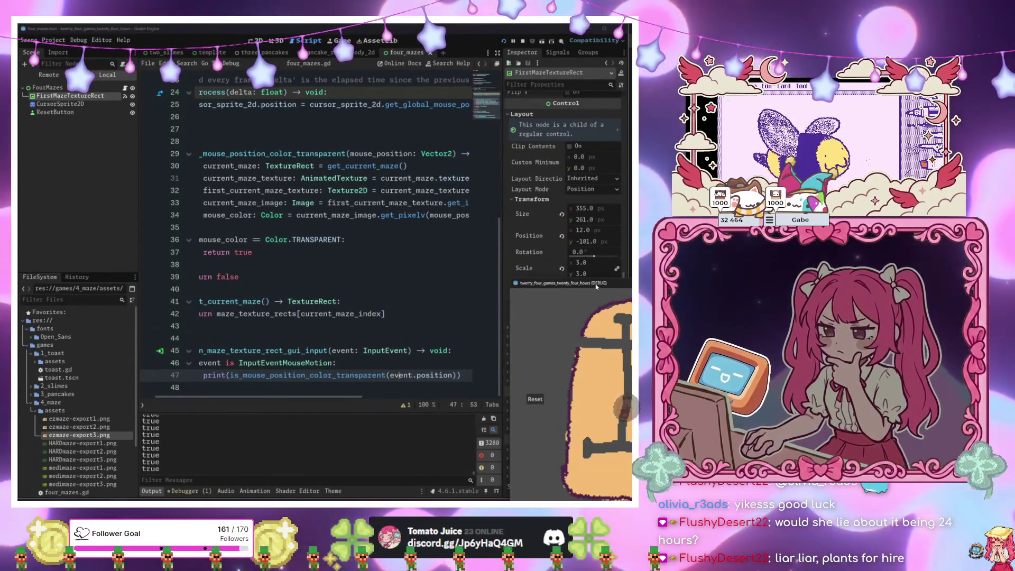
mouse_move(597, 286)
left_mouse_down()
mouse_move(294, 280)
mouse_move(333, 217)
mouse_move(391, 302)
left_mouse_up()
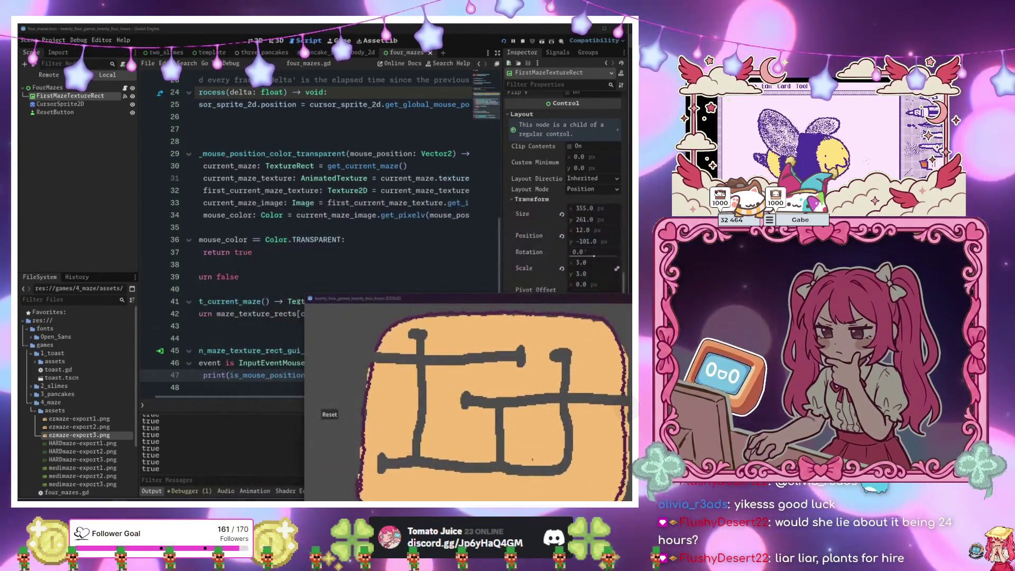
left_click_drag(239, 363, 194, 363)
left_click_drag(355, 300, 291, 413)
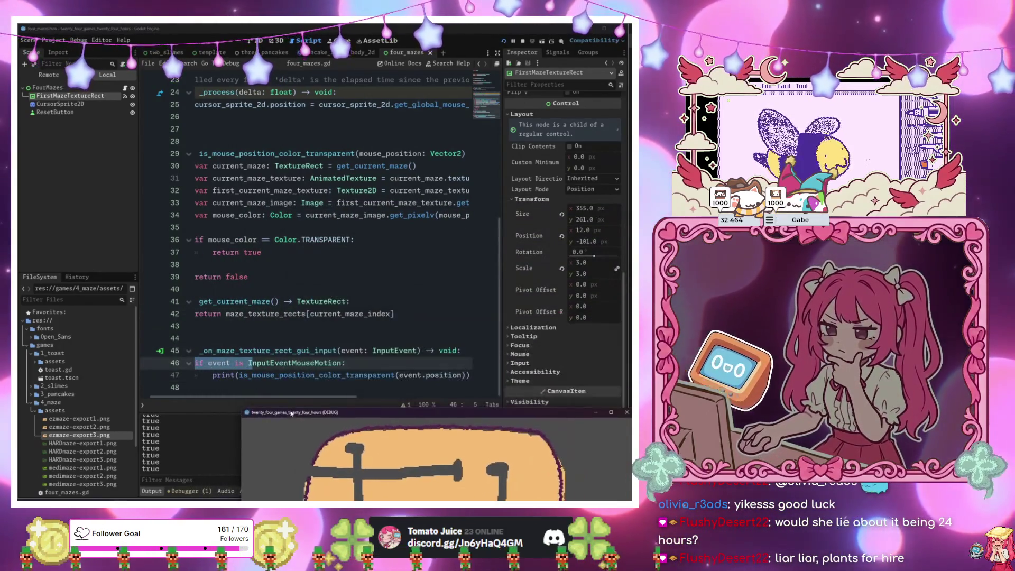
Add print("Position: ", event.position) under the motion check, then save and run the game.
key("Return")
type("event.po")
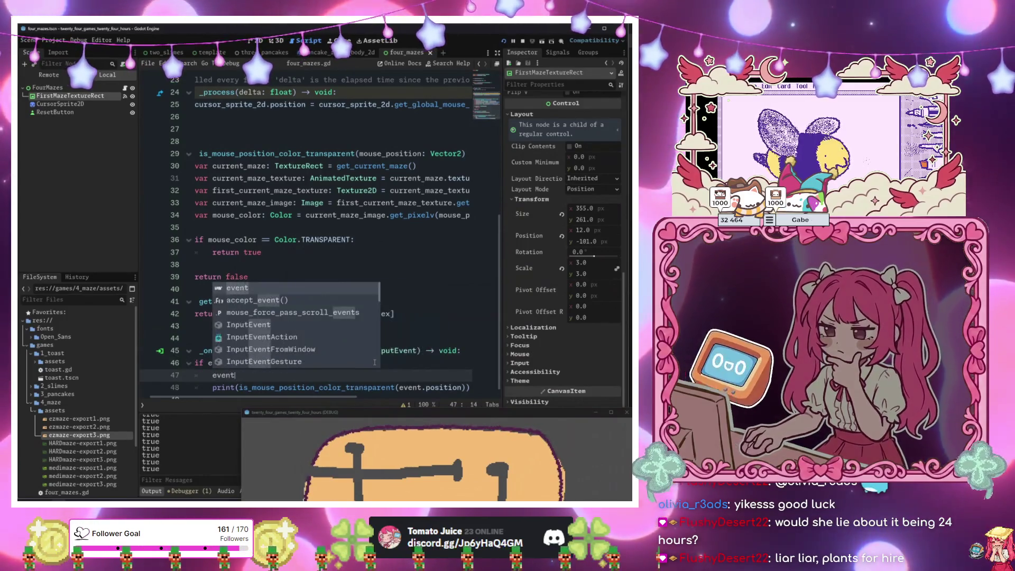
key("BackSpace")
key("BackSpace")
key("BackSpace")
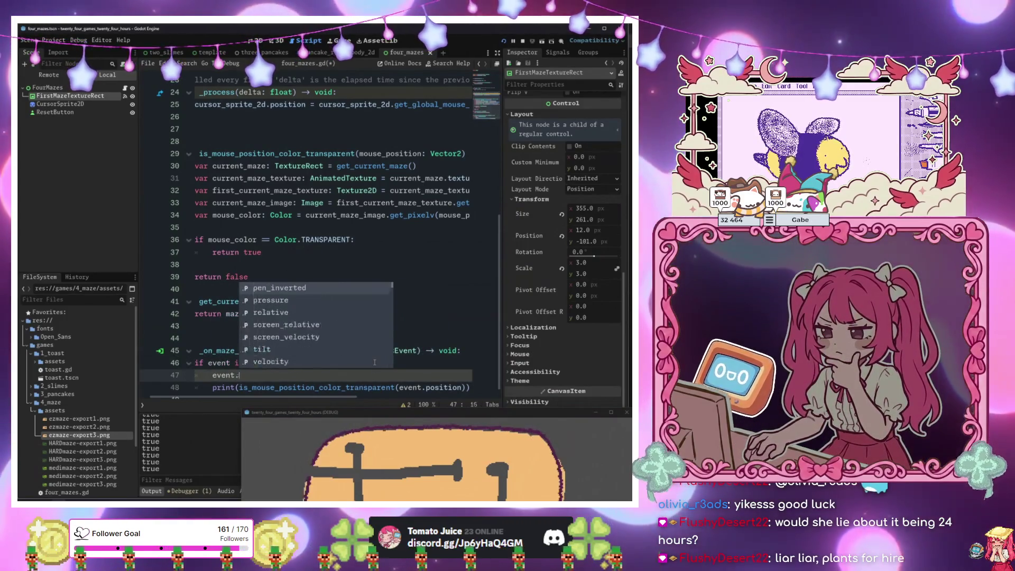
type("print")
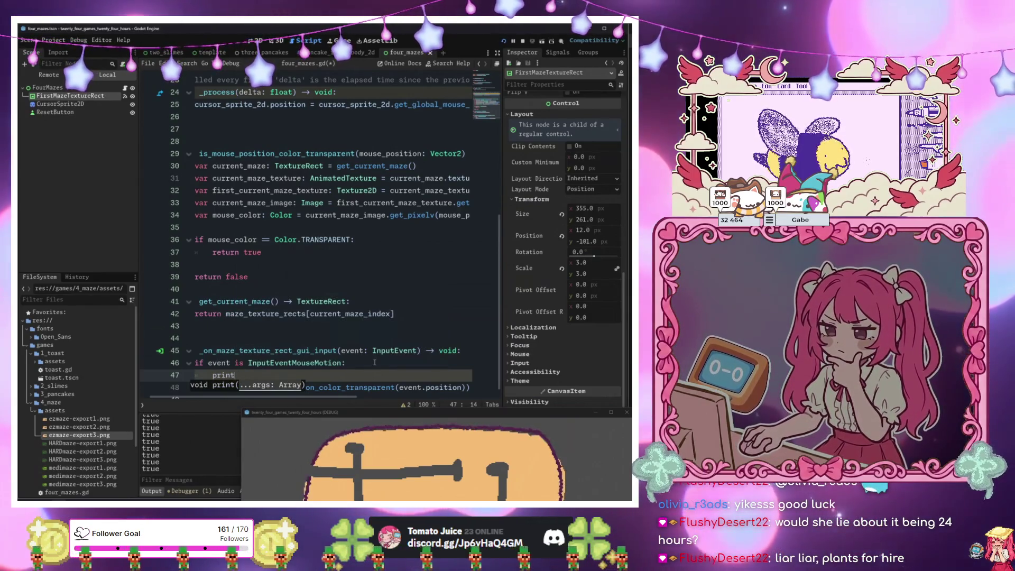
type("((")
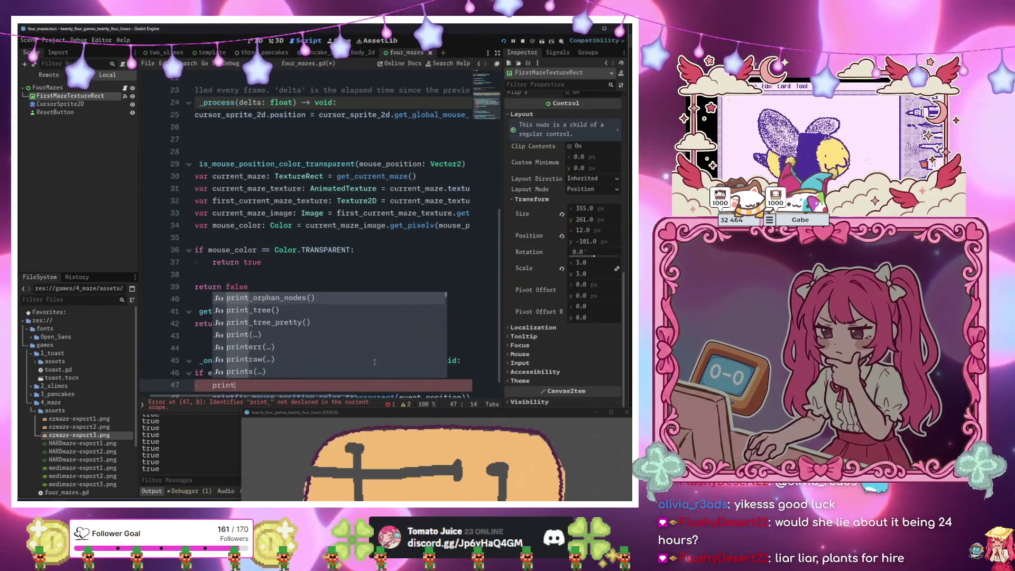
type("\"Banana: \",")
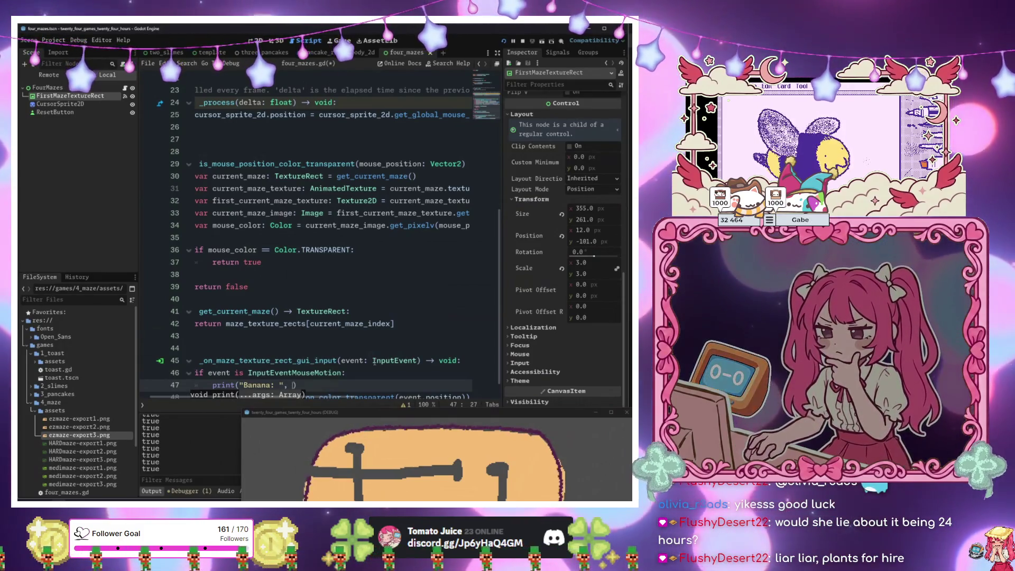
type("event.p")
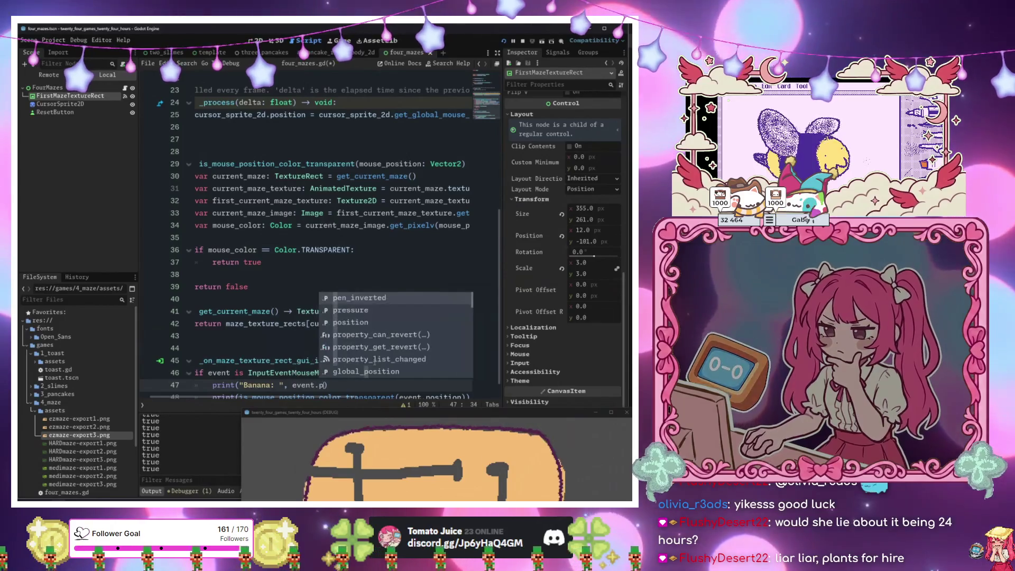
type("os")
key("Return")
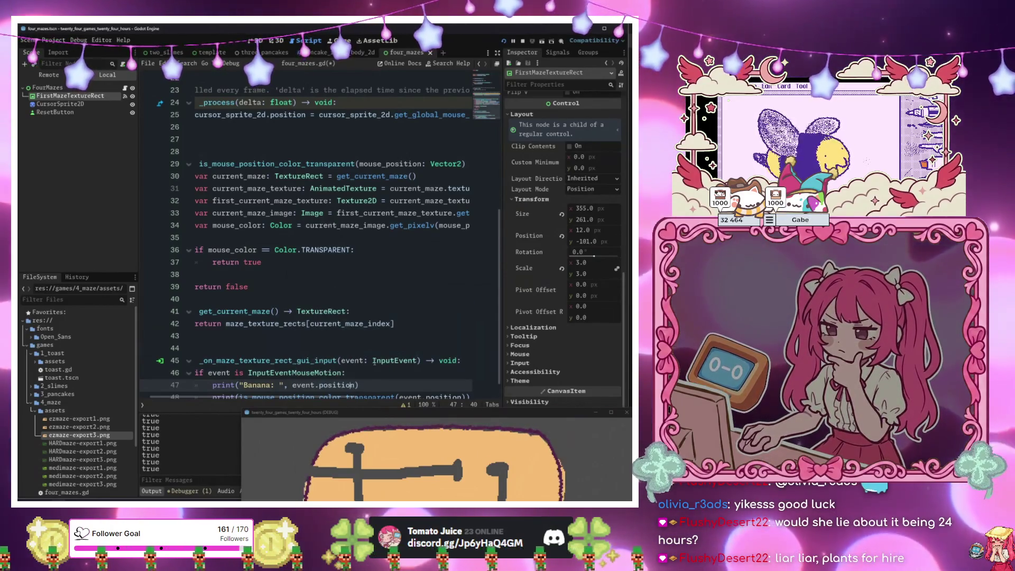
key("BackSpace")
key("BackSpace")
key("BackSpace")
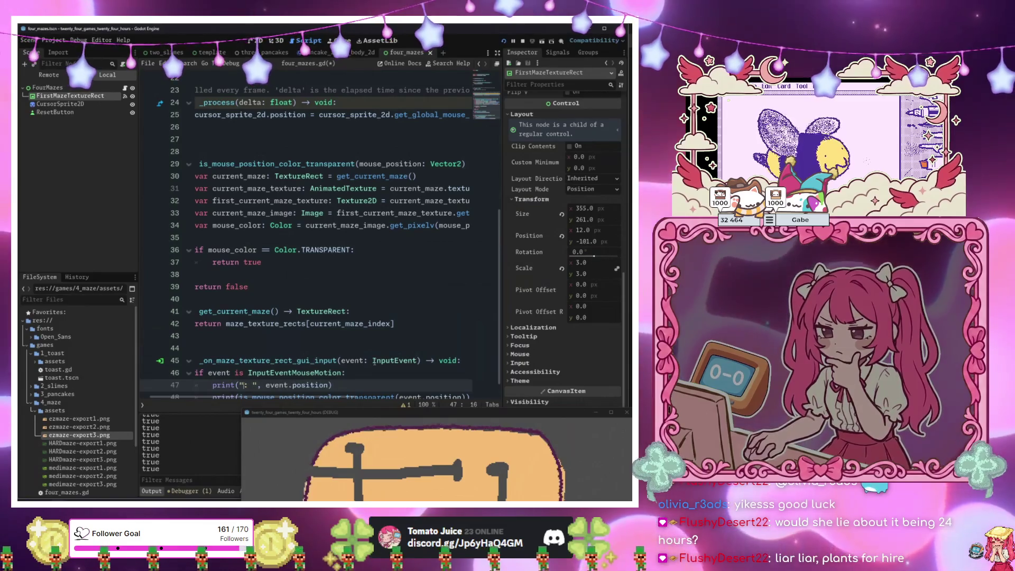
type("\"")
key("BackSpace")
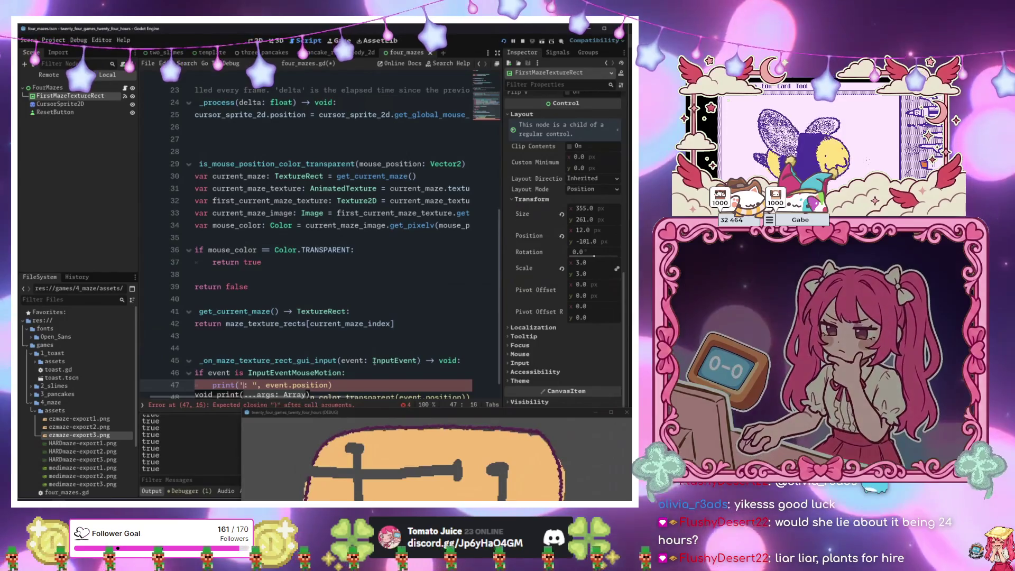
key("Return")
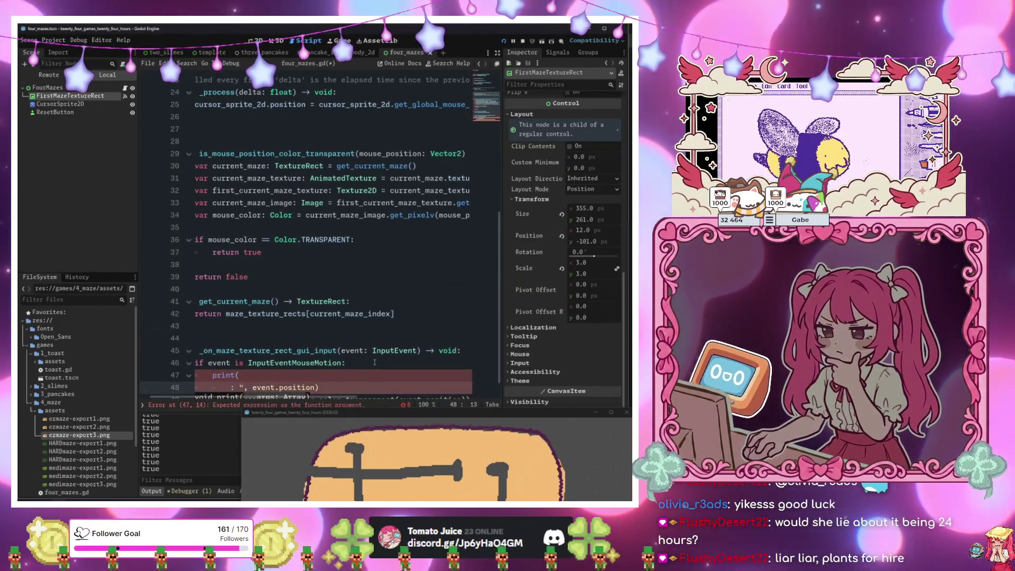
key("ctrl+z")
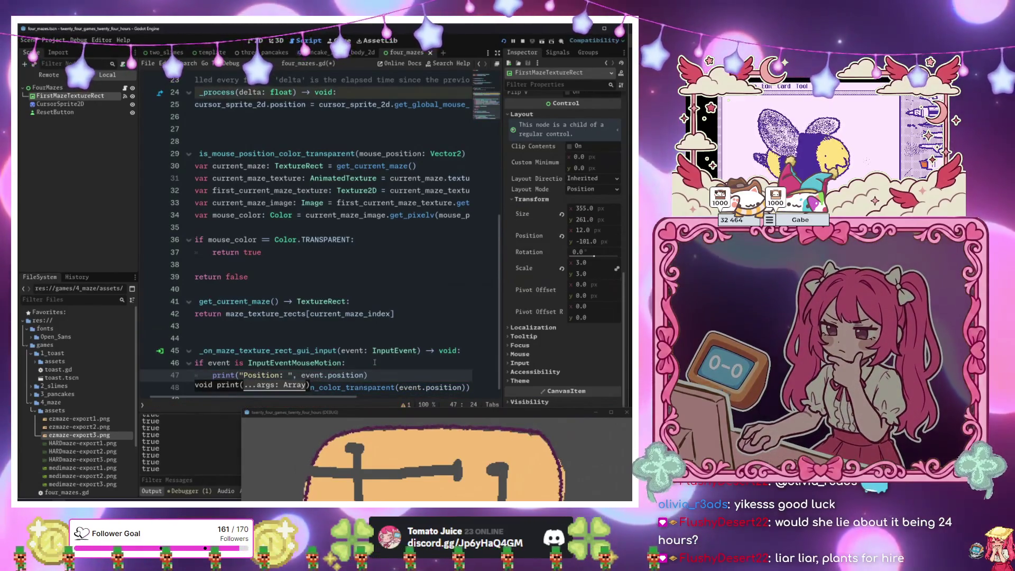
left_click(375, 362)
key("F5")
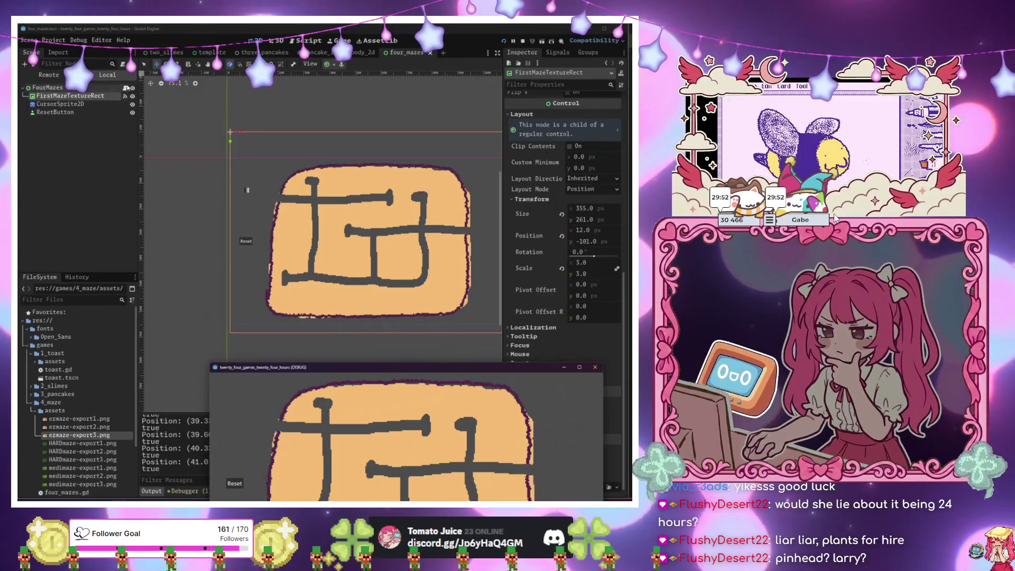
Review the gui input and pixel lookup code, then relaunch the maze game with F6.
left_click(125, 87)
left_click(387, 338)
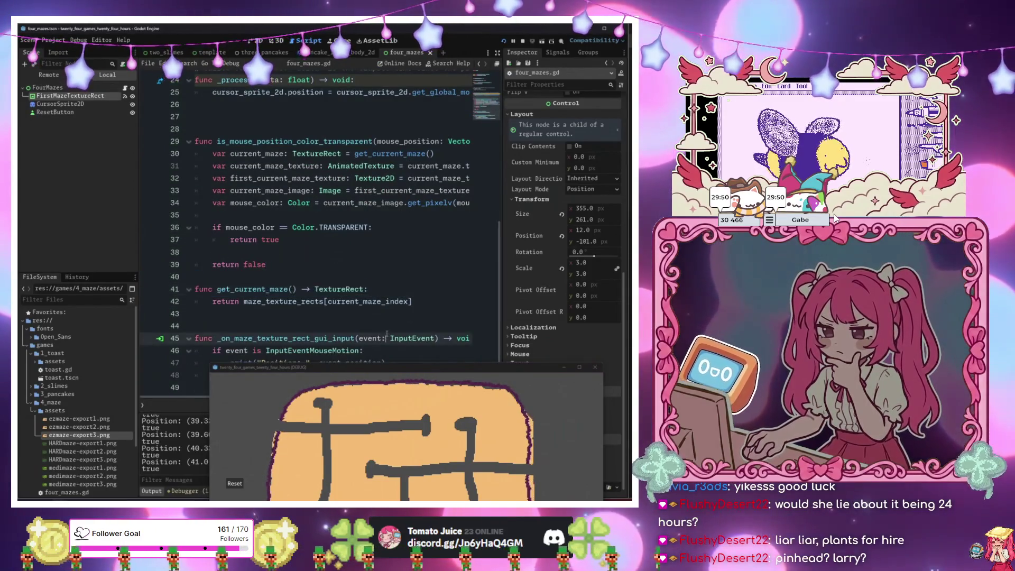
left_click_drag(398, 371, 347, 403)
left_click(334, 363)
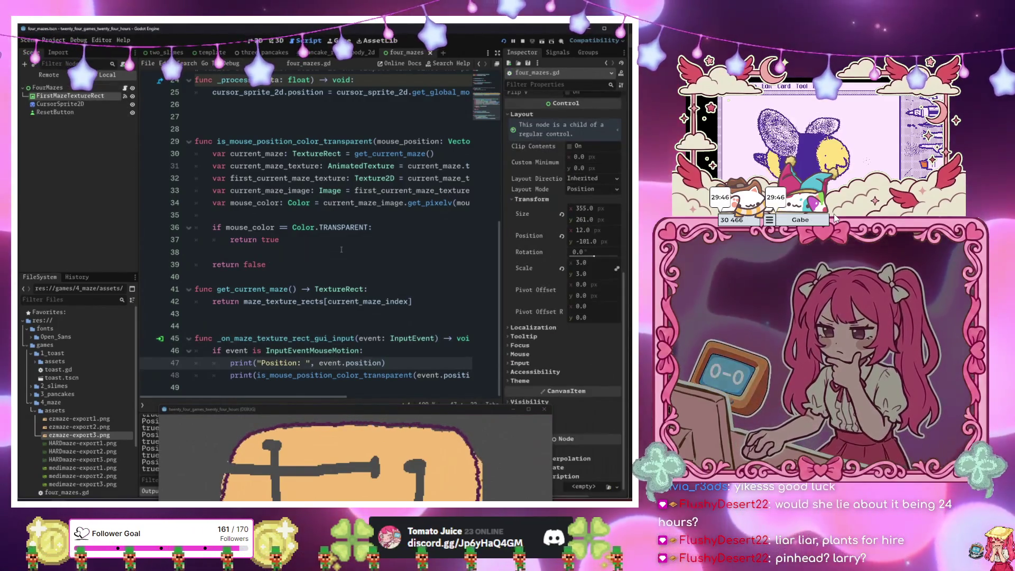
left_click(440, 329)
triple_click(437, 339)
left_click(399, 362)
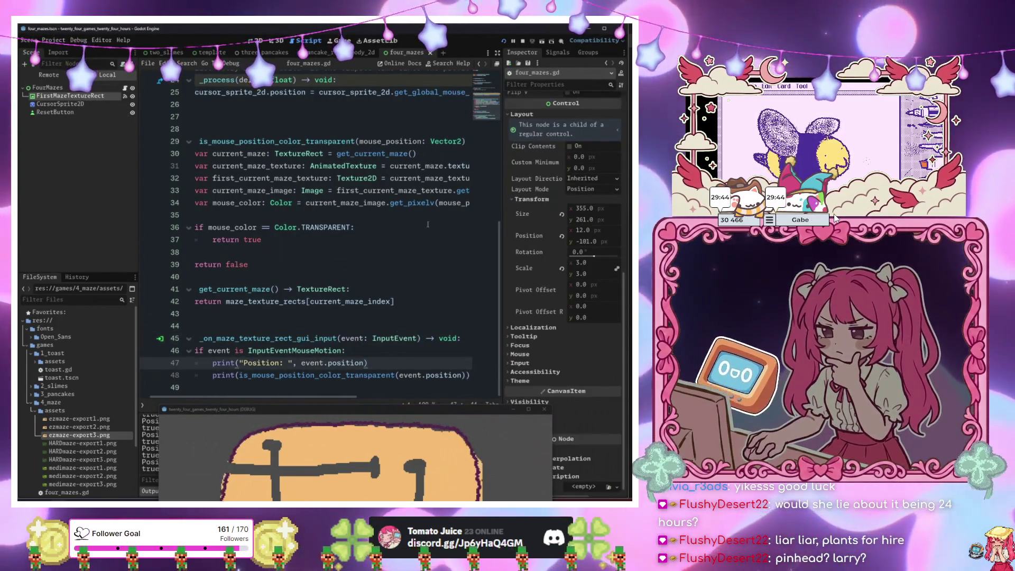
scroll(444, 203, "right", 2)
left_click(444, 203)
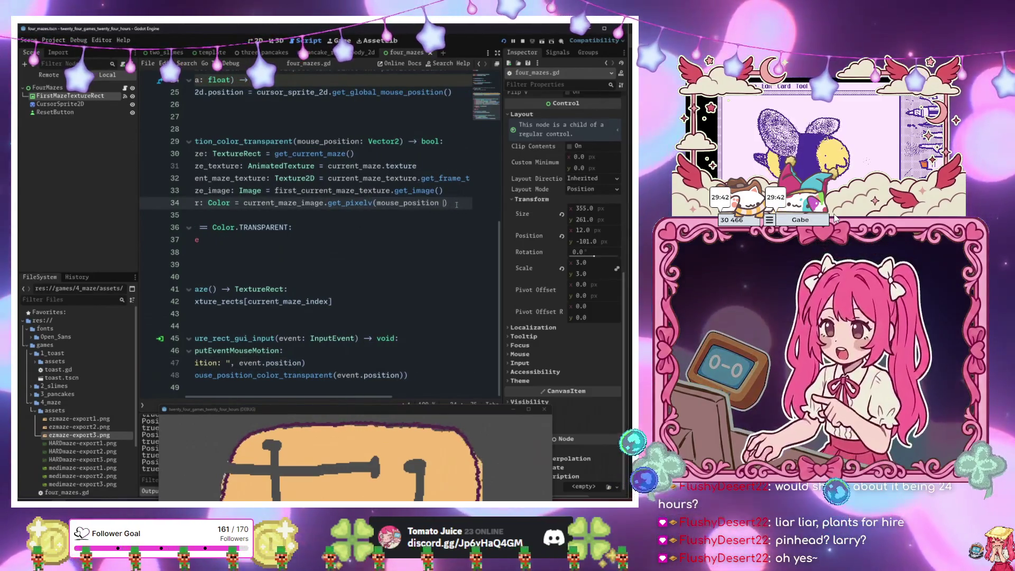
key("Down")
key("F6")
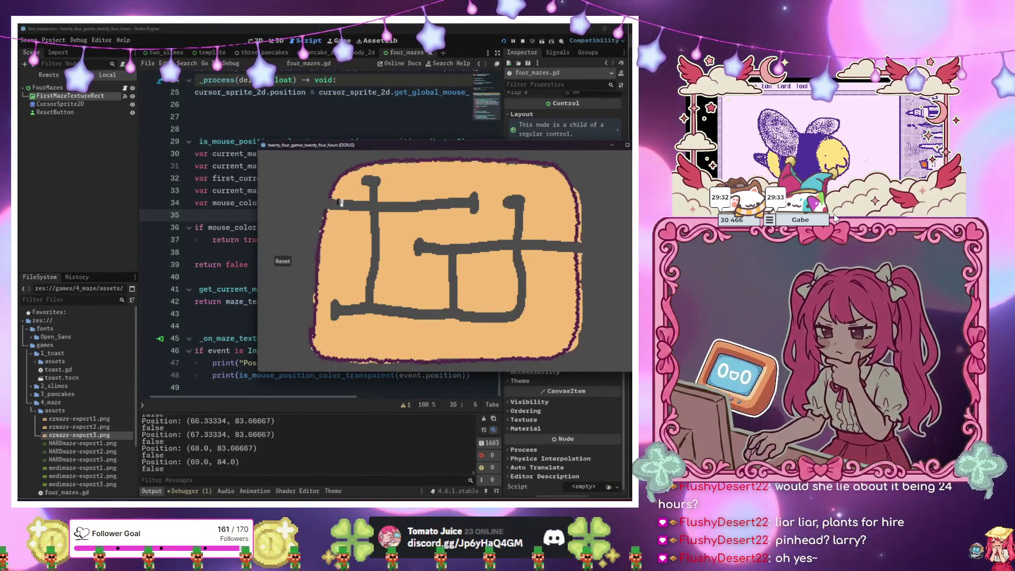
Watch the true/false output log, close the game window, and switch to GitHub Desktop.
left_click_drag(613, 153, 529, 155)
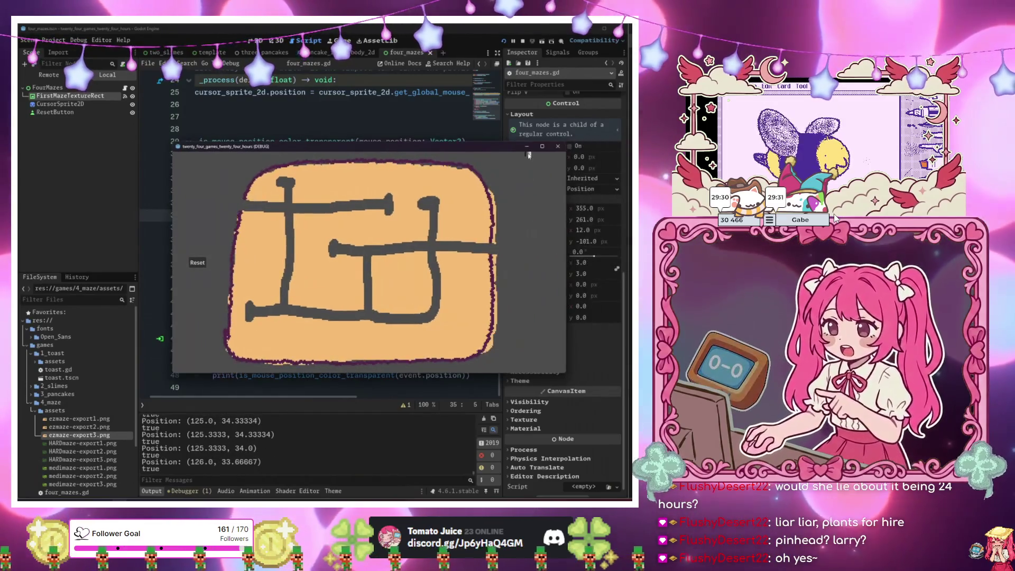
left_click(558, 146)
left_click(296, 326)
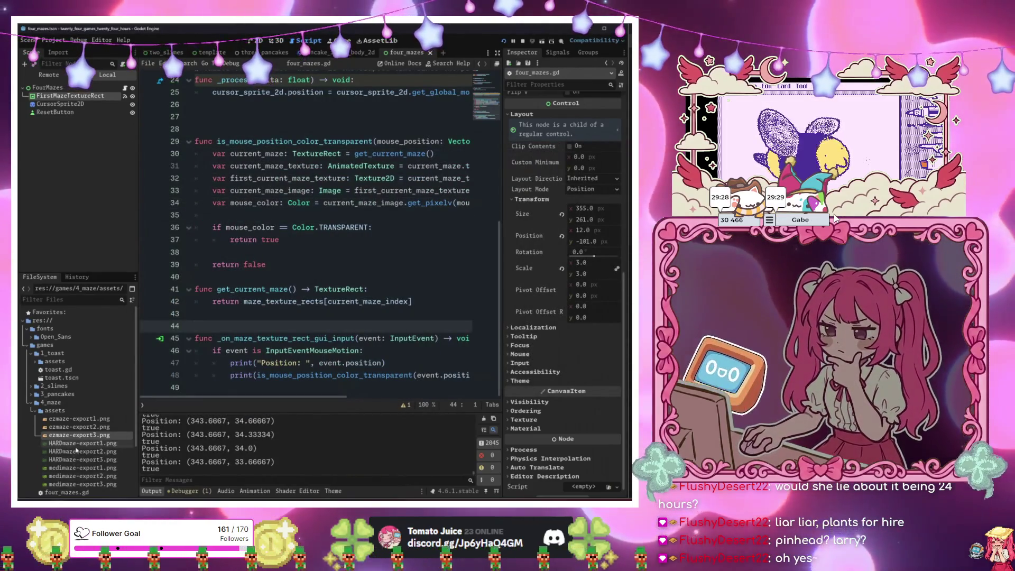
scroll(77, 451, "down", 3)
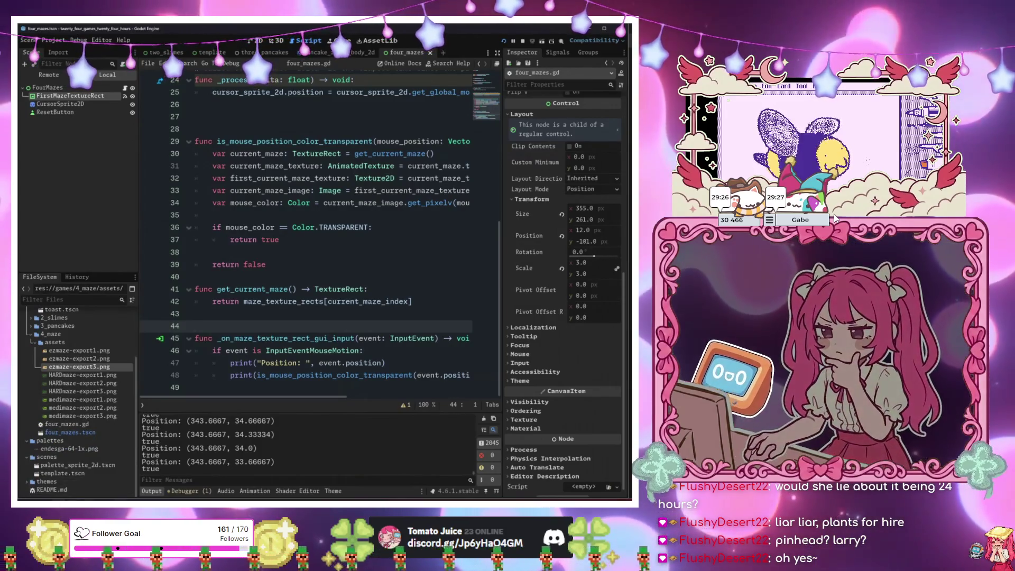
key("alt+Tab")
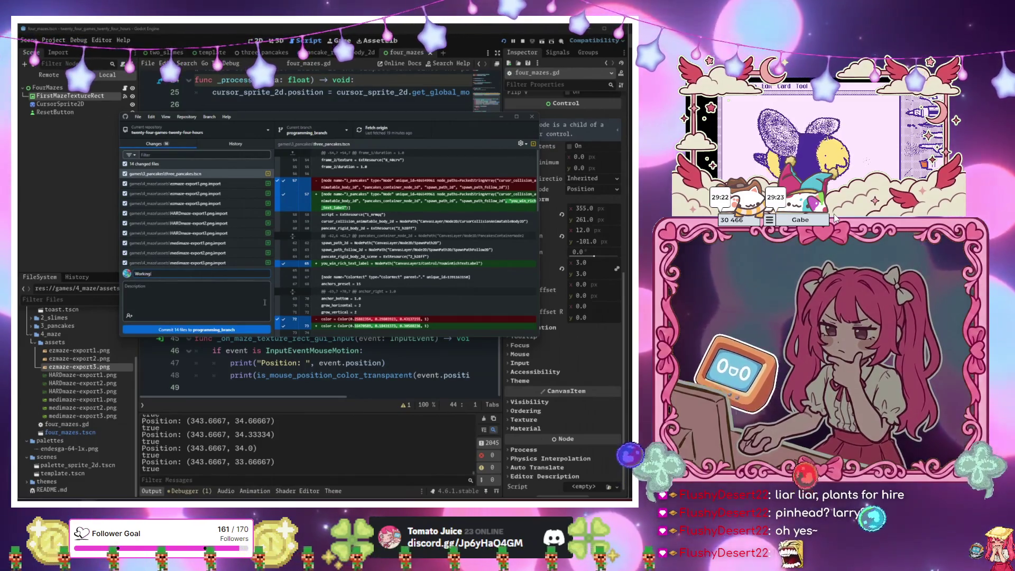
Commit and push the 14 changes to programming_branch, then merge the other recent branch in.
left_click(196, 329)
left_click(372, 133)
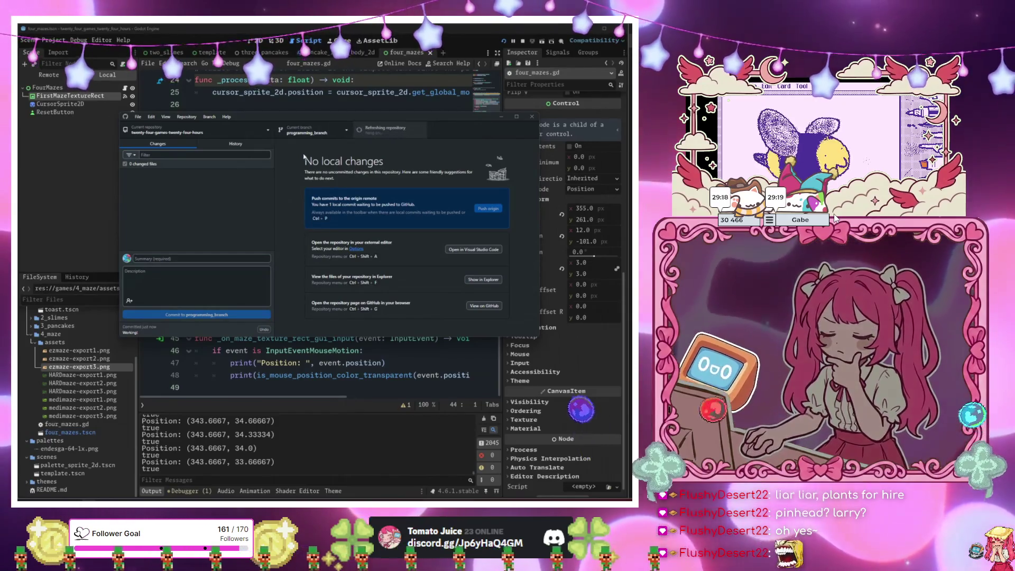
left_click(316, 134)
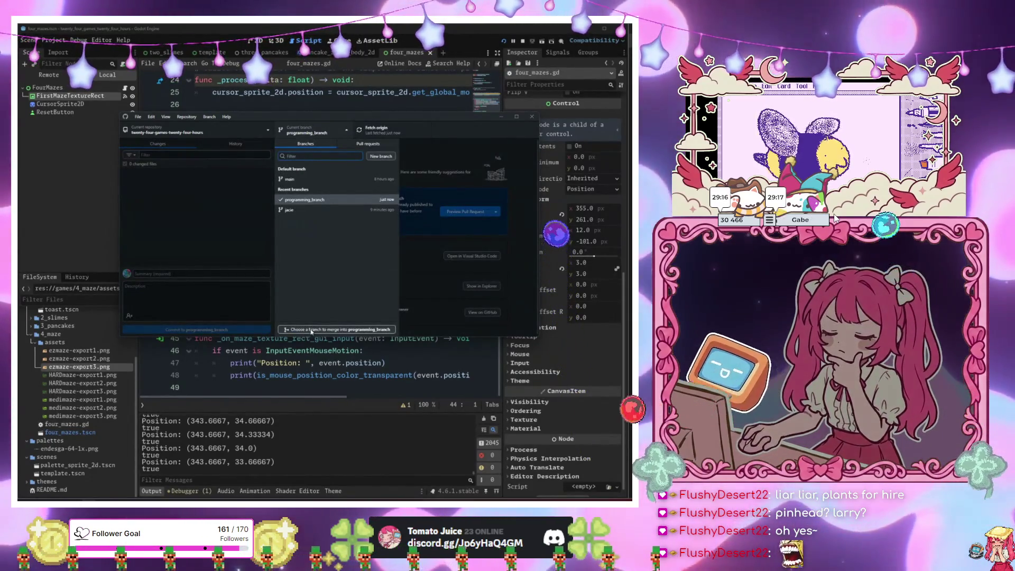
left_click(300, 329)
left_click(277, 221)
left_click(329, 291)
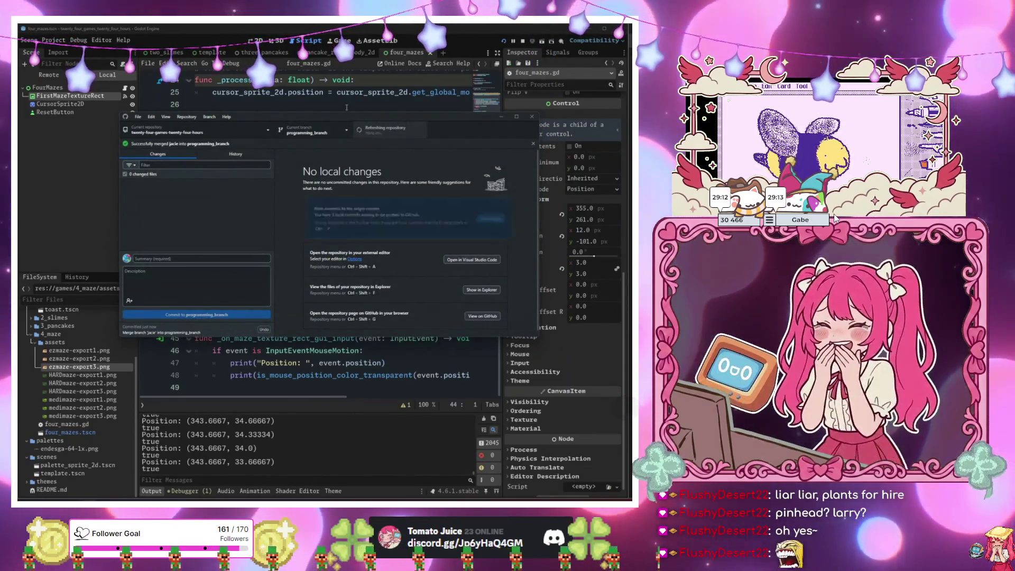
left_click(109, 98)
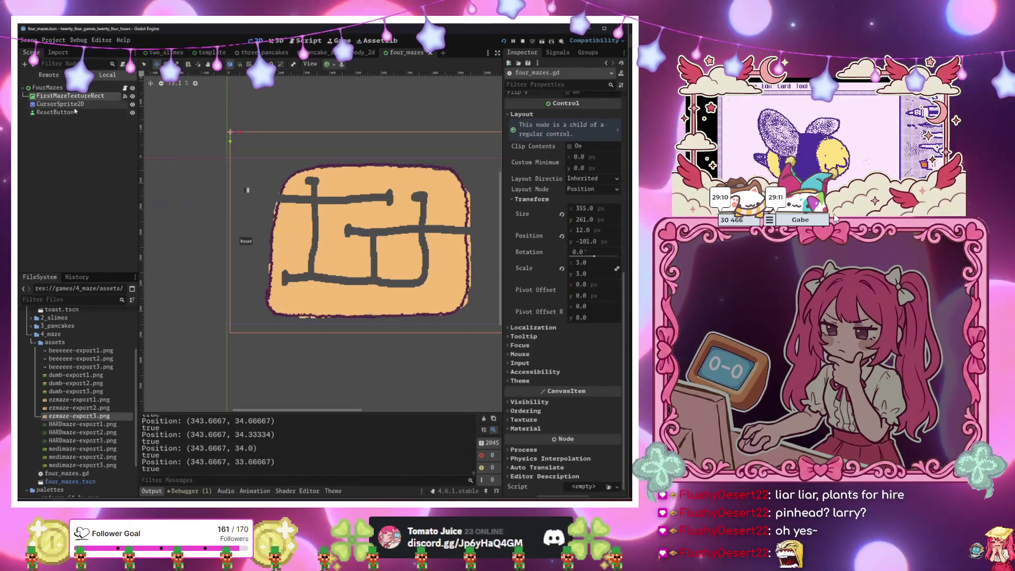
Select the CursorSprite2D node, undoing an accidentally created bee image node.
left_click(74, 107)
scroll(381, 214, "up", 2)
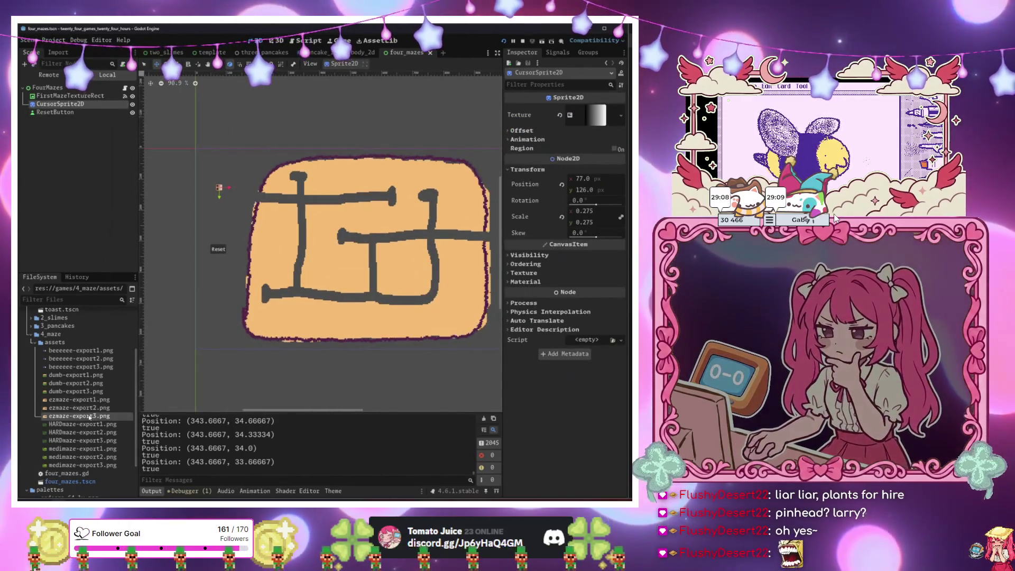
left_click(86, 351)
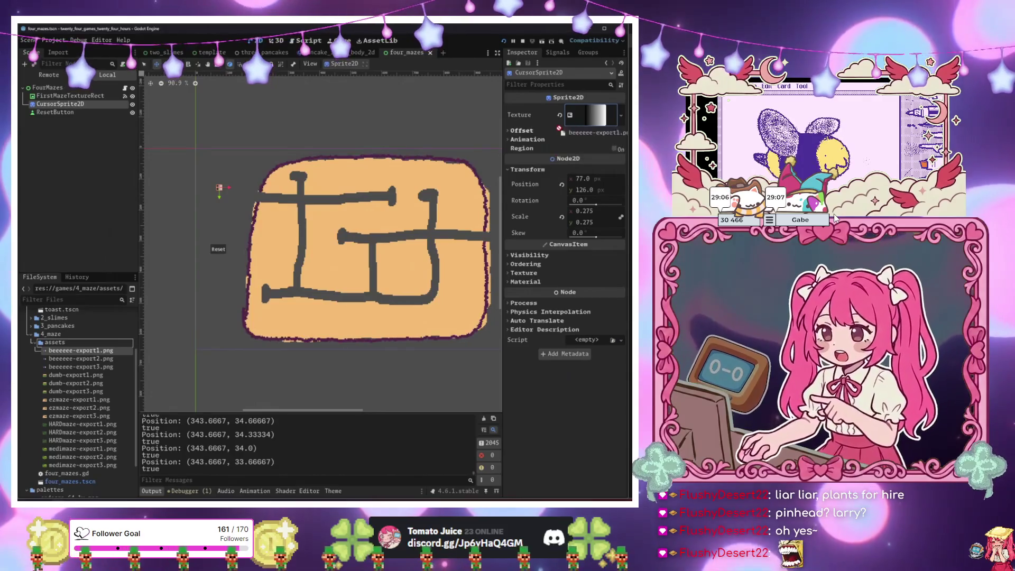
left_click_drag(86, 352, 338, 142)
key("ctrl+z")
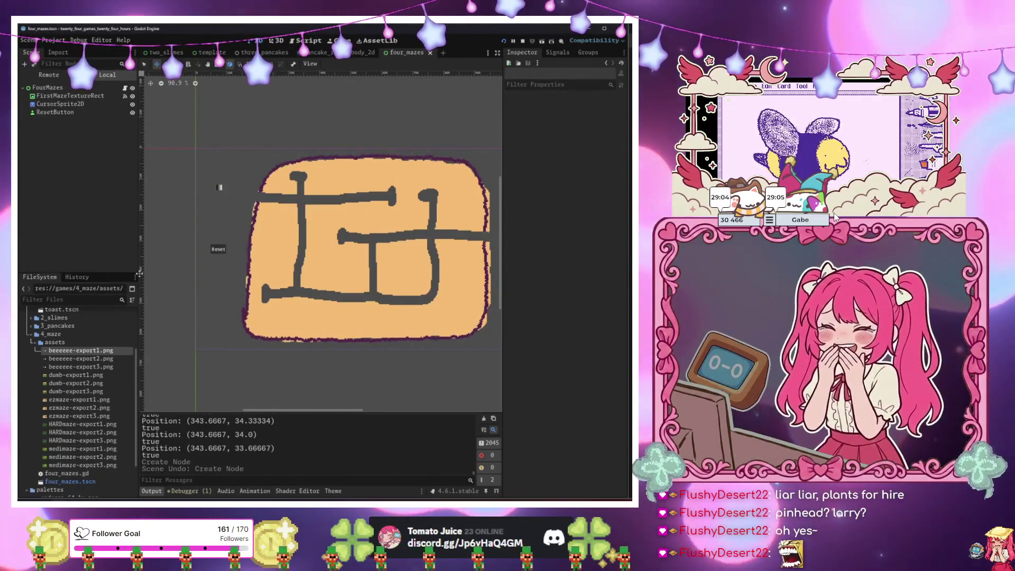
left_click(494, 136)
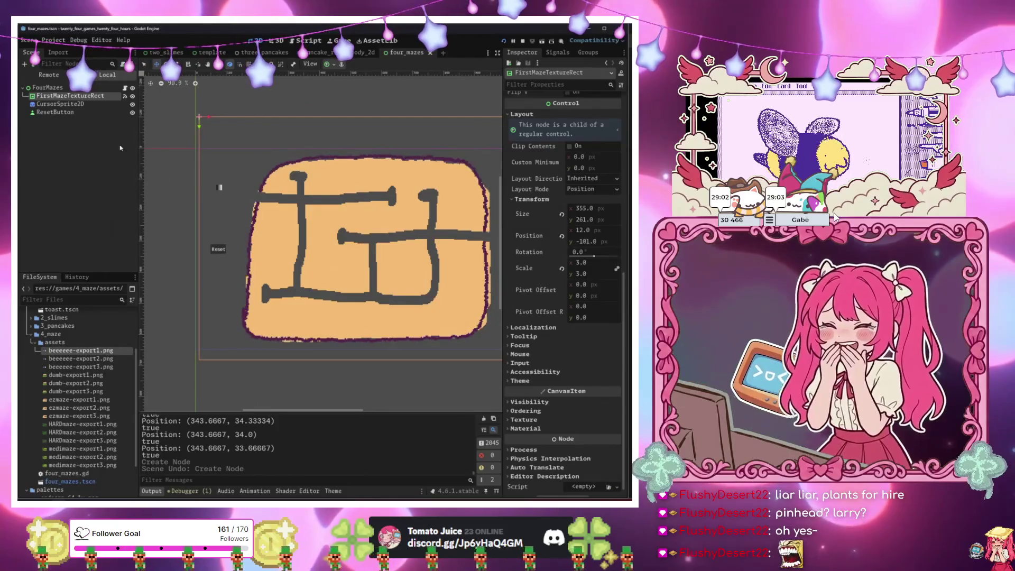
left_click(219, 187)
Give CursorSprite2D a new AnimatedTexture with 3 frames and speed scale 3.0.
left_click(594, 117)
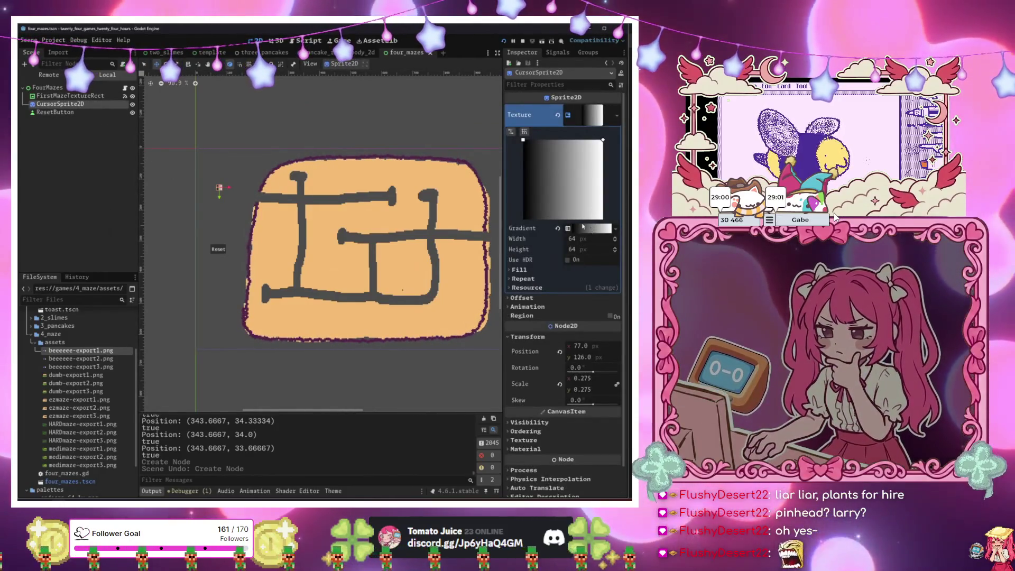
left_click(581, 122)
left_click(560, 117)
left_click(593, 115)
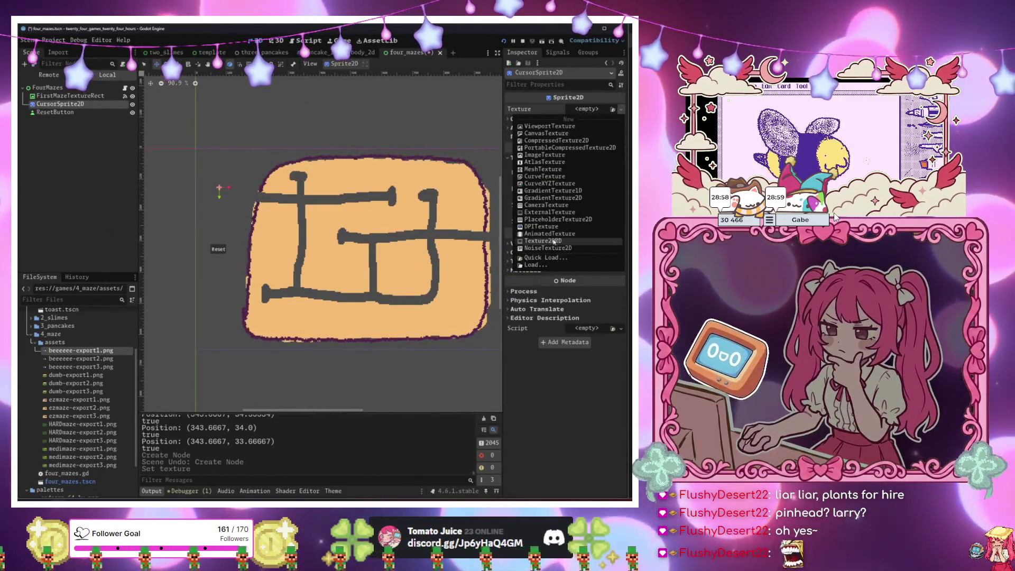
left_click(580, 166)
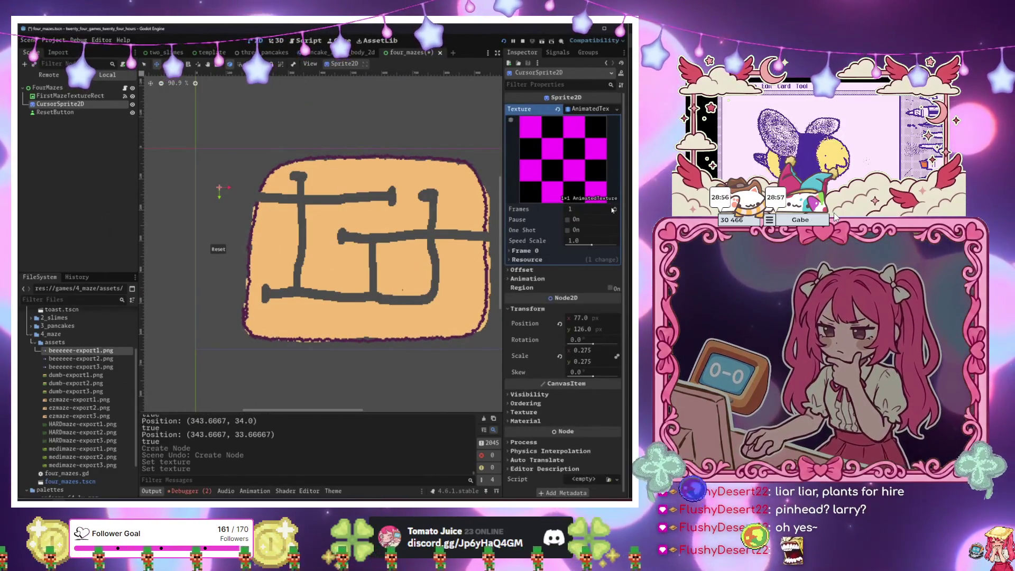
left_click(614, 208)
left_click(614, 208)
type("3")
key("Return")
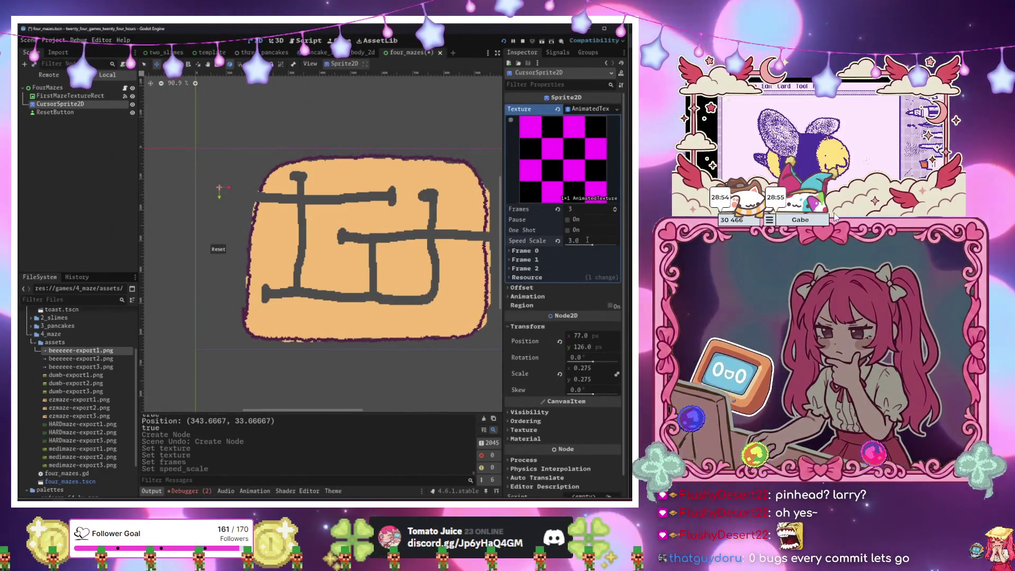
Drop the beeeeee-export bee images into the animation's frame slots.
left_click(522, 251)
left_click(522, 280)
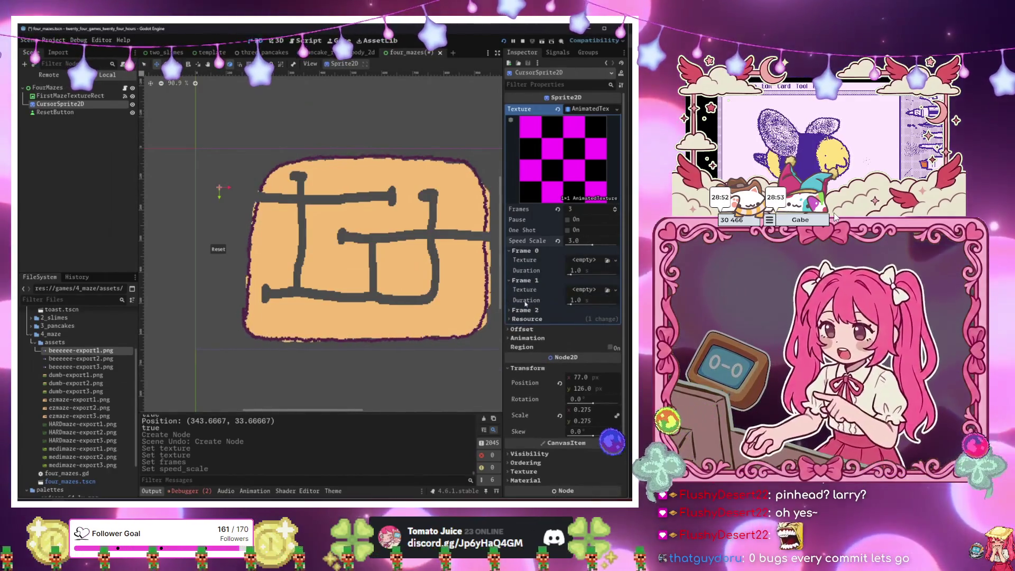
left_click(521, 309)
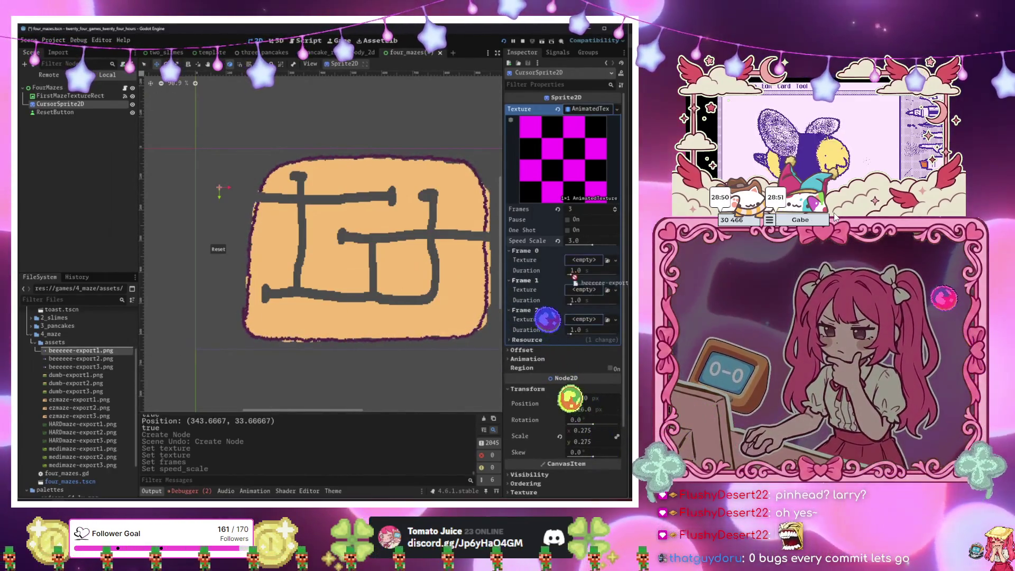
mouse_move(81, 350)
left_mouse_down()
mouse_move(587, 260)
mouse_move(211, 339)
mouse_move(587, 301)
left_mouse_up()
left_click_drag(79, 367, 587, 342)
Shrink the bee sprite to cursor size, about 0.11 scale.
key("shift+f")
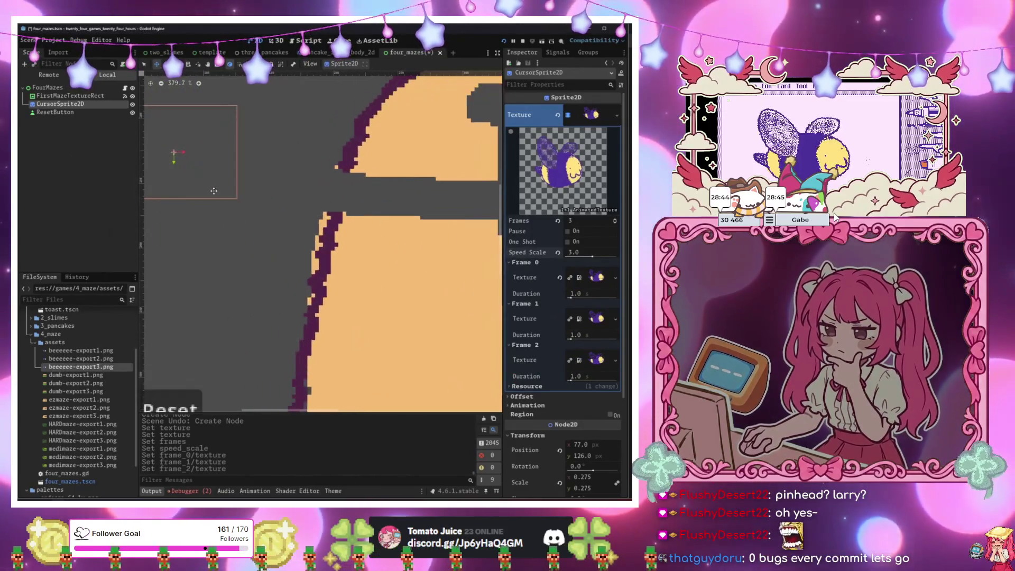
scroll(357, 244, "down", 7)
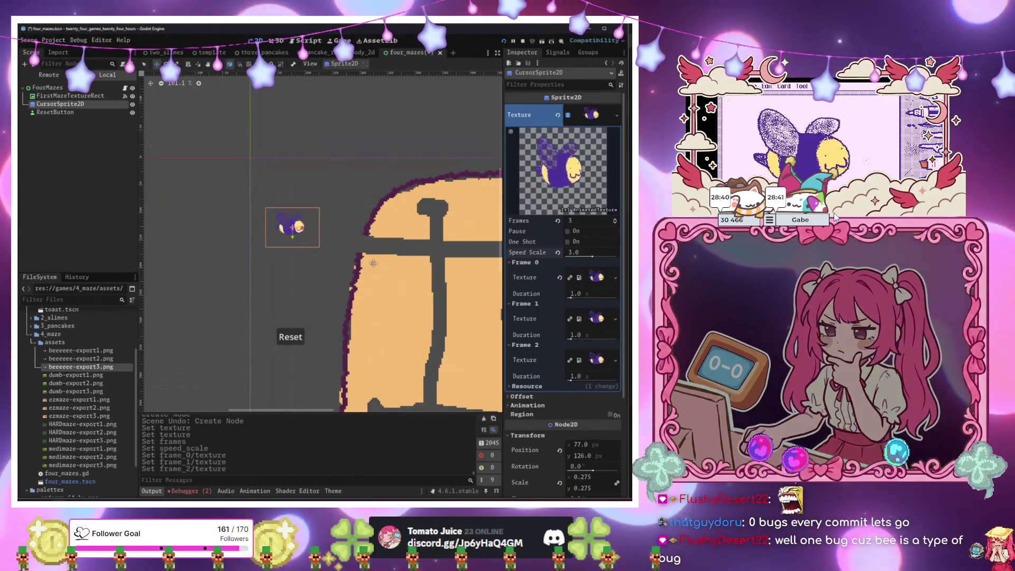
mouse_move(383, 255)
left_mouse_down()
mouse_move(364, 259)
mouse_move(327, 239)
left_mouse_up()
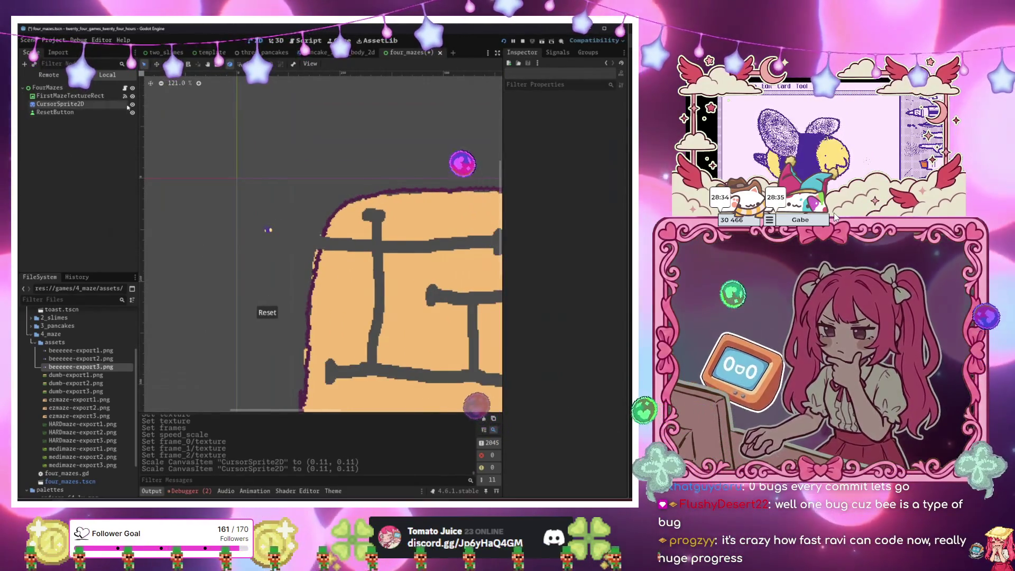
key("ctrl+F3")
scroll(280, 231, "down", 1)
Replace the print on line 47 with 'if not is_mouse_position_color_transparent(event.position):'.
left_click(348, 375)
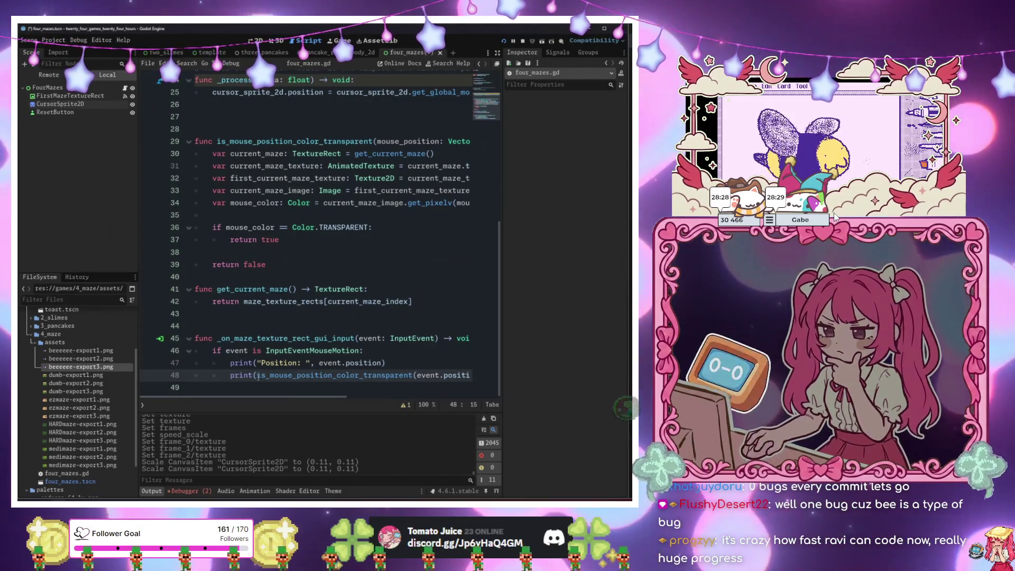
left_click_drag(257, 376, 239, 363)
key("BackSpace")
left_click(373, 363)
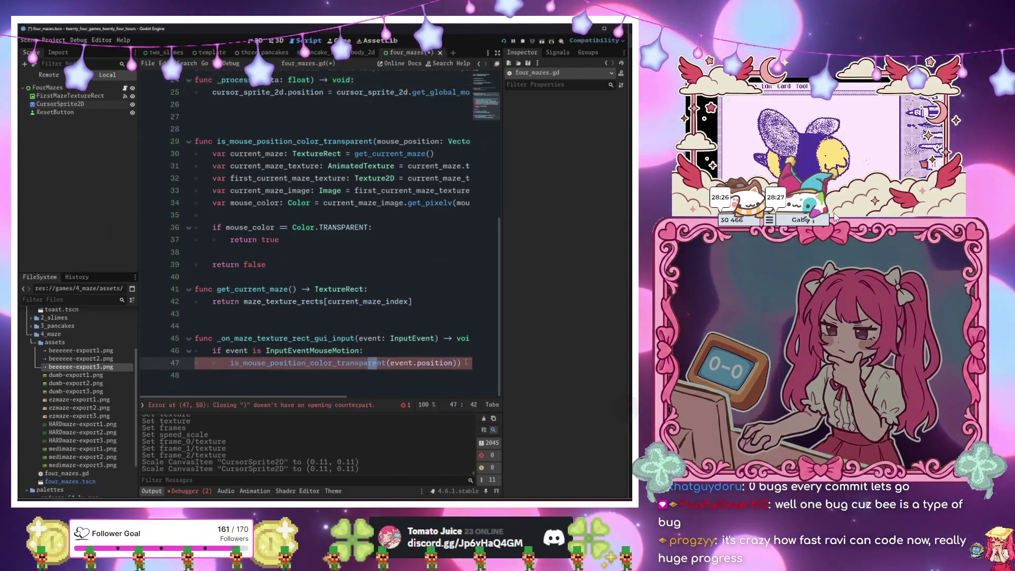
left_click(243, 363)
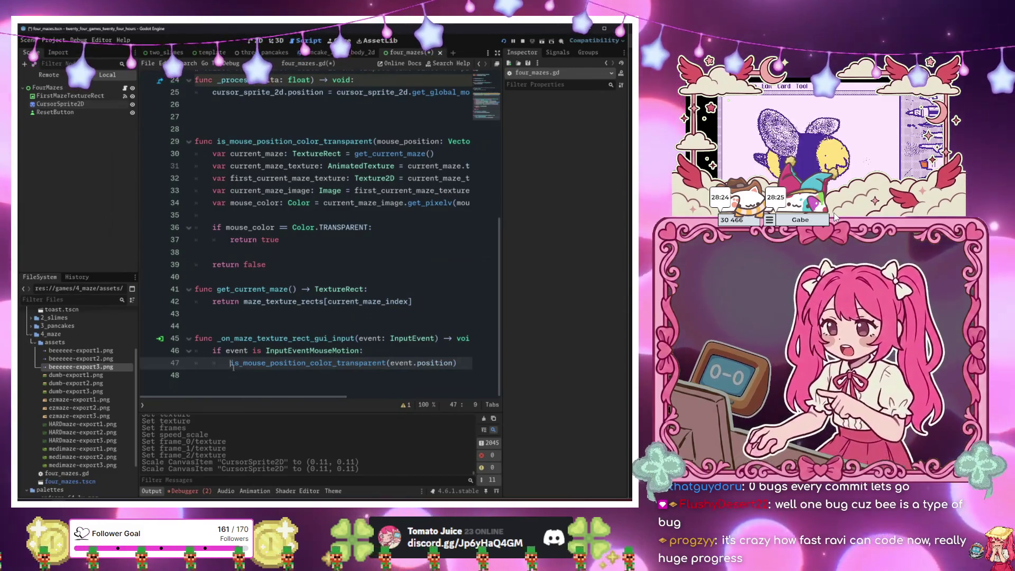
type("if")
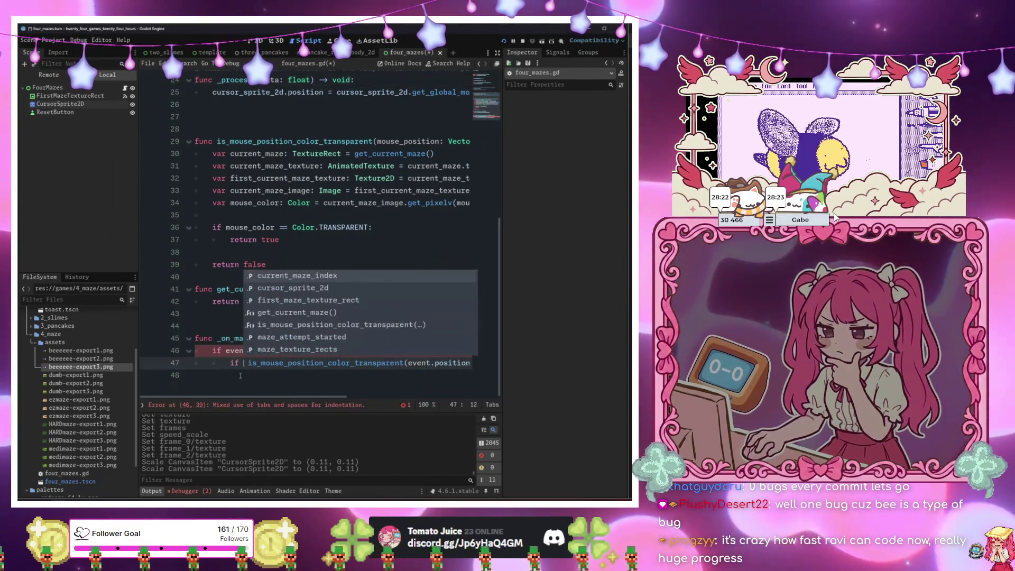
left_click(240, 376)
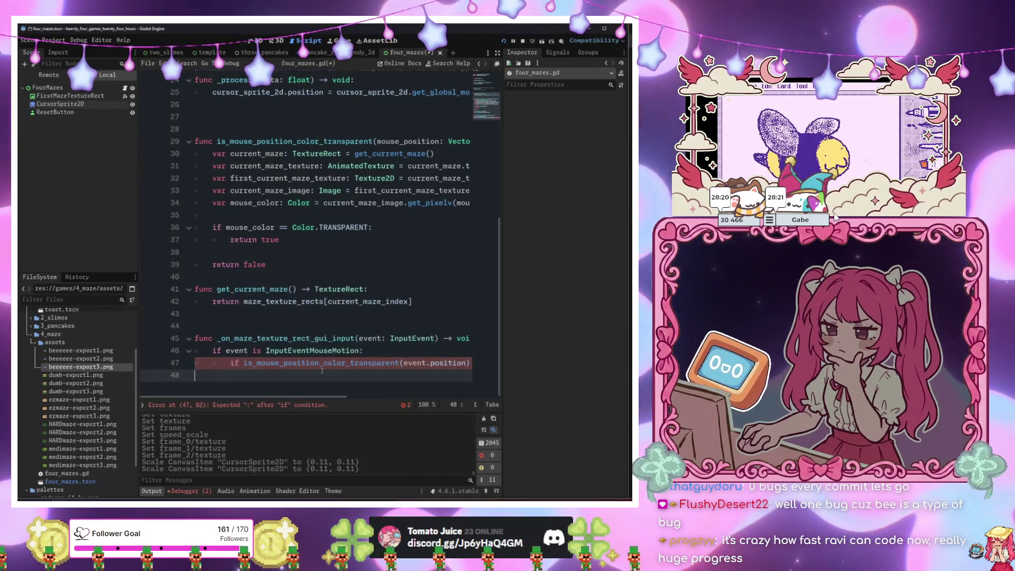
left_click(243, 363)
type("not")
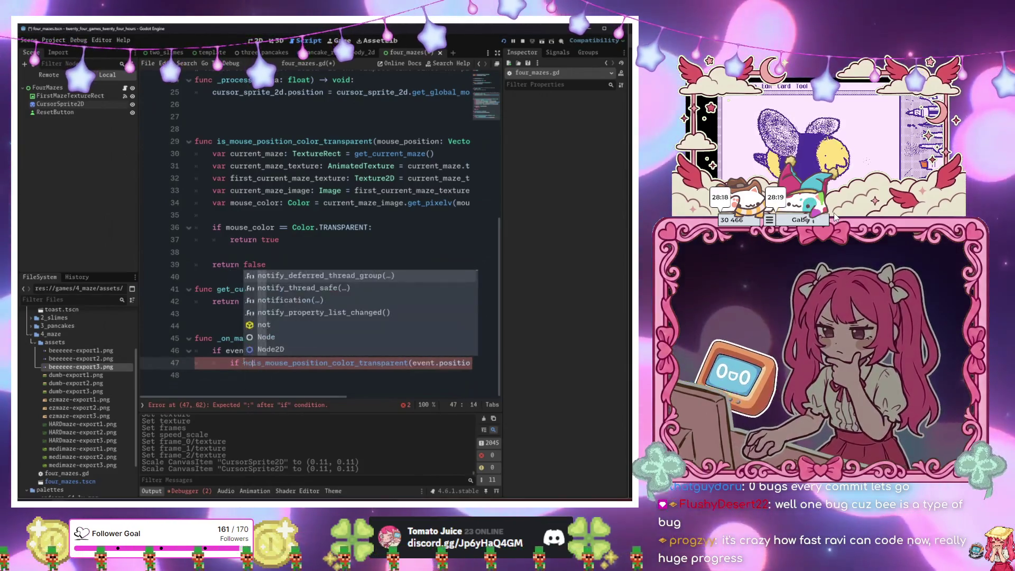
left_click(472, 363)
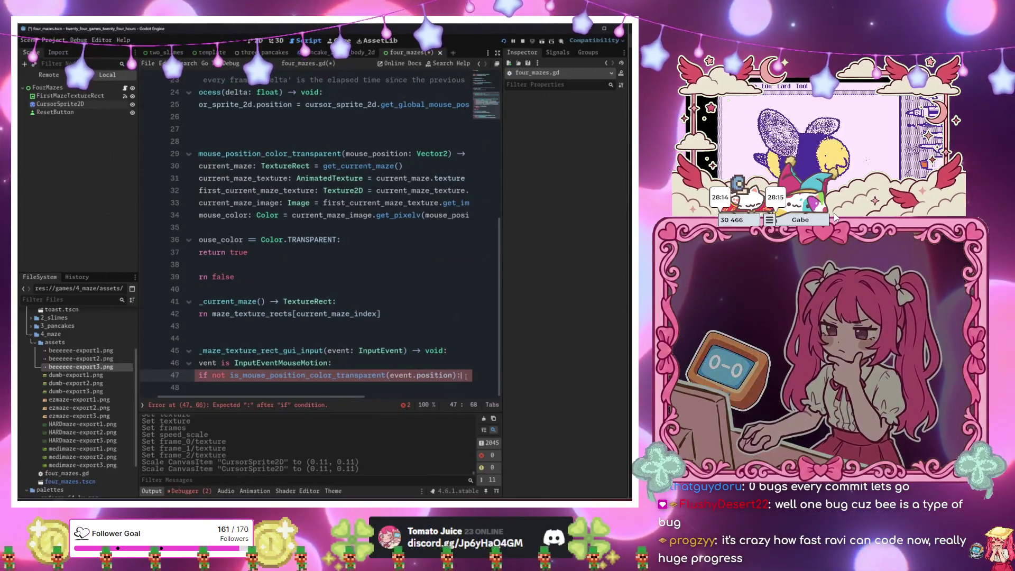
type(":")
key("Return")
Add cursor_sprite_2d.hide() as the indented body of the new if.
left_click(58, 104)
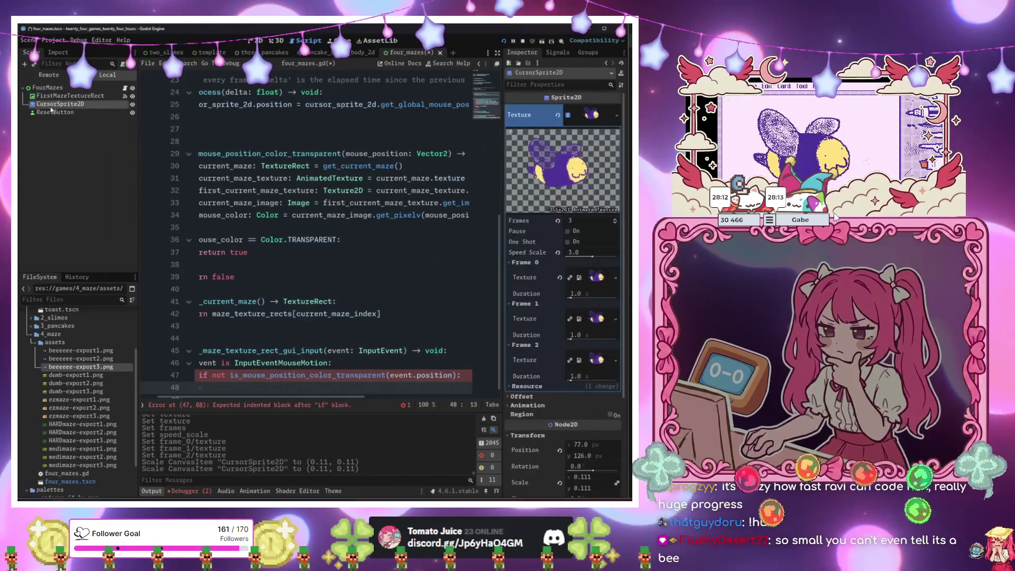
key("Page_Up")
key("Page_Up")
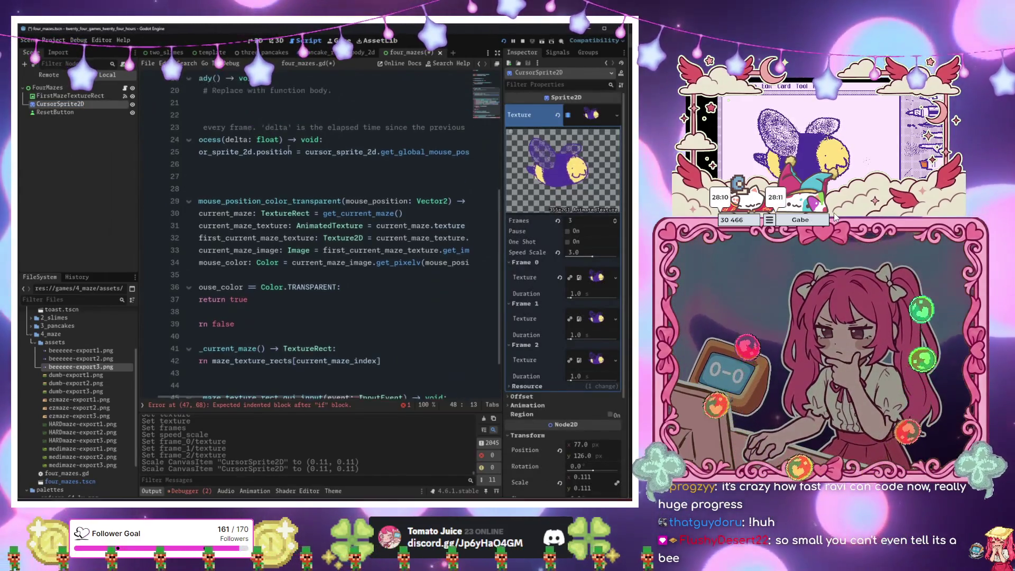
key("Page_Down")
key("Page_Down")
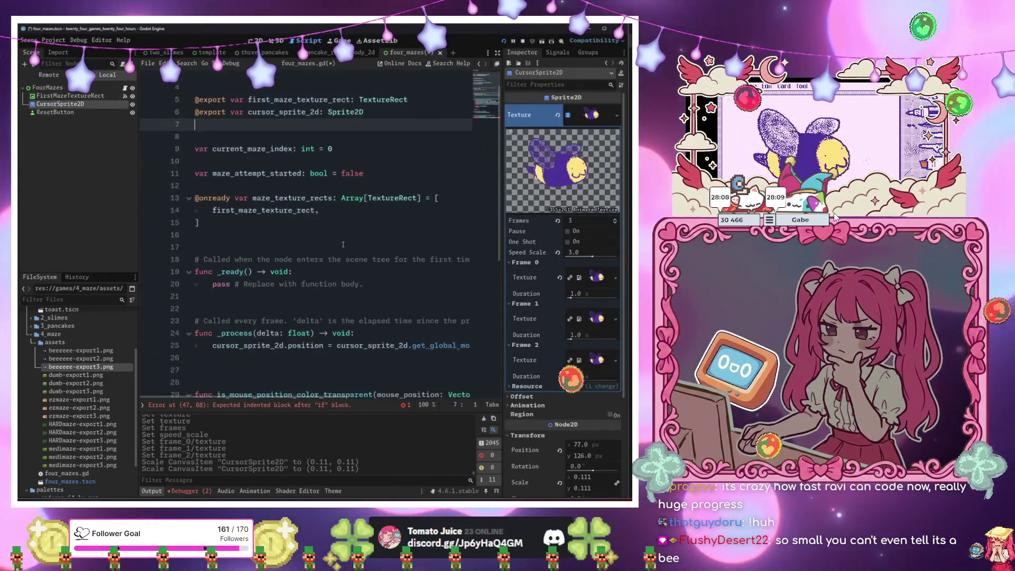
type("cur")
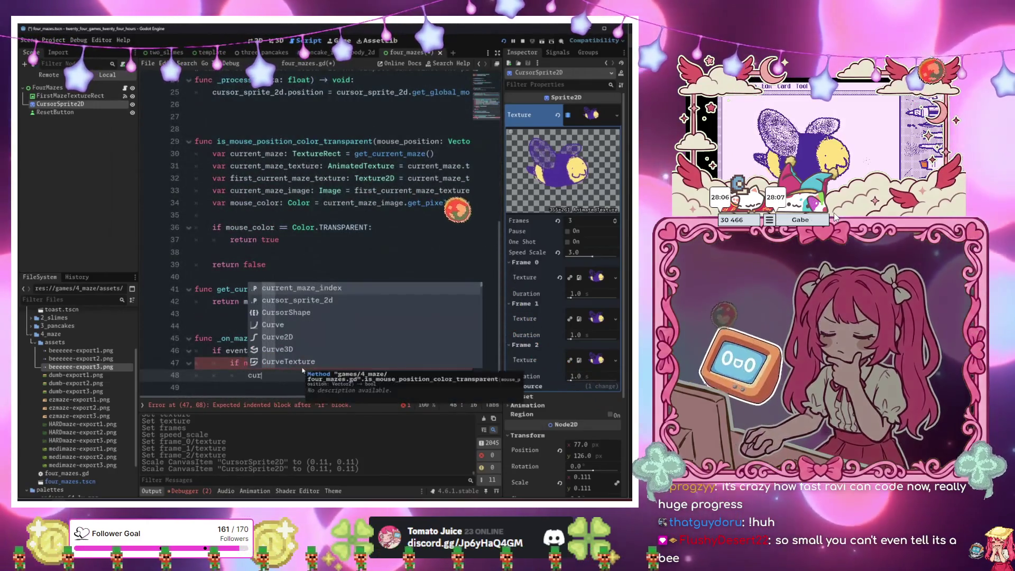
type("sor_sprite_2d.hid")
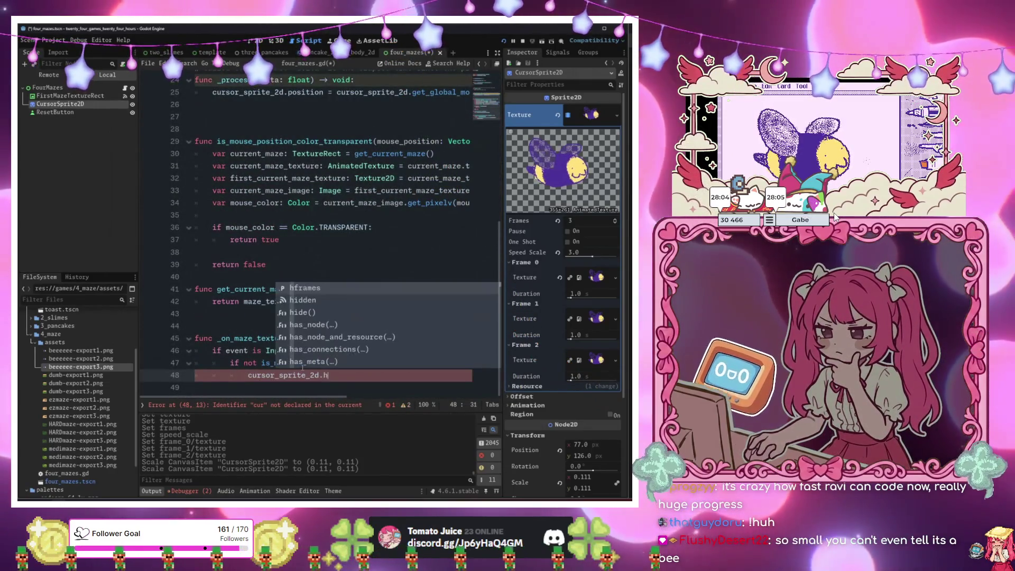
key("Return")
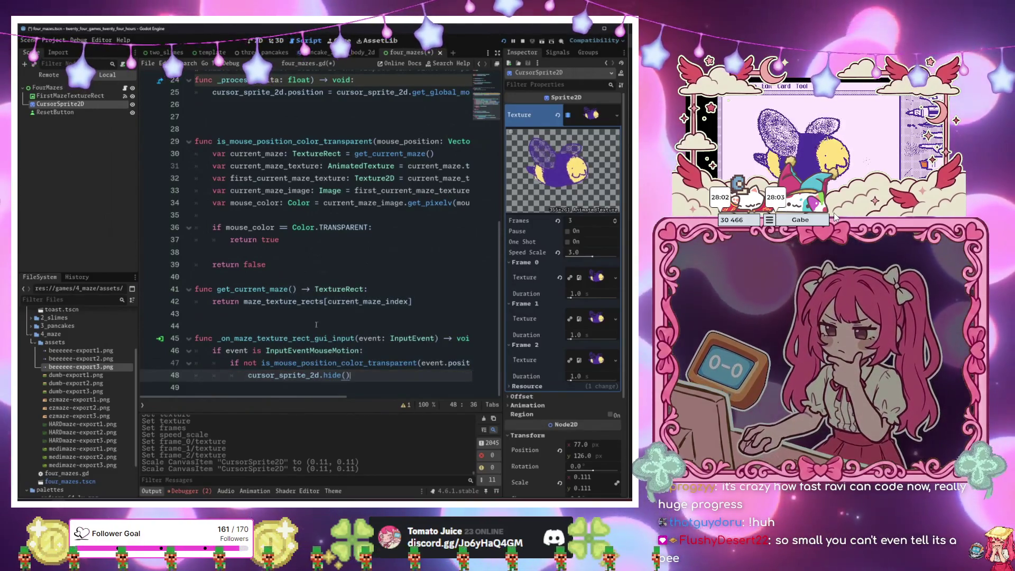
left_click(328, 302)
scroll(381, 120, "up", 4)
Connect ResetButton's pressed signal to a new _on_reset_button_pressed function.
left_click(55, 112)
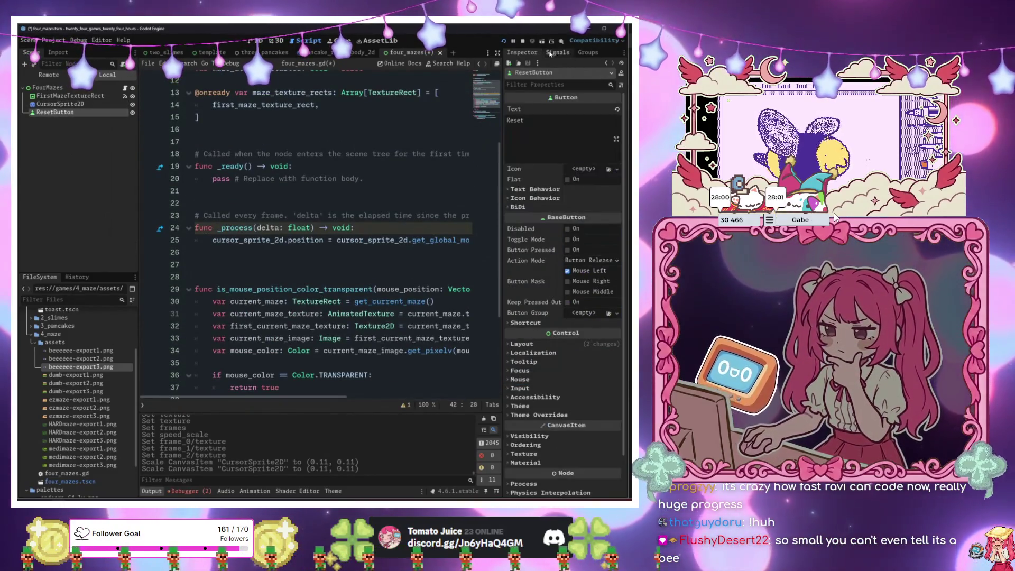
left_click(555, 53)
double_click(537, 101)
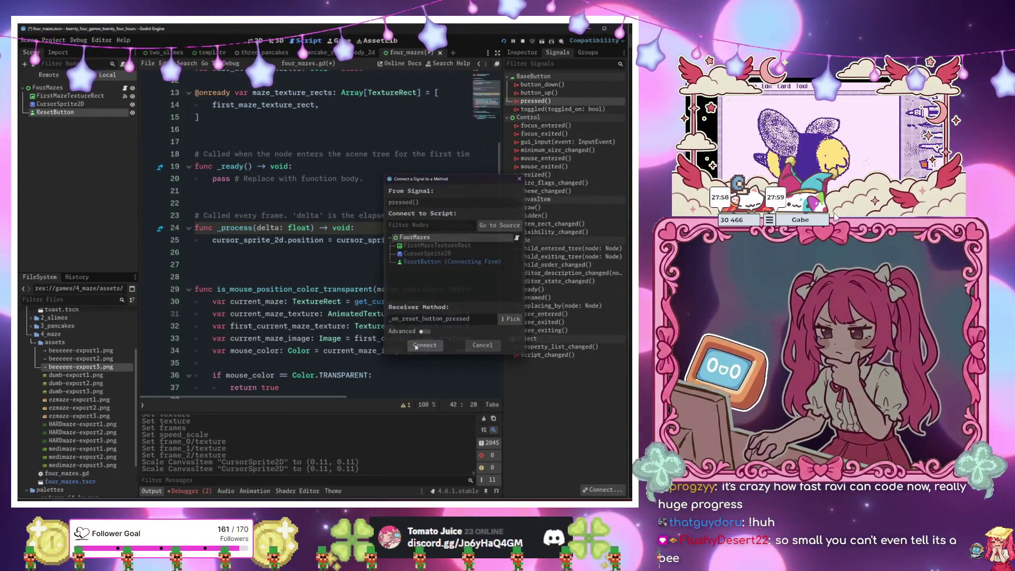
left_click(416, 346)
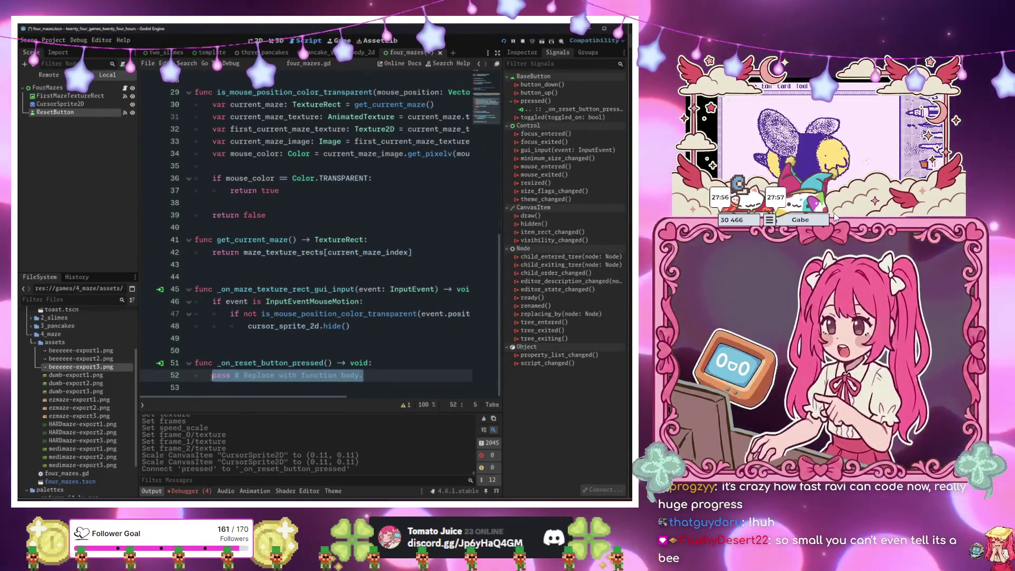
Write cursor_sprite_2d.show() in the reset function, then save and launch the maze game.
type("cur")
key("Return")
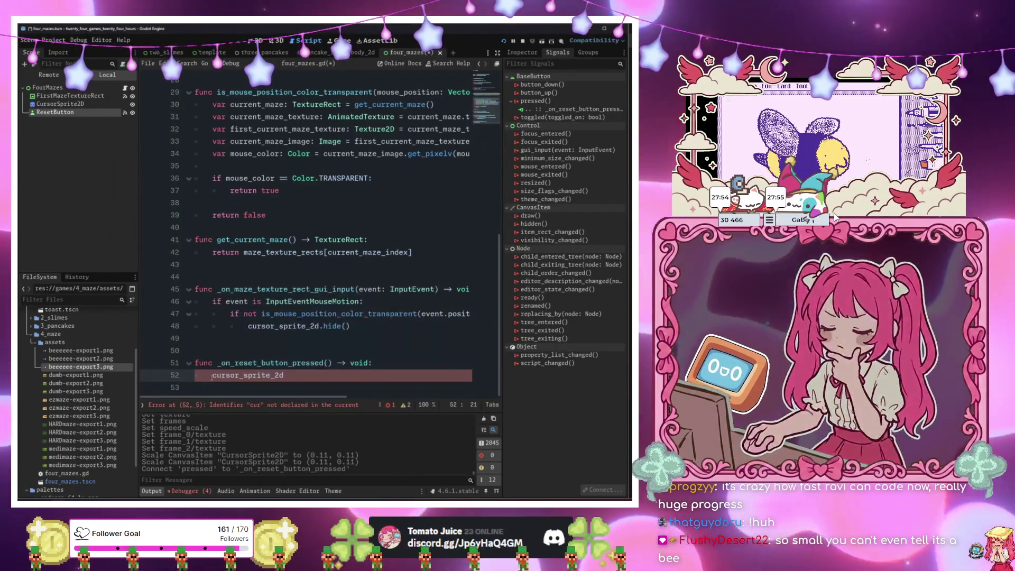
type(".sho")
key("Return")
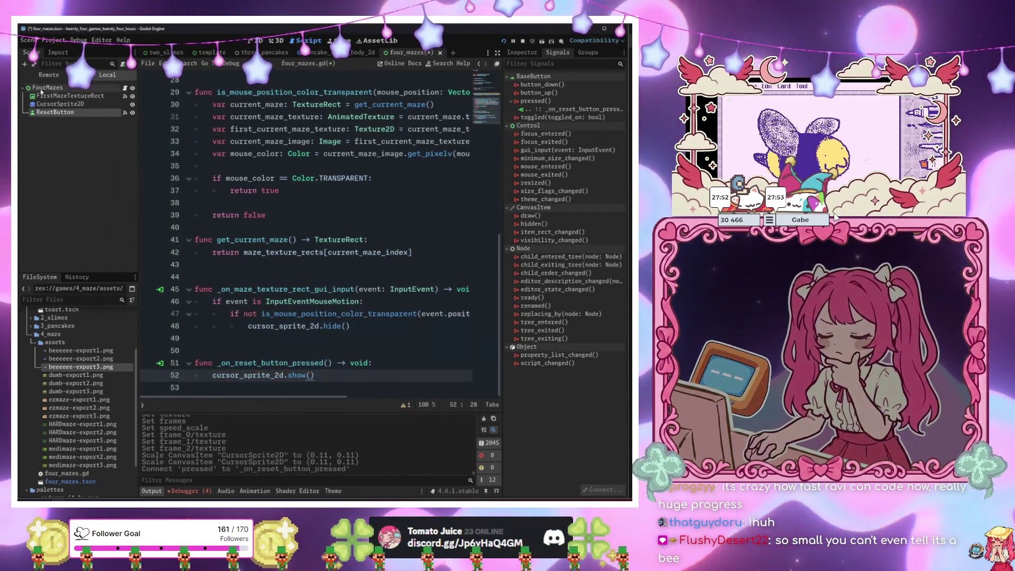
left_click(58, 103)
left_click(267, 155)
key("F6")
scroll(269, 158, "up", 2)
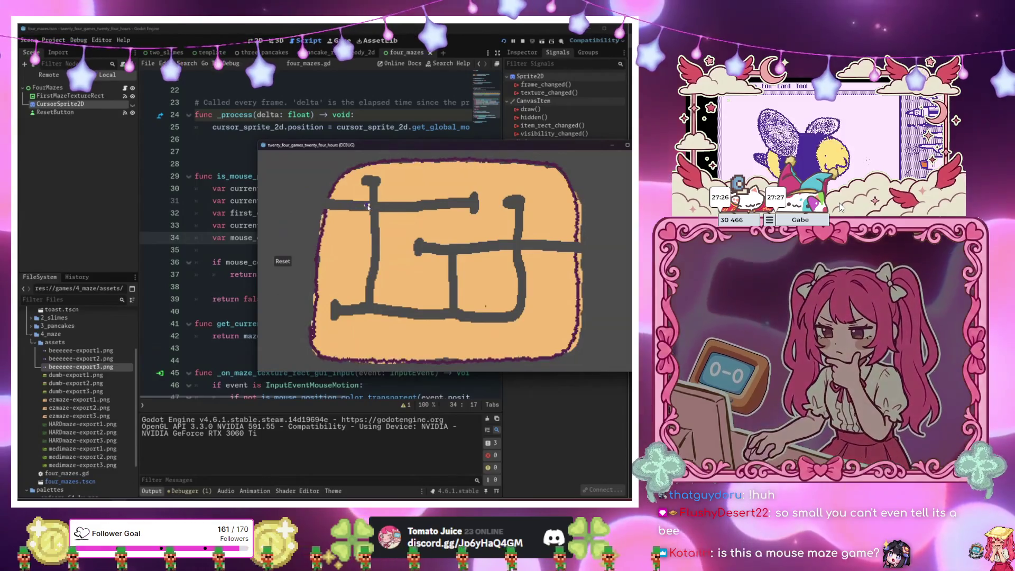
Add print(is_mouse_position_color_transparent(event.position)) under the mouse-motion check and relaunch the game.
mouse_move(394, 148)
left_mouse_down()
mouse_move(325, 151)
mouse_move(463, 416)
mouse_move(452, 378)
left_mouse_up()
scroll(280, 316, "down", 3)
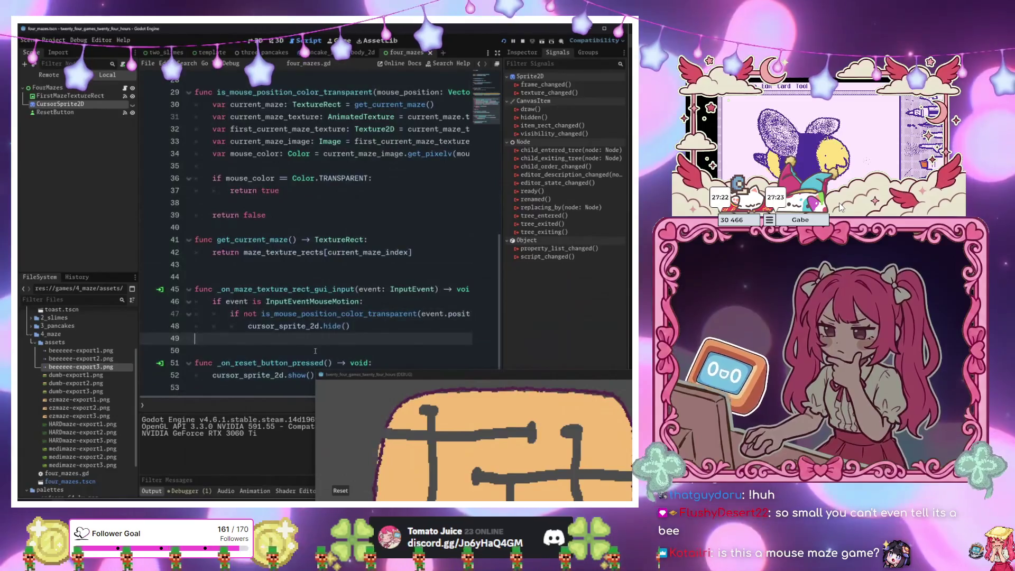
left_click(390, 302)
key("Return")
key("Return")
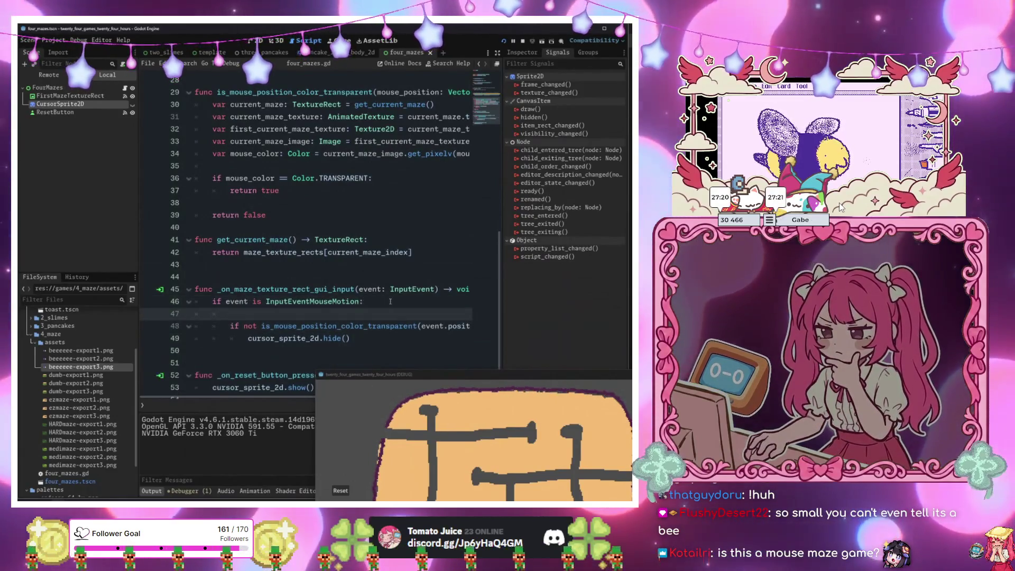
key("Up")
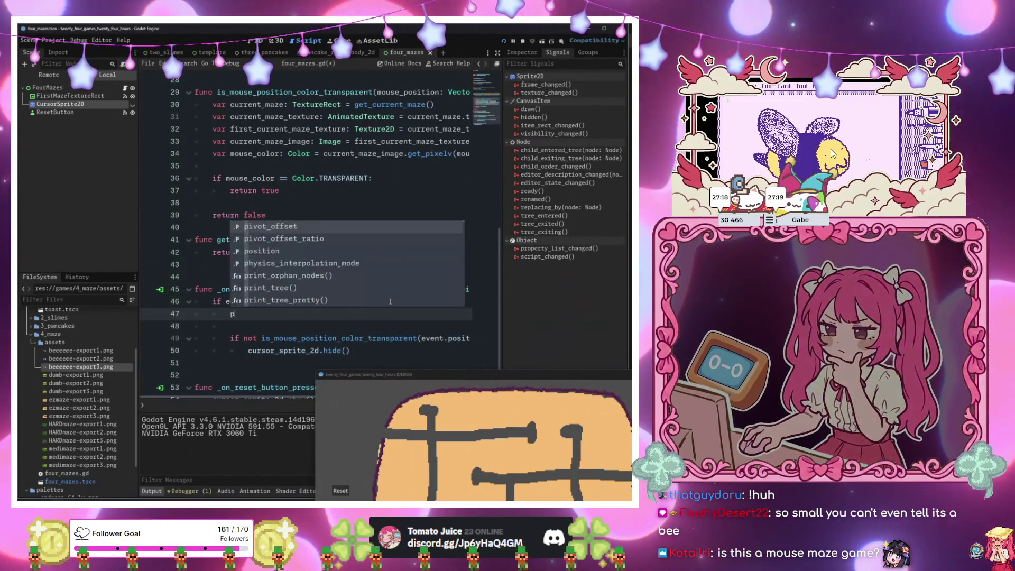
type("print")
type("(is_")
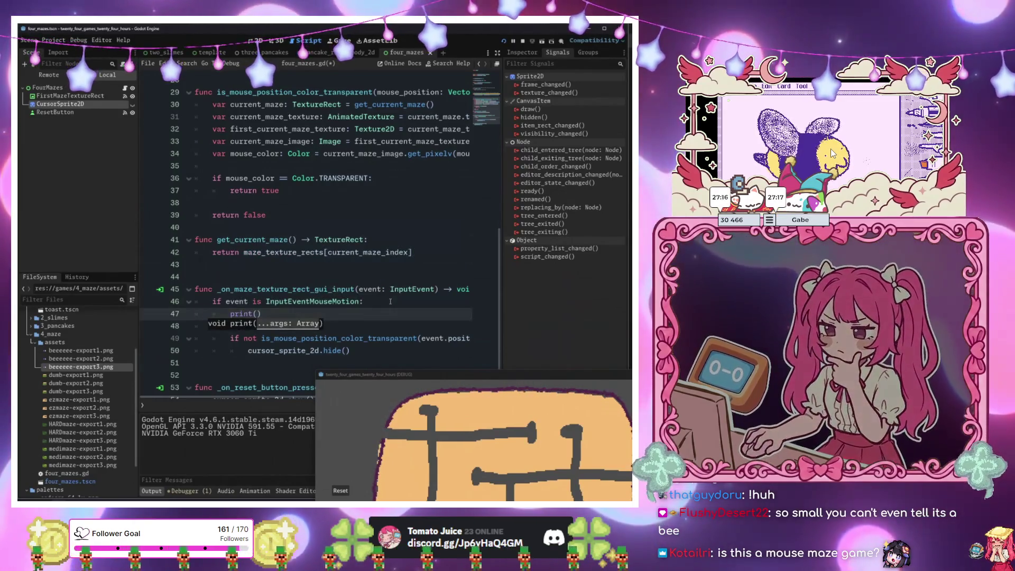
key("Return")
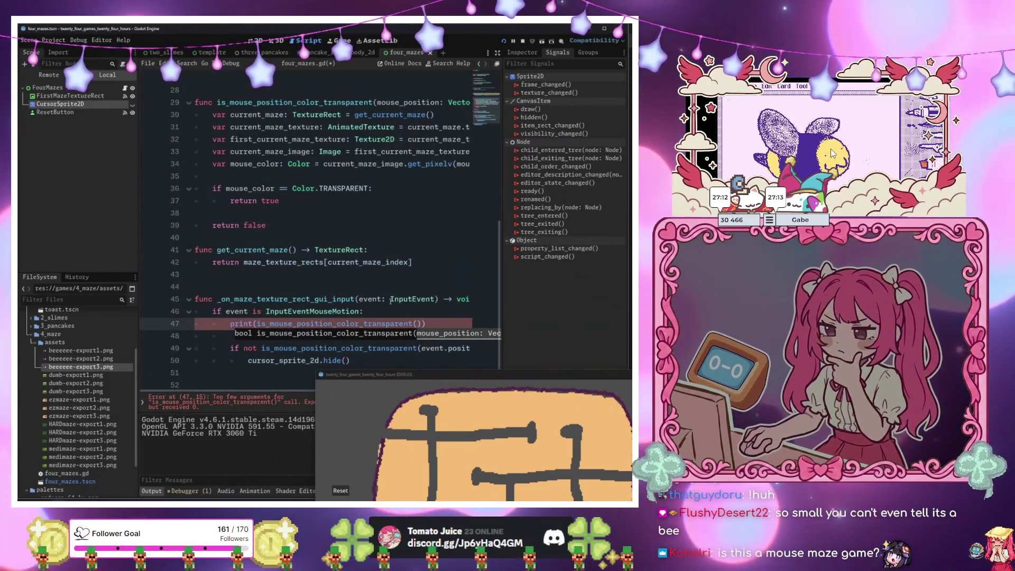
type("event.pos")
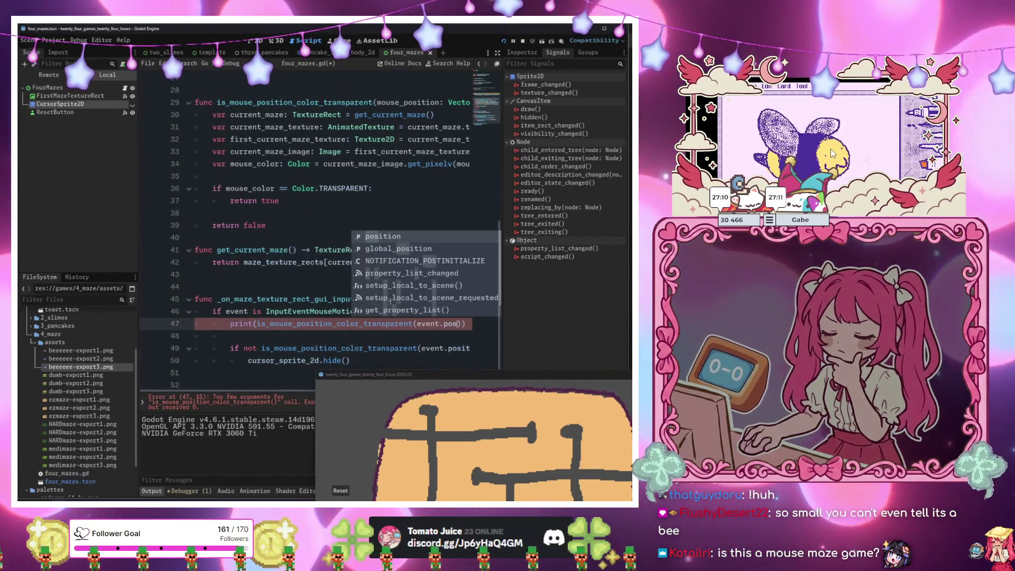
key("Return")
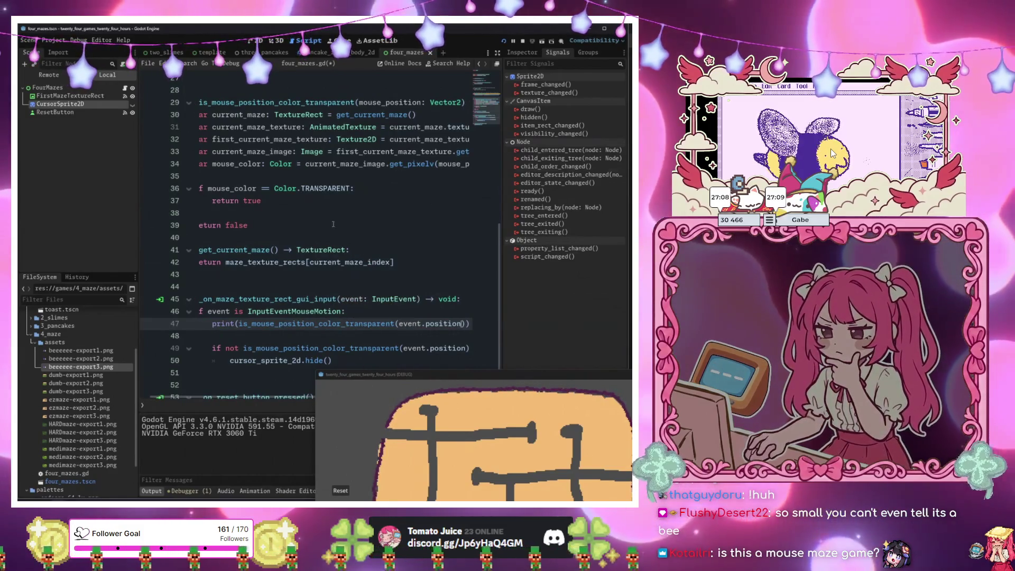
key("F6")
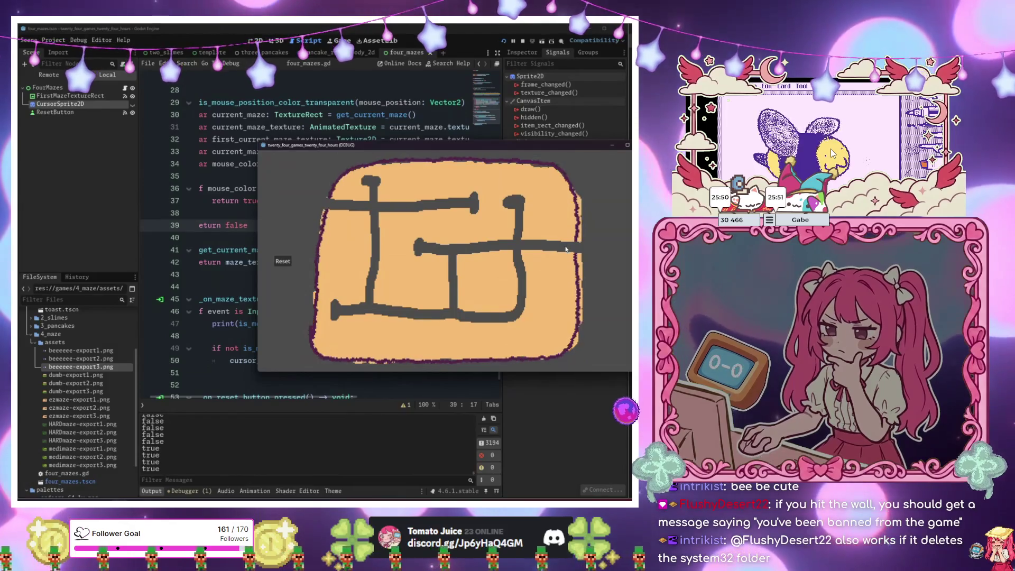
Move the game window aside and insert blank lines above the Color.TRANSPARENT check.
mouse_move(375, 152)
left_mouse_down()
mouse_move(506, 176)
mouse_move(506, 191)
mouse_move(360, 195)
mouse_move(564, 183)
left_mouse_up()
left_click(358, 316)
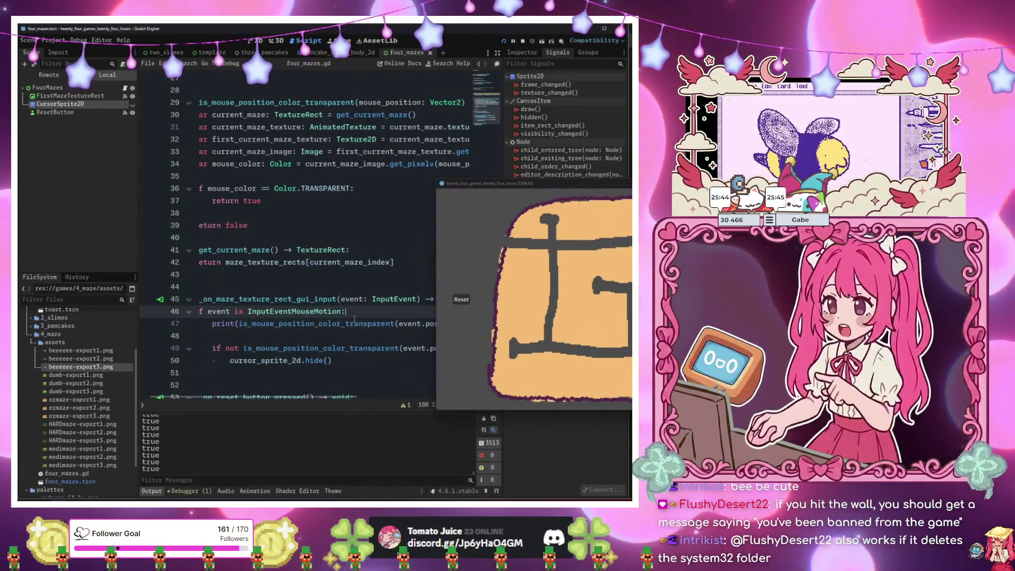
left_click(311, 249)
left_click(249, 201)
scroll(275, 209, "left", 2)
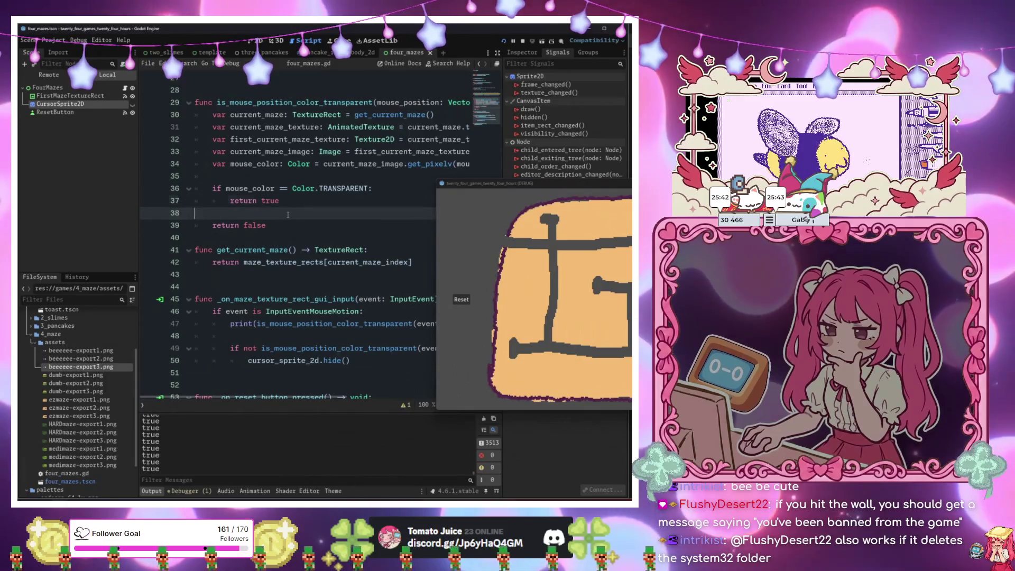
left_click(297, 177)
key("Return")
key("Return")
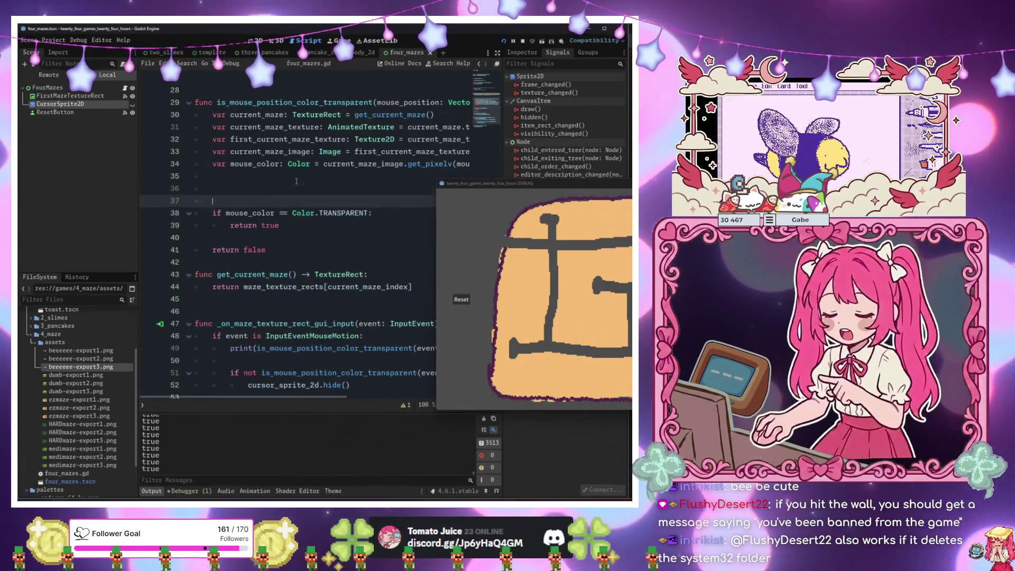
Add print(mouse_color) above the Color.TRANSPARENT check, save, and rerun to log RGBA values.
key("Up")
type("print(mo")
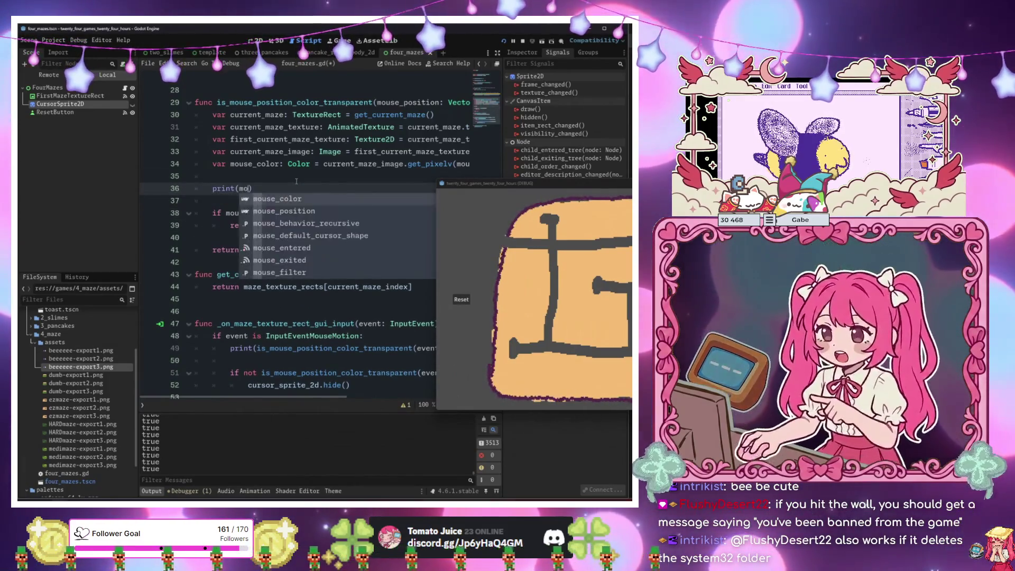
key("Return")
mouse_move(523, 184)
left_mouse_down()
mouse_move(339, 101)
mouse_move(319, 75)
left_mouse_up()
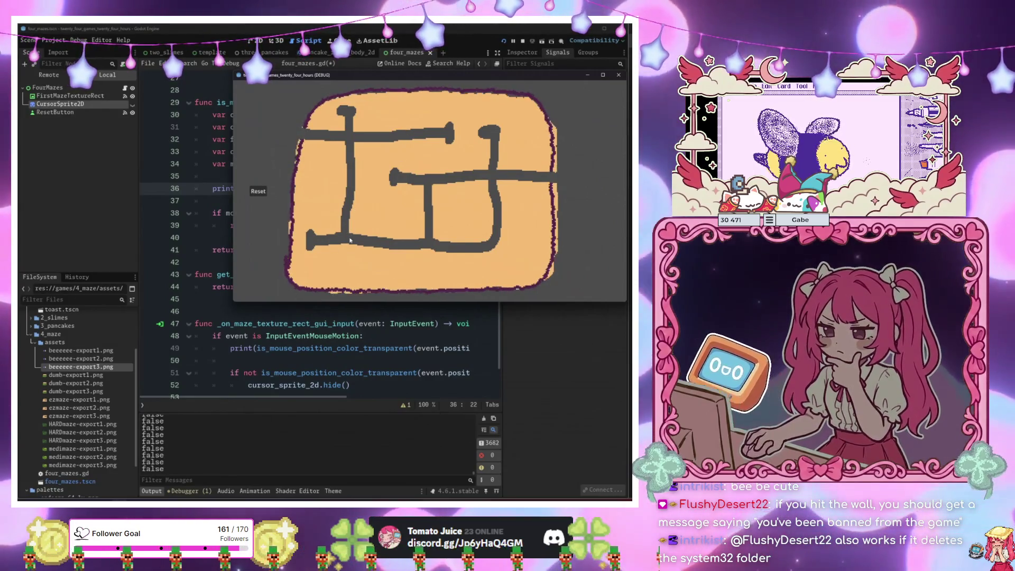
left_click(339, 360)
key("ctrl+s")
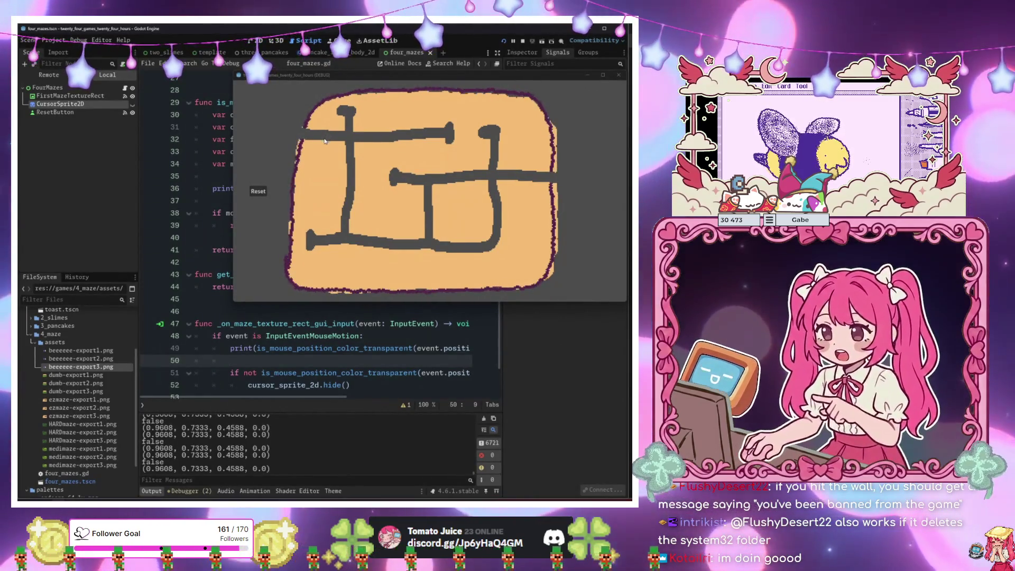
left_click_drag(328, 75, 396, 278)
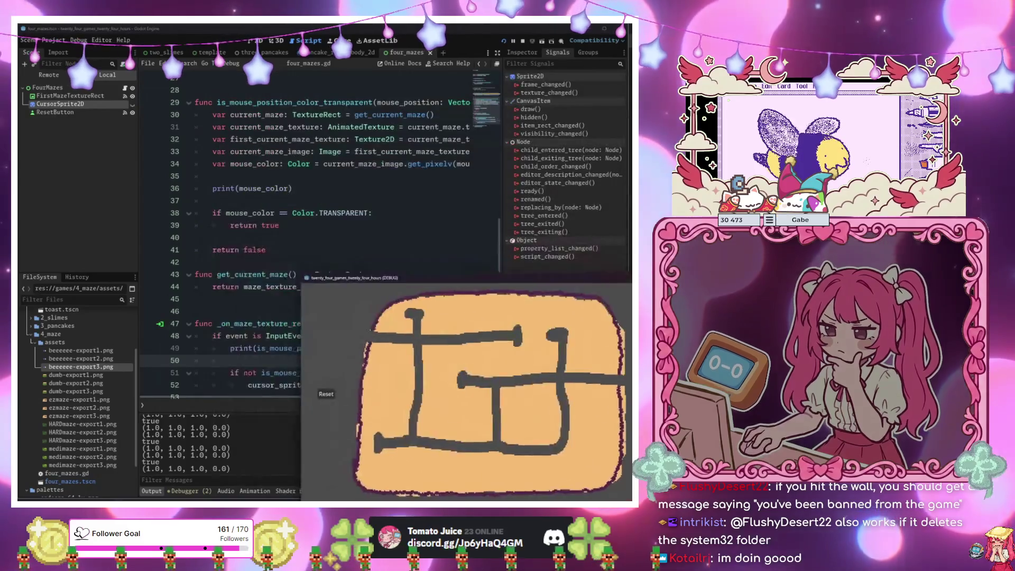
Stop the game and change line 38's condition to 'if mouse_color.a == 0:'.
left_click(303, 259)
key("F8")
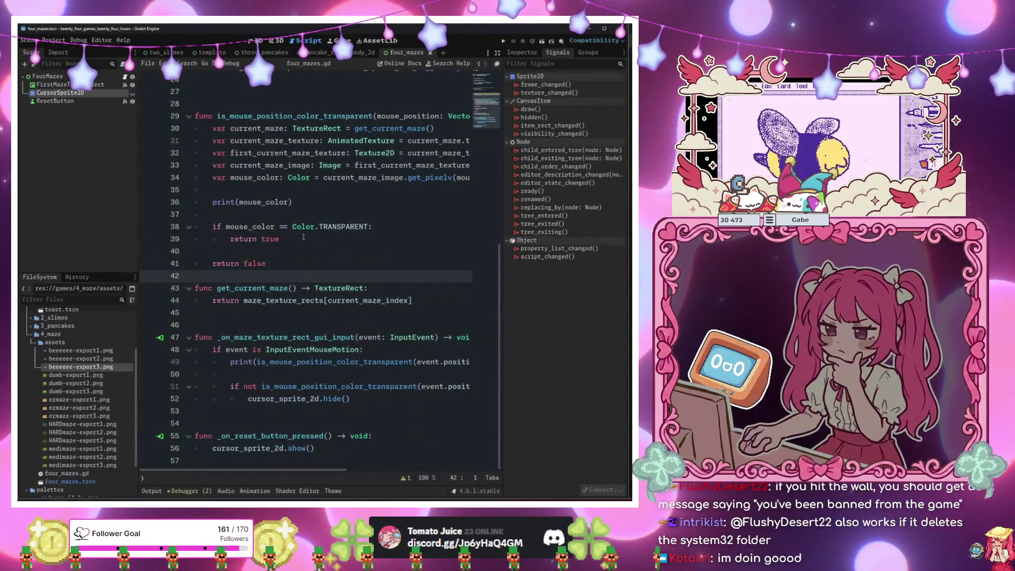
left_click(370, 227)
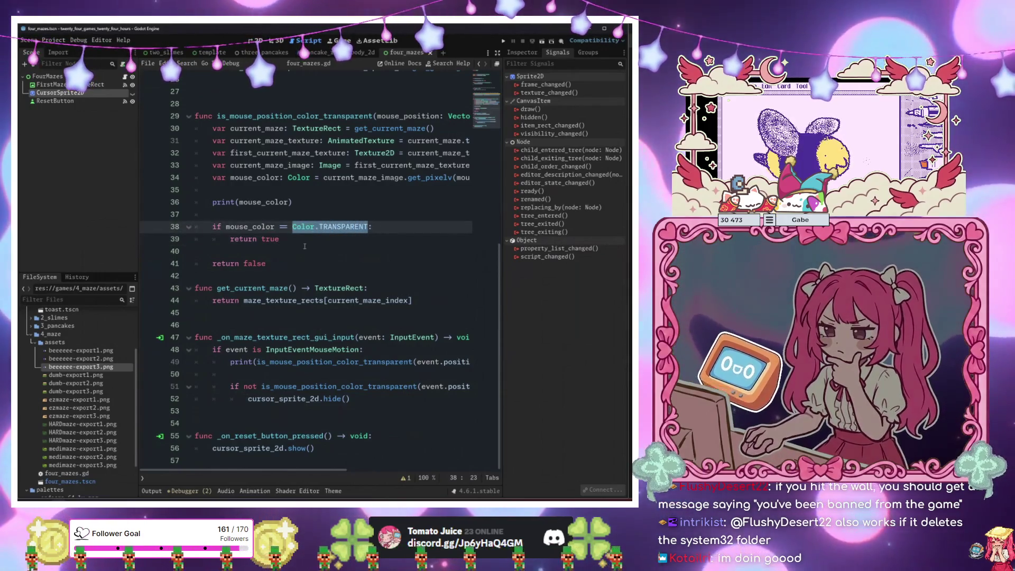
key("BackSpace")
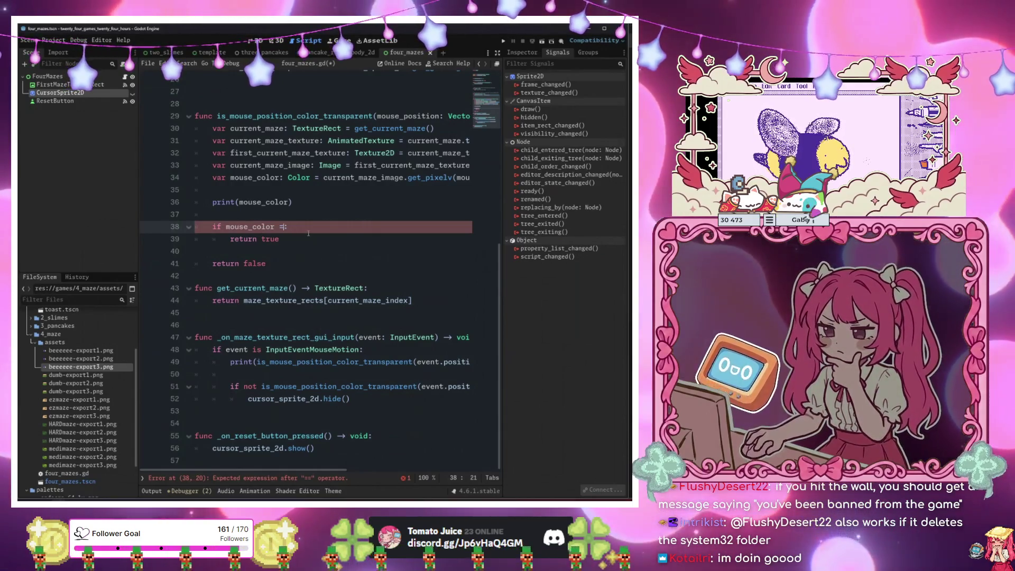
key("BackSpace")
key("BackSpace")
key("BackSpace")
type(".a = 0")
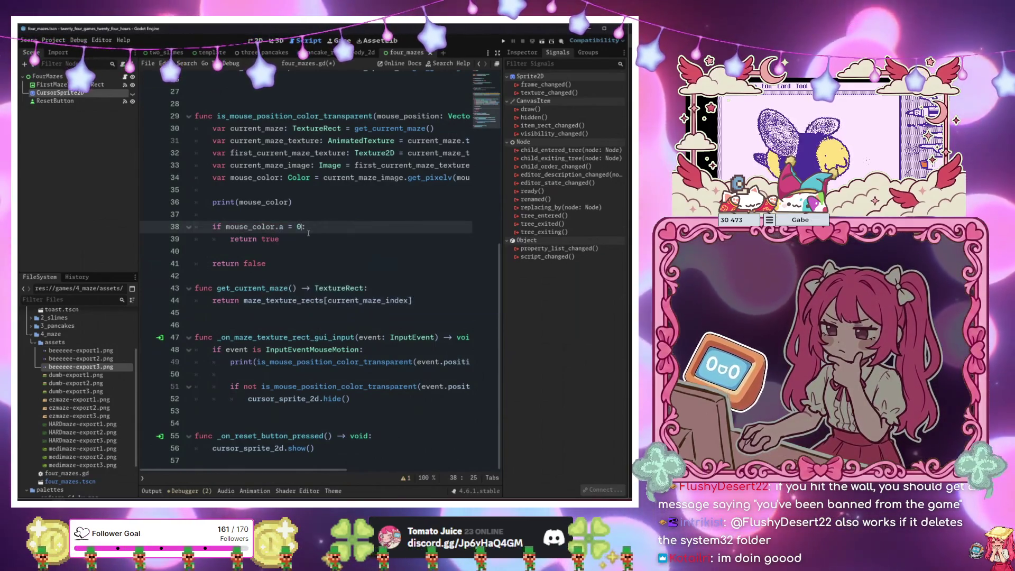
type("=")
key("Escape")
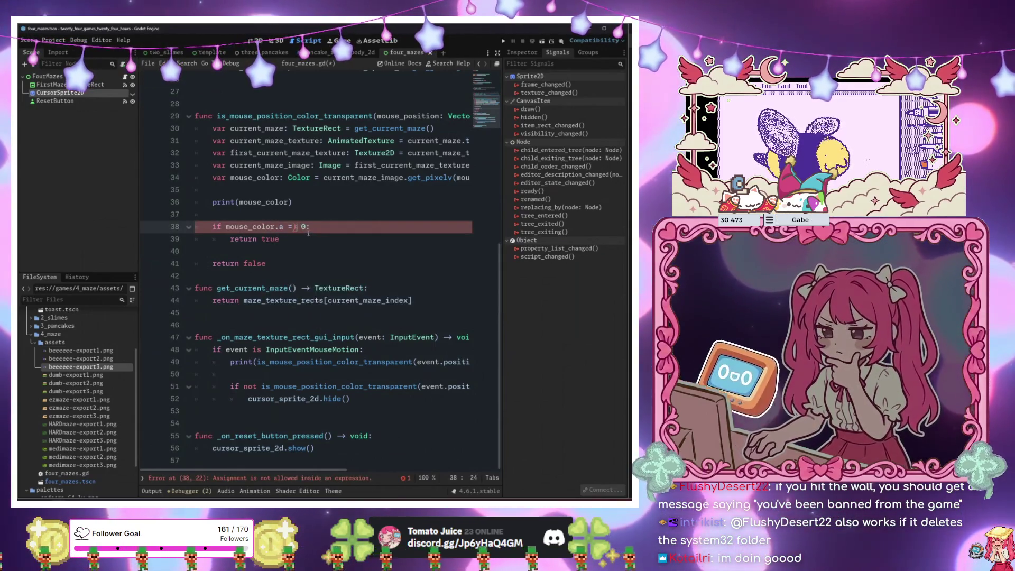
key("BackSpace")
type("=")
left_click(330, 190)
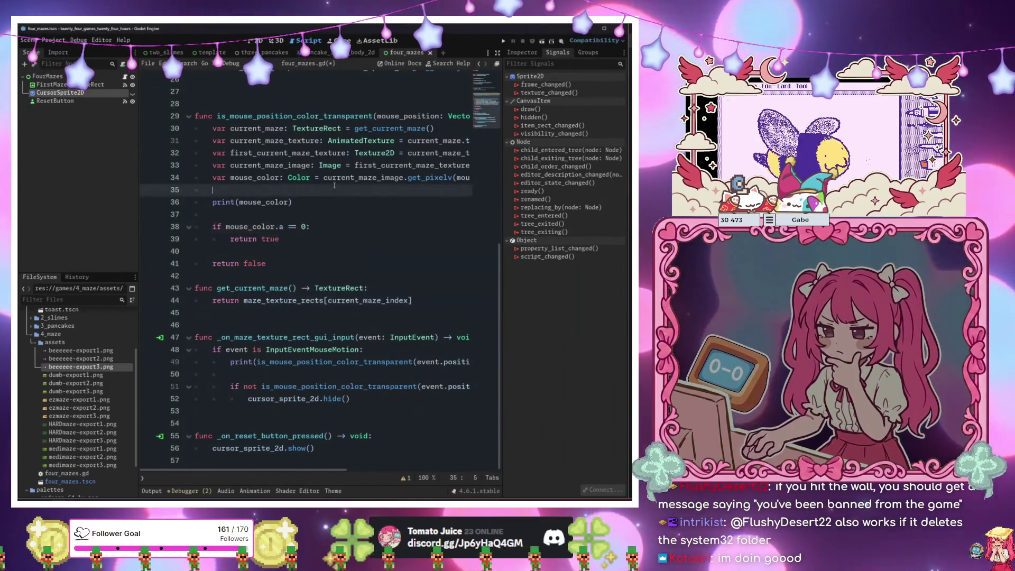
Run the maze game to test the alpha-based wall check, then stop it.
key("F5")
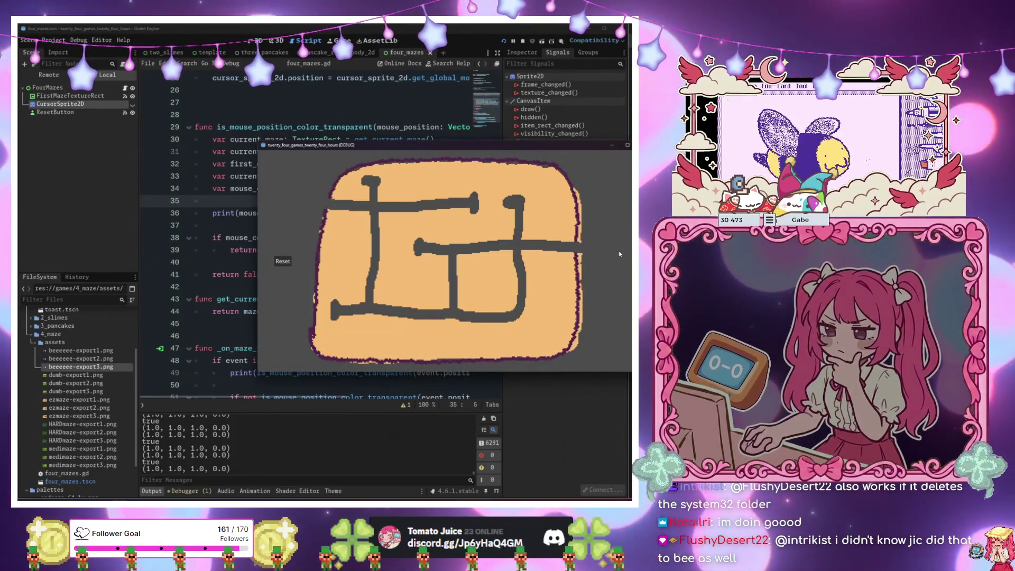
left_click_drag(587, 145, 521, 146)
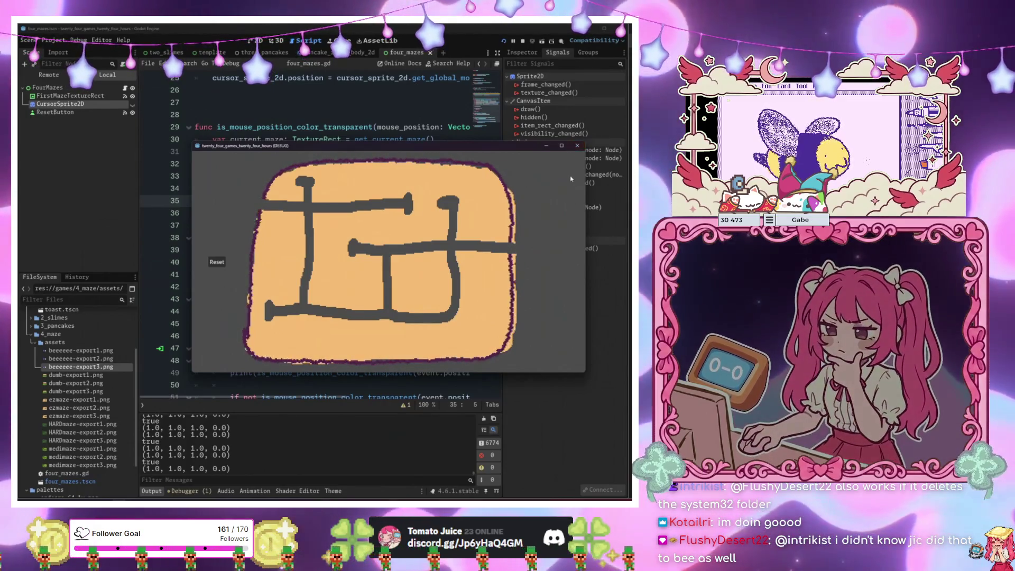
key("F8")
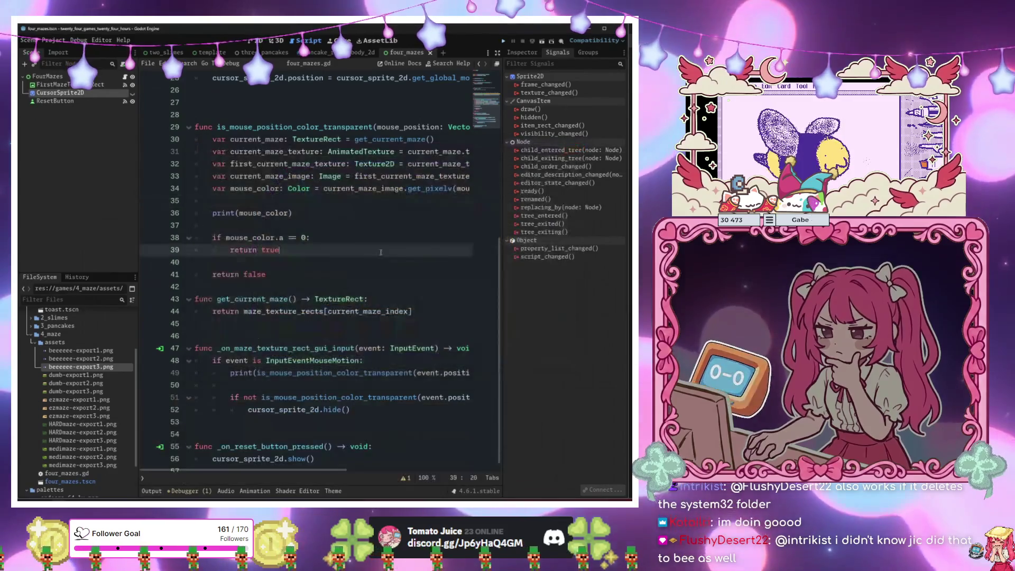
Switch to the 2D maze scene and select the FourMazes root node.
left_click(330, 447)
left_click(373, 397)
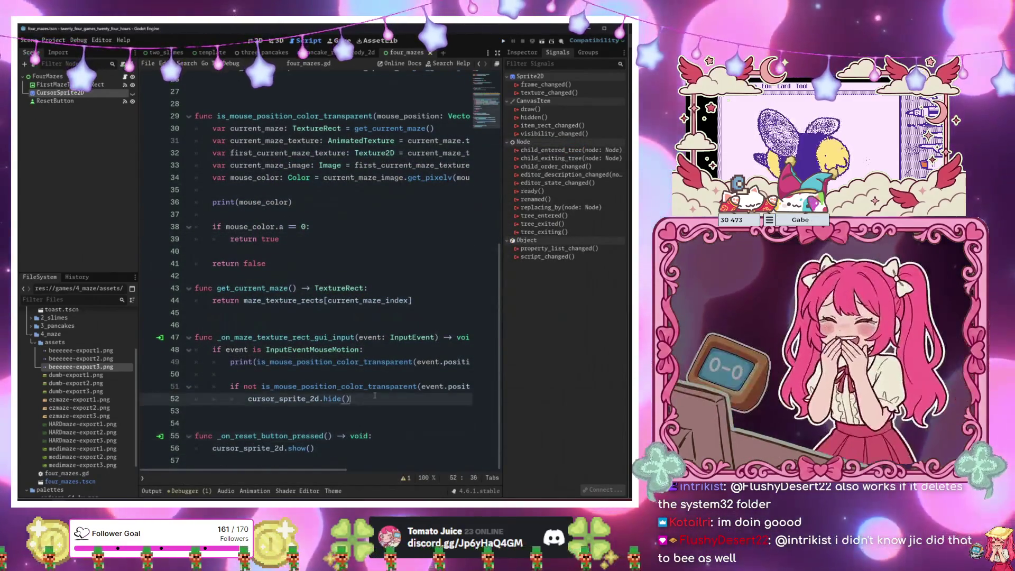
left_click(256, 41)
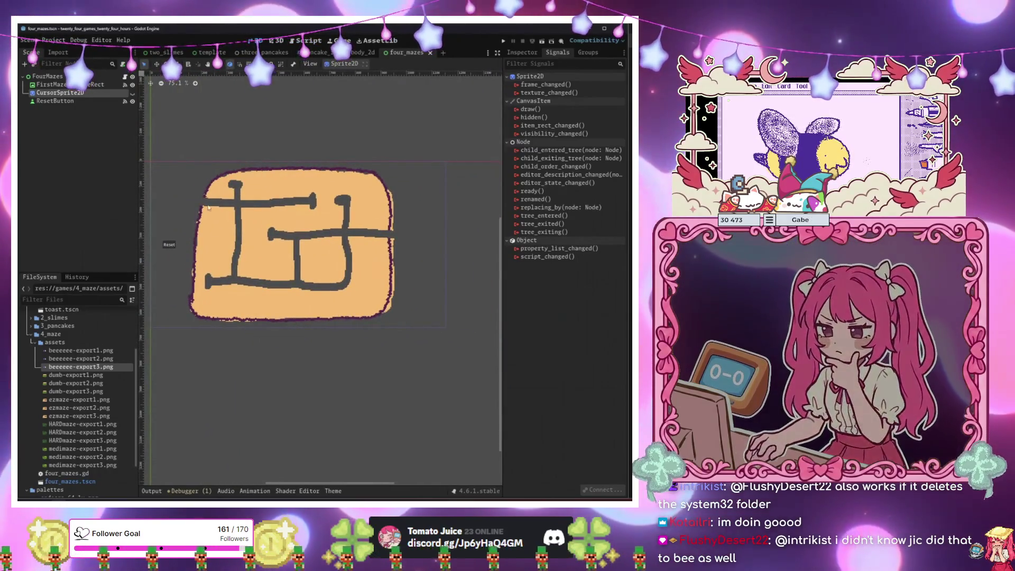
left_click(324, 279)
left_click_drag(324, 280, 322, 274)
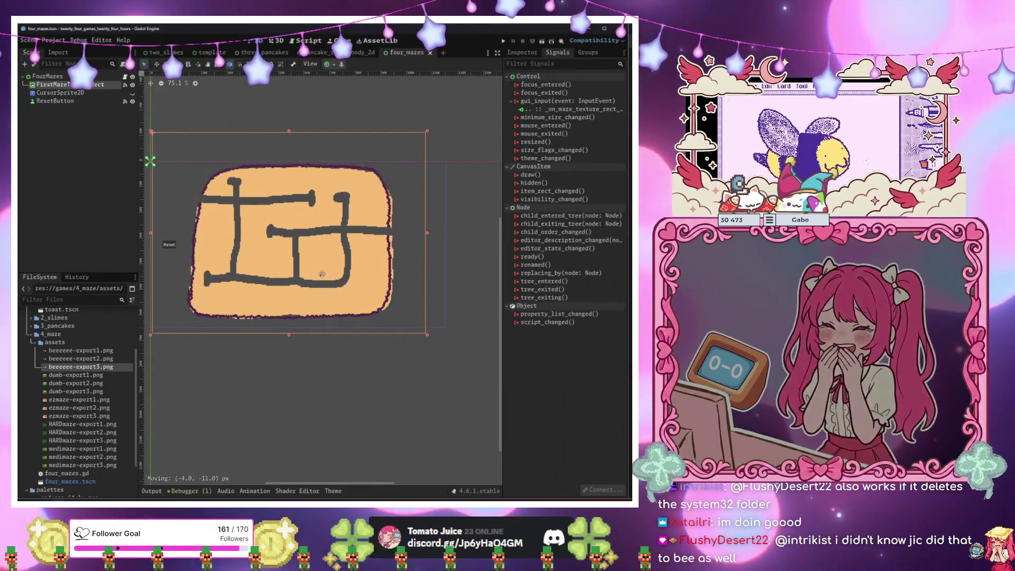
right_click(322, 277)
left_click(321, 279)
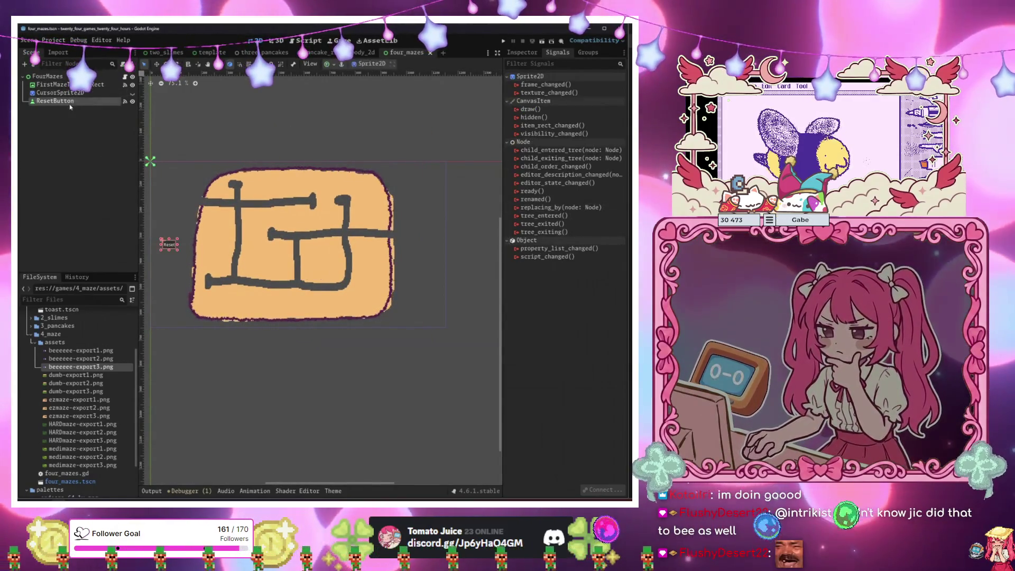
left_click(321, 279)
Add a RichTextLabel child under FourMazes named BannedTextRichTextLabel.
key("ctrl+a")
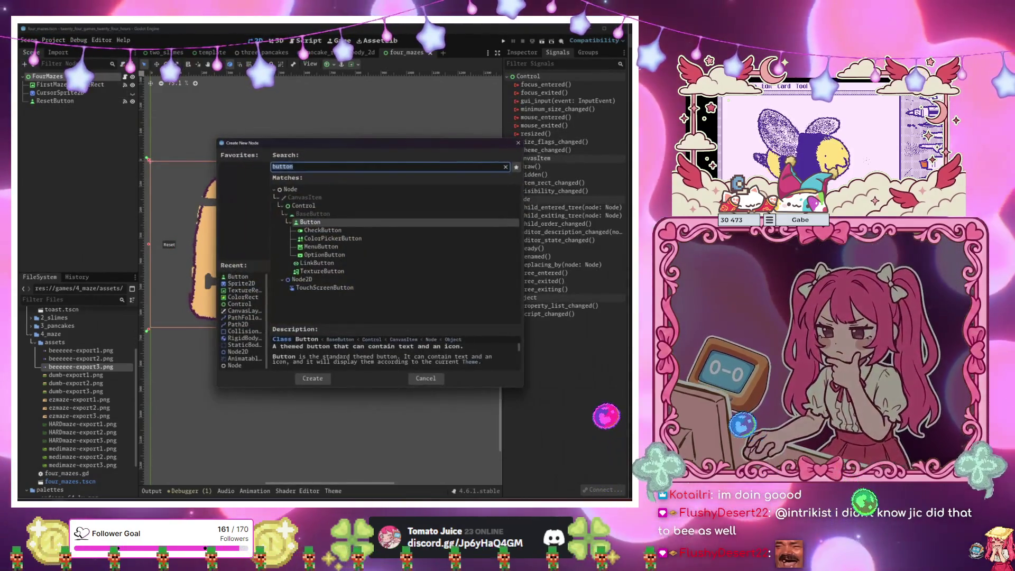
type("rich")
key("Return")
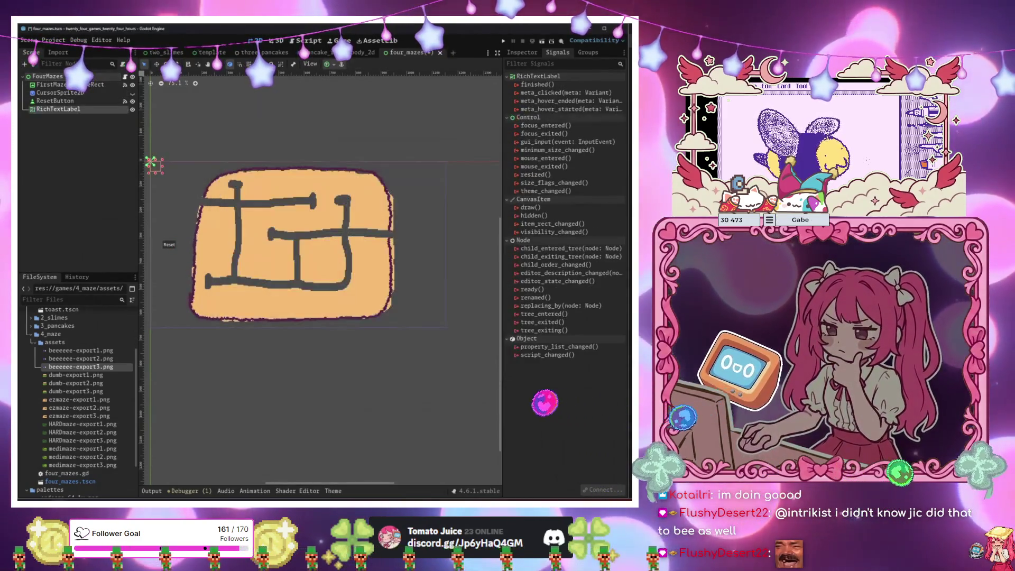
type("BannedText")
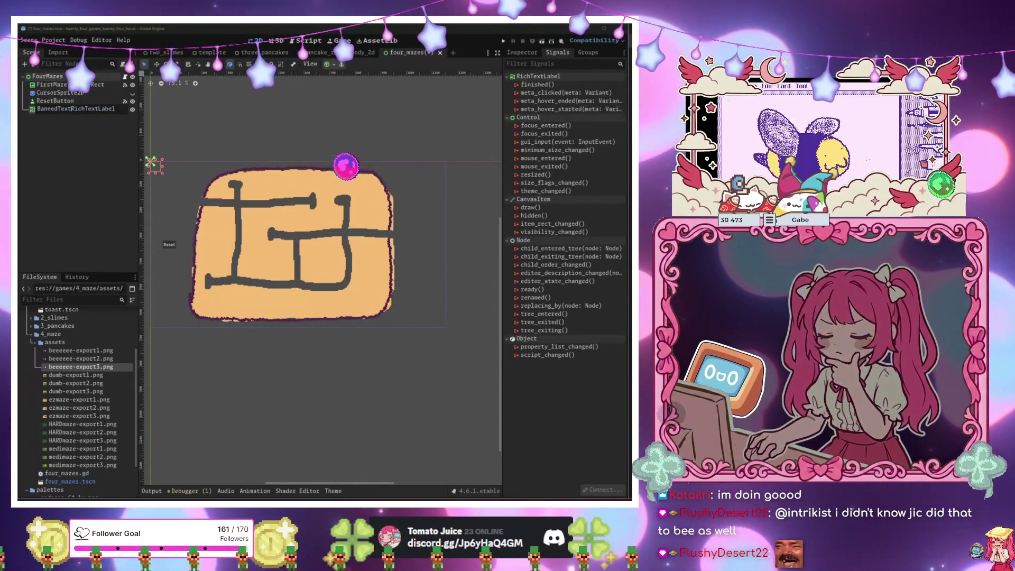
key("Return")
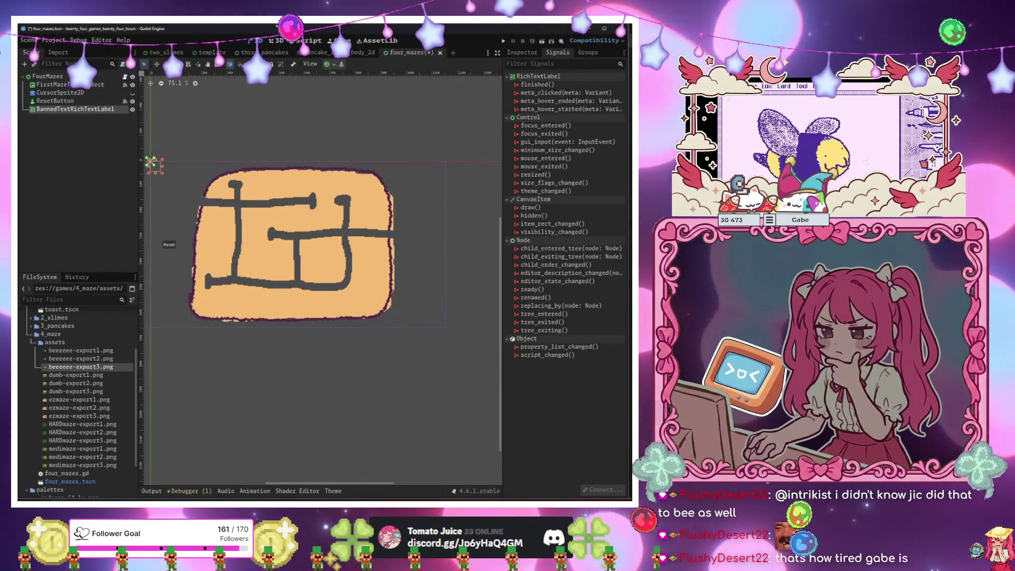
Enable BBCode on the label and set its text to [wave]Banned.
left_click(522, 52)
left_click(567, 109)
left_click(568, 131)
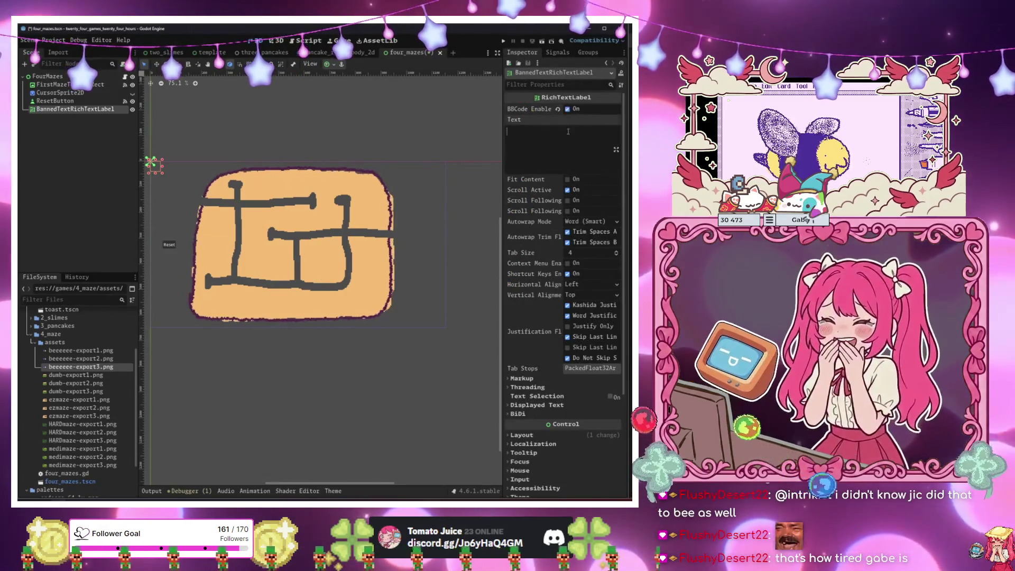
type("Ba")
key("BackSpace")
key("BackSpace")
key("BackSpace")
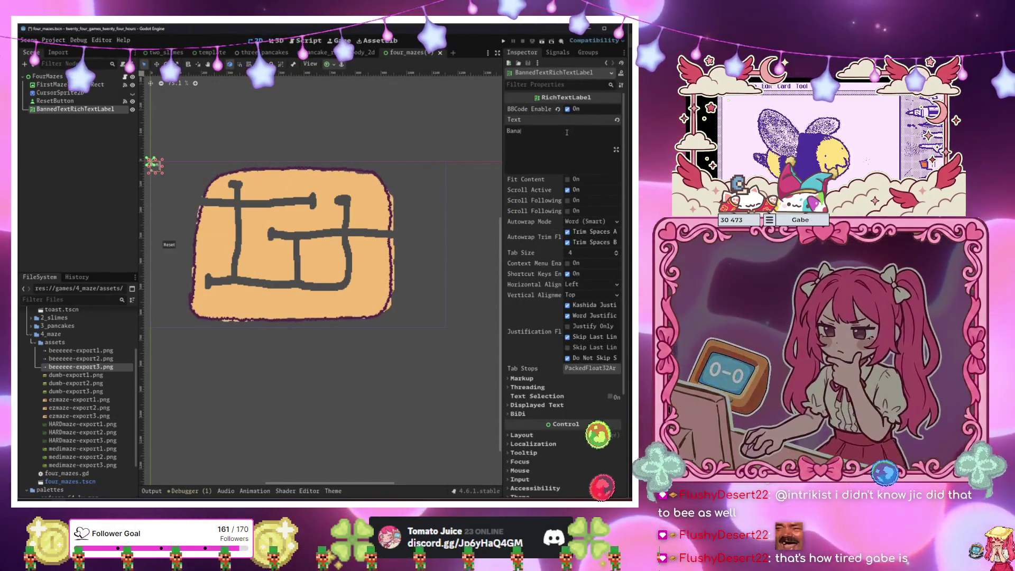
type("ned")
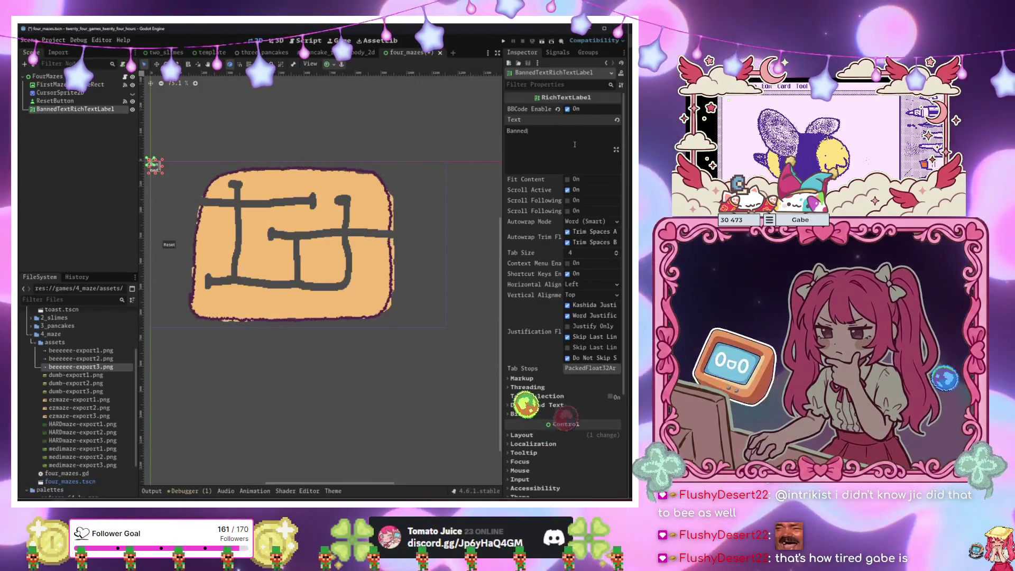
left_click(508, 131)
type("[wave]Banned")
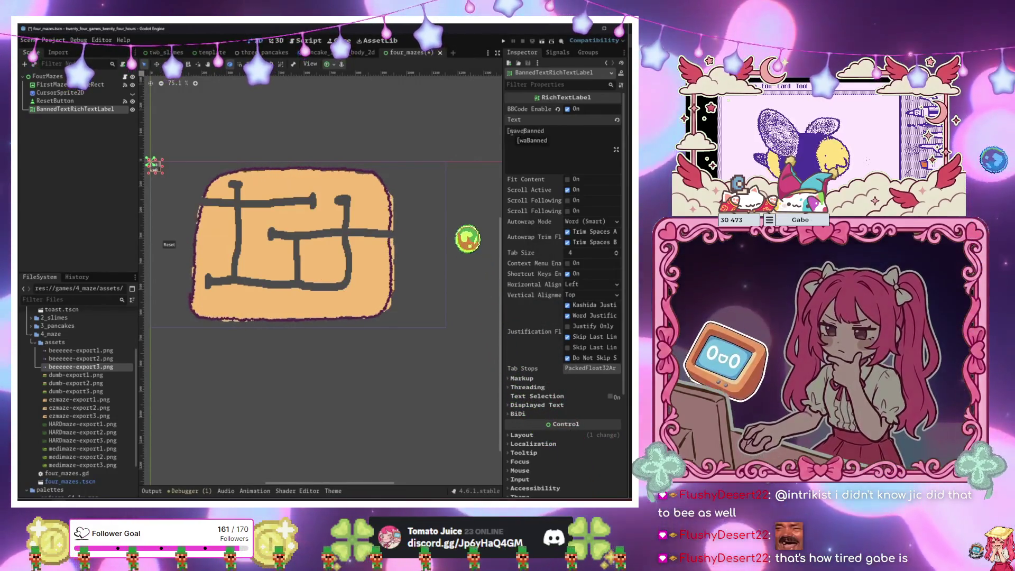
key("Return")
type("[wa")
key("ctrl+z")
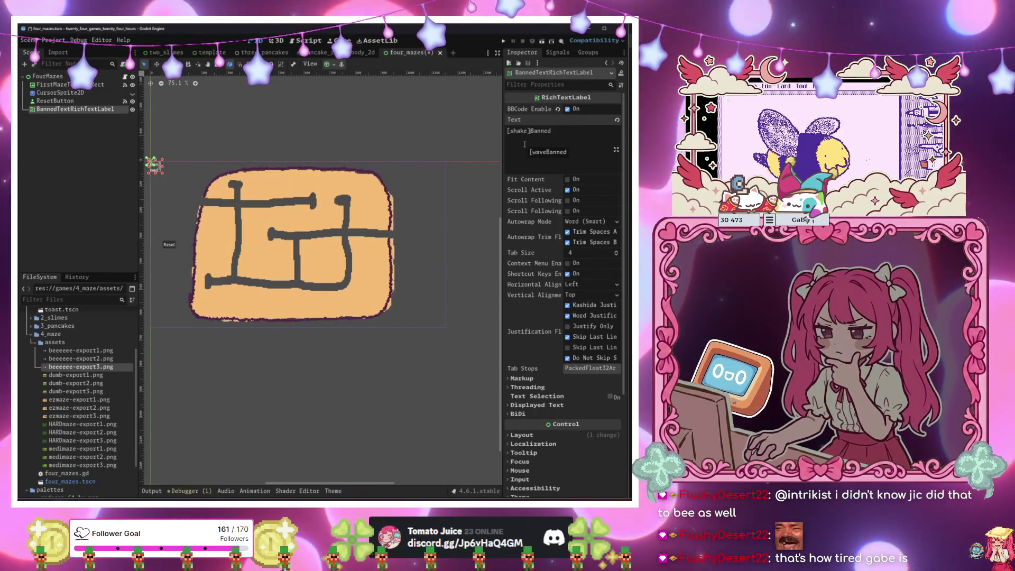
Expand the label's layout properties, then reselect FourMazes and bring up the scene list.
scroll(548, 424, "down", 5)
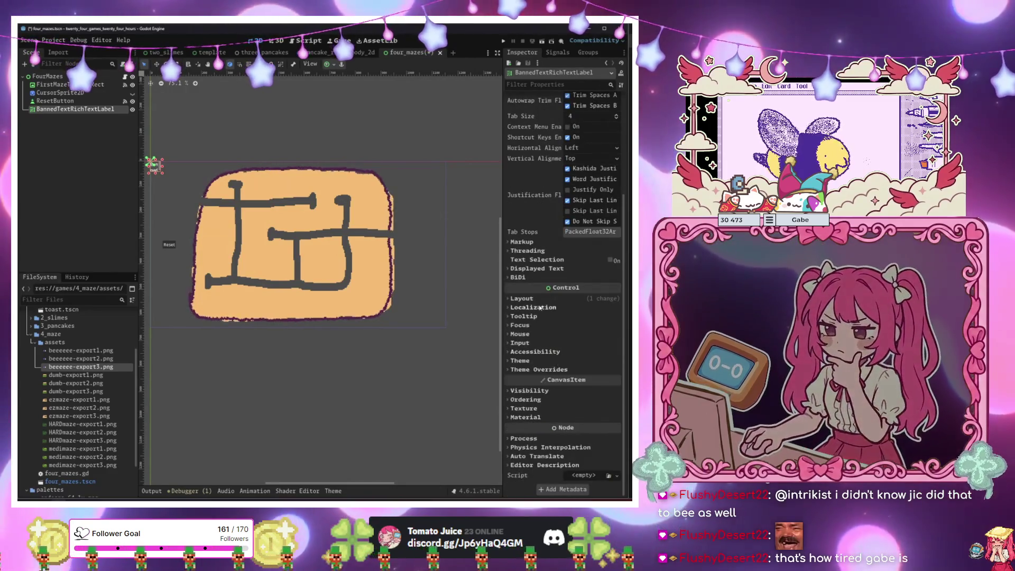
left_click(540, 300)
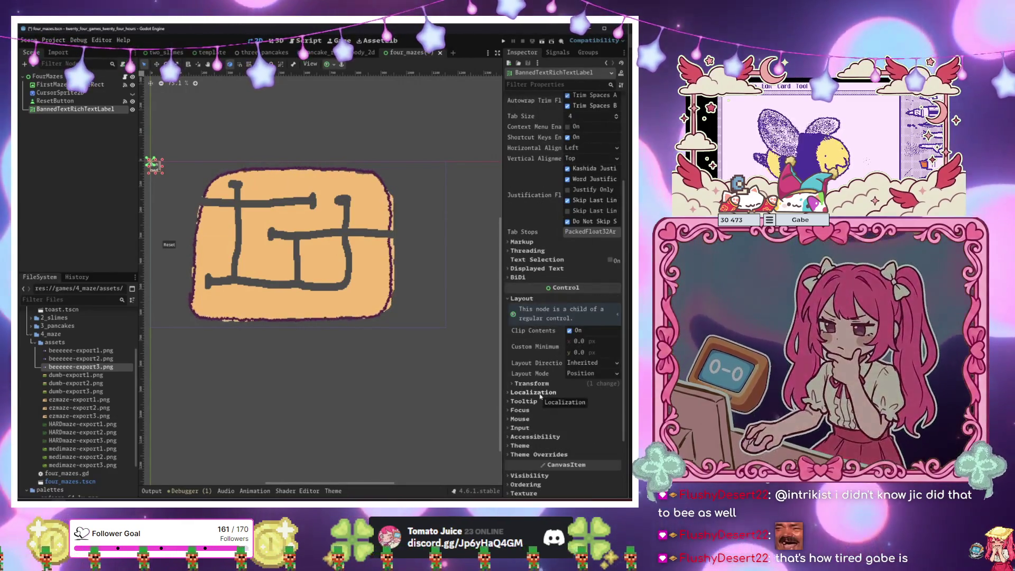
left_click(47, 76)
left_click(32, 64)
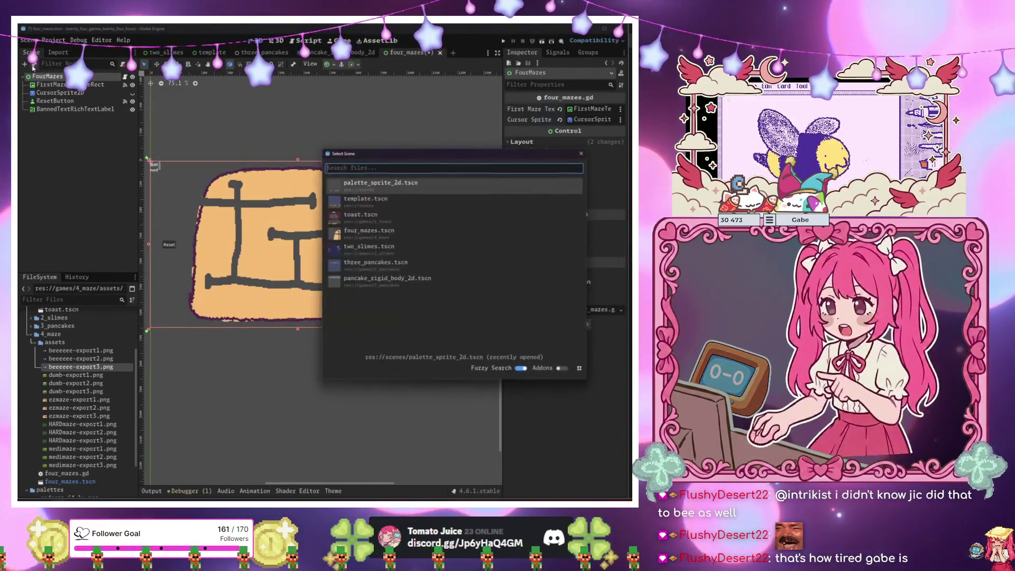
Instance the palette sprite scene under FourMazes, replacing a mistaken template instance.
double_click(377, 199)
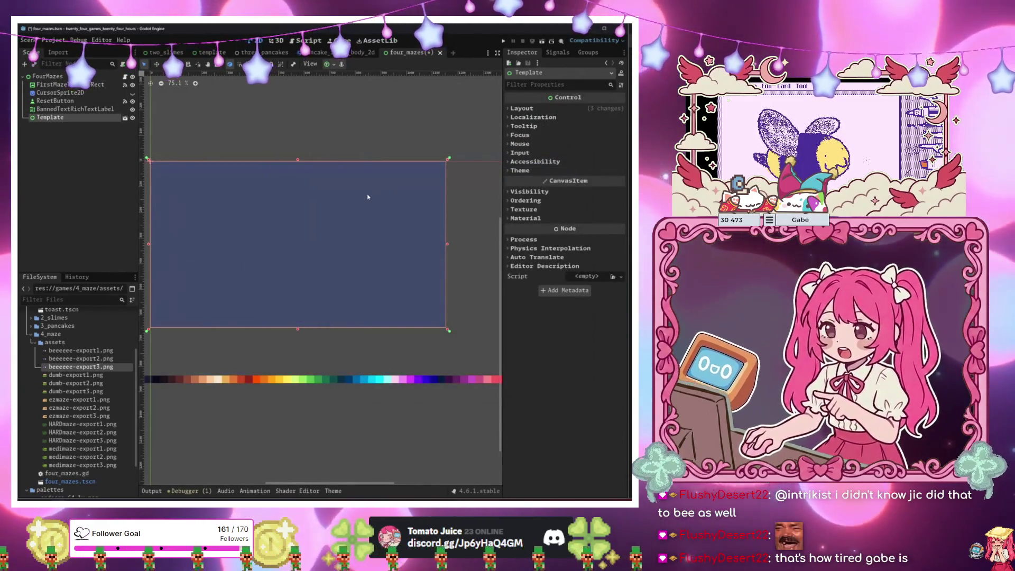
key("ctrl+z")
left_click(34, 65)
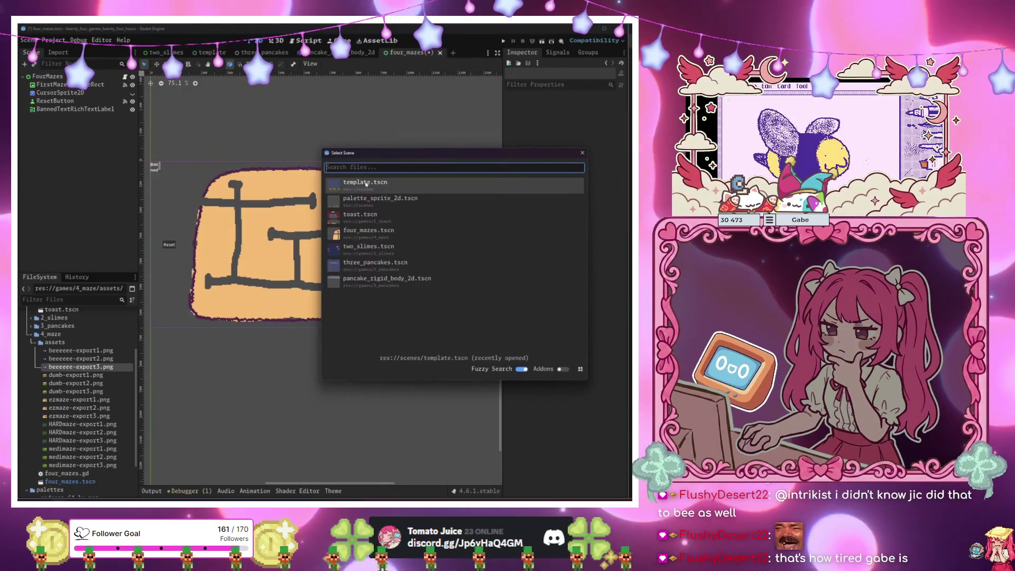
double_click(390, 206)
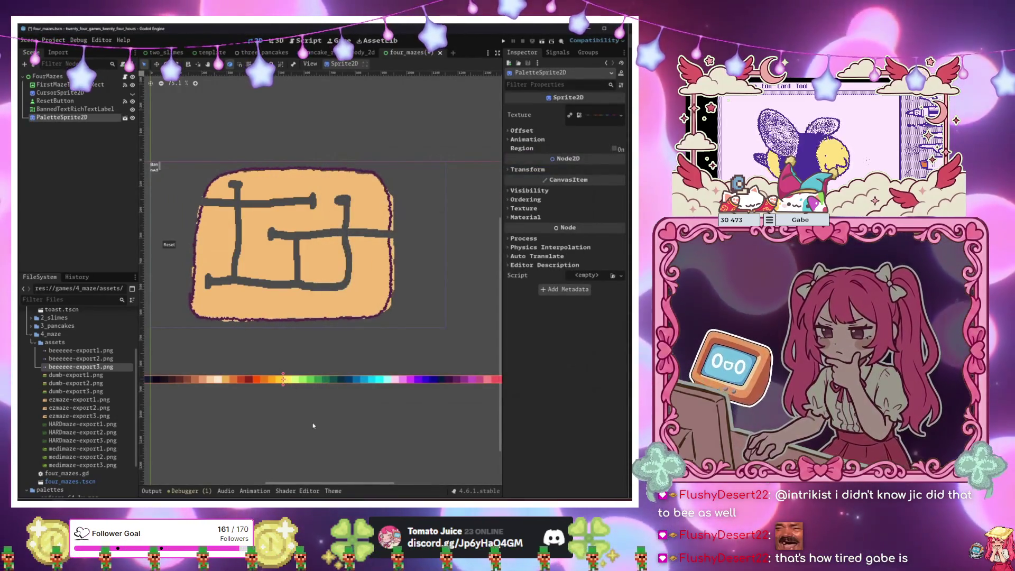
left_click(314, 425)
scroll(335, 408, "down", 2)
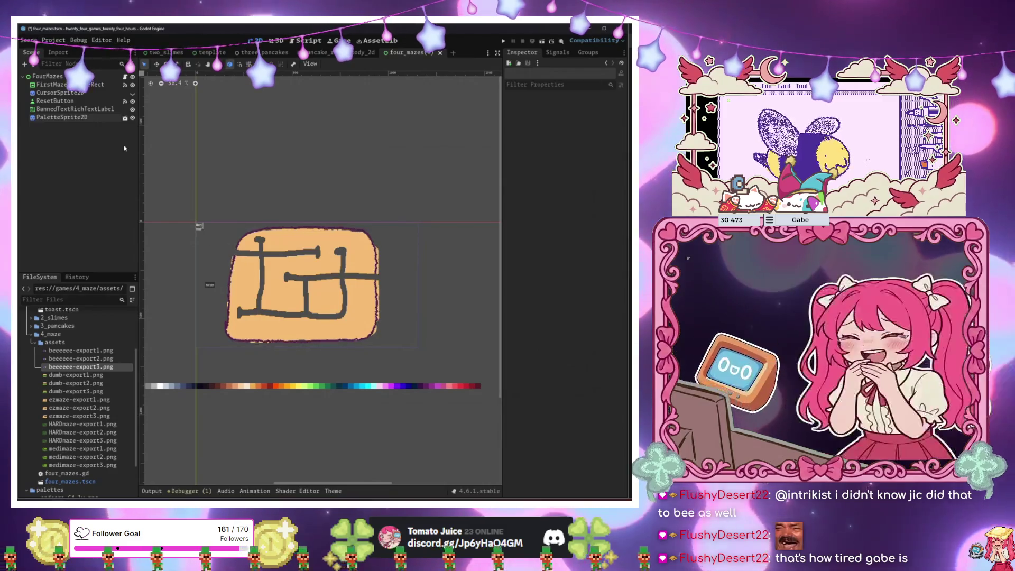
Tint the BannedTextRichTextLabel red (ea323c) and drag it to the maze centre.
left_click(74, 109)
scroll(537, 357, "down", 5)
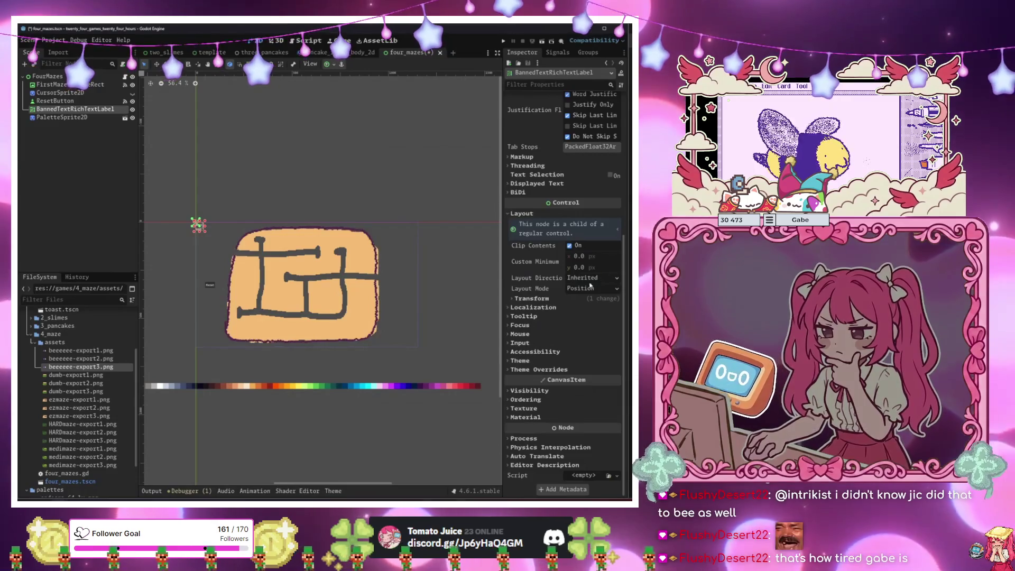
left_click(547, 390)
left_click(575, 411)
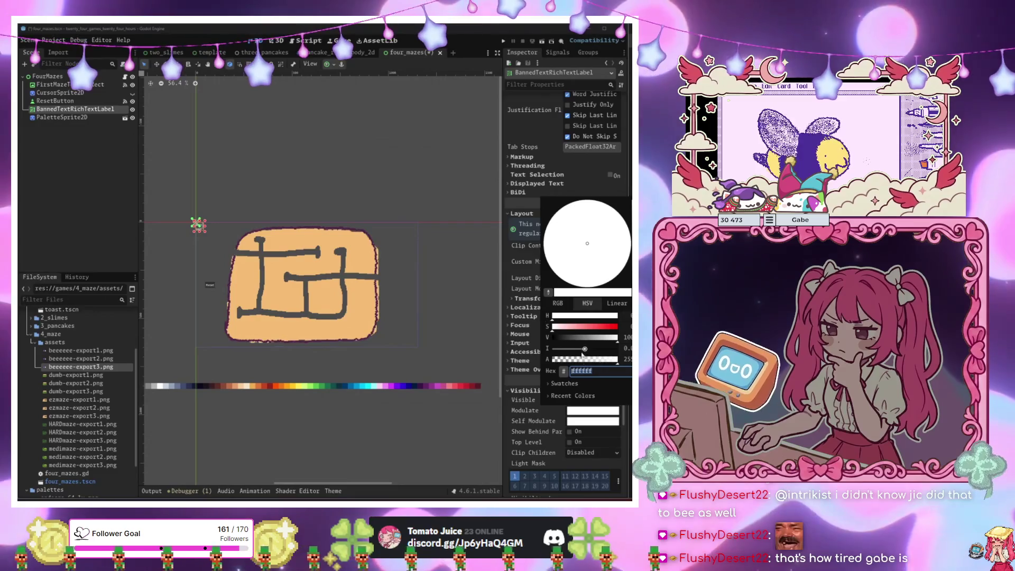
left_click(548, 293)
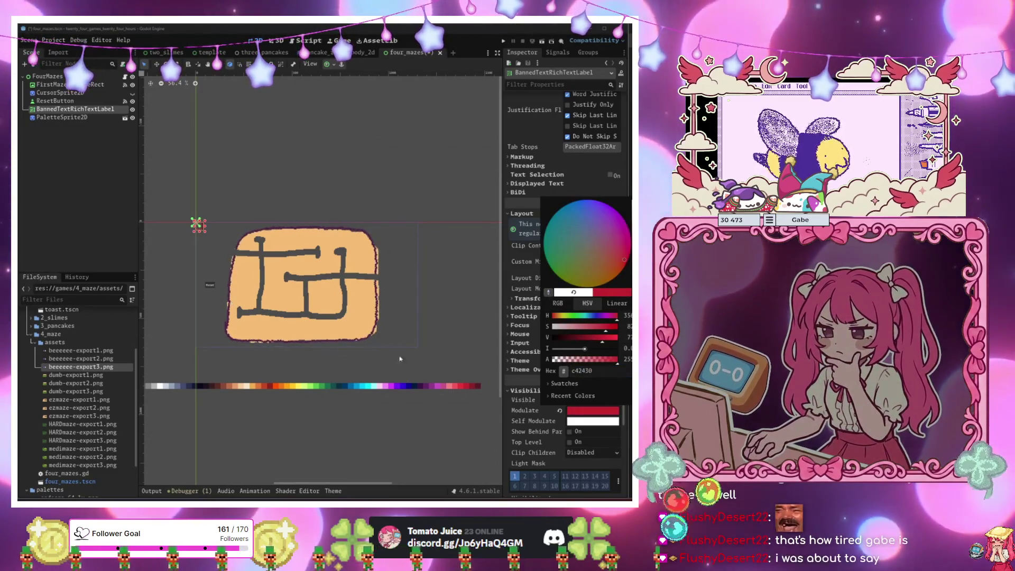
left_click(548, 297)
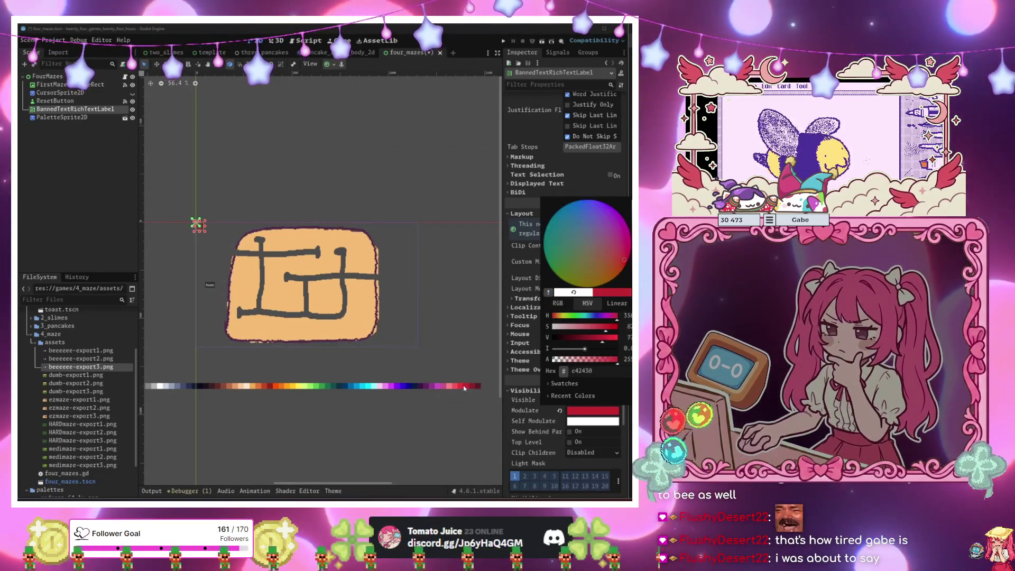
left_click(450, 390)
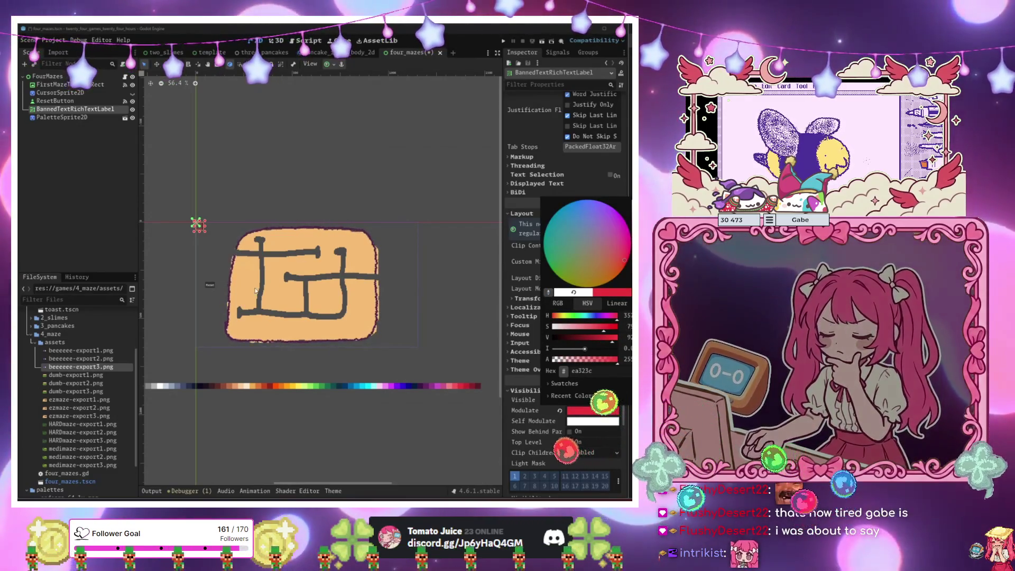
scroll(225, 323, "up", 3)
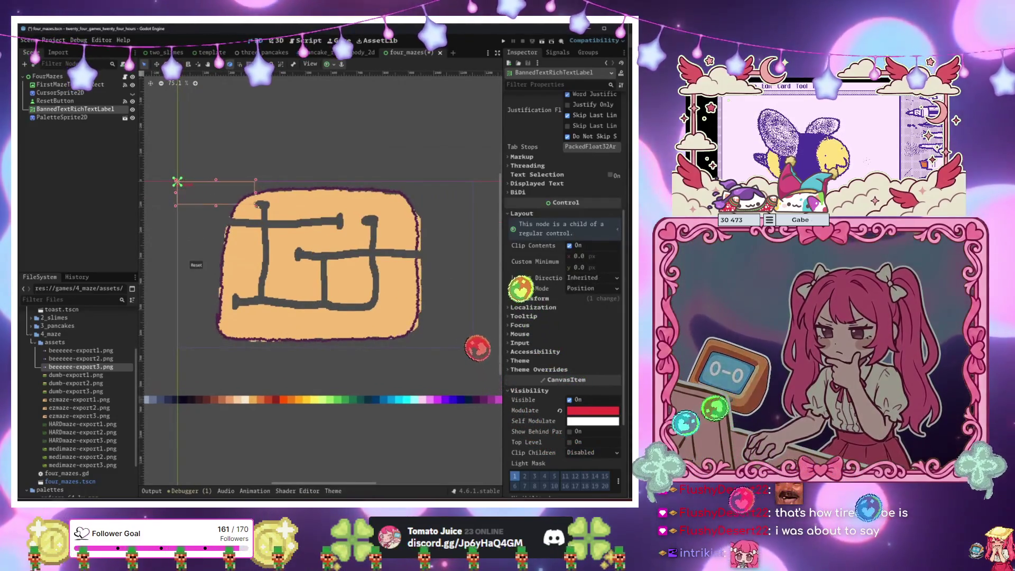
left_click_drag(235, 188, 382, 283)
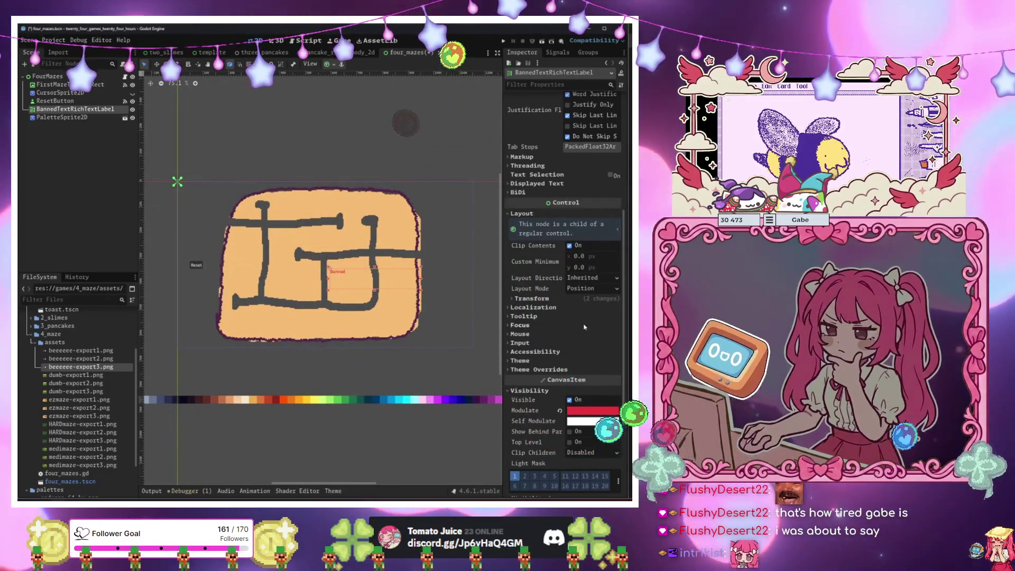
Centre the Banned text horizontally and nudge the label slightly right.
scroll(571, 253, "up", 5)
scroll(571, 253, "down", 5)
left_click(587, 184)
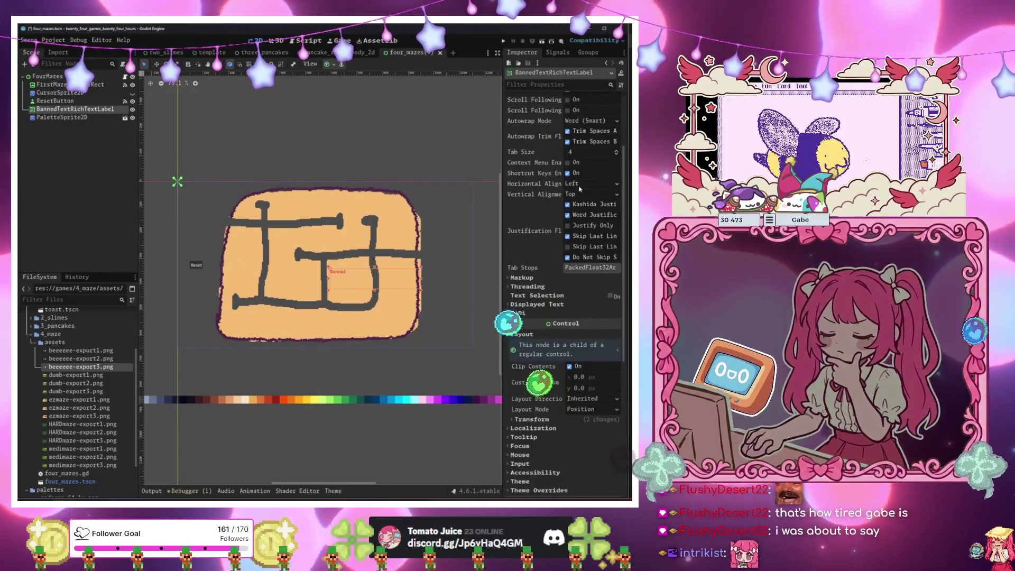
left_click(585, 196)
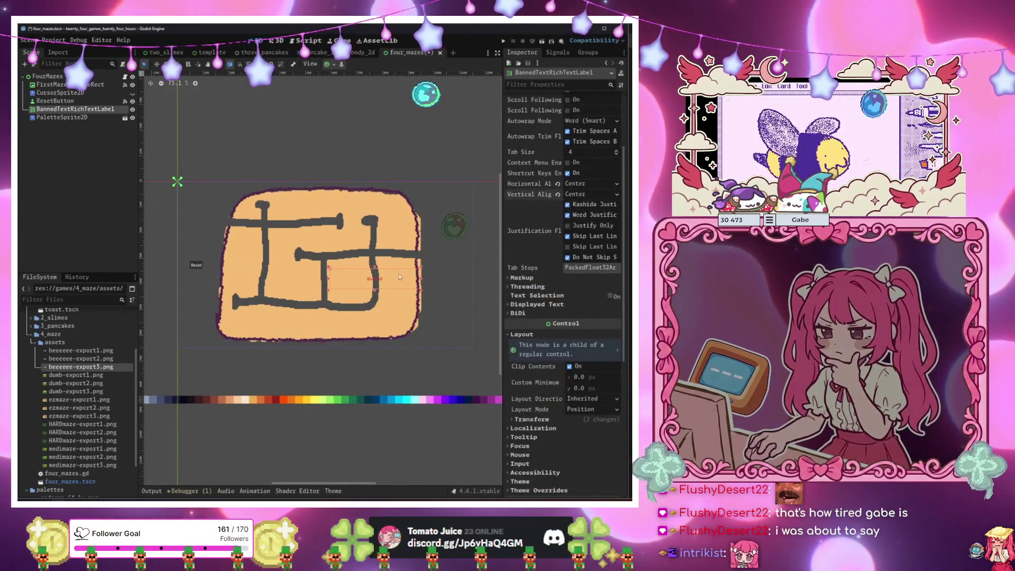
scroll(386, 316, "down", 2)
scroll(573, 371, "down", 10)
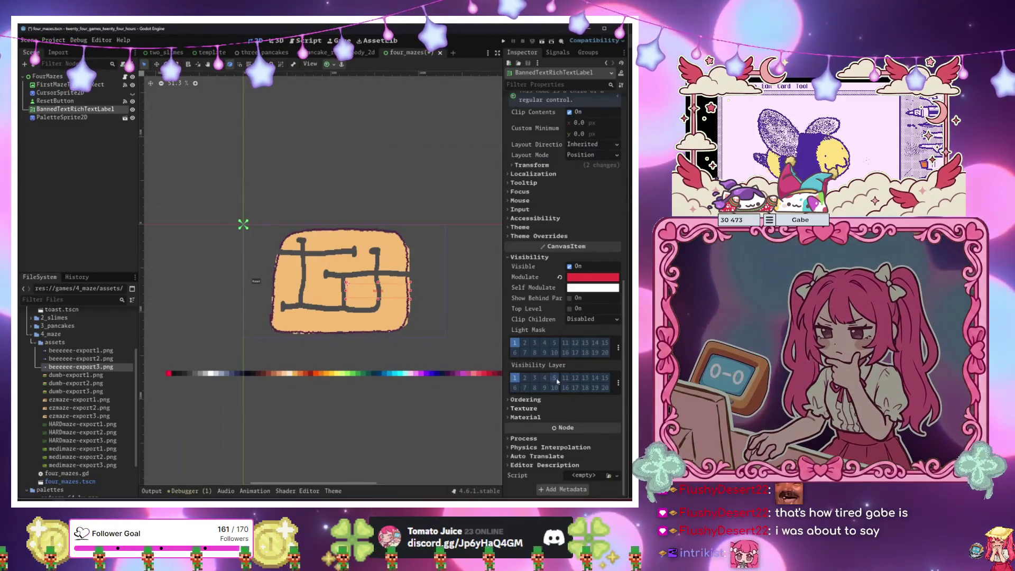
scroll(354, 292, "up", 3)
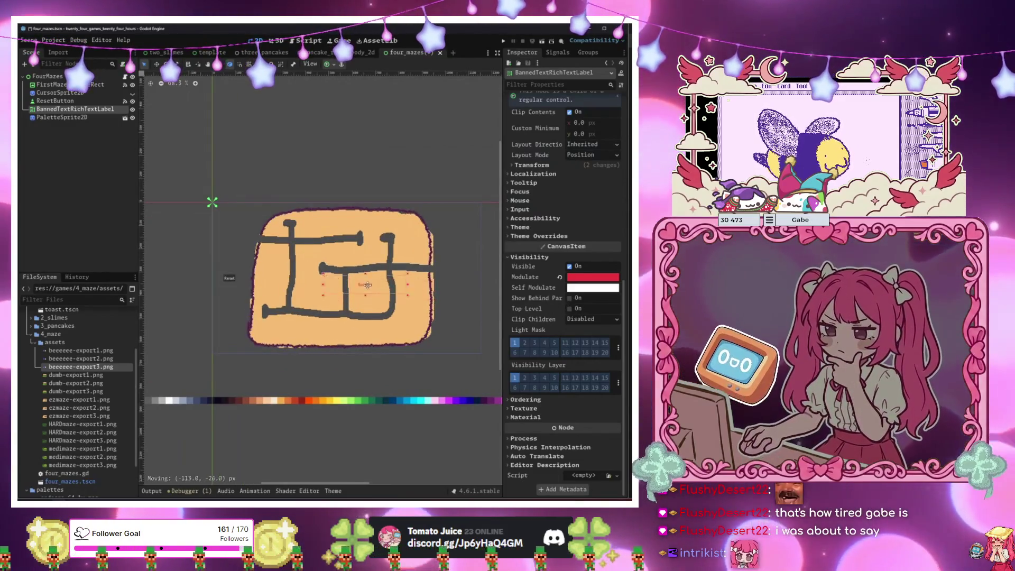
left_click_drag(345, 264, 348, 264)
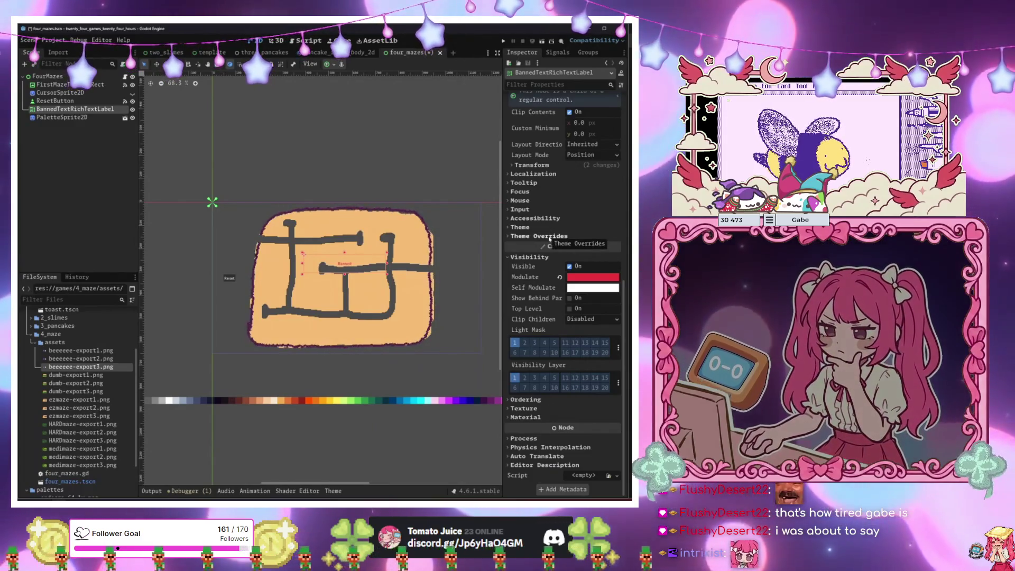
Use Theme Overrides > Font Sizes to give the label a 123 px font size.
left_click(549, 236)
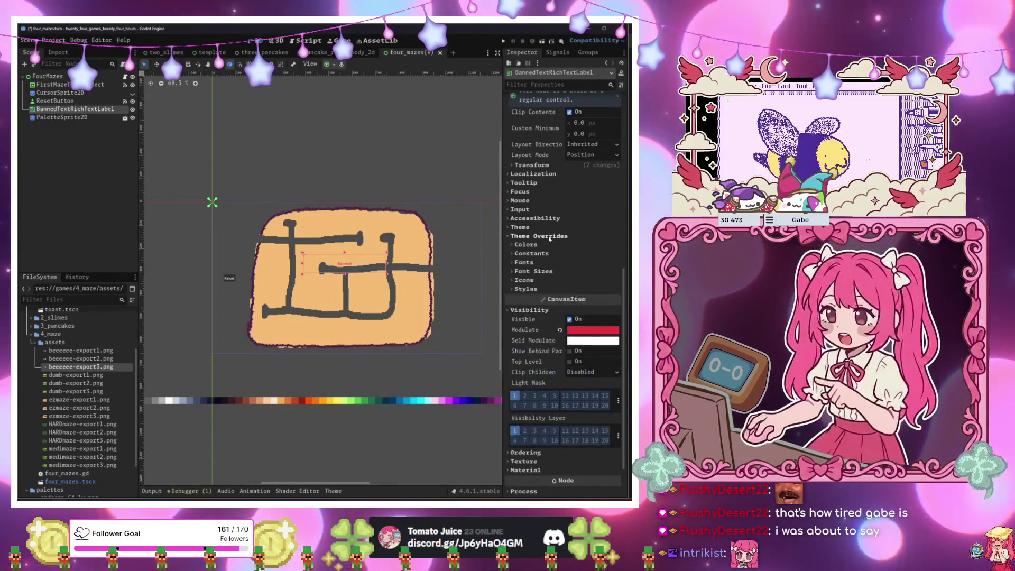
left_click(549, 271)
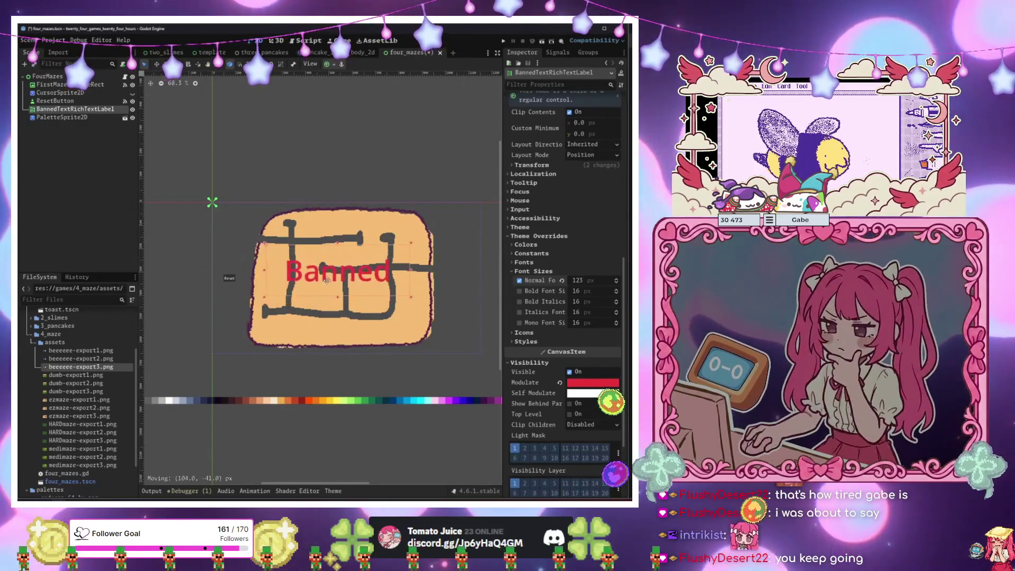
scroll(535, 142, "up", 10)
Change the label text to [shake amp=40]Banned and bring up the BBCode docs.
left_click(529, 131)
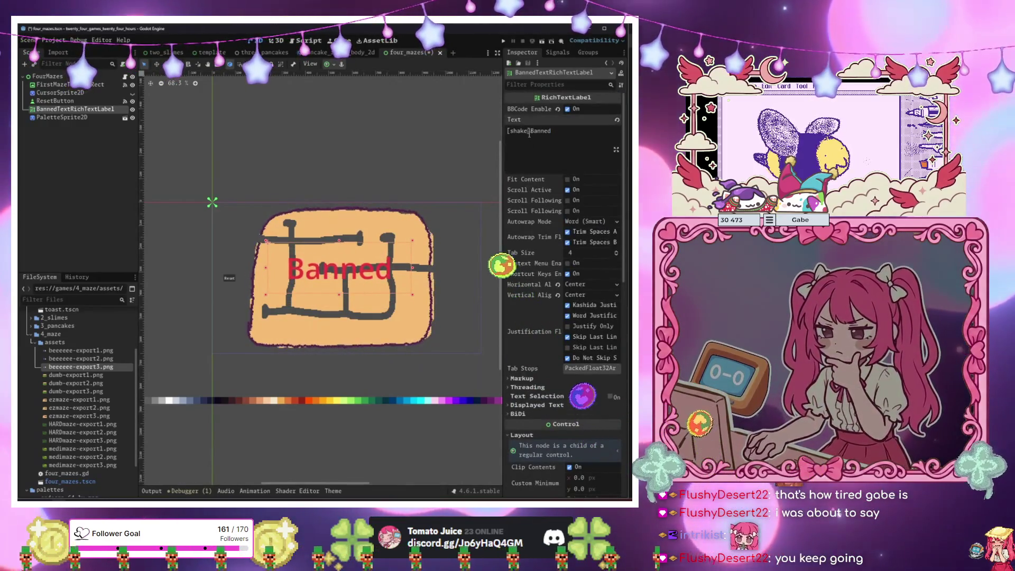
type("amp=40")
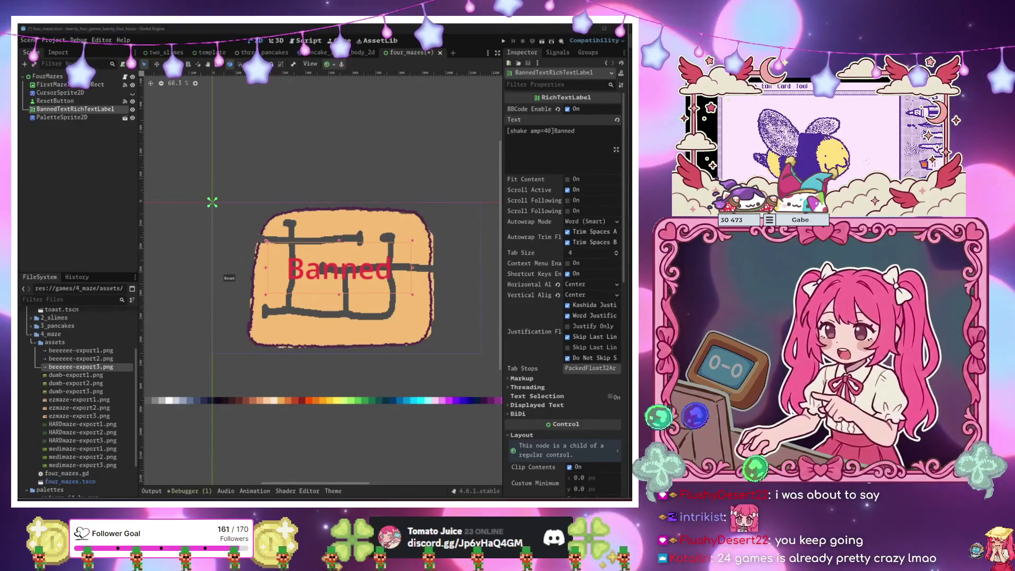
key("alt+Tab")
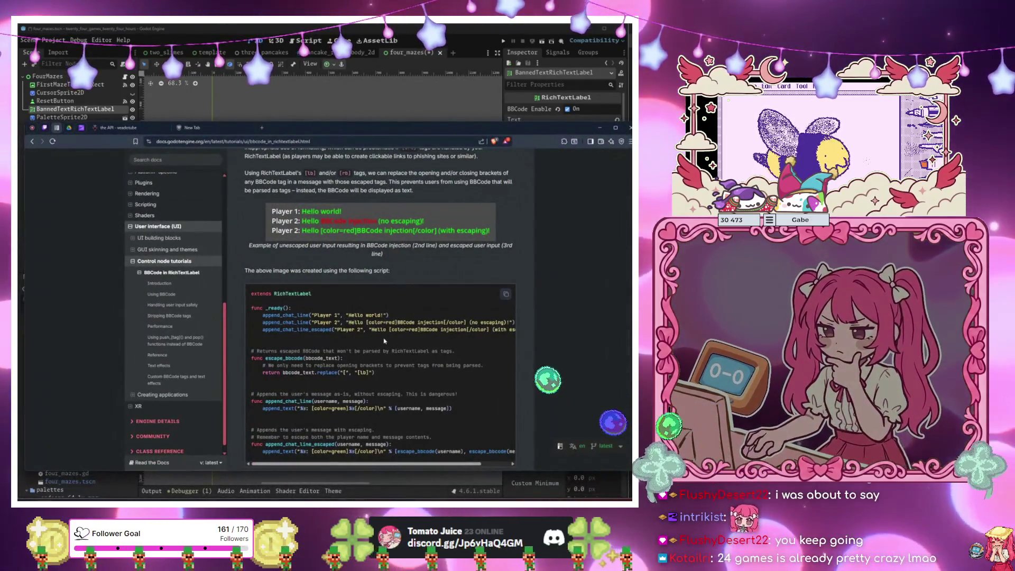
Scroll the BBCode docs to the Shake effect's tag format, then return to Godot.
scroll(385, 342, "down", 15)
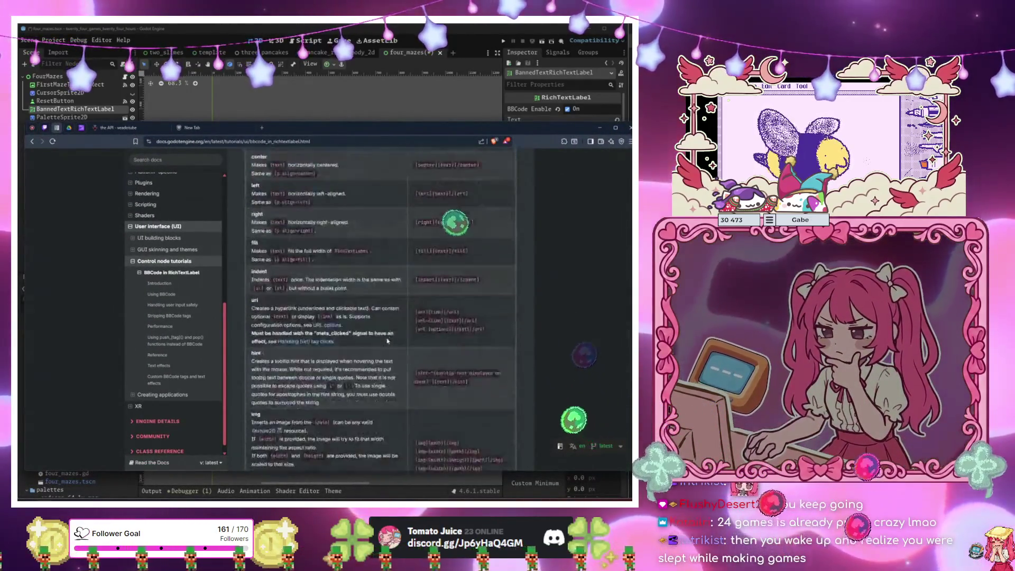
scroll(387, 341, "down", 10)
scroll(625, 380, "down", 10)
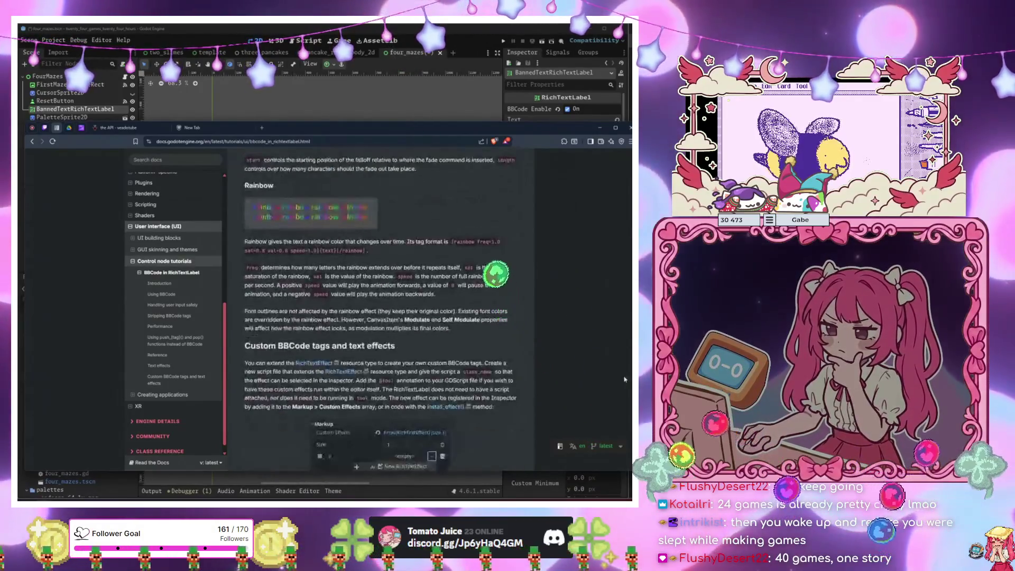
scroll(624, 379, "down", 2)
scroll(368, 323, "up", 4)
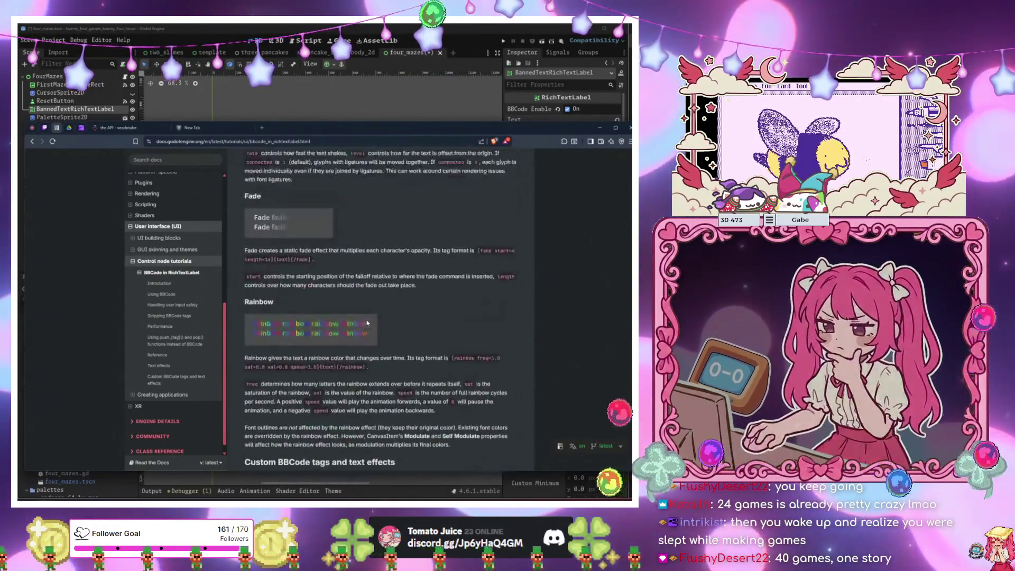
scroll(368, 322, "up", 5)
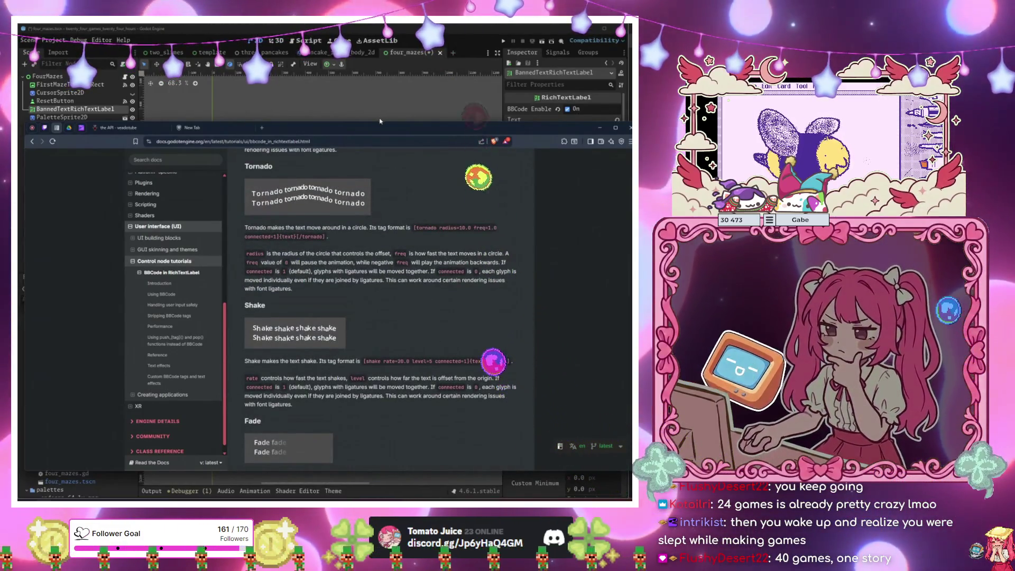
left_click(381, 121)
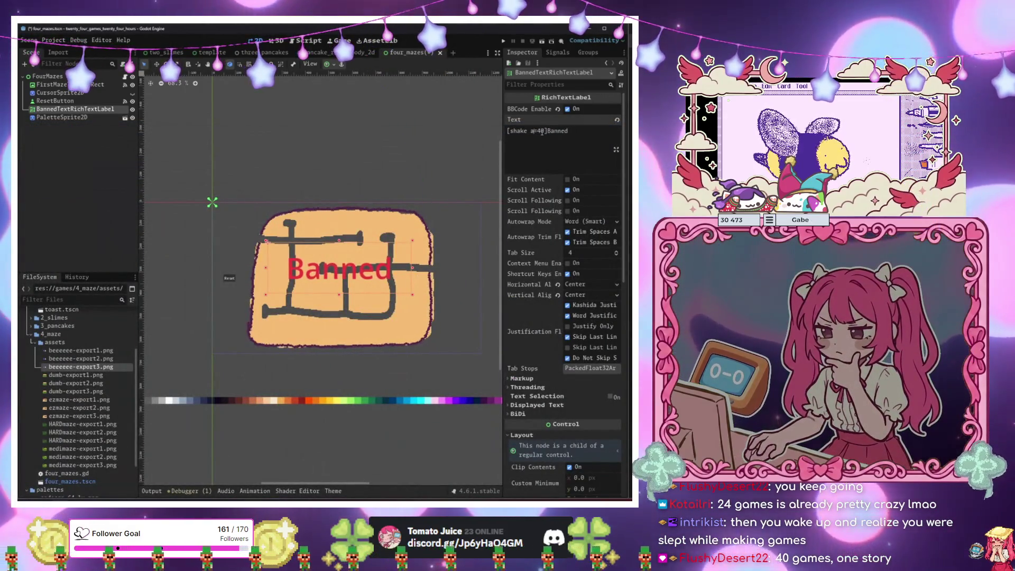
Change the shake tag to level=40 and set the Outline Size constant override to 45.
type("evel")
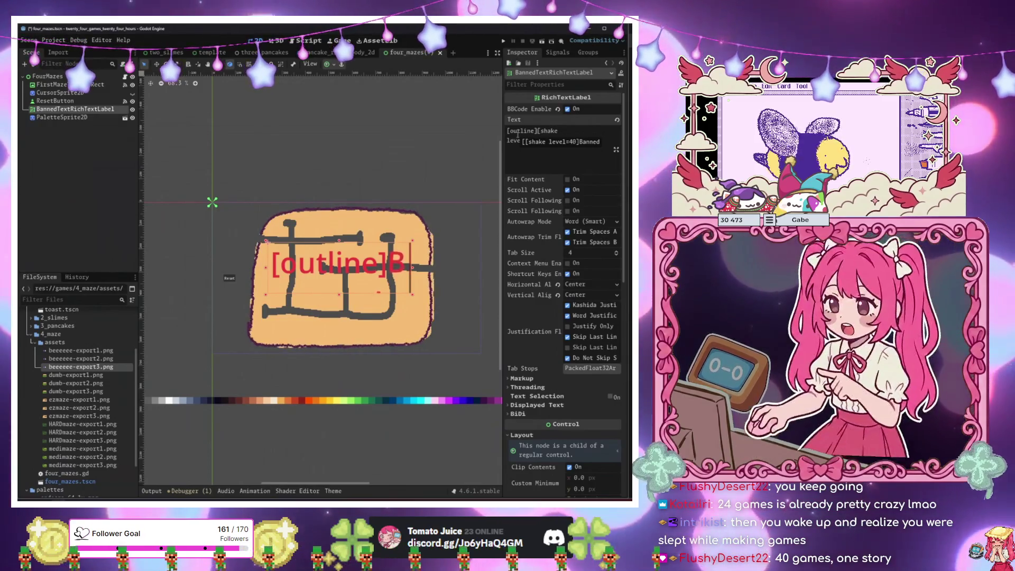
scroll(541, 230, "down", 10)
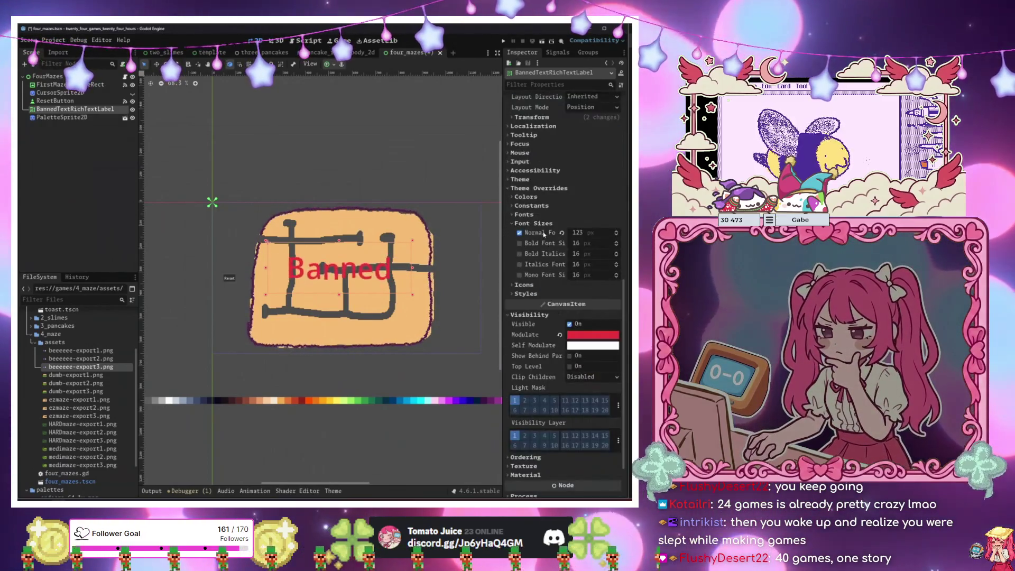
left_click(544, 198)
left_click(544, 197)
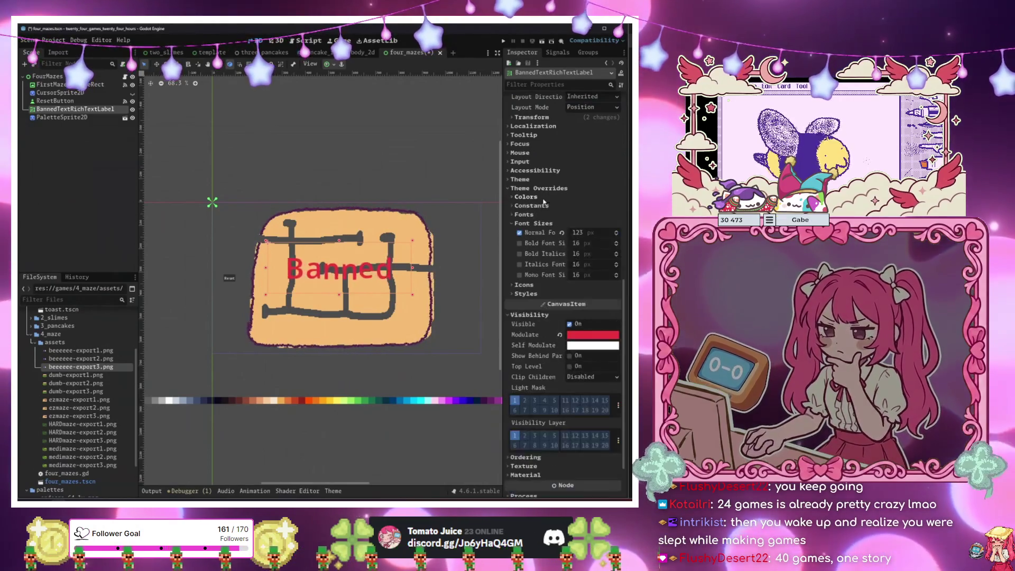
left_click(545, 206)
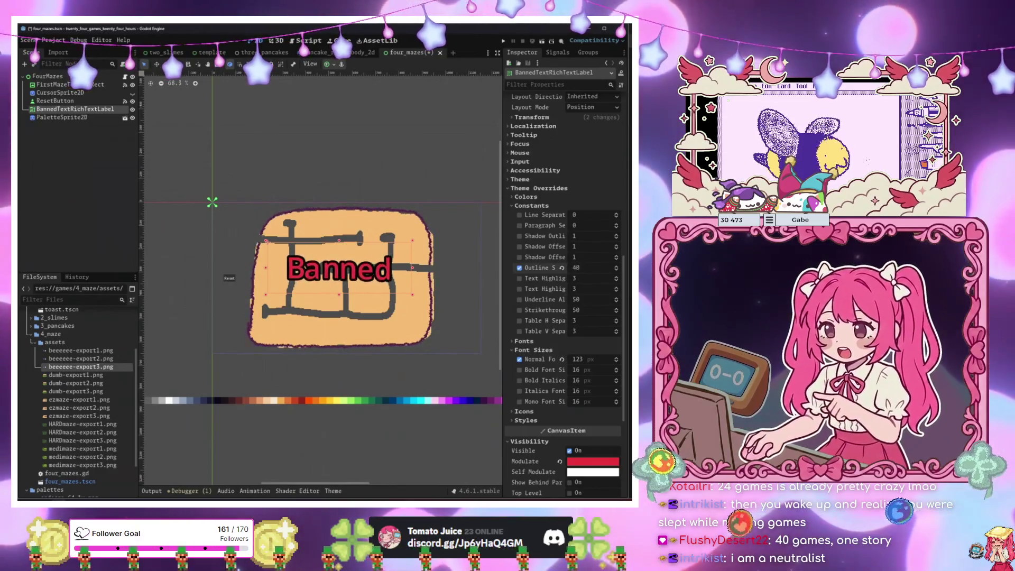
left_click_drag(587, 267, 595, 268)
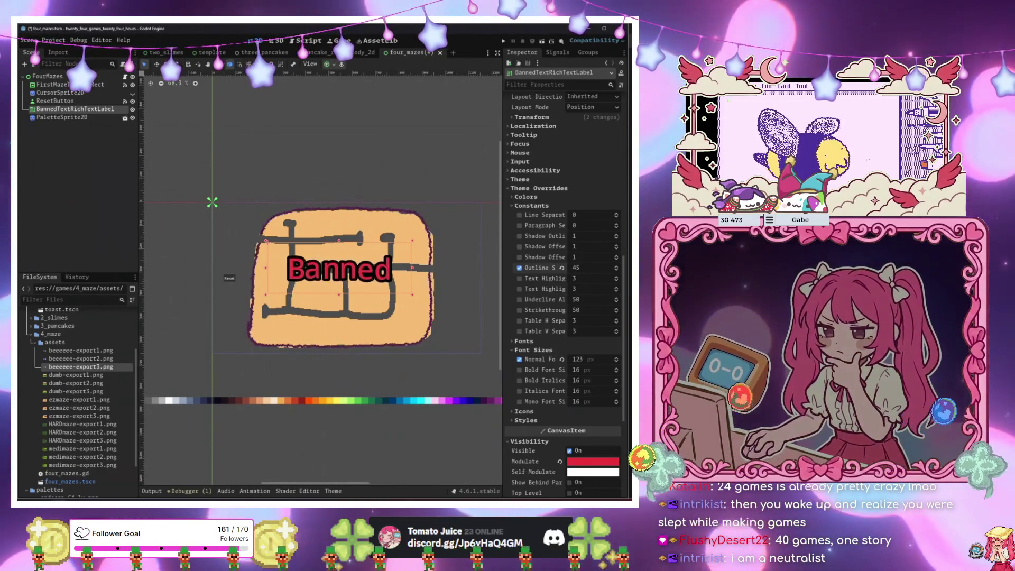
Drag the Banned label higher up on the maze.
left_click(382, 276)
left_click_drag(382, 276, 380, 255)
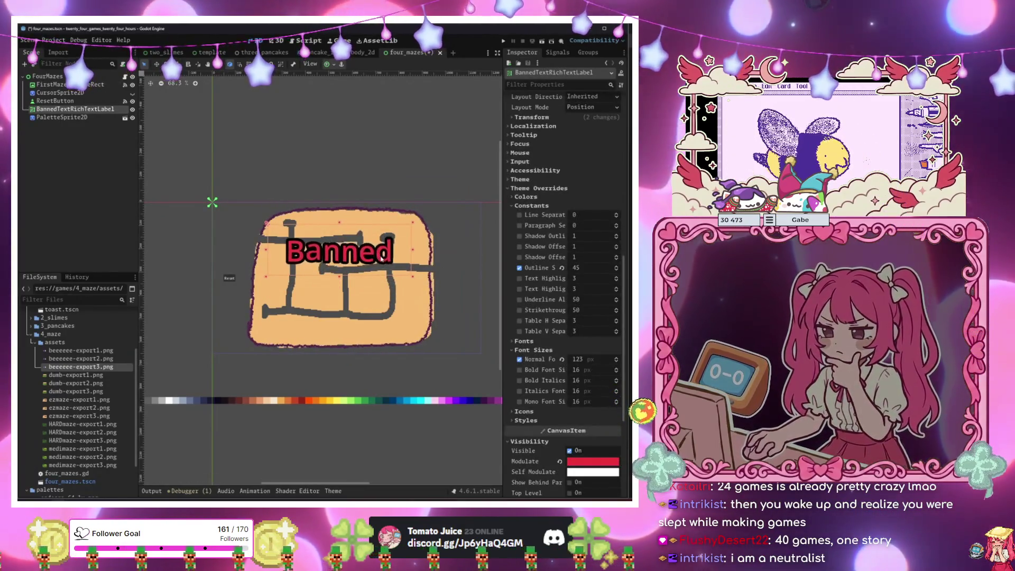
left_click(126, 77)
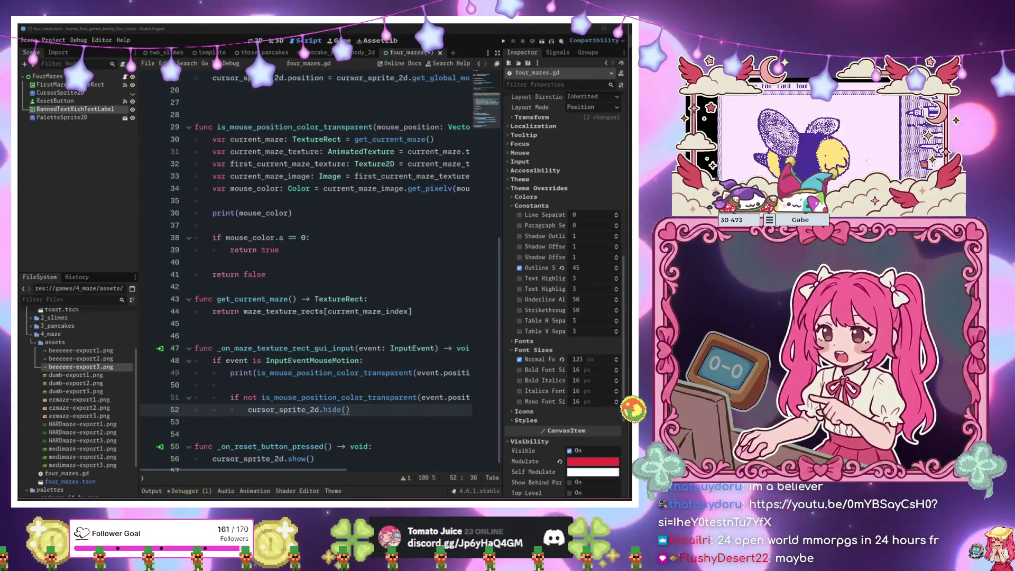
Copy the current itch.io page address and go back to the sound-effect tools list.
mouse_move(21, 296)
left_mouse_down()
mouse_move(597, 218)
mouse_move(189, 179)
mouse_move(372, 105)
left_mouse_up()
right_click(251, 116)
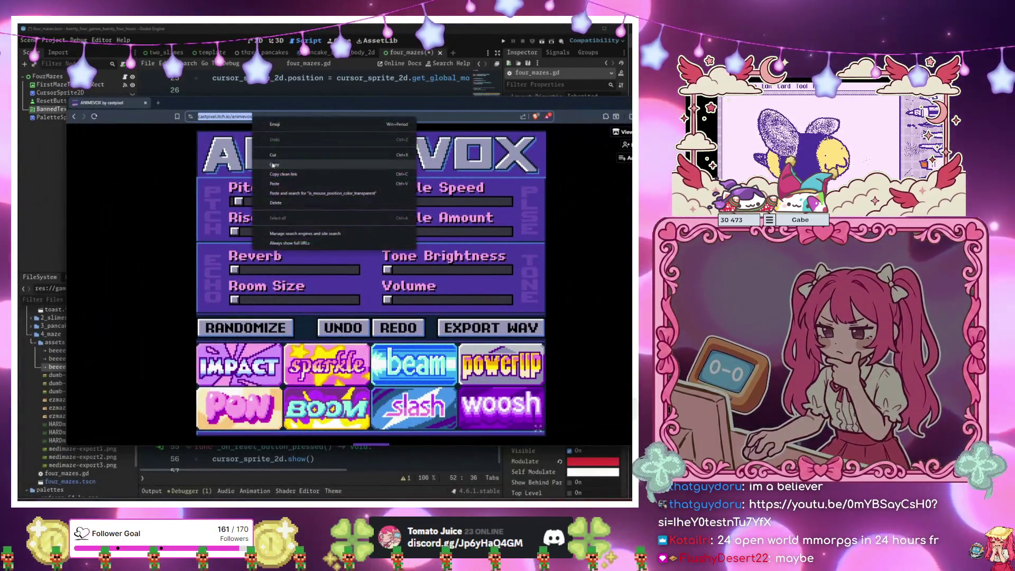
left_click(269, 153)
left_click(74, 116)
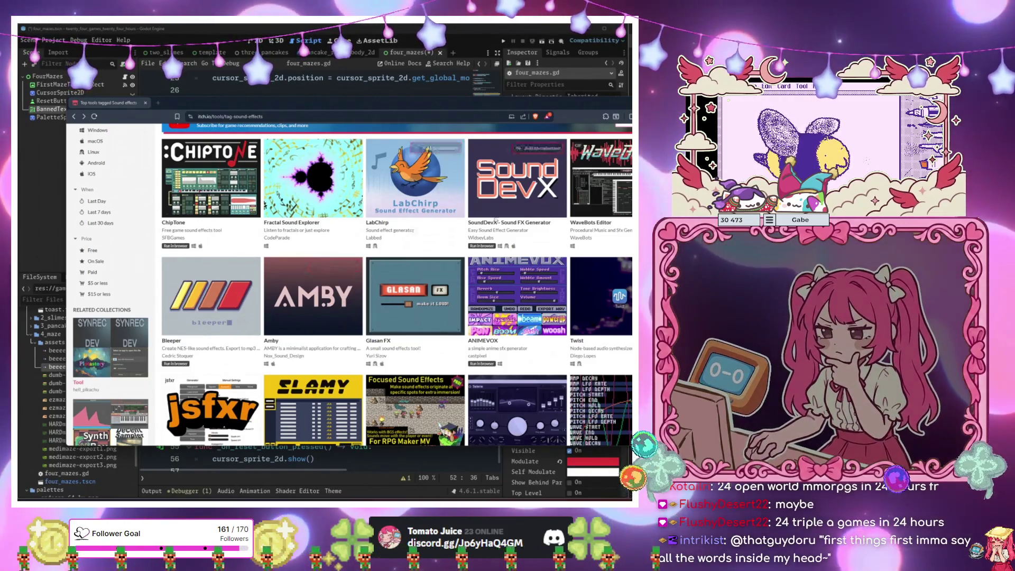
Open the jsfxr sound generator page, select its address, and return to Godot.
scroll(448, 342, "down", 1)
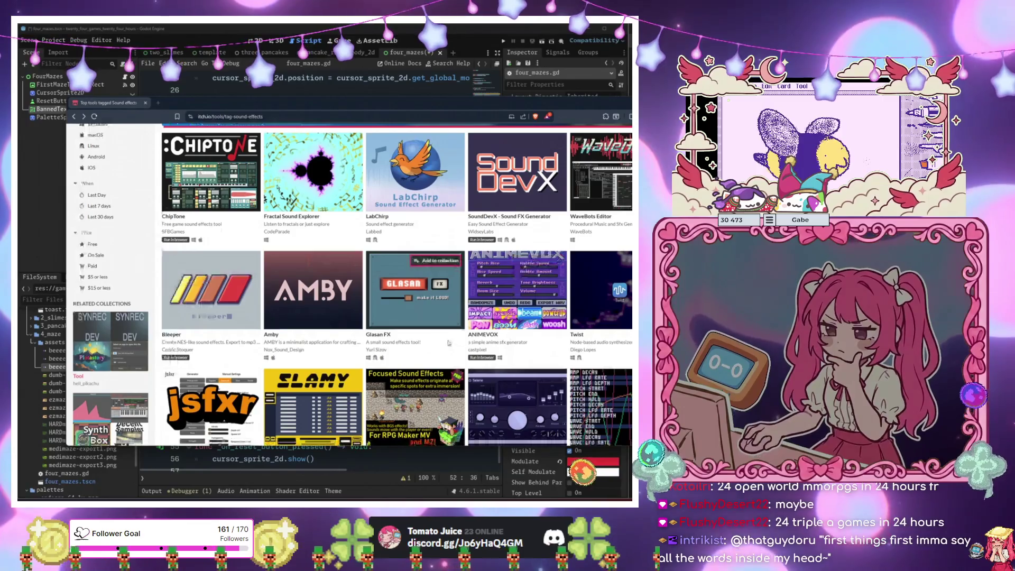
scroll(509, 318, "down", 2)
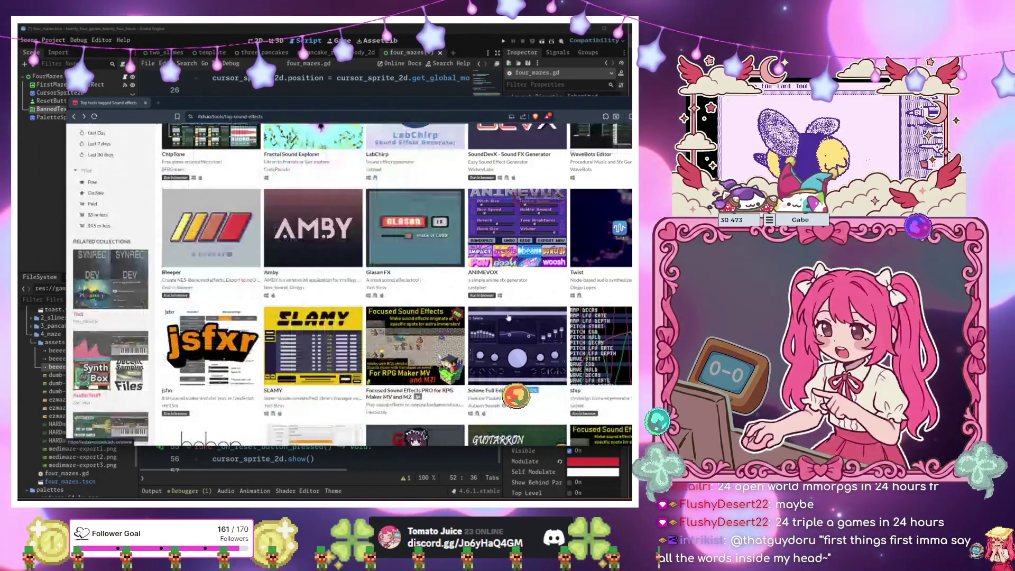
scroll(509, 317, "up", 3)
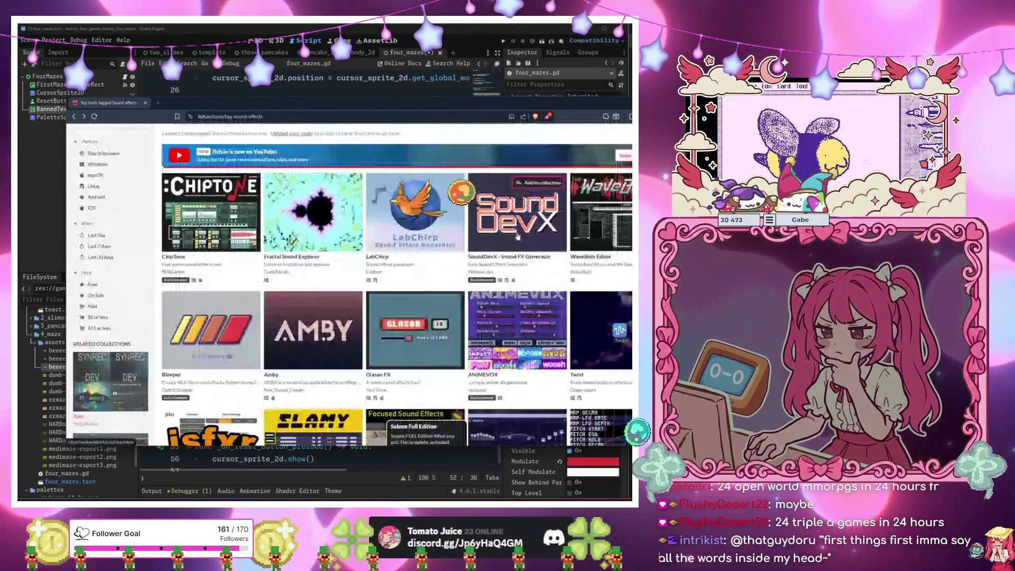
scroll(518, 236, "down", 3)
left_click(211, 344)
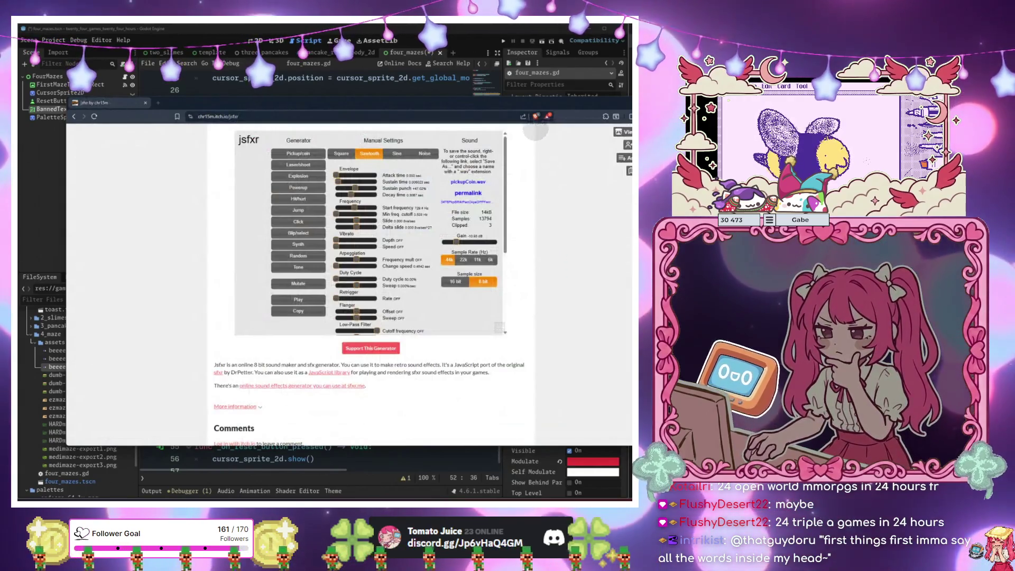
left_click(476, 116)
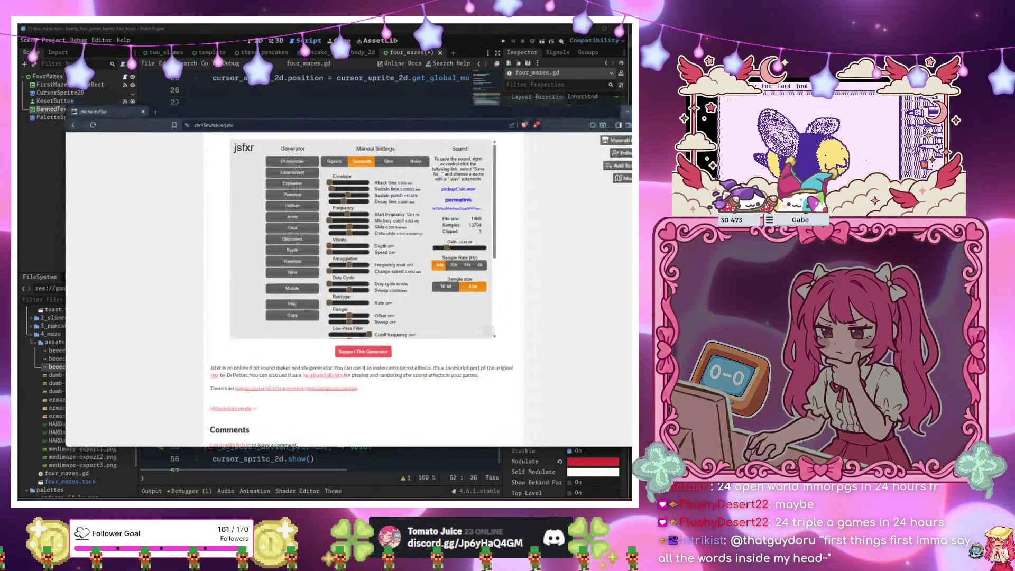
left_click(275, 68)
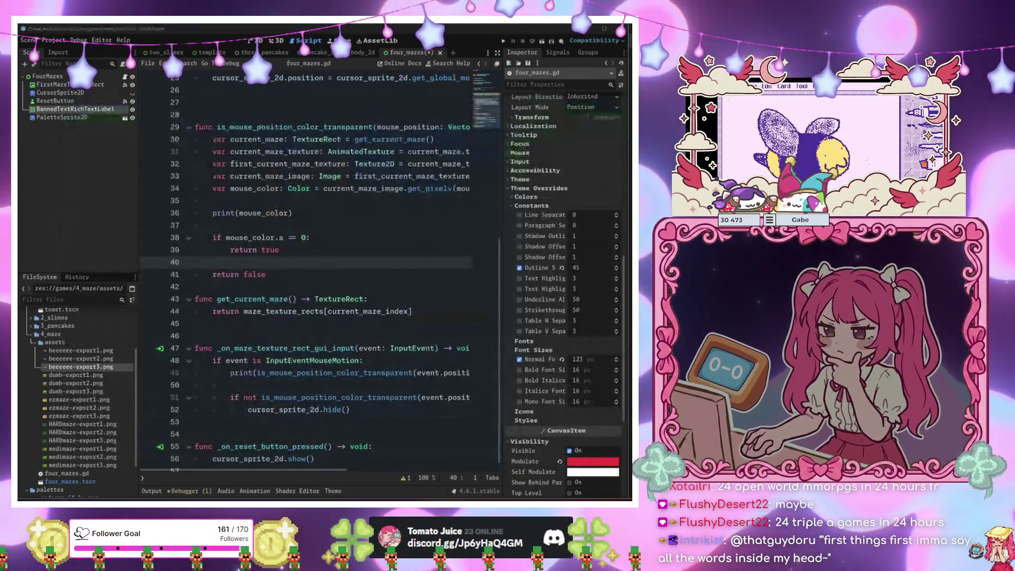
Check the BannedTextRichTextLabel node in the 2D scene, then return to four_mazes.gd.
left_click(377, 246)
left_click(401, 293)
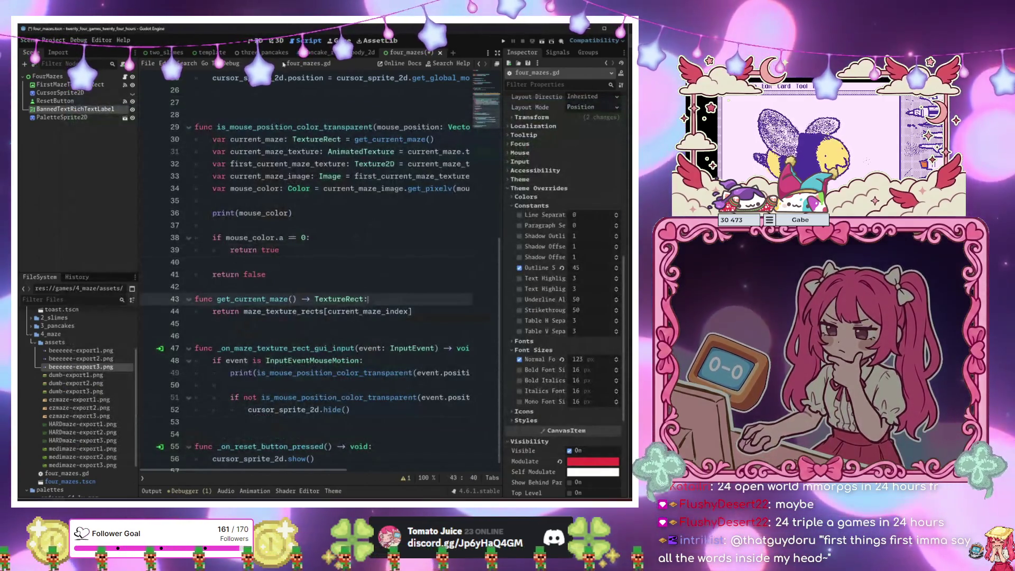
key("ctrl+F1")
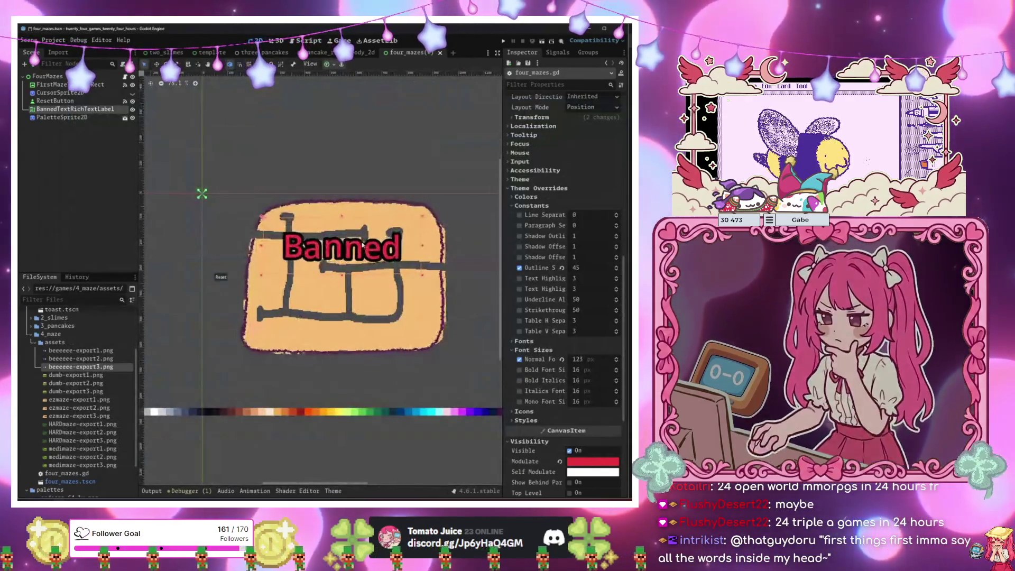
left_click(93, 116)
left_click(93, 110)
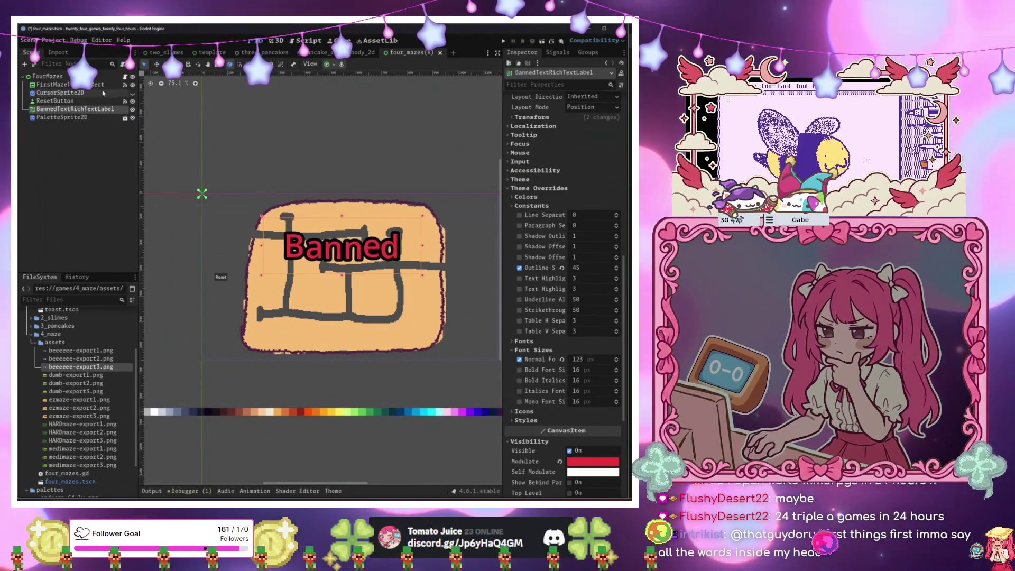
left_click(125, 78)
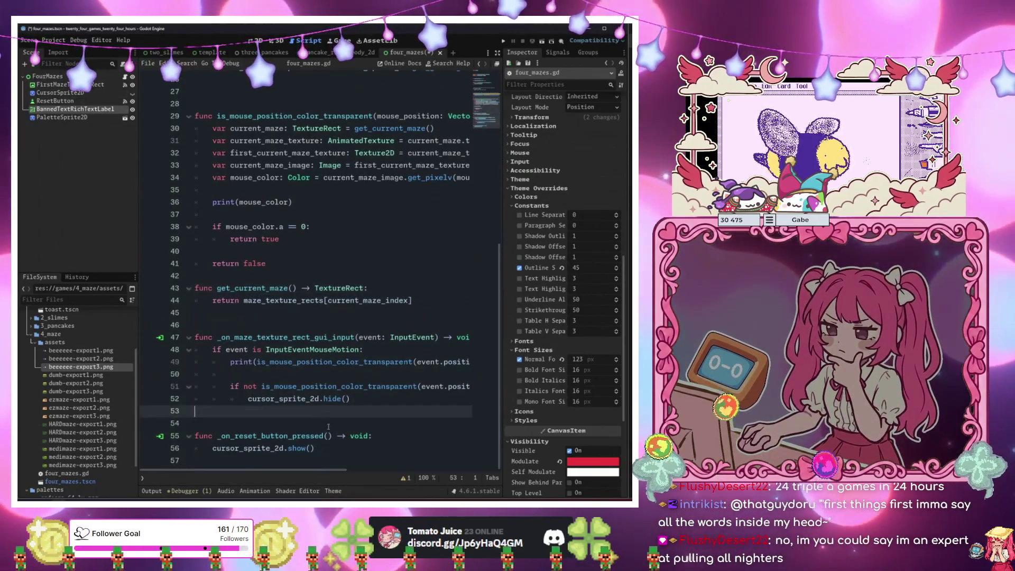
scroll(254, 201, "up", 9)
mouse_move(66, 109)
left_mouse_down()
mouse_move(254, 201)
mouse_move(297, 170)
mouse_move(273, 183)
left_mouse_up()
scroll(273, 183, "down", 9)
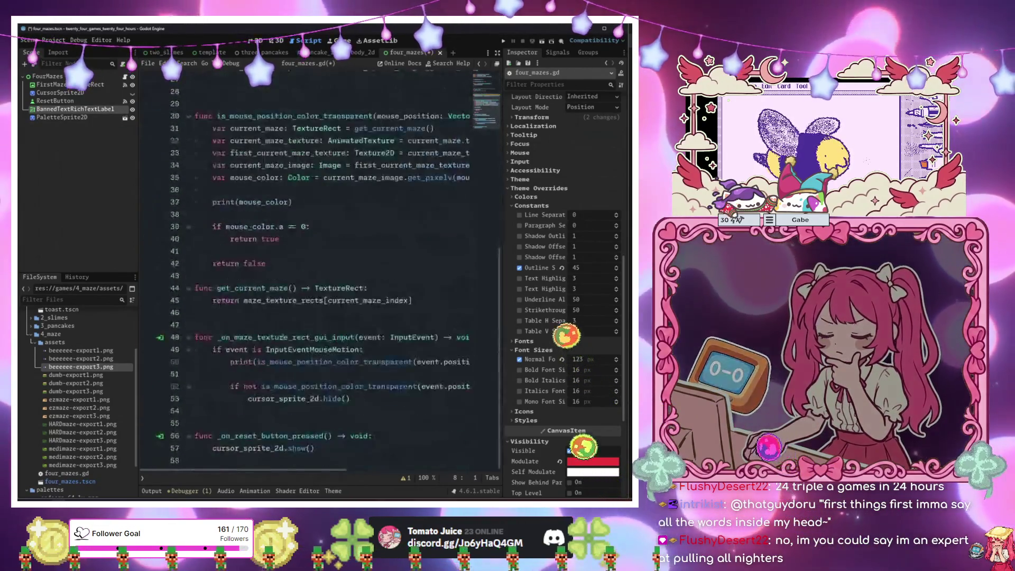
Add banned_text_rich_text_label.show() below the cursor_sprite_2d.hide() line.
left_click(361, 404)
type("banned_text_rich_text_label.h")
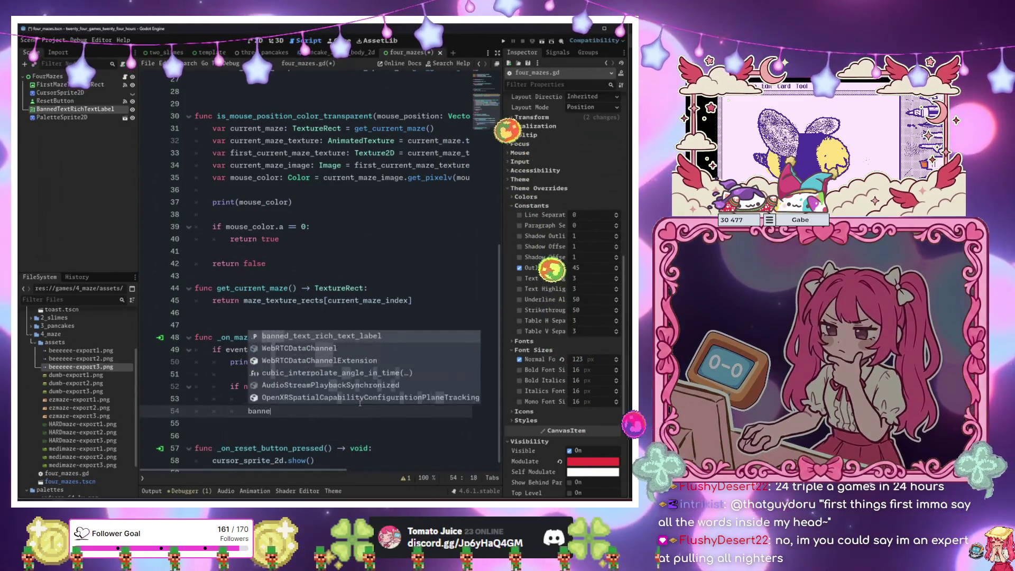
key("BackSpace")
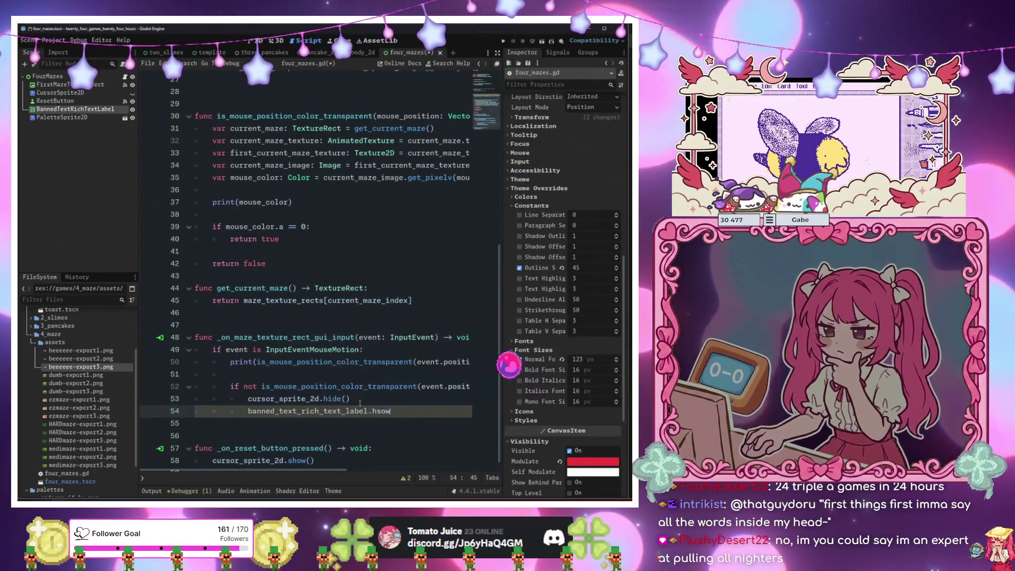
type("sho")
key("Return")
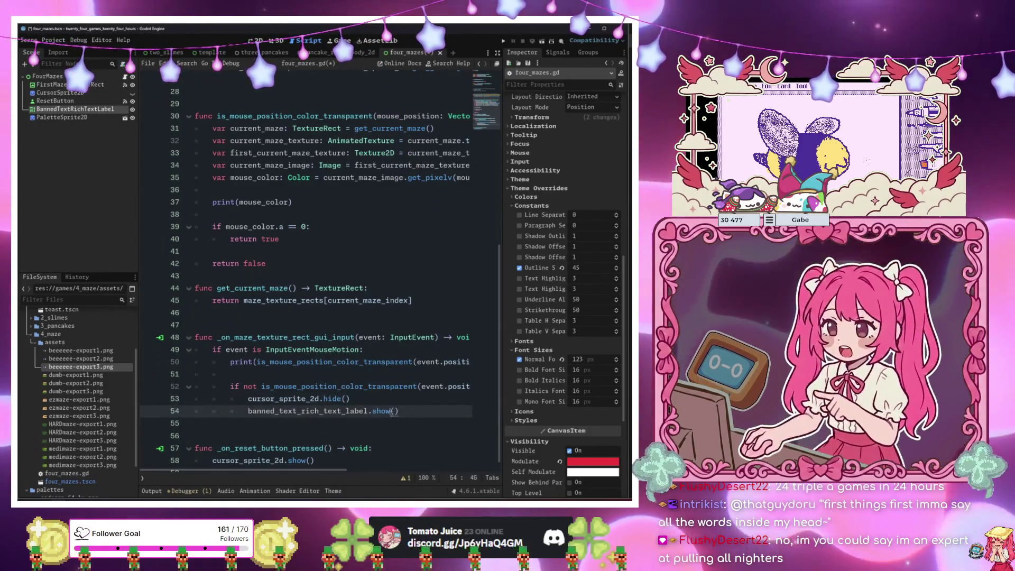
Add banned_text_rich_text_label.hide() to _on_reset_button_pressed() and launch the game with F6.
key("Down")
key("Down")
key("Down")
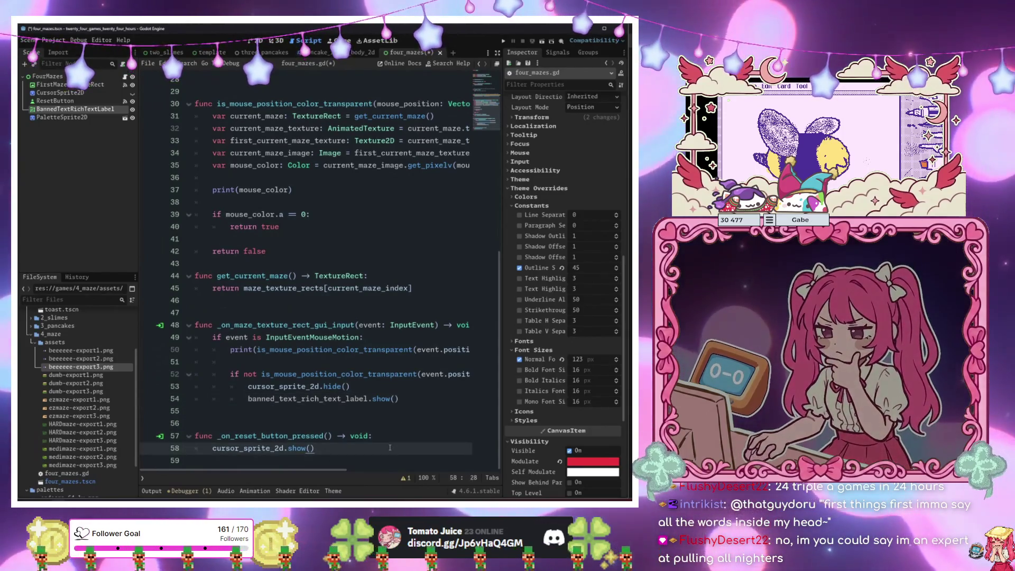
key("Return")
type("ban")
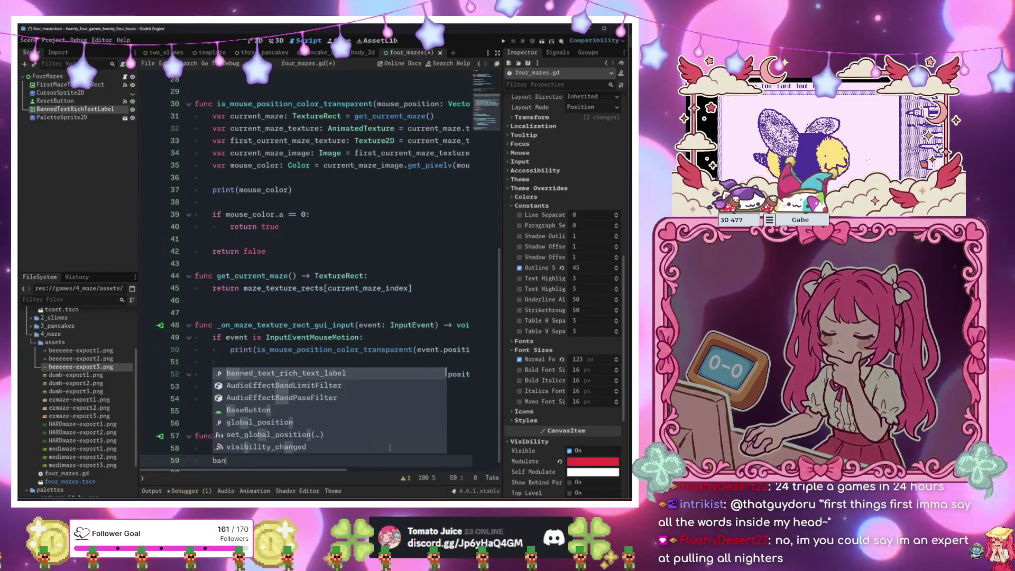
key("Return")
type(".hi")
key("Return")
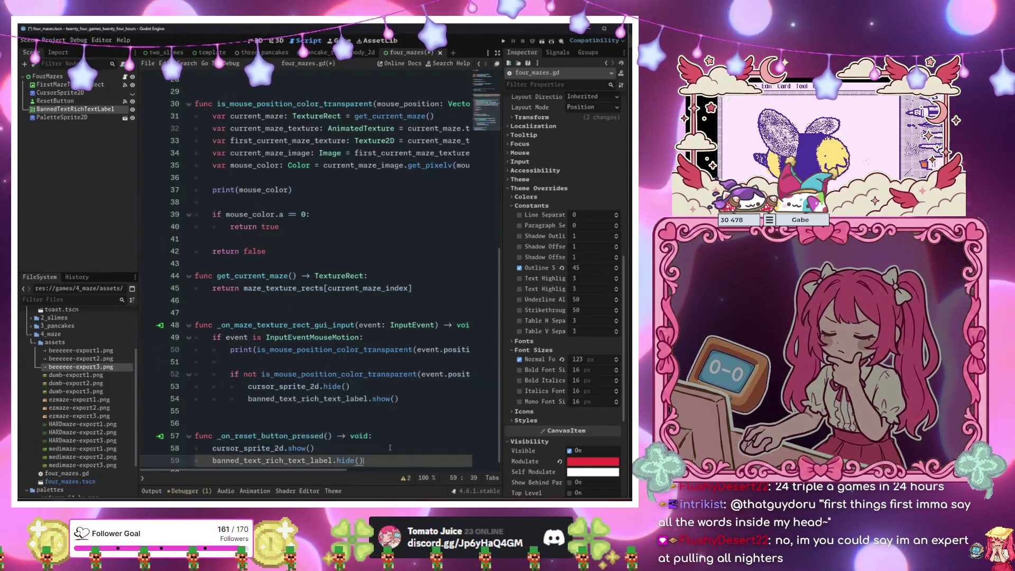
left_click(359, 374)
key("F6")
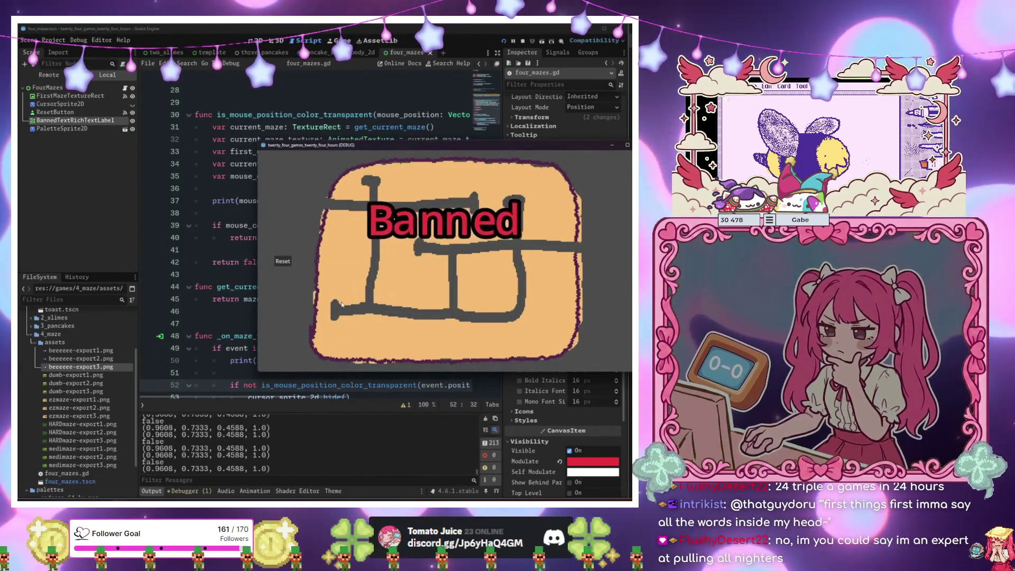
In the running game, press Reset, move through the maze, then stop the game with F8.
left_click(289, 262)
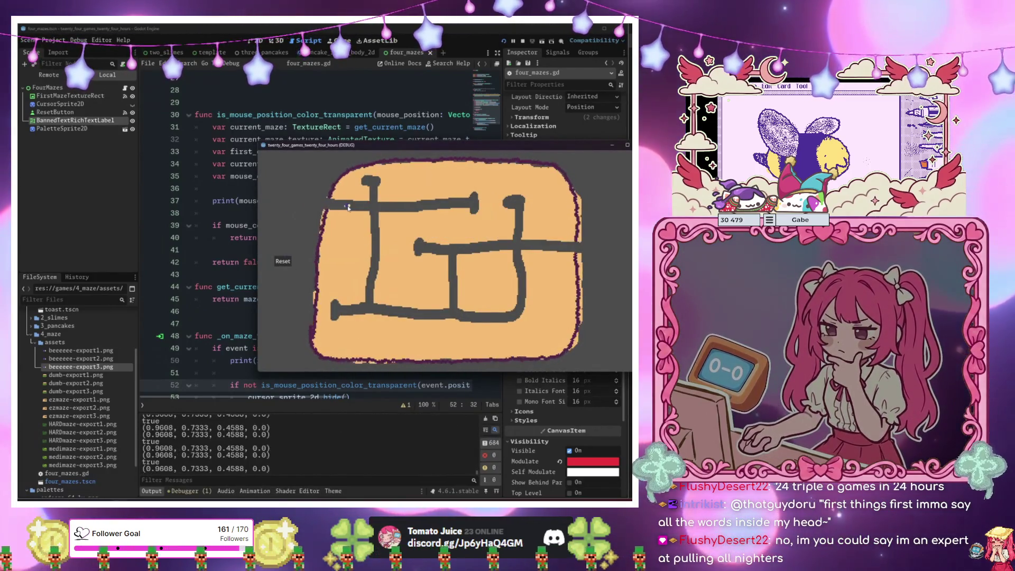
left_click(291, 260)
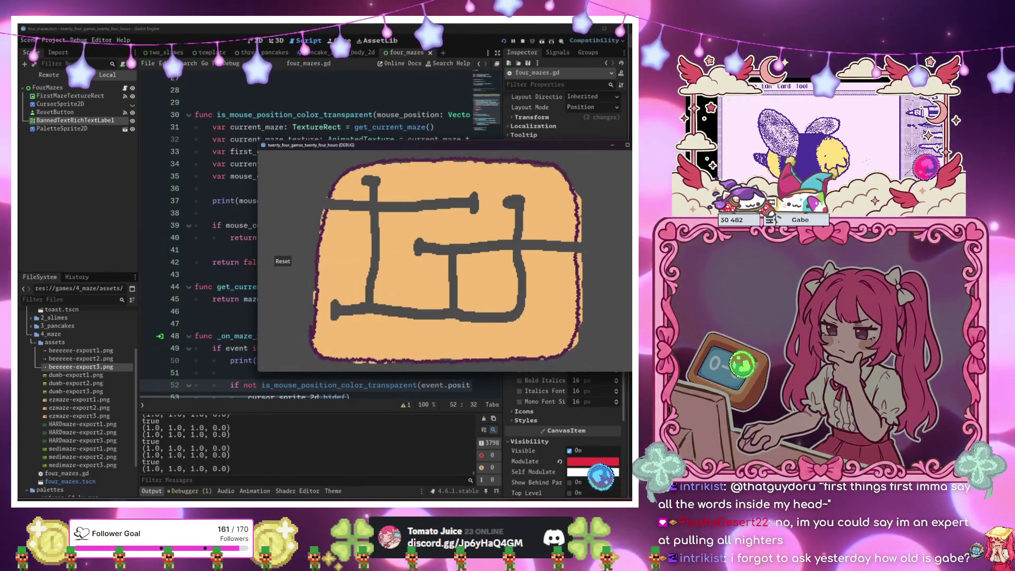
key("F8")
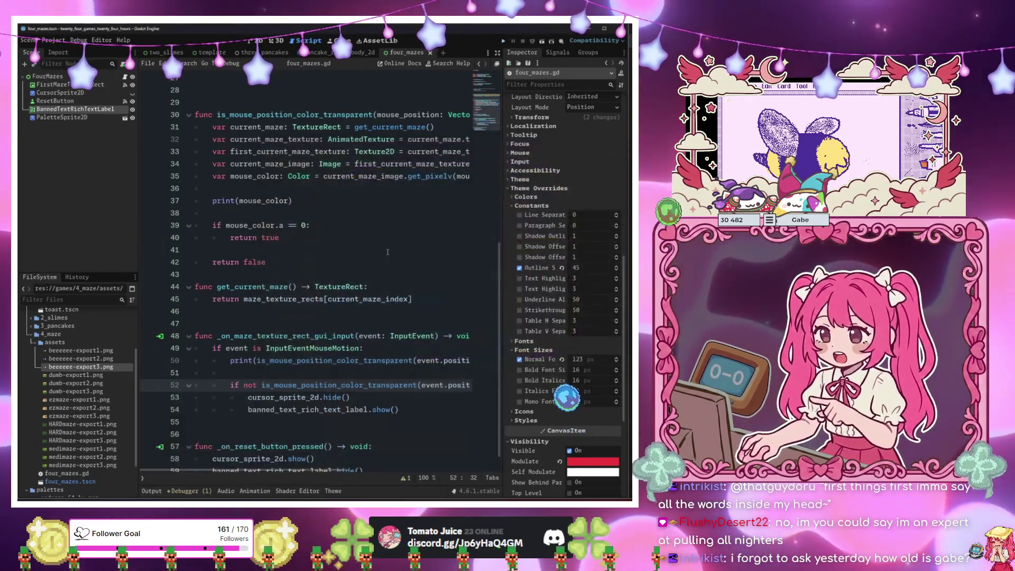
Insert a blank line after 'return false' before get_current_maze, then switch to the 2D view.
left_click(360, 365)
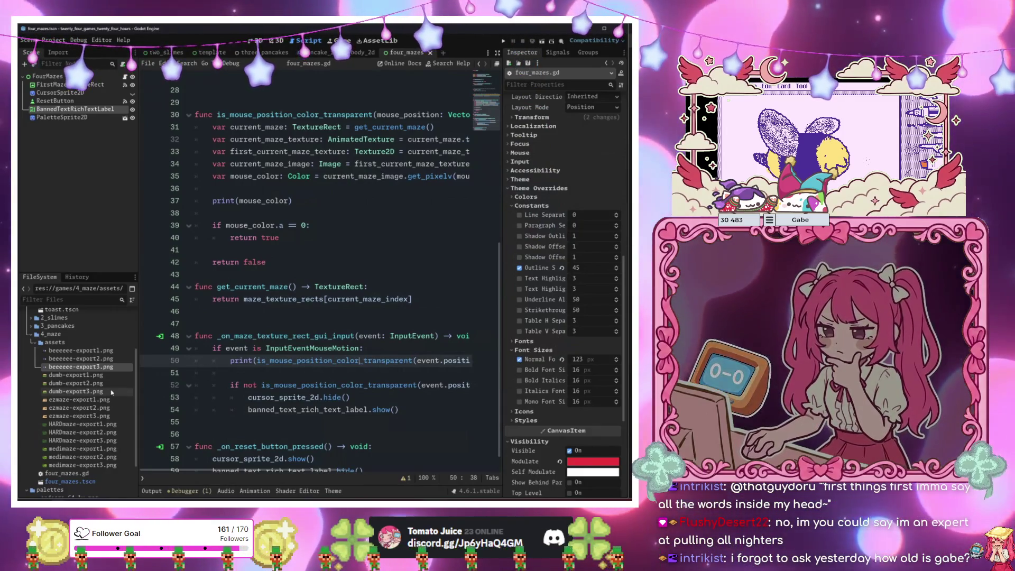
left_click(263, 348)
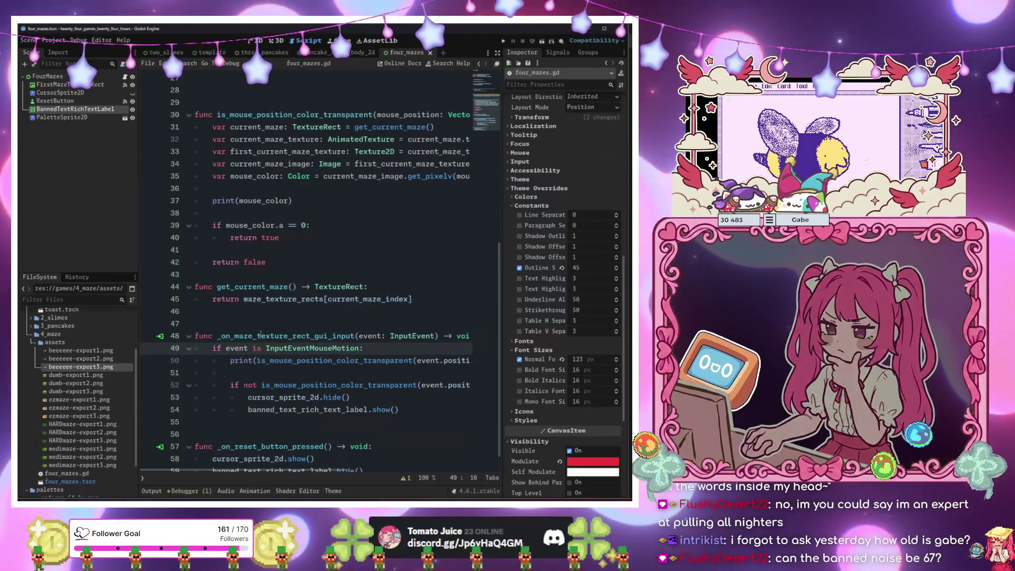
left_click(293, 287)
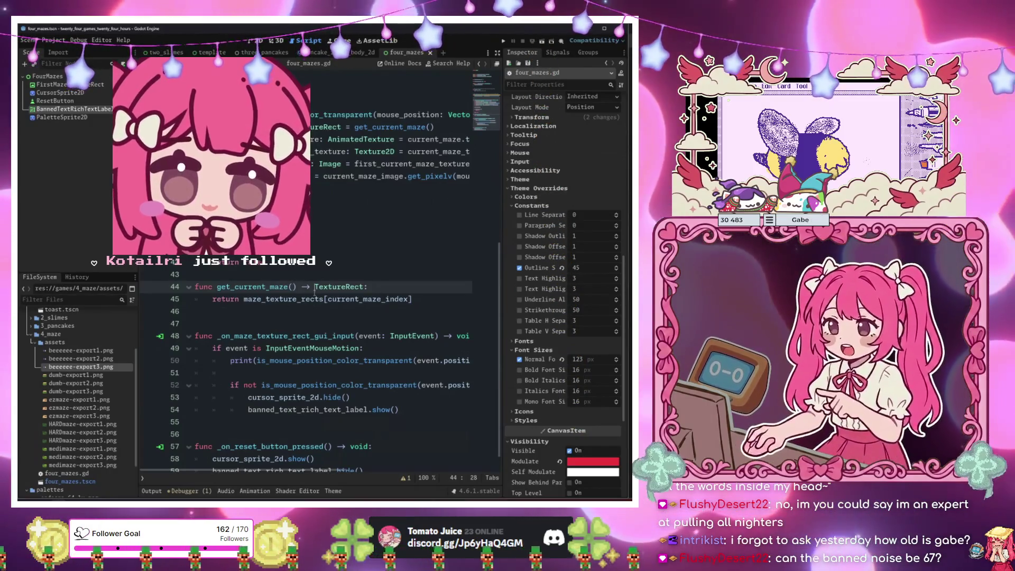
left_click(314, 299)
scroll(314, 299, "up", 5)
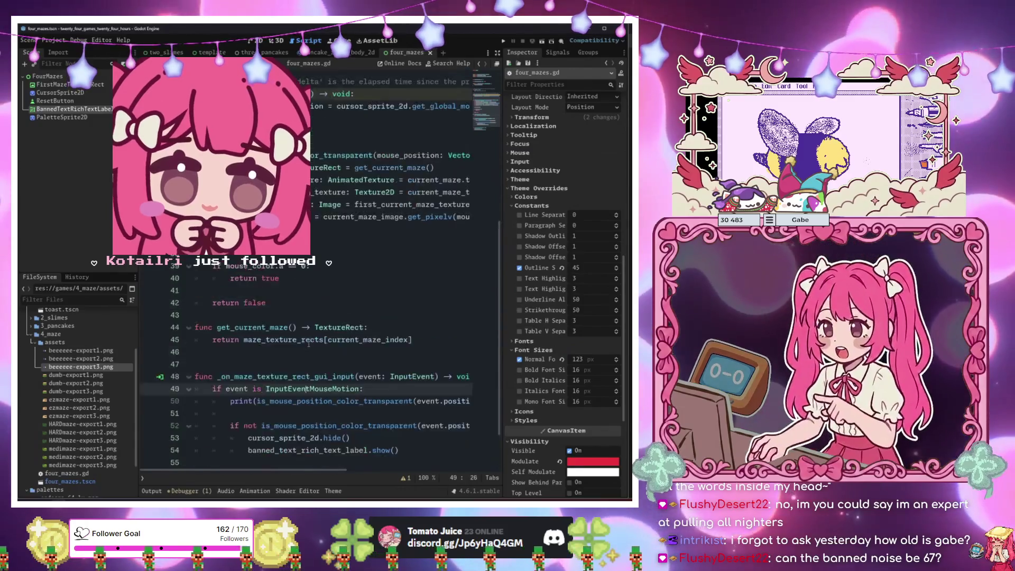
left_click(304, 373)
left_click(283, 409)
key("Down")
key("Return")
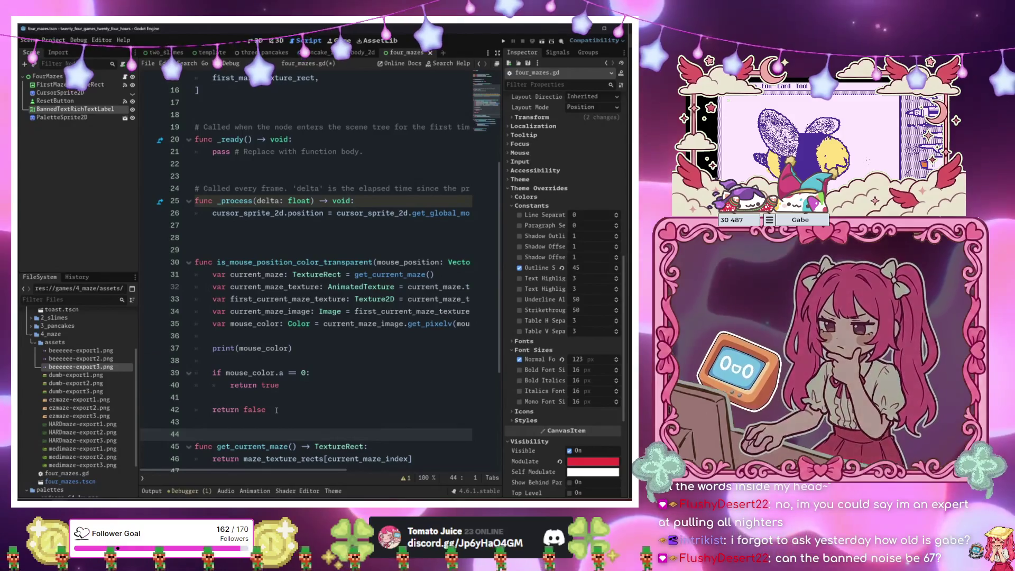
scroll(353, 384, "up", 3)
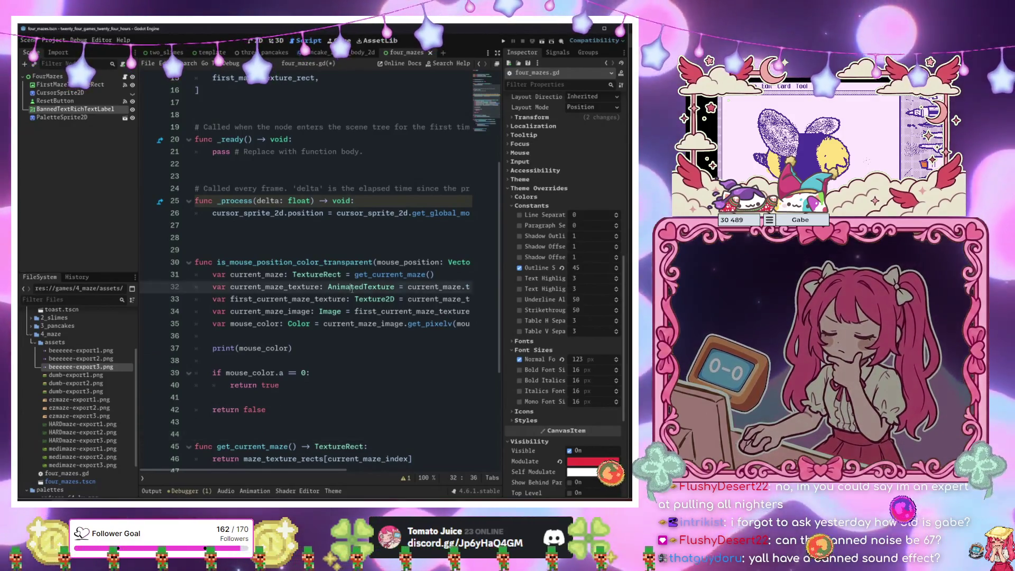
key("ctrl+F1")
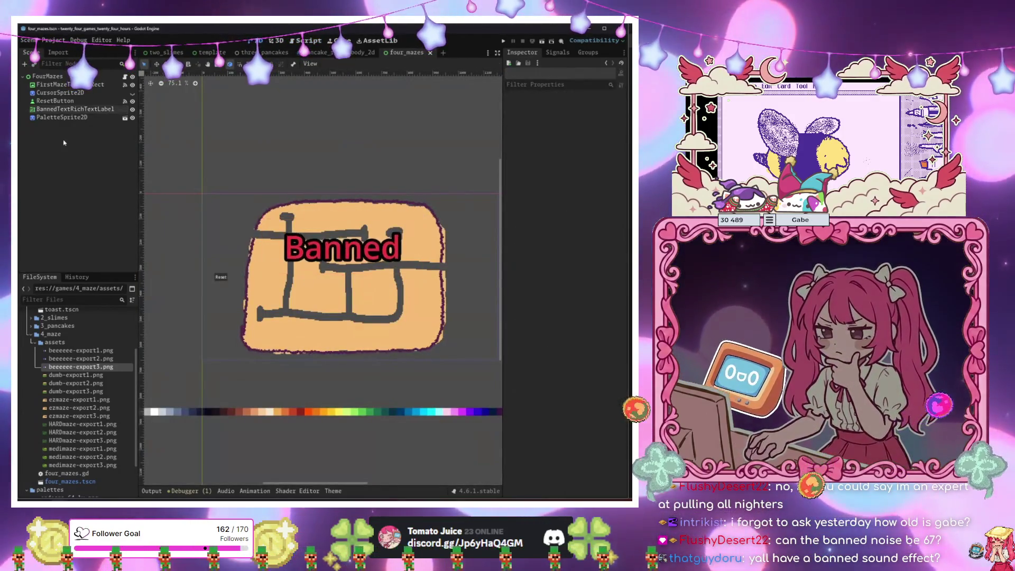
left_click(79, 109)
left_click(60, 93)
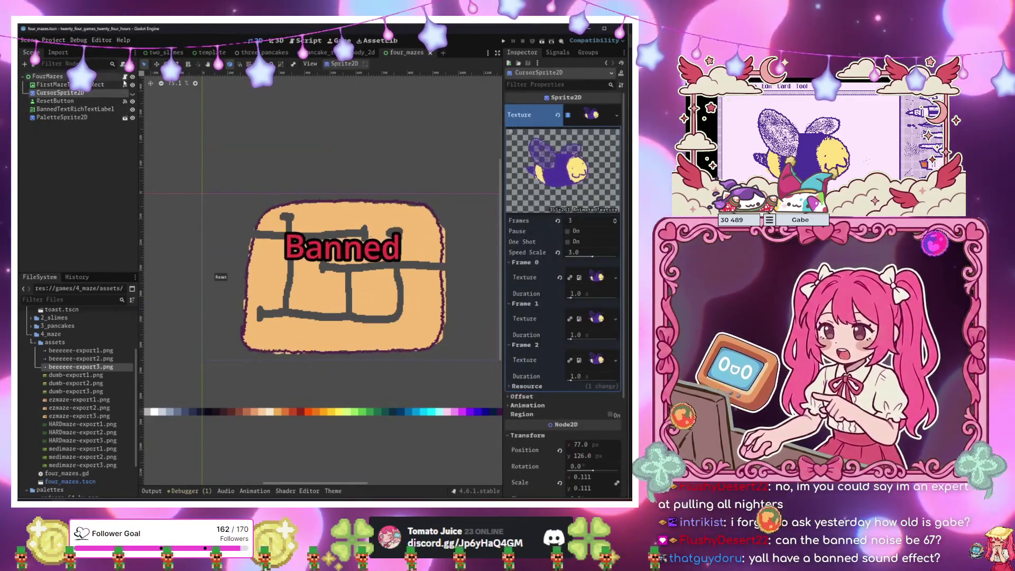
left_click(125, 78)
scroll(322, 303, "down", 3)
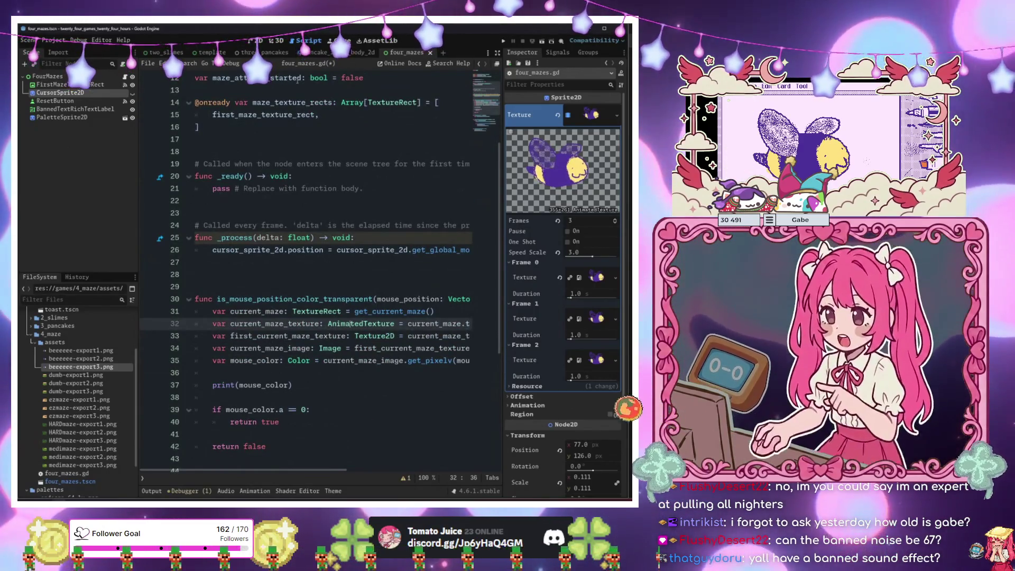
left_click(256, 41)
scroll(314, 251, "up", 2)
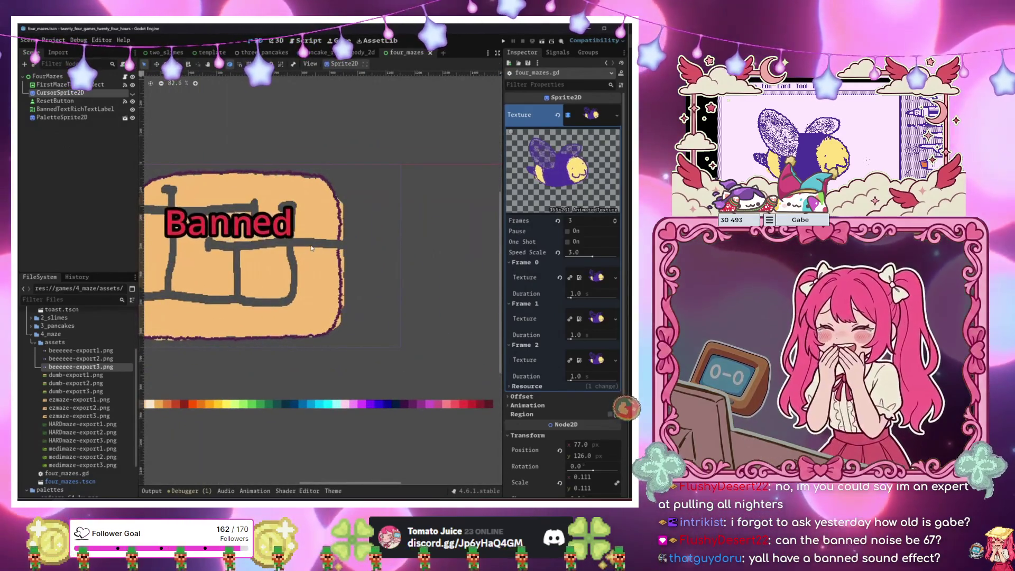
scroll(270, 259, "left", 5)
scroll(270, 260, "down", 1)
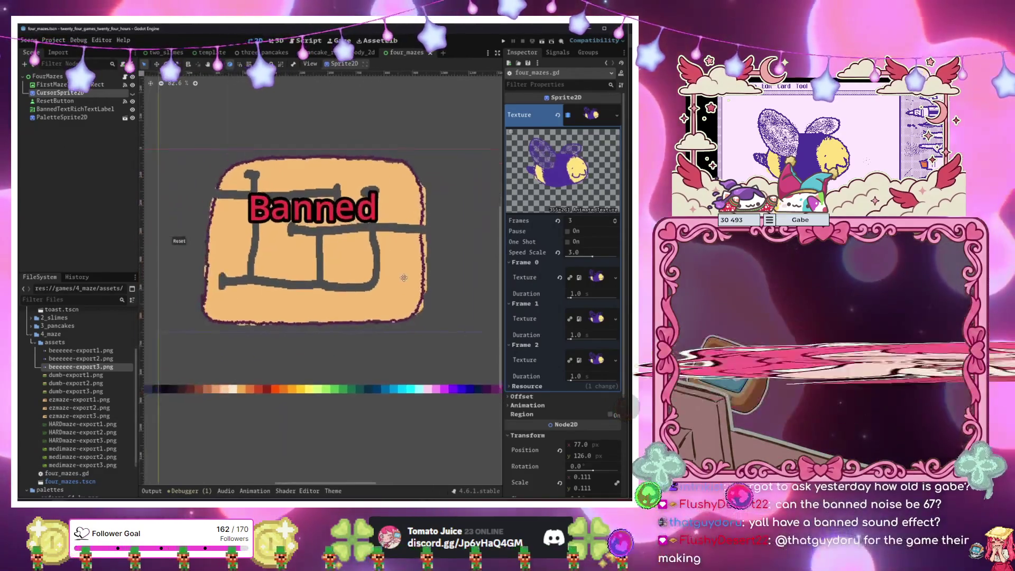
left_click(377, 267)
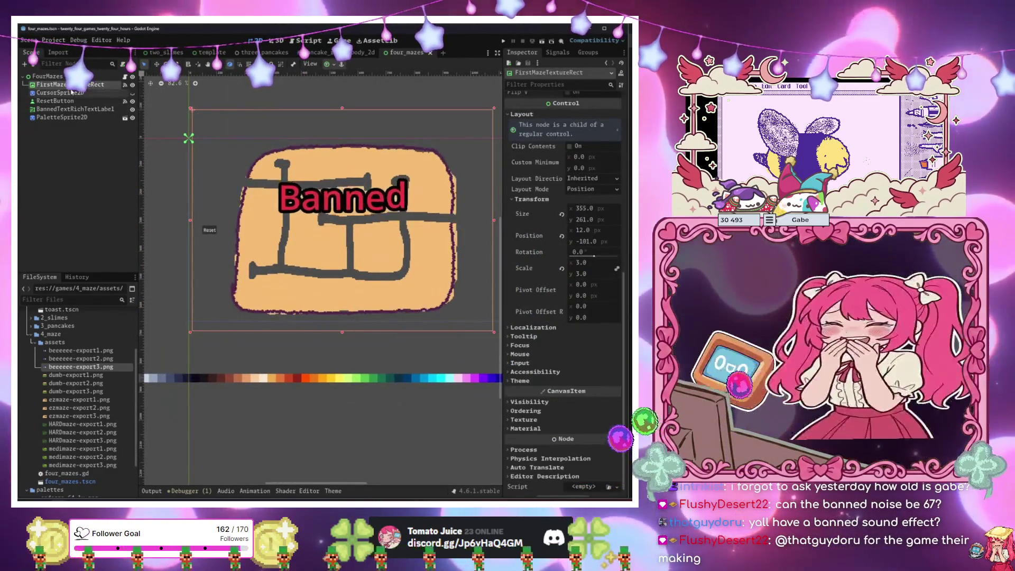
Duplicate the first maze texture and rename the original node to MazeTextureRect.
key("ctrl+d")
key("ctrl+d")
key("ctrl+d")
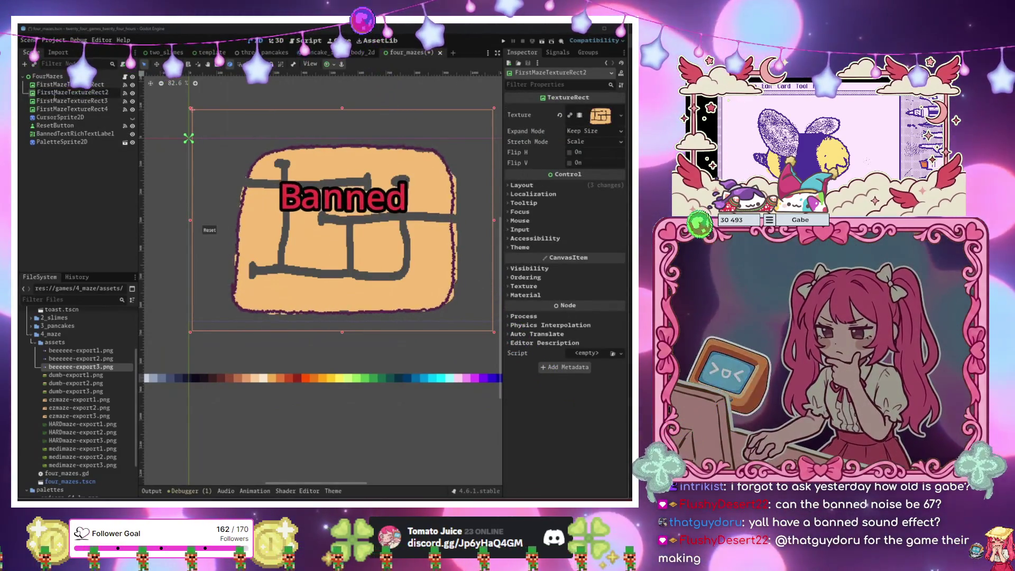
left_click(55, 85)
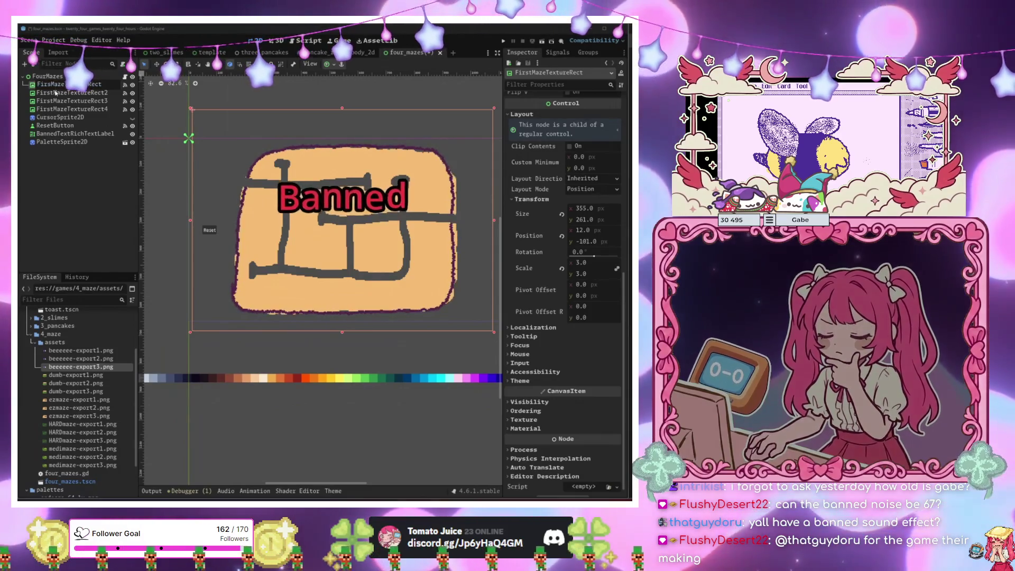
type("MazeTextureRect")
key("Return")
Replace the copies with fresh duplicates MazeTextureRect2–4, then open the four_mazes.gd script.
left_click(68, 93)
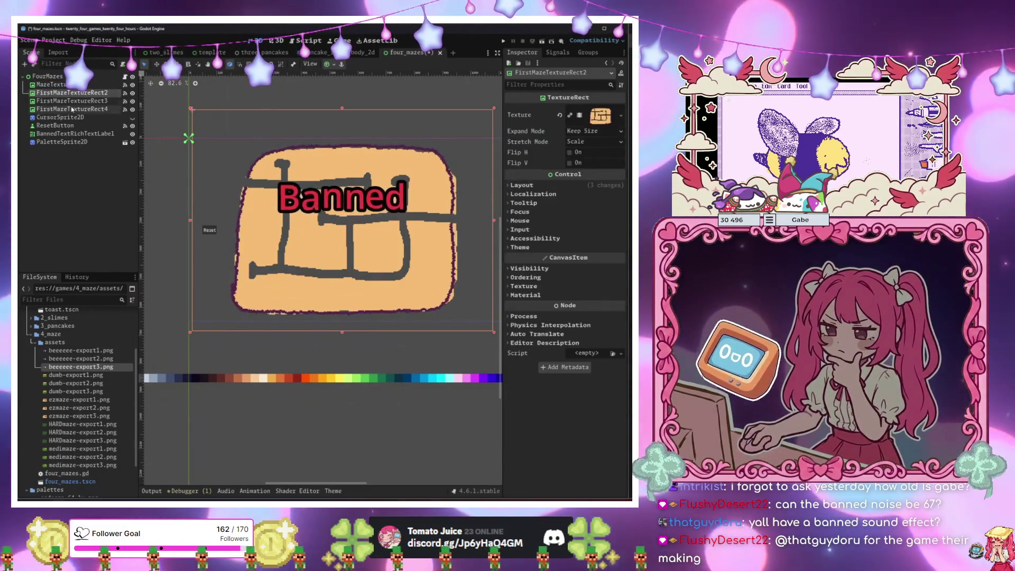
left_click(68, 109, "shift")
key("Delete")
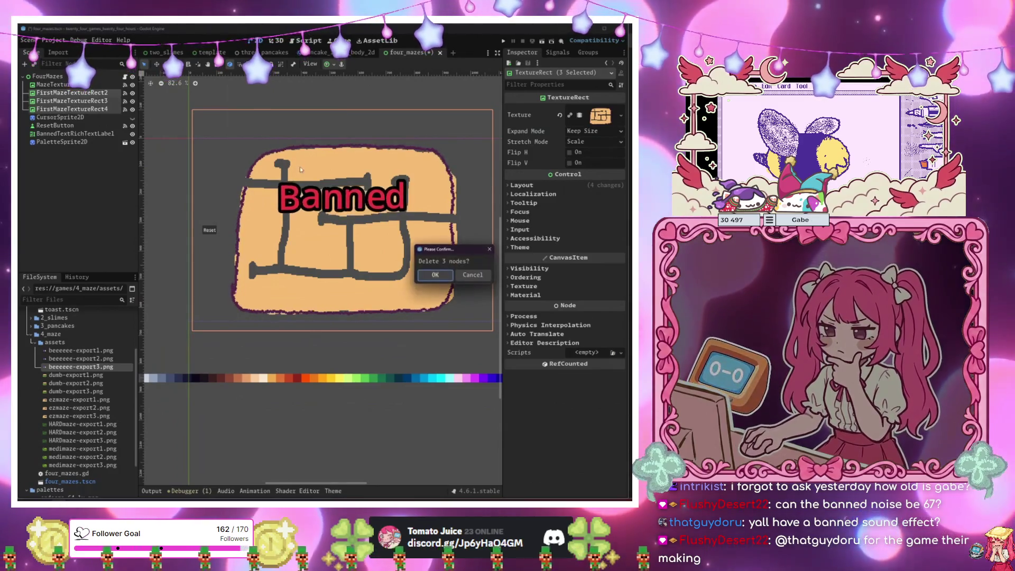
key("Return")
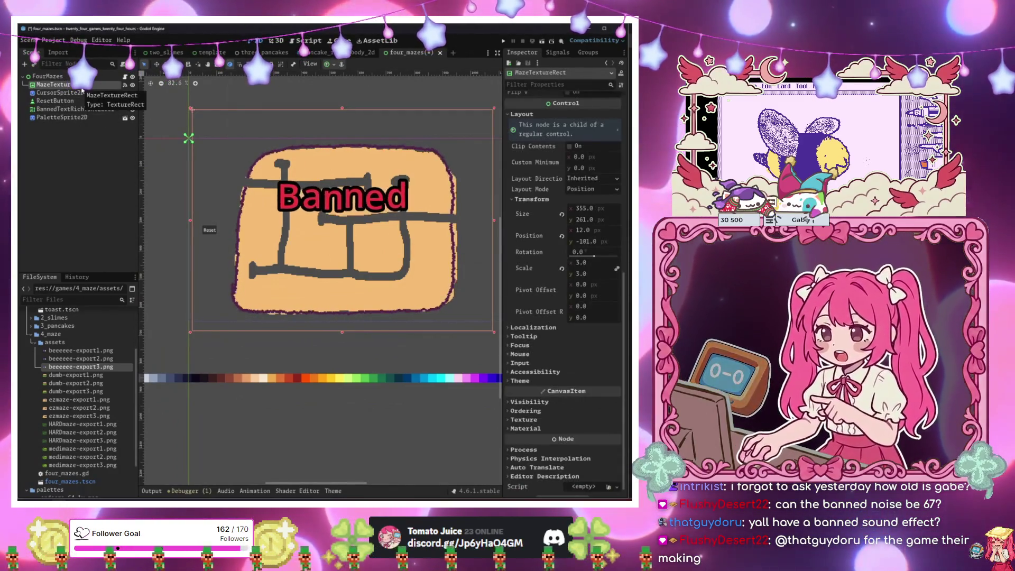
key("ctrl+d")
key("ctrl+d")
key("ctrl+d")
left_click(53, 76)
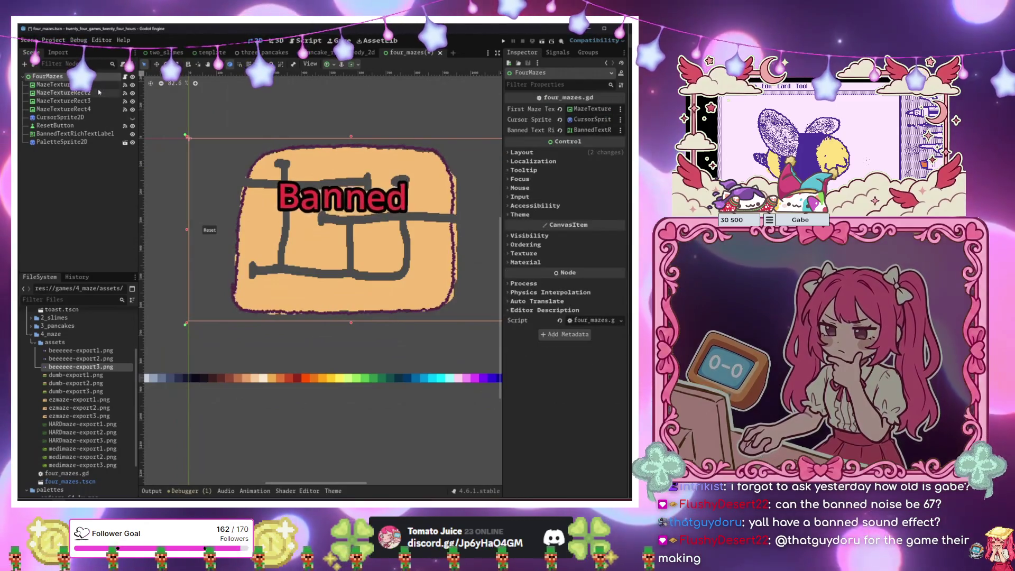
left_click(125, 76)
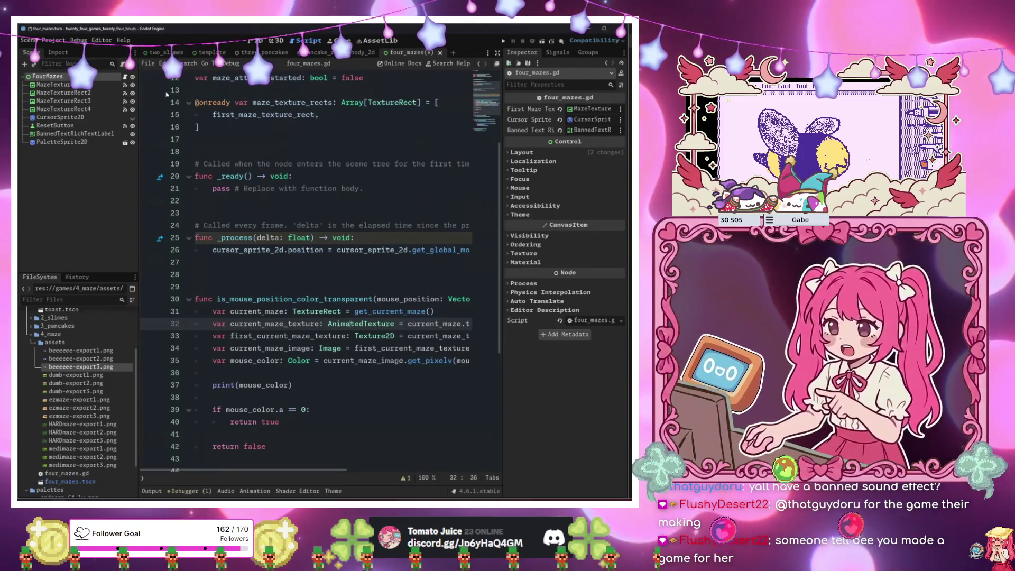
left_click(275, 151)
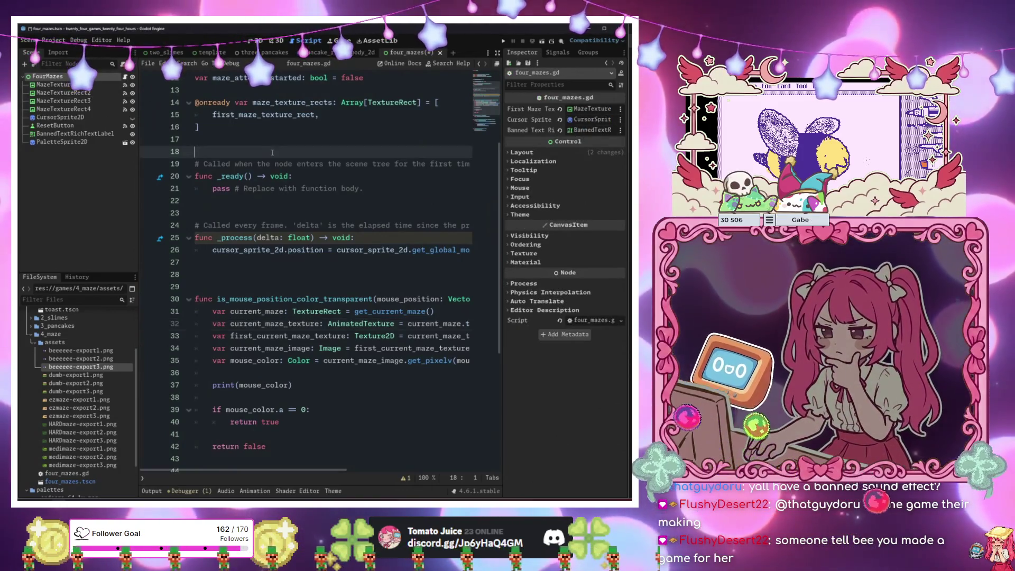
scroll(296, 184, "up", 4)
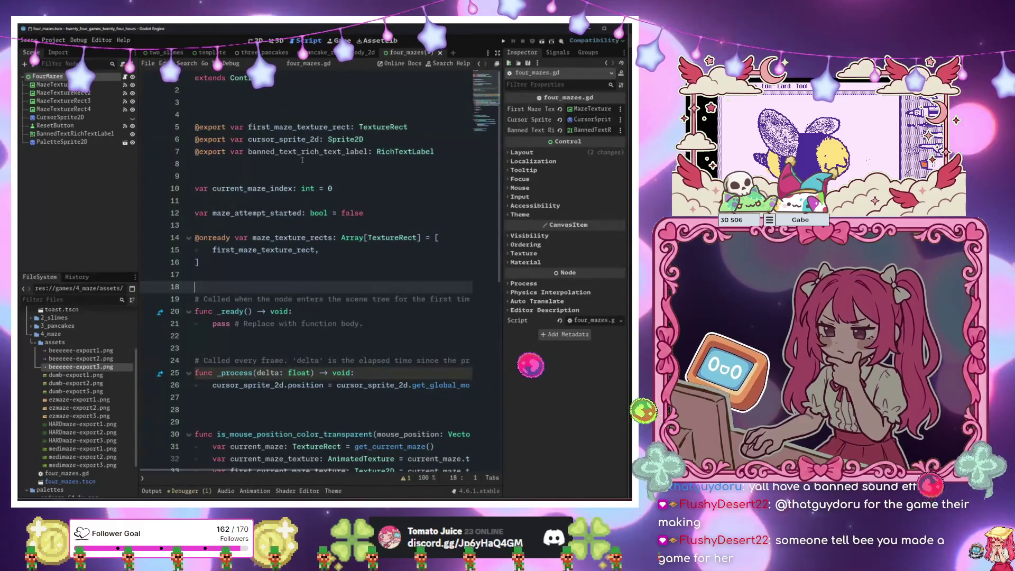
left_click(301, 139)
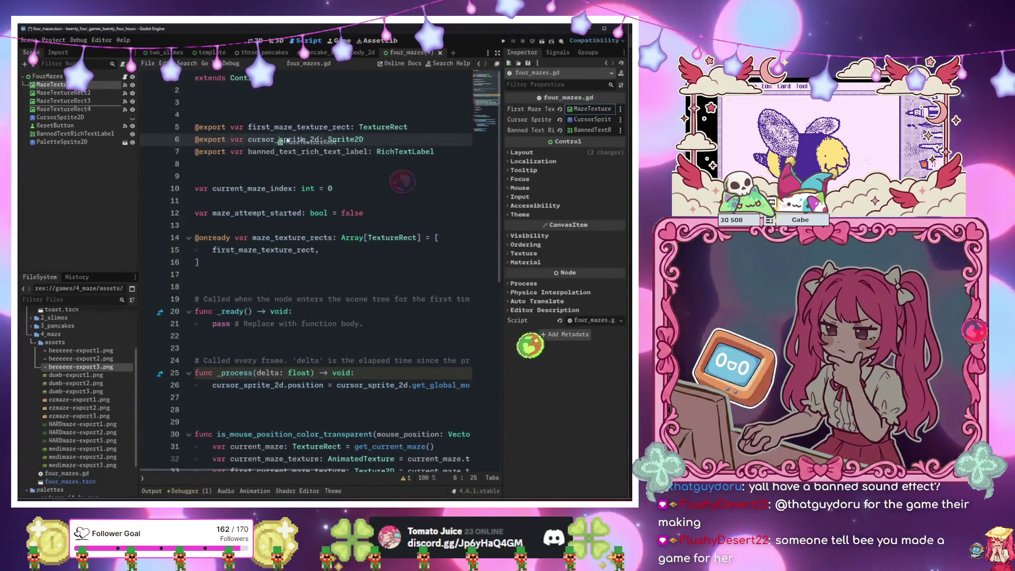
left_click(321, 179)
type("@export var maze_texture_rect: TextureRect")
left_click(321, 179)
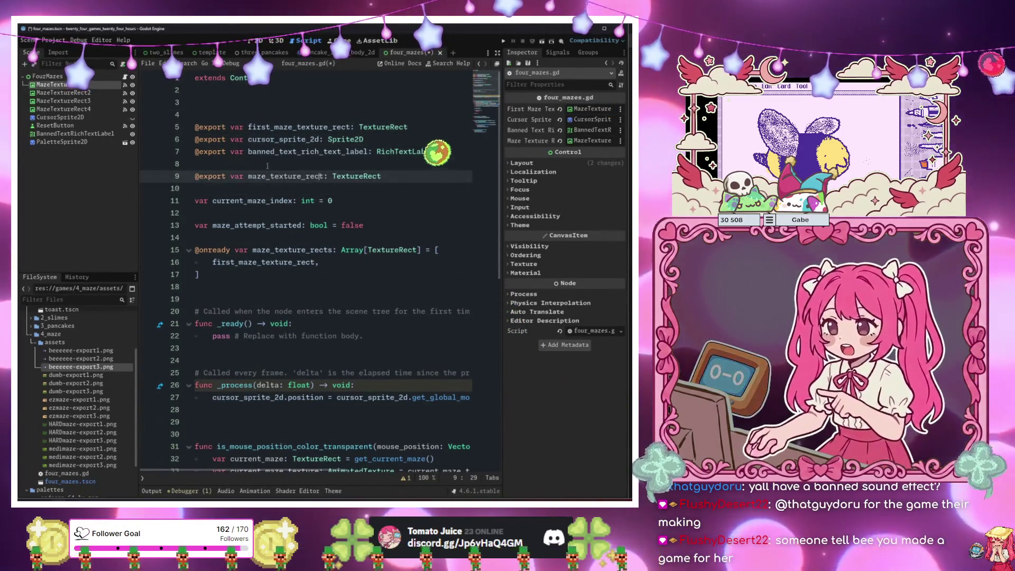
left_click_drag(75, 94, 270, 189)
left_click(63, 100)
left_click(63, 109, "shift")
mouse_move(64, 109)
left_mouse_down()
mouse_move(212, 182)
mouse_move(227, 202)
left_mouse_up()
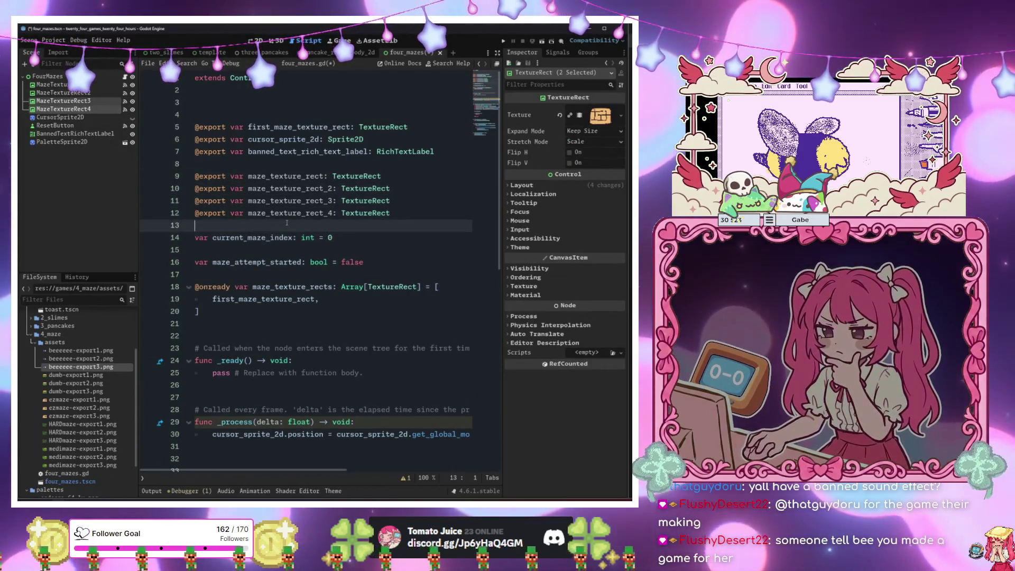
Delete the first_maze_texture_rect export, make maze_texture_rect the first array entry, and add three lines.
triple_click(365, 126)
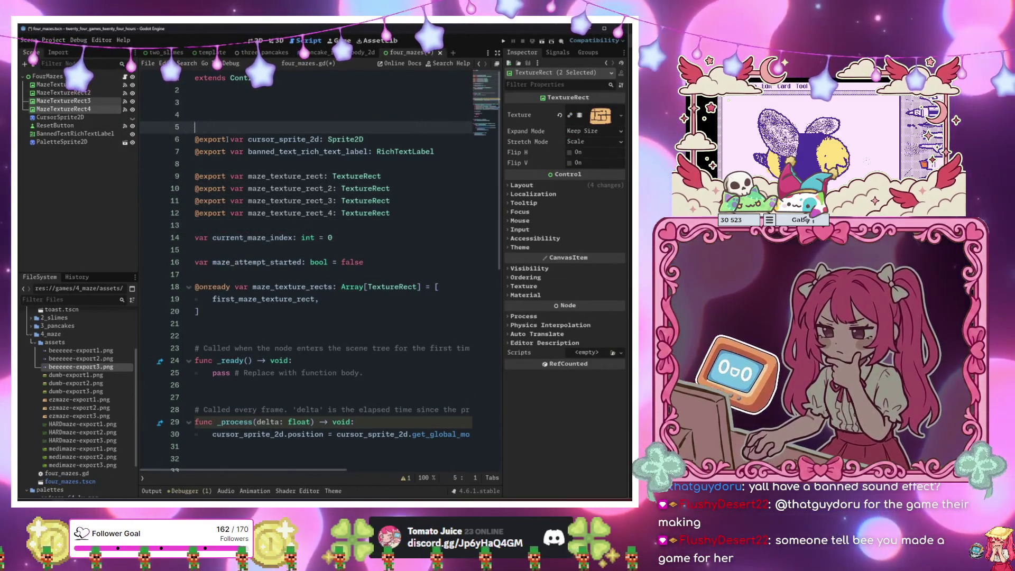
key("BackSpace")
double_click(286, 164)
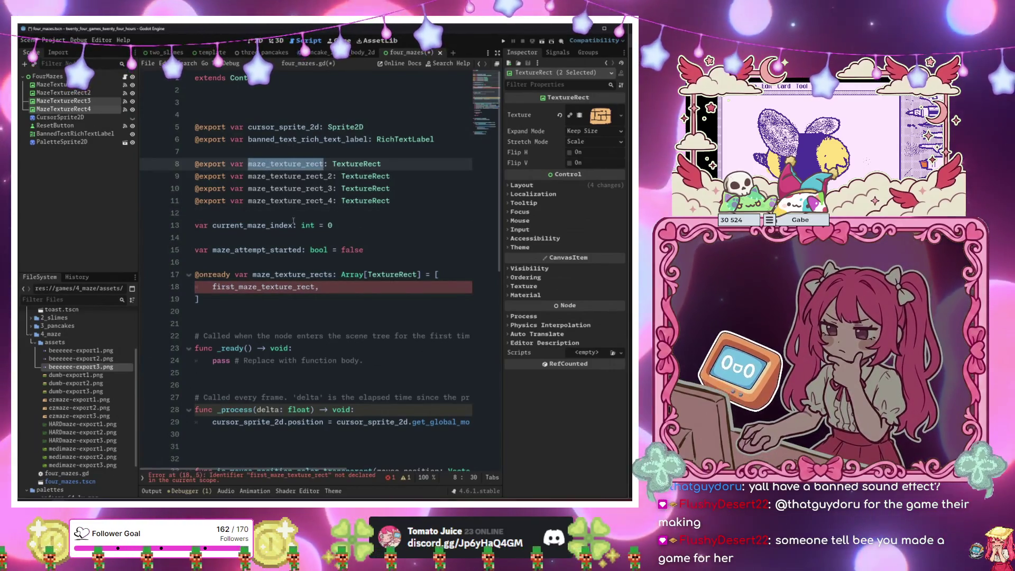
key("ctrl+c")
double_click(280, 286)
key("ctrl+v")
left_click(299, 289)
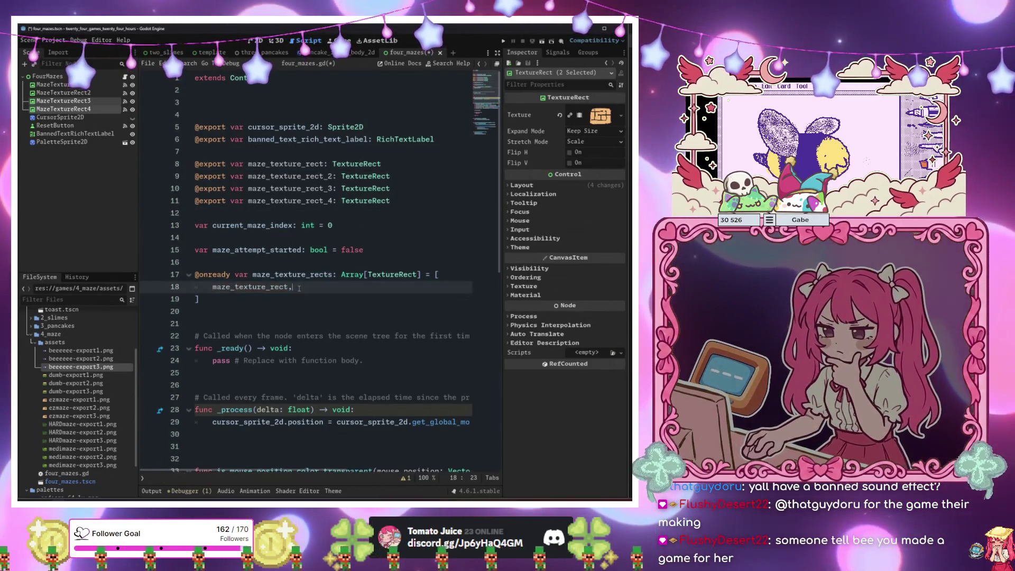
key("Return")
type(",")
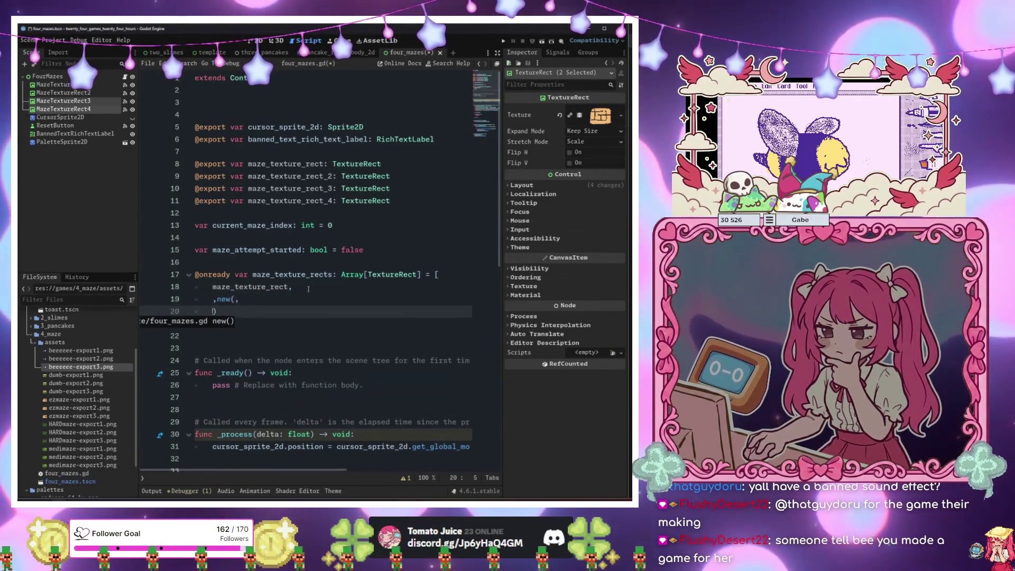
key("Return")
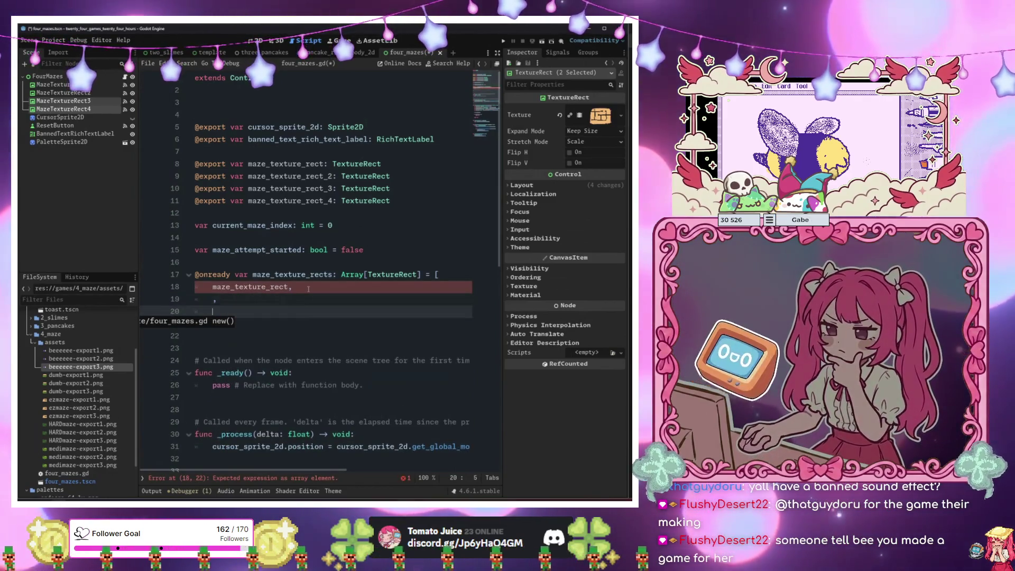
type(",m")
key("Return")
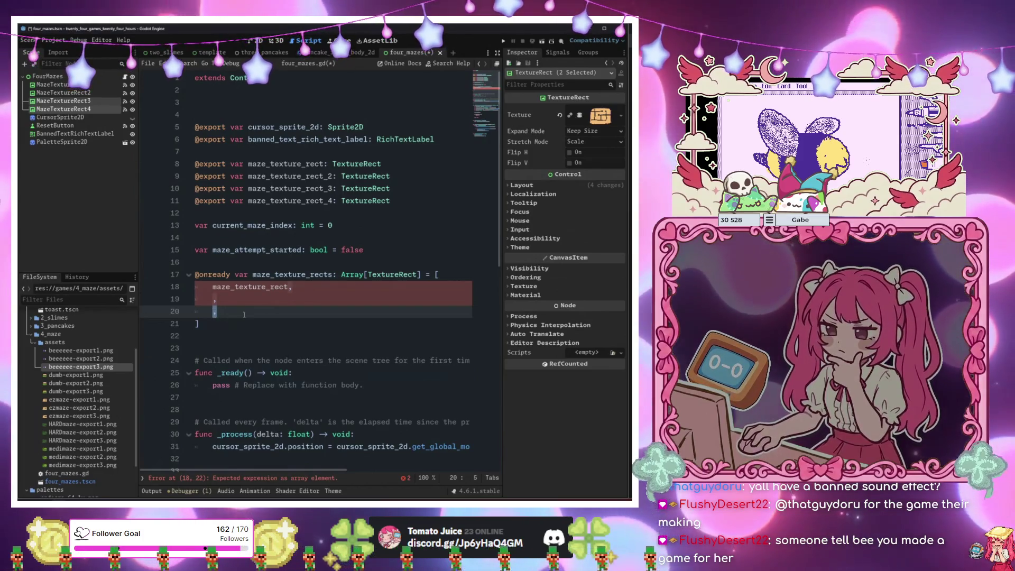
key("Return")
type(",")
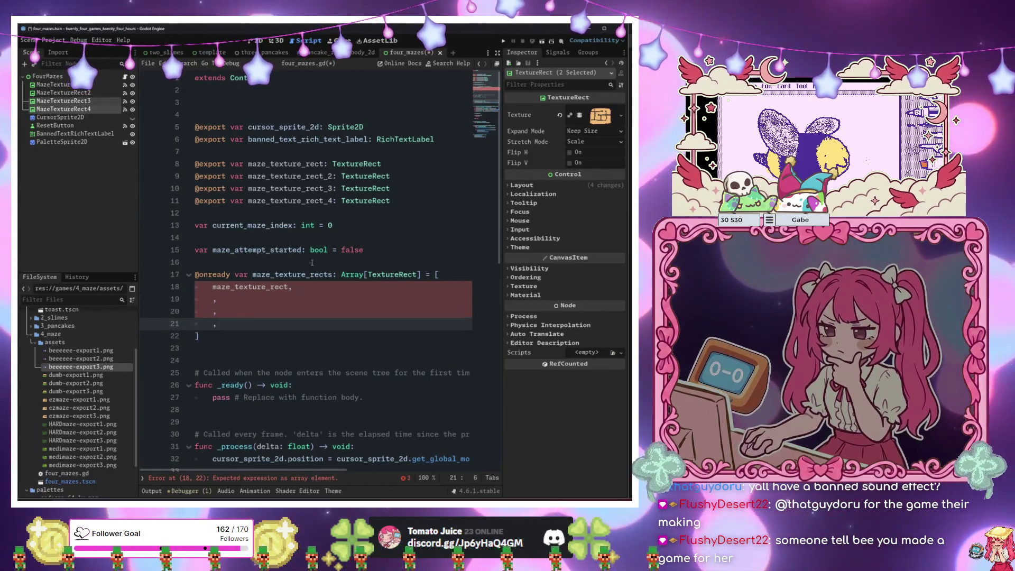
Fill the array with maze_texture_rect_2, maze_texture_rect_3 and maze_texture_rect_4, then return to the 2D view.
left_click(281, 176)
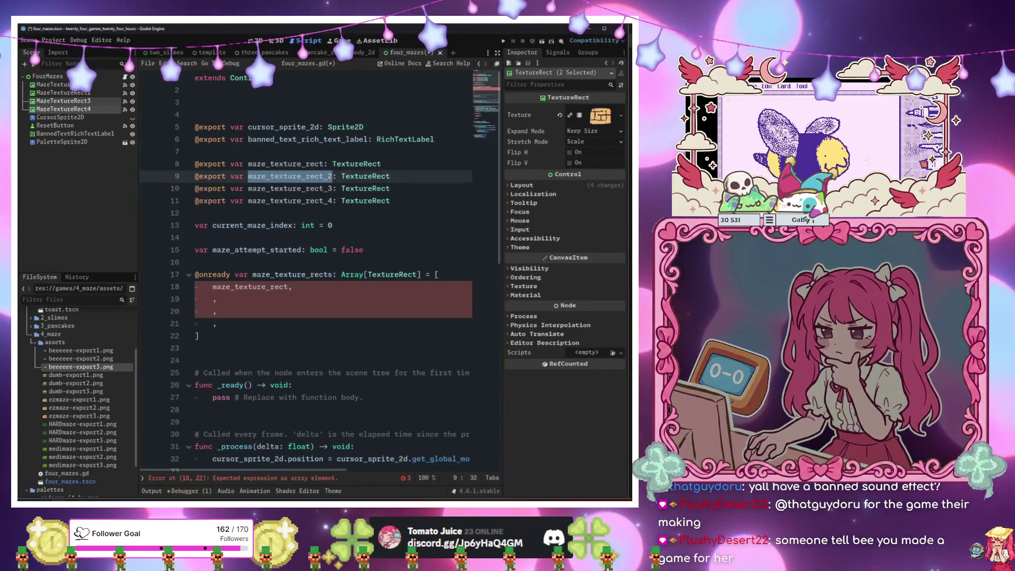
left_click(214, 299)
double_click(282, 189)
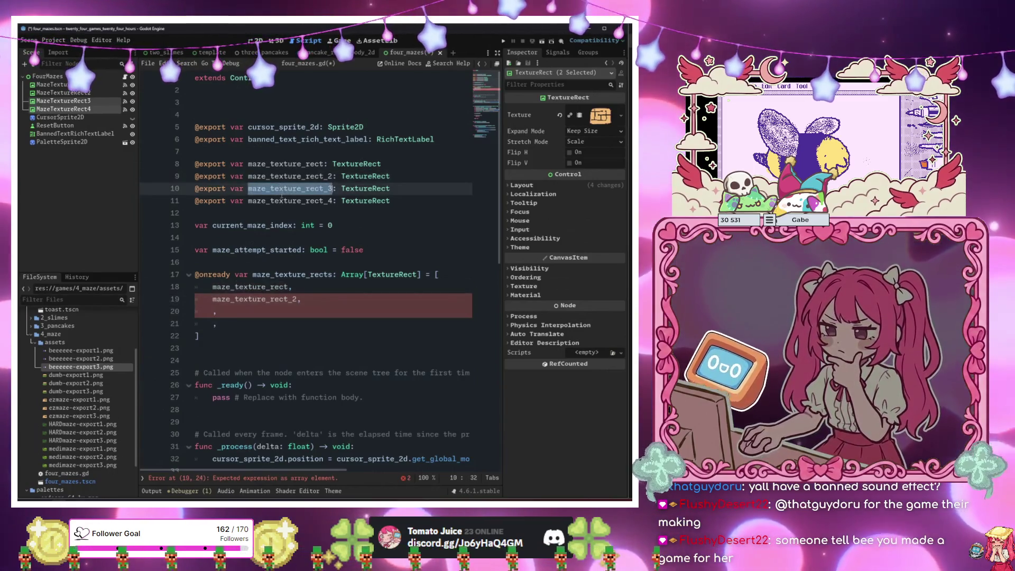
left_click(211, 312)
double_click(280, 201)
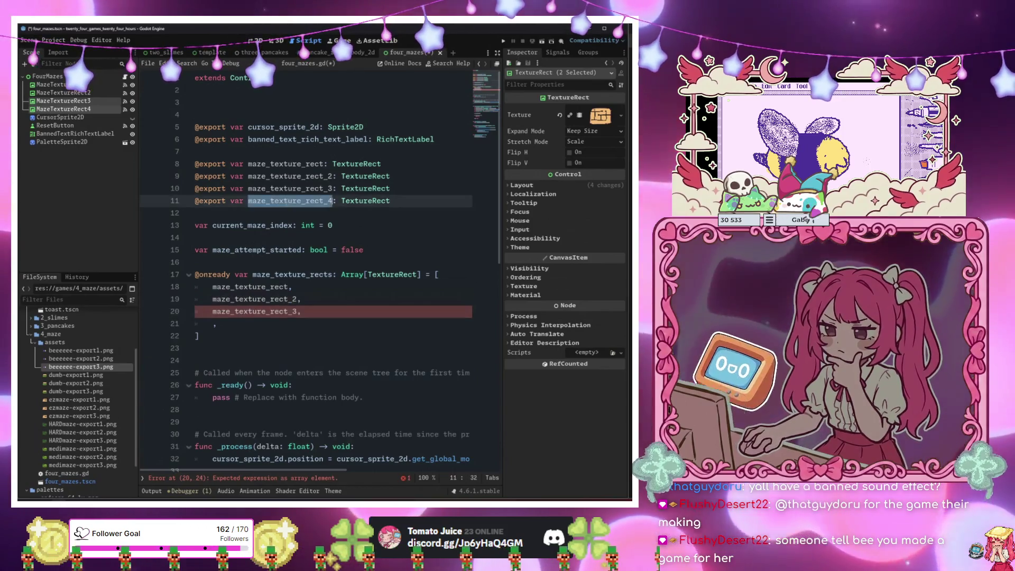
key("ctrl+c")
left_click(213, 324)
key("ctrl+v")
key("End")
scroll(349, 336, "down", 10)
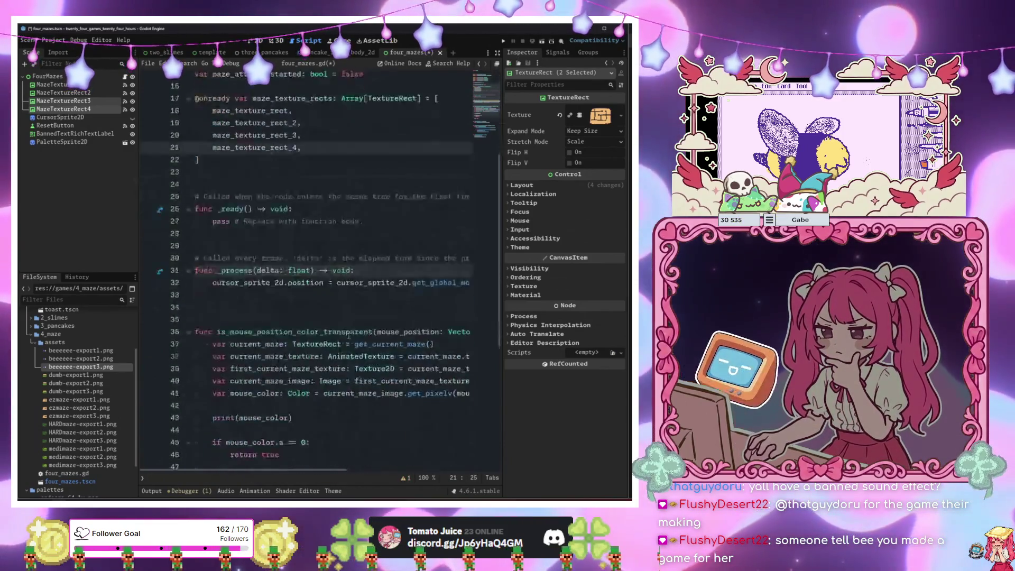
left_click(302, 341)
scroll(303, 322, "down", 2)
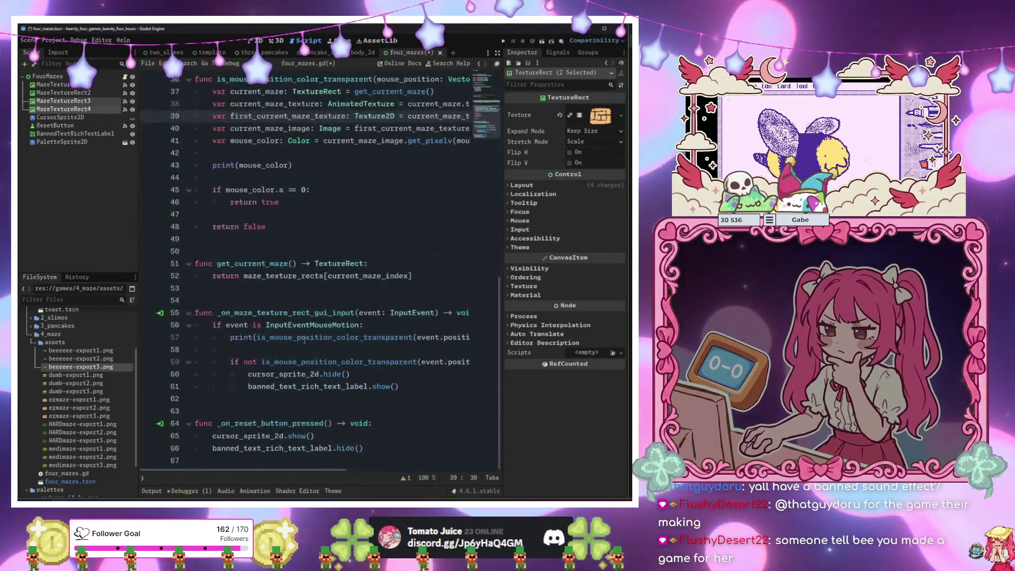
key("ctrl+F1")
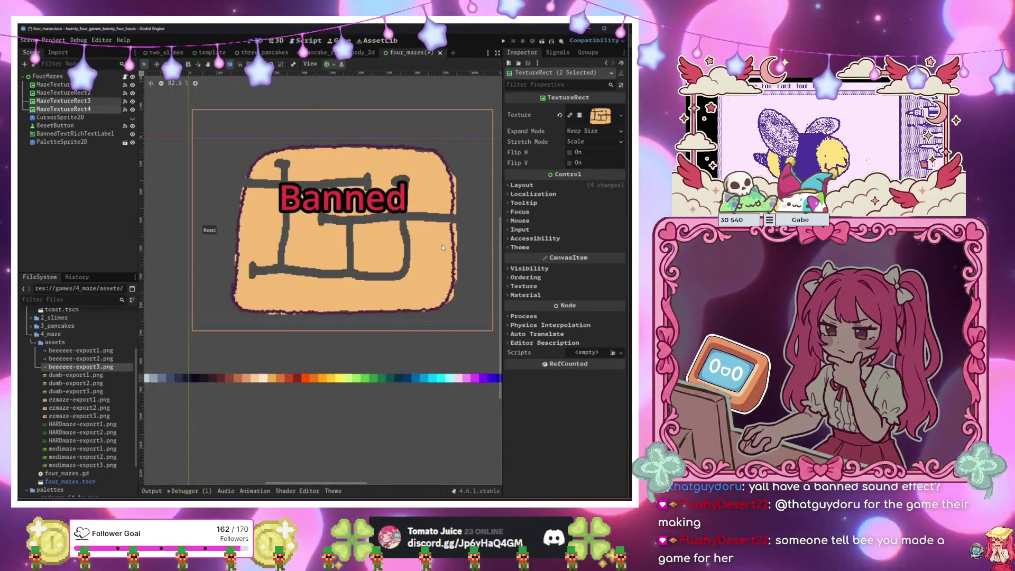
Select FourMazes and confirm the Inspector shows all four maze texture exports assigned to MazeTextureRect nodes.
scroll(433, 243, "down", 2)
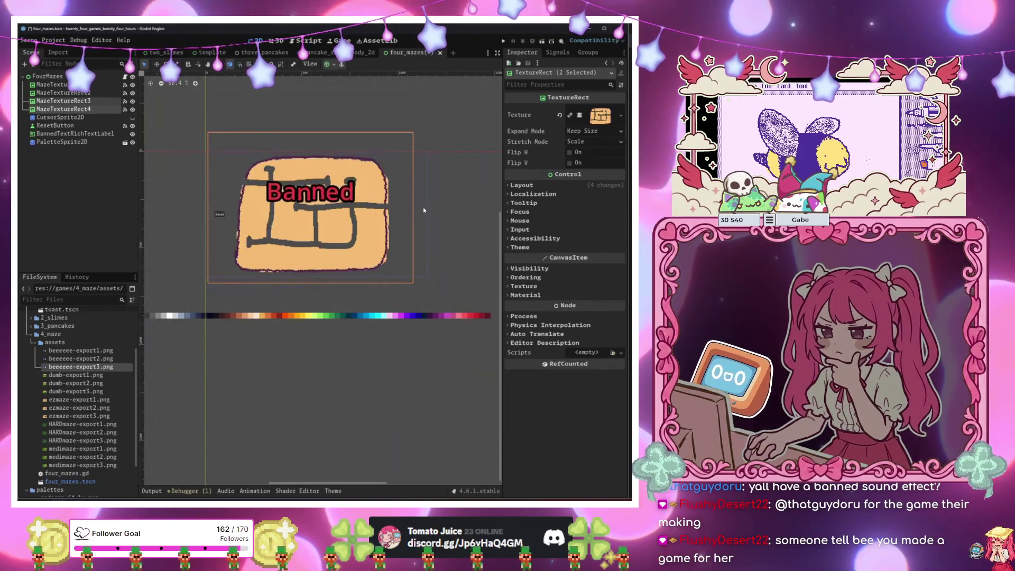
scroll(423, 210, "up", 3)
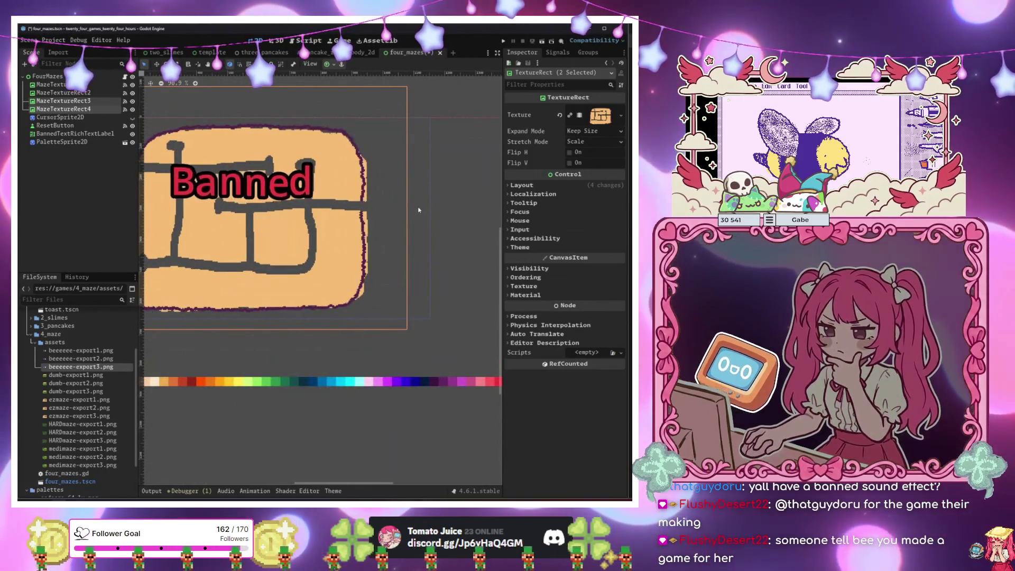
left_click(114, 79)
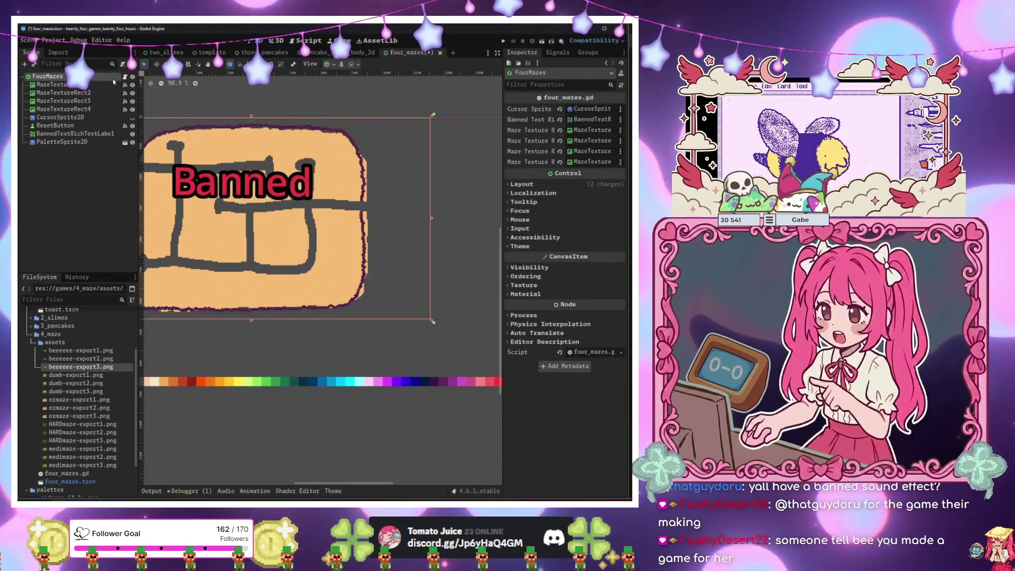
left_click_drag(288, 184, 352, 186)
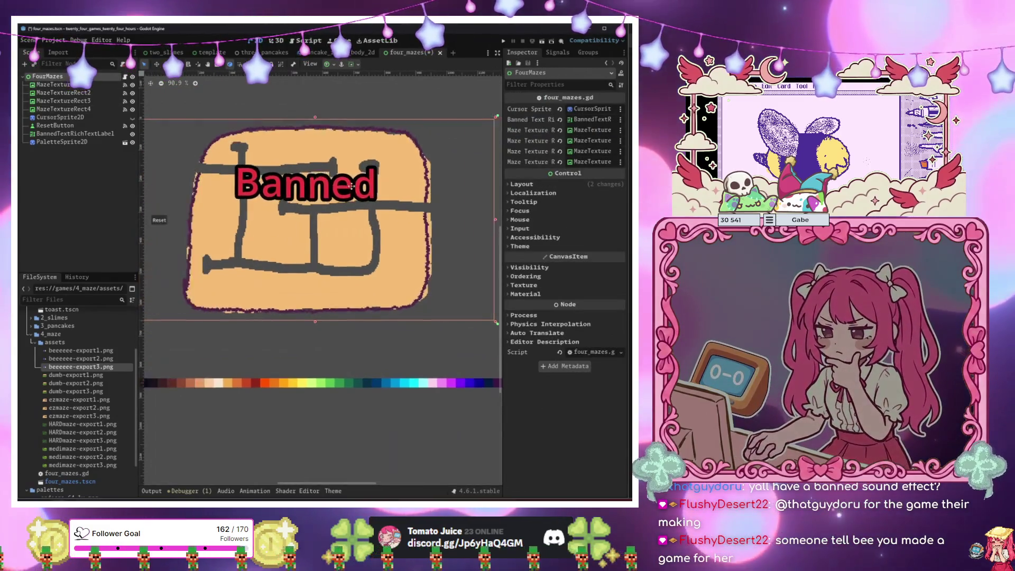
Review is_mouse_position_color_transparent in four_mazes.gd, then start adding a new node under FourMazes.
key("ctrl+F3")
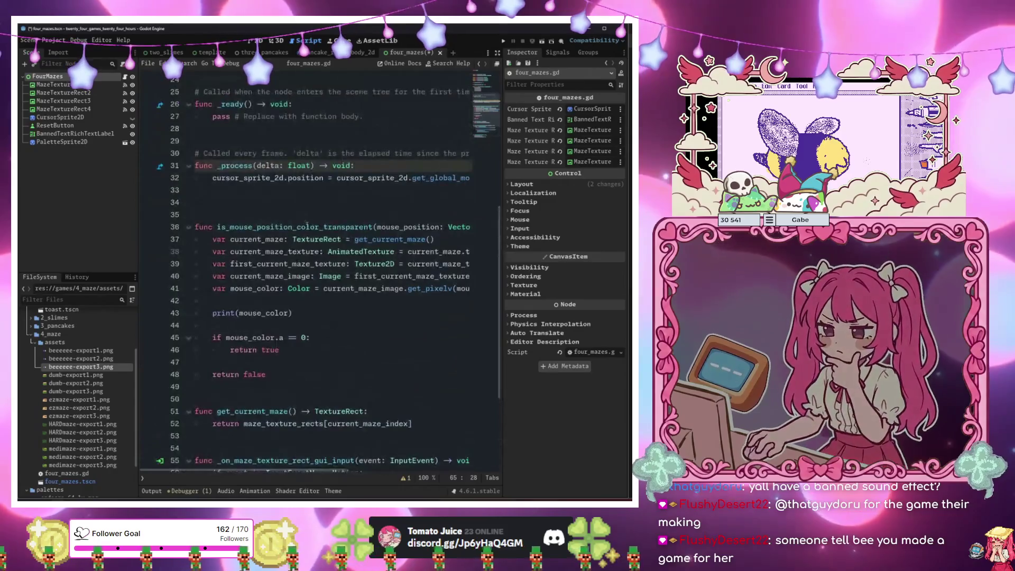
left_click(318, 251)
left_click(348, 276)
scroll(320, 217, "down", 4)
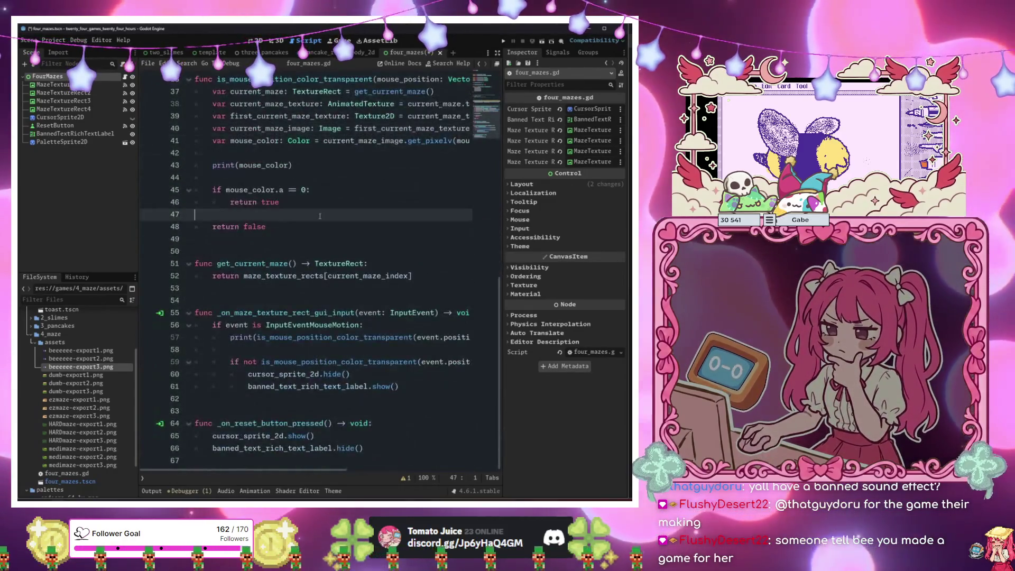
left_click(320, 216)
scroll(317, 227, "up", 2)
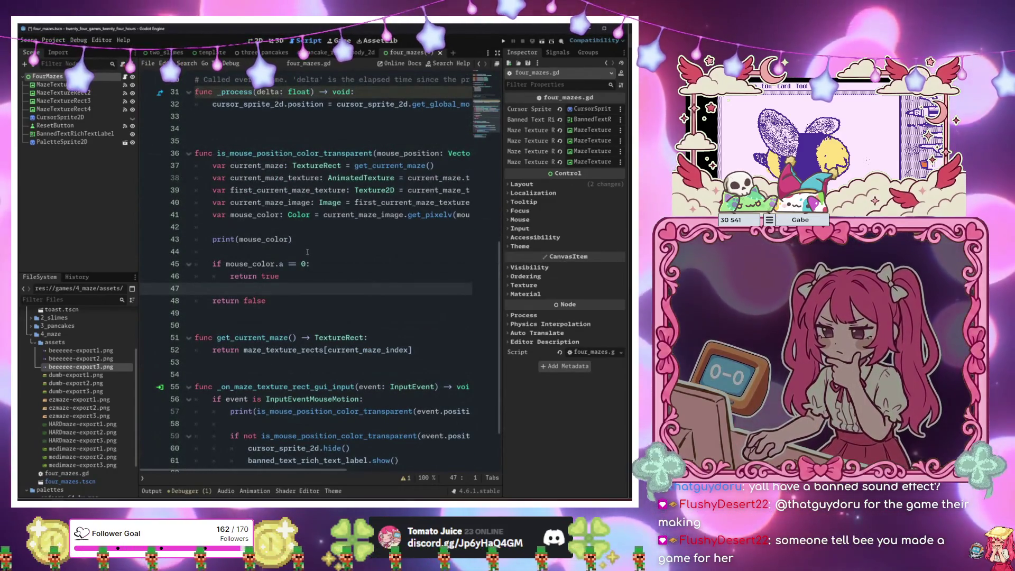
left_click(305, 253)
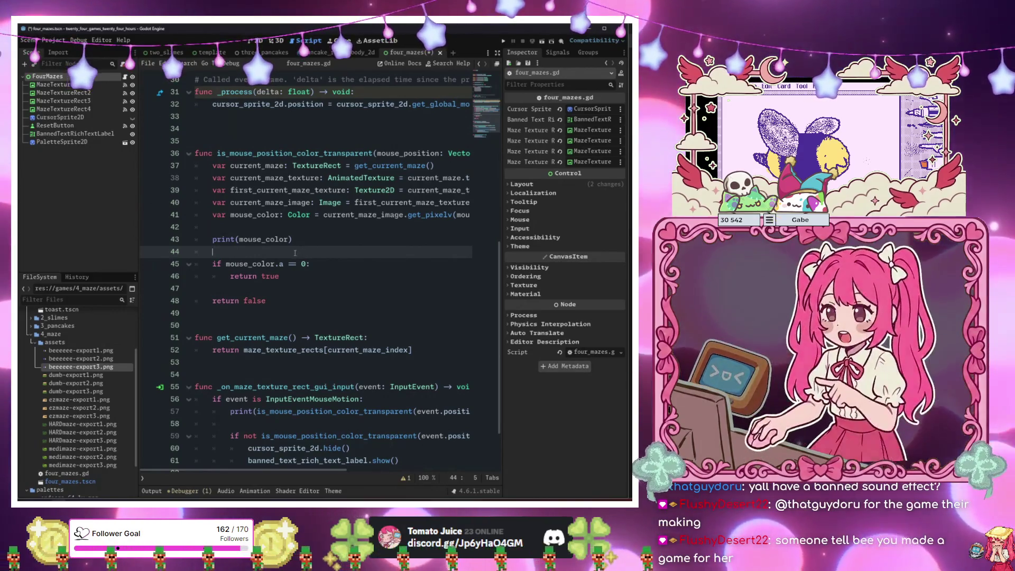
left_click(293, 239)
left_click(314, 189)
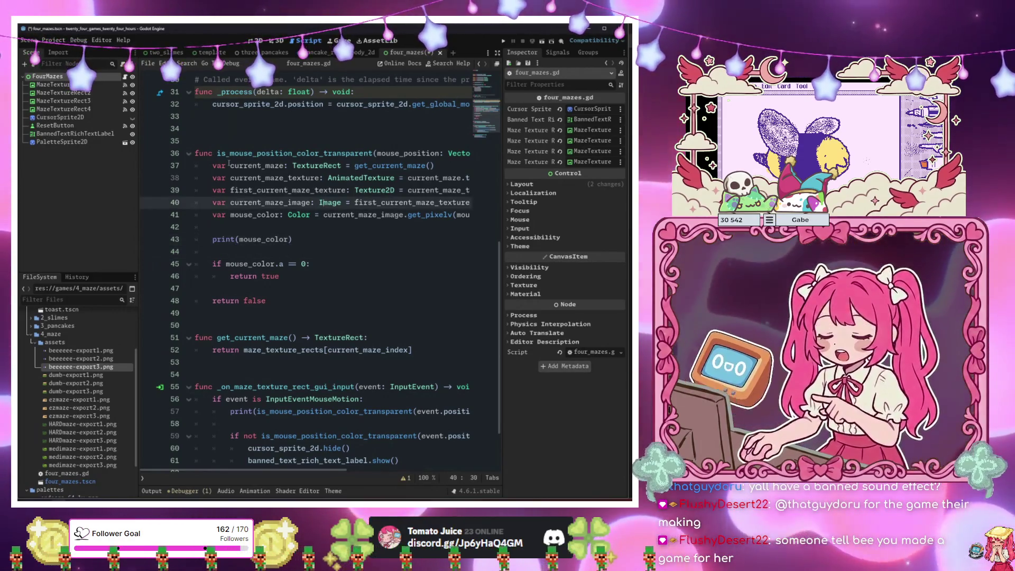
left_click(94, 161)
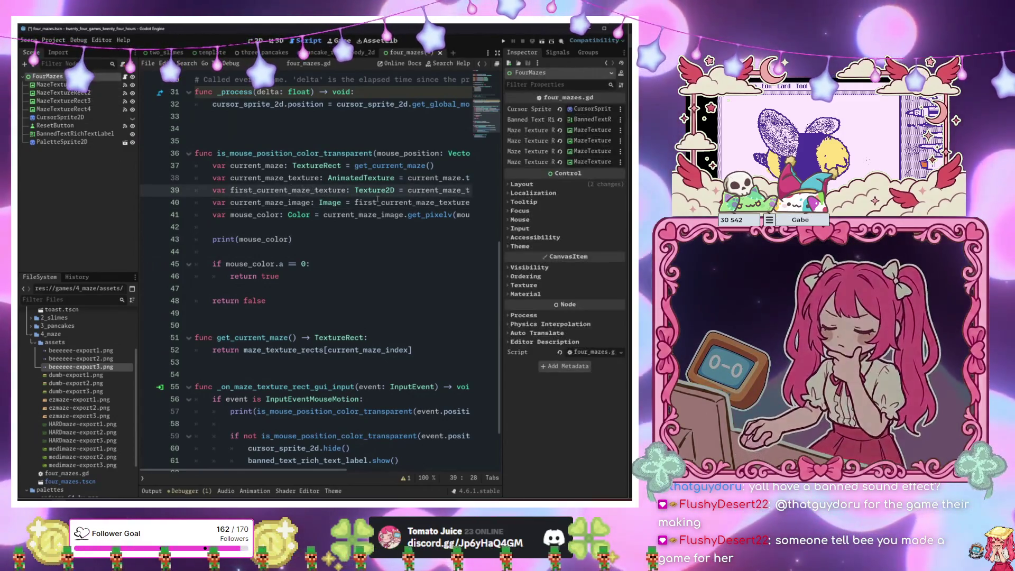
key("ctrl+a")
Add an AudioStreamPlayer node, DeathAudioStreamPlayer, to the FourMazes scene.
type("audio")
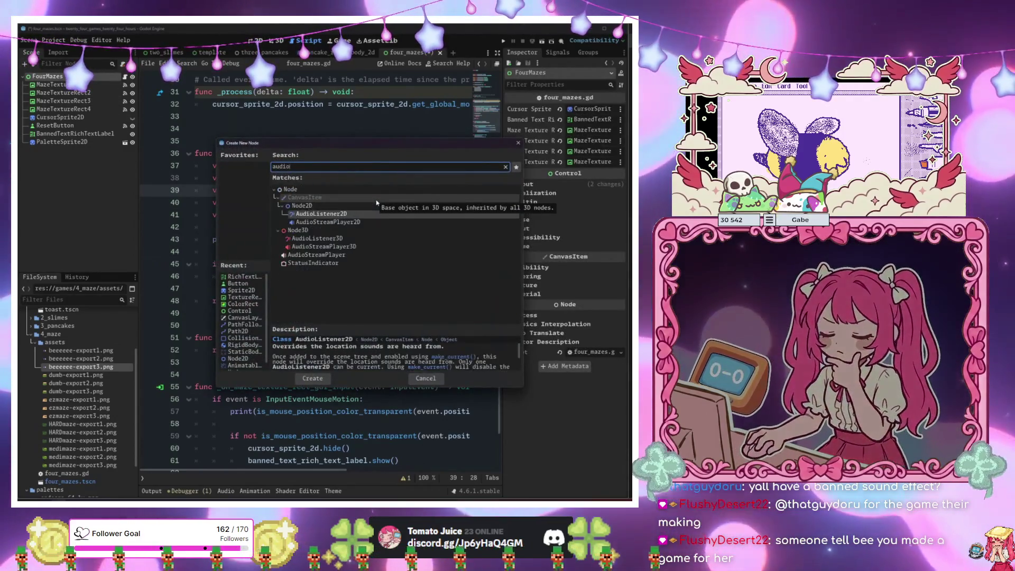
key("Down")
key("Down")
key("Down")
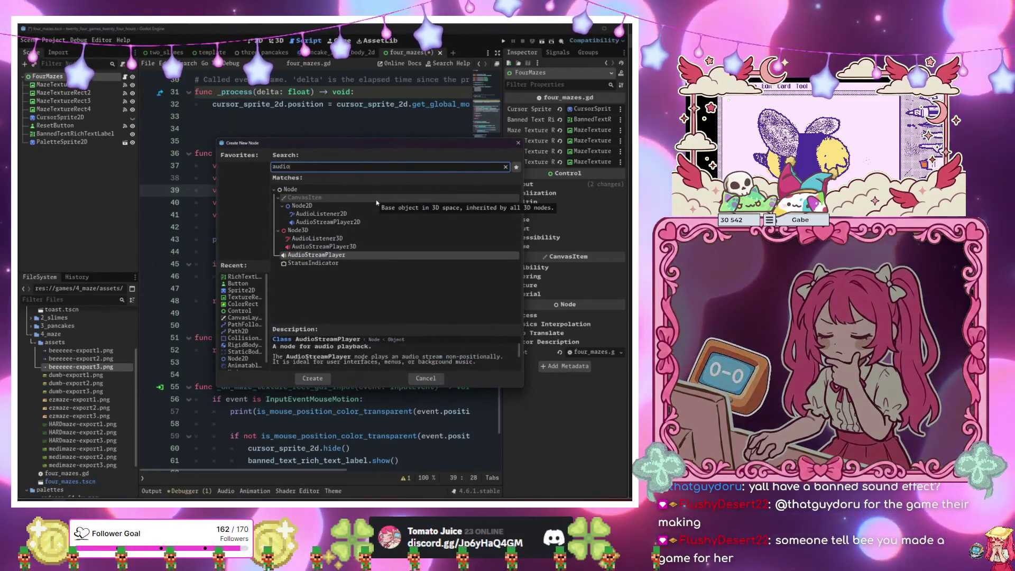
key("Return")
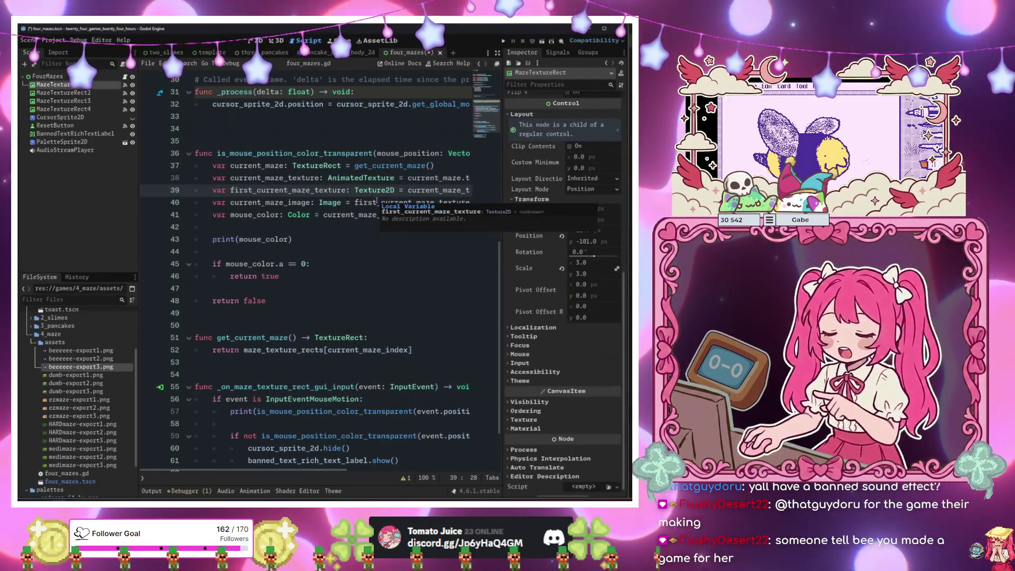
left_click(51, 151)
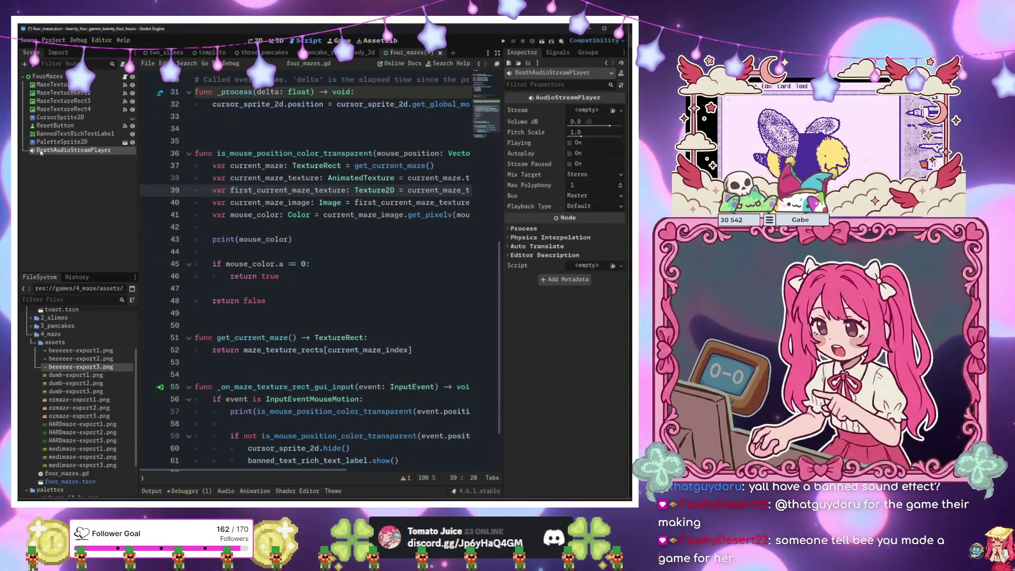
Export death_audio_stream_player below the maze texture exports, separated by a blank line.
scroll(353, 119, "up", 10)
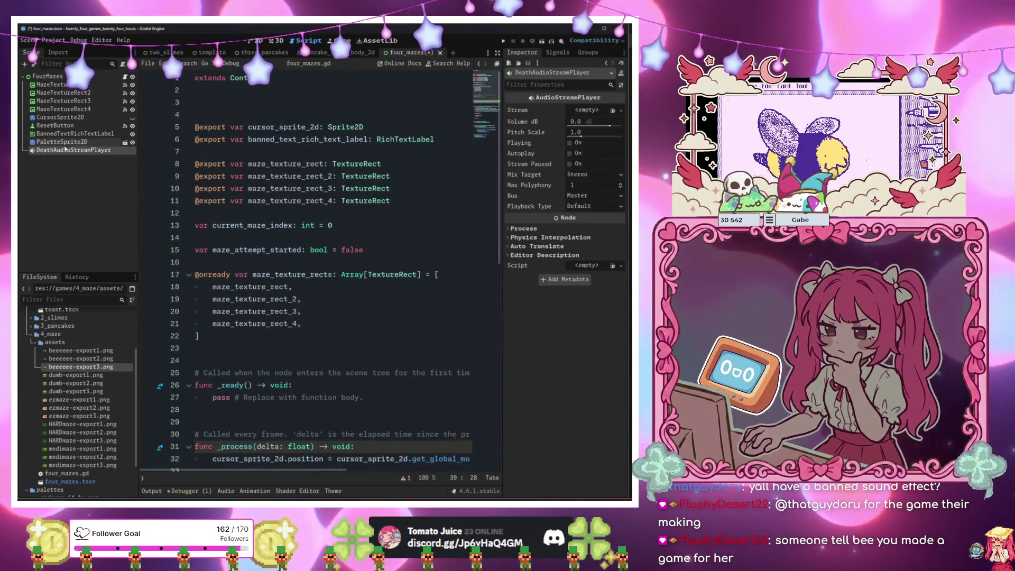
mouse_move(74, 151)
left_mouse_down()
mouse_move(296, 115)
mouse_move(284, 139)
left_mouse_up()
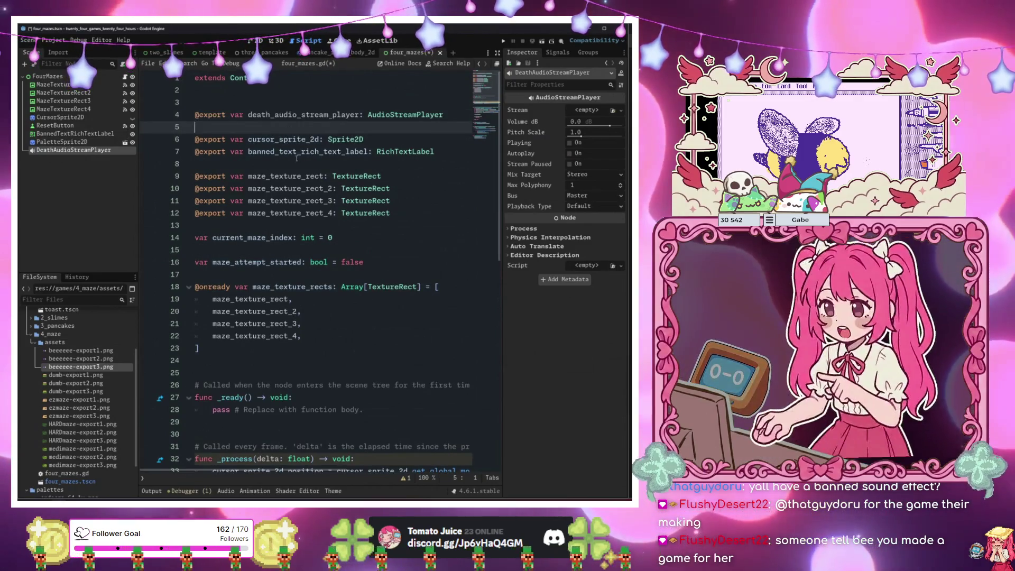
key("ctrl+z")
mouse_move(74, 151)
left_mouse_down()
mouse_move(254, 154)
mouse_move(254, 180)
mouse_move(253, 135)
left_mouse_up()
scroll(271, 145, "up", 3)
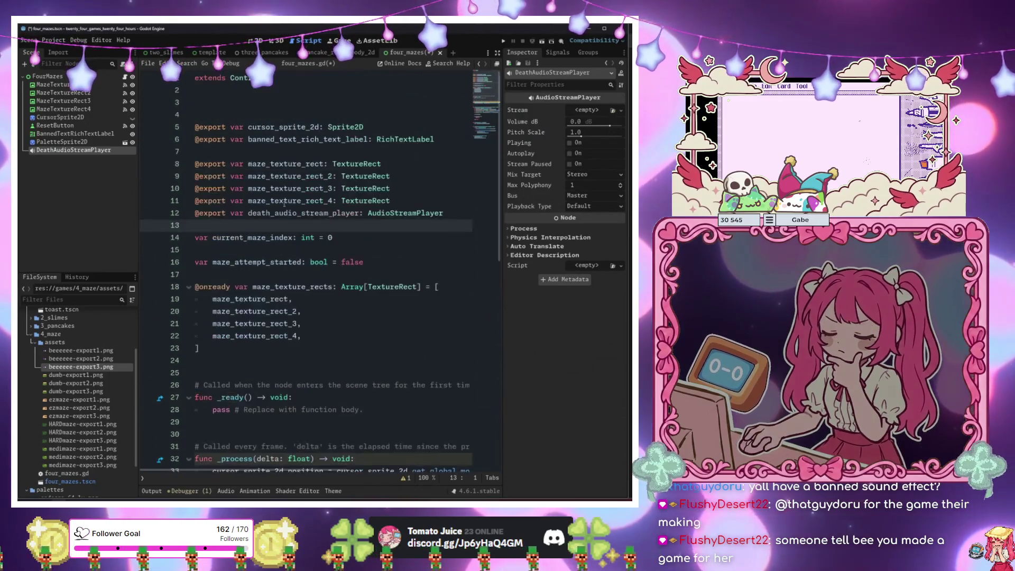
left_click(195, 213)
key("Return")
left_click(324, 225)
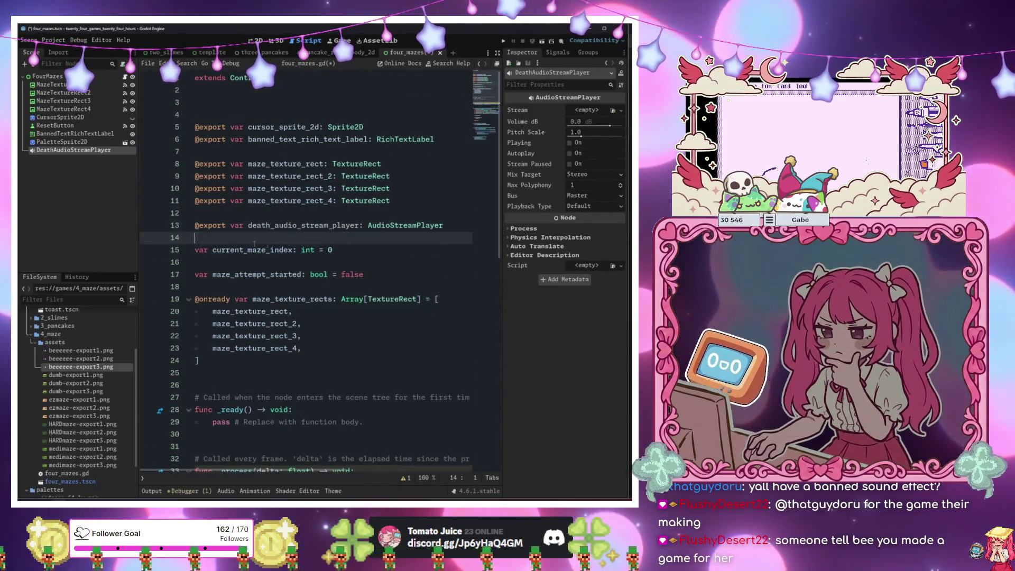
left_click(271, 262)
scroll(271, 260, "down", 2)
scroll(270, 261, "down", 10)
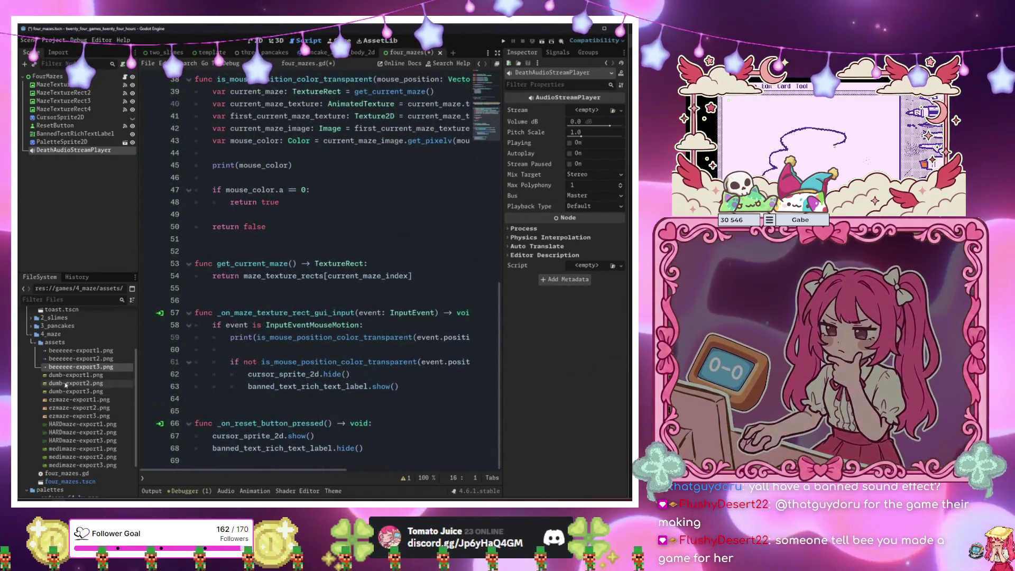
key("alt+Tab")
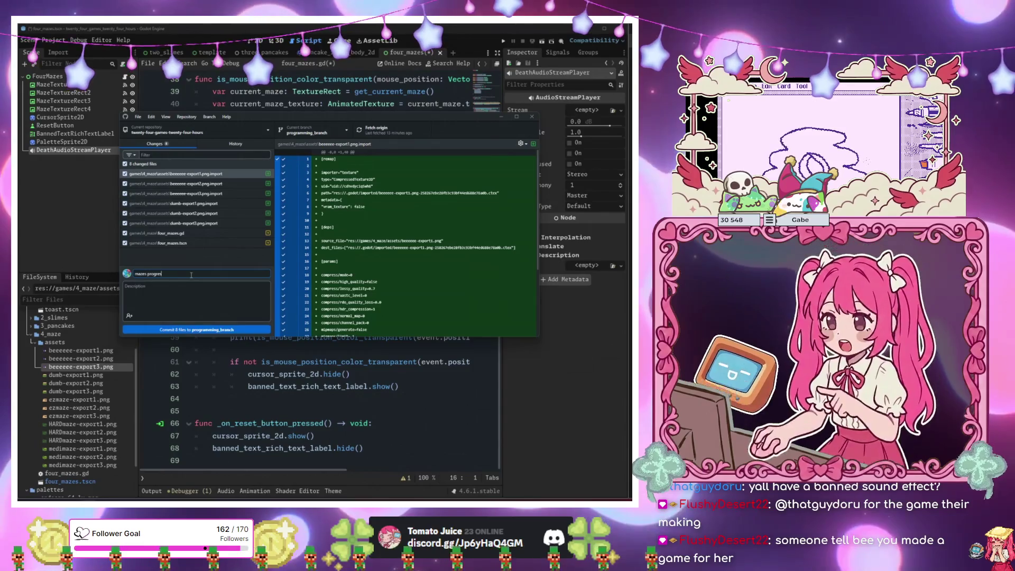
Commit and push 'maze progress', merge the teammate's branch into programming_branch, and push again.
left_click(201, 330)
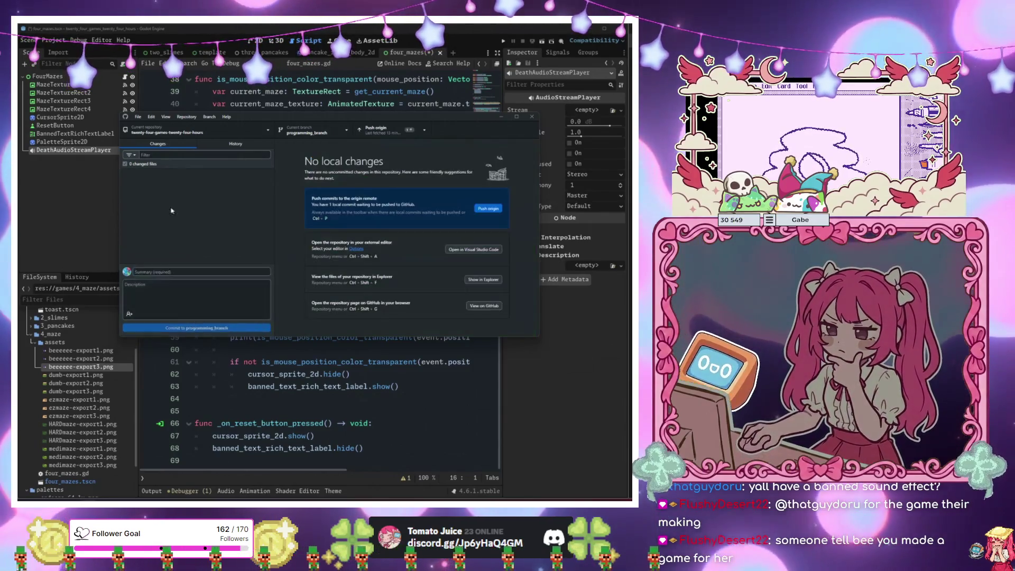
key("ctrl+p")
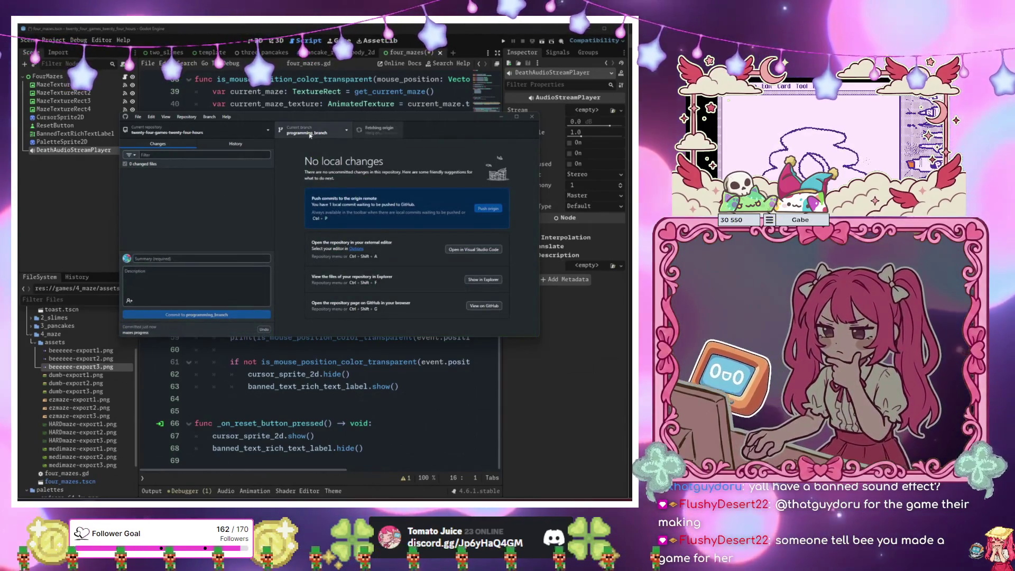
left_click(311, 134)
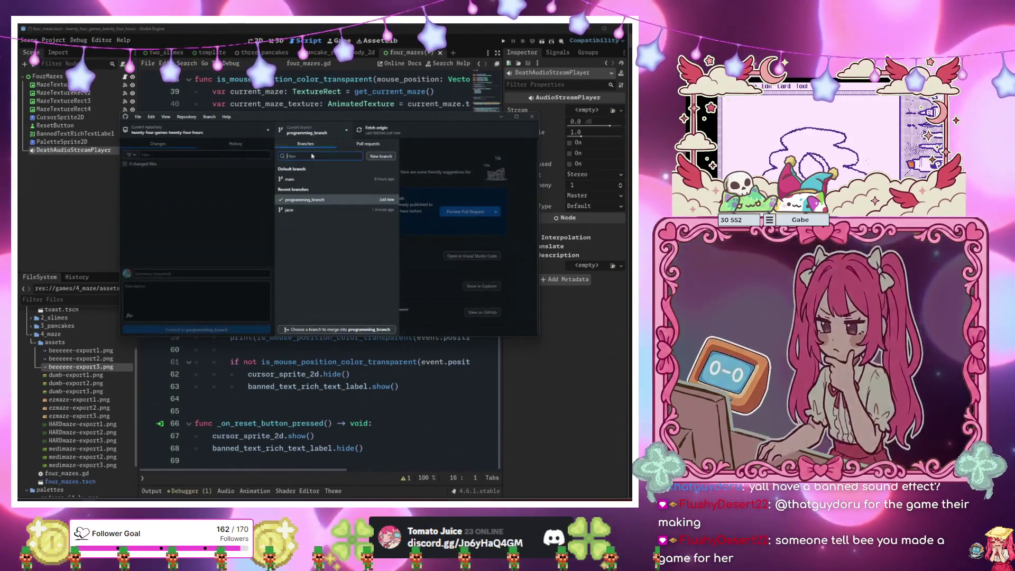
left_click(310, 330)
left_click(328, 222)
left_click(330, 291)
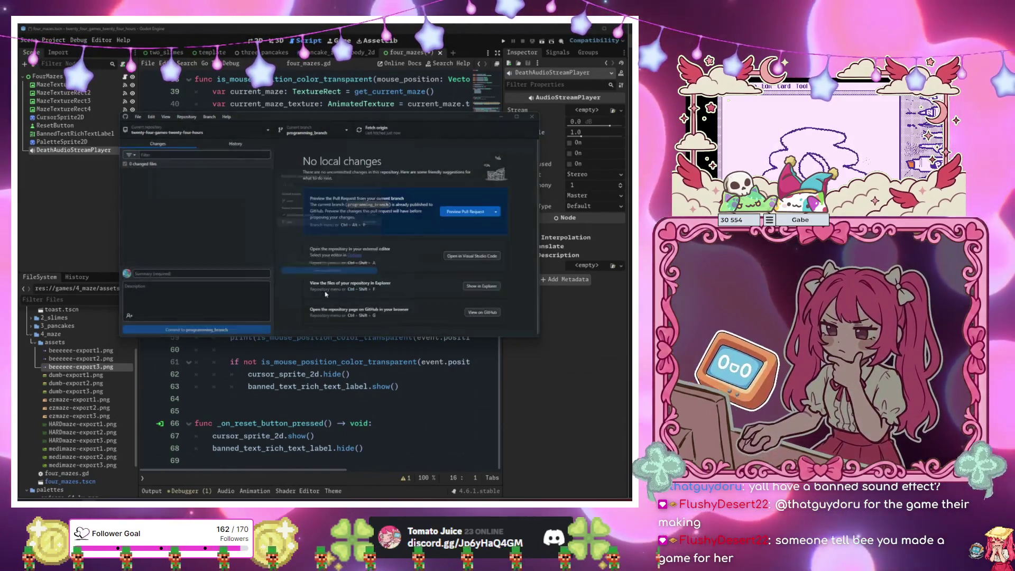
key("ctrl+p")
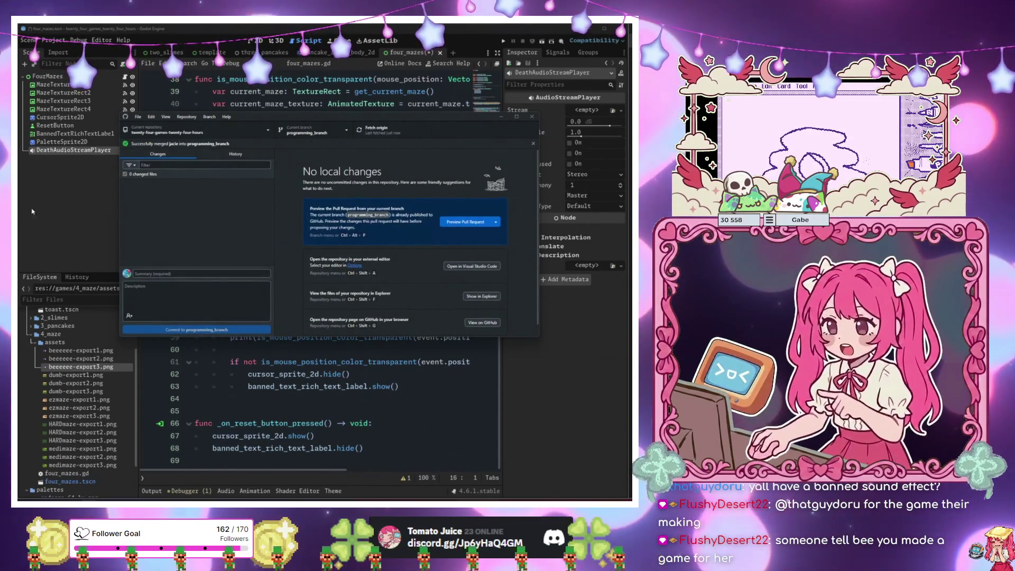
left_click(31, 211)
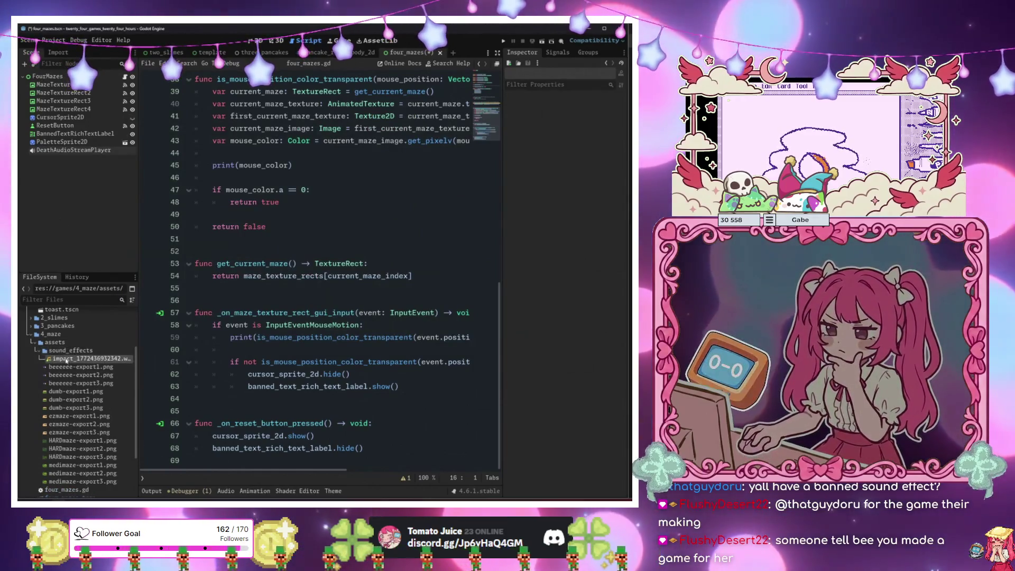
Set DeathAudioStreamPlayer's Stream to the impact .wav from sound_effects and preview it.
left_click(67, 150)
mouse_move(102, 350)
left_mouse_down()
mouse_move(423, 178)
mouse_move(595, 114)
left_mouse_up()
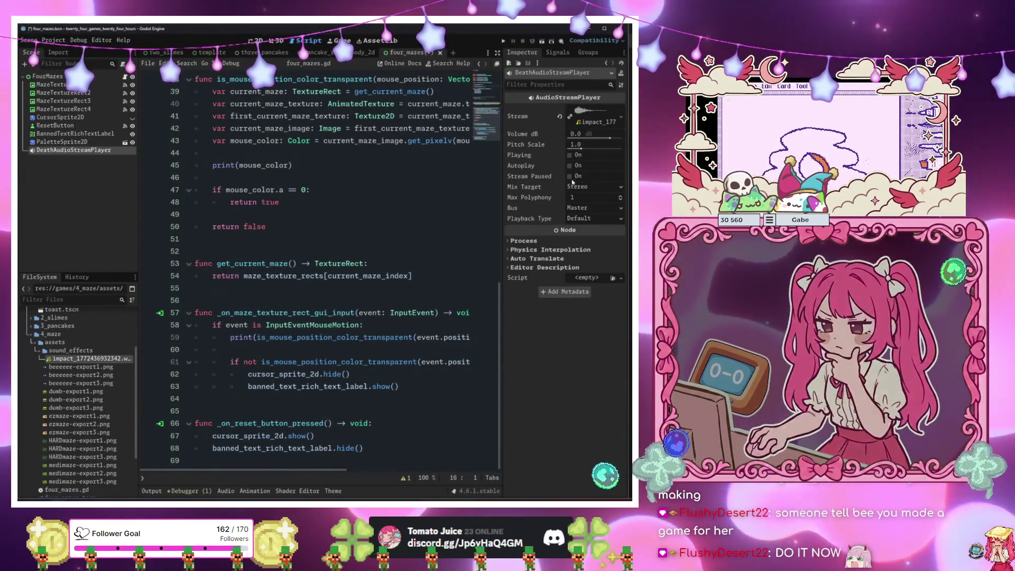
left_click(571, 155)
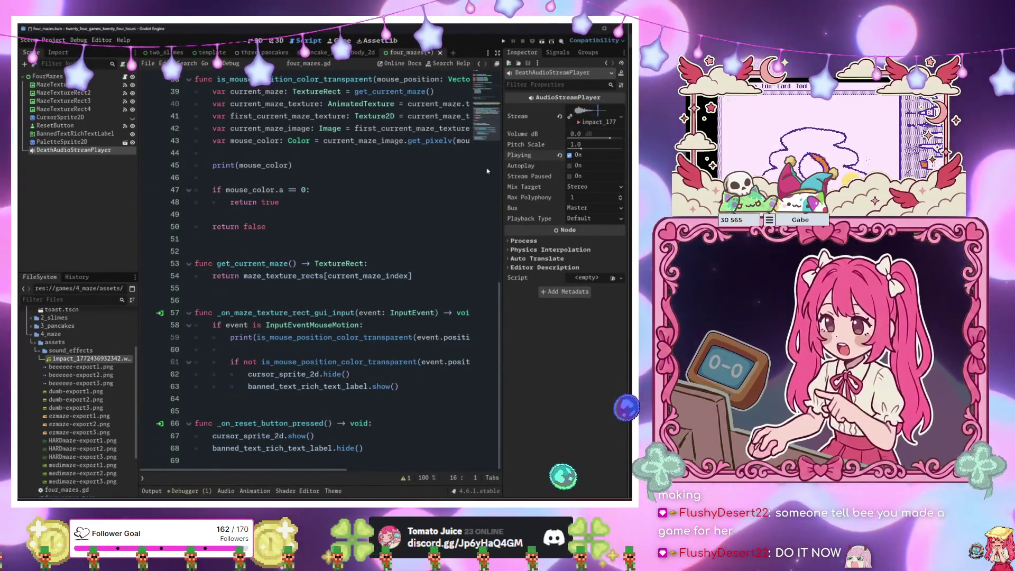
key("ctrl+F1")
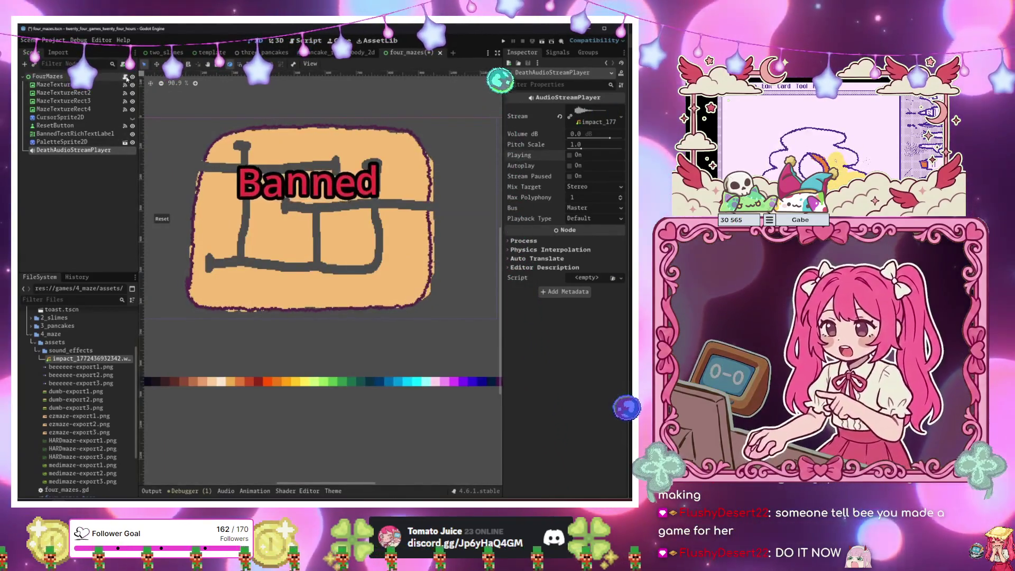
key("ctrl+F3")
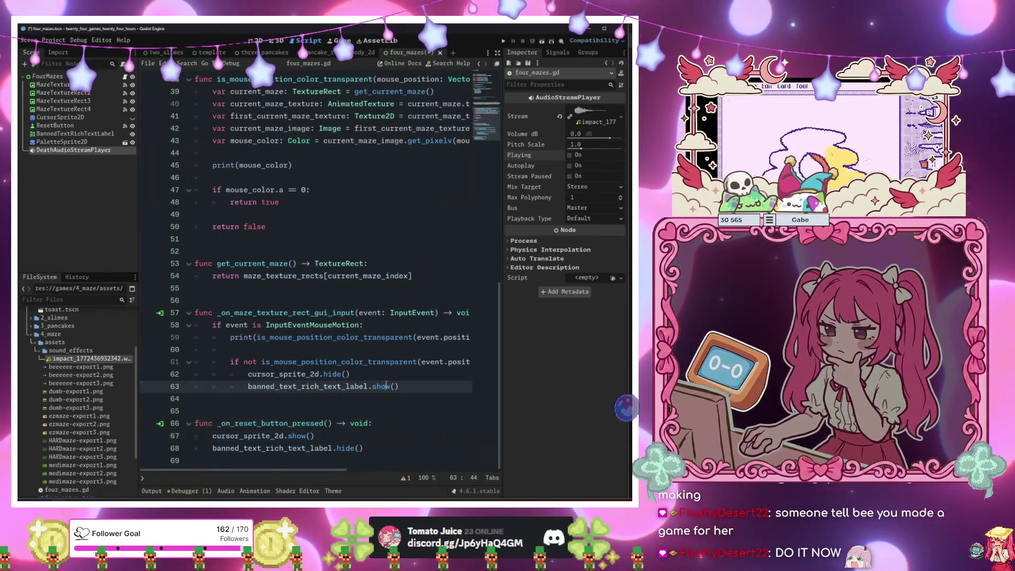
left_click(262, 293)
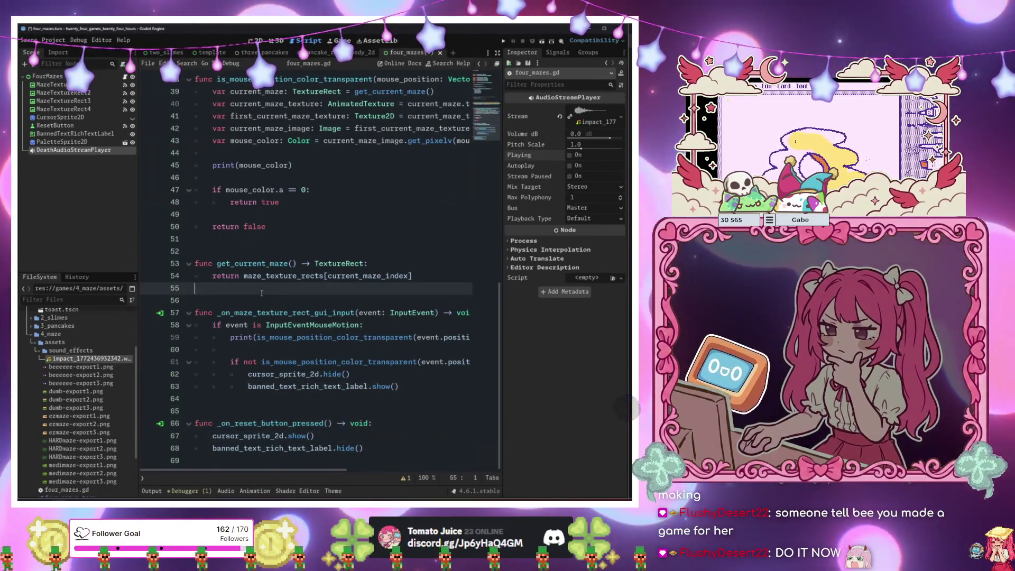
Add a new function header ban_bee() -> void: to the maze script.
key("Return")
key("Return")
type("func ")
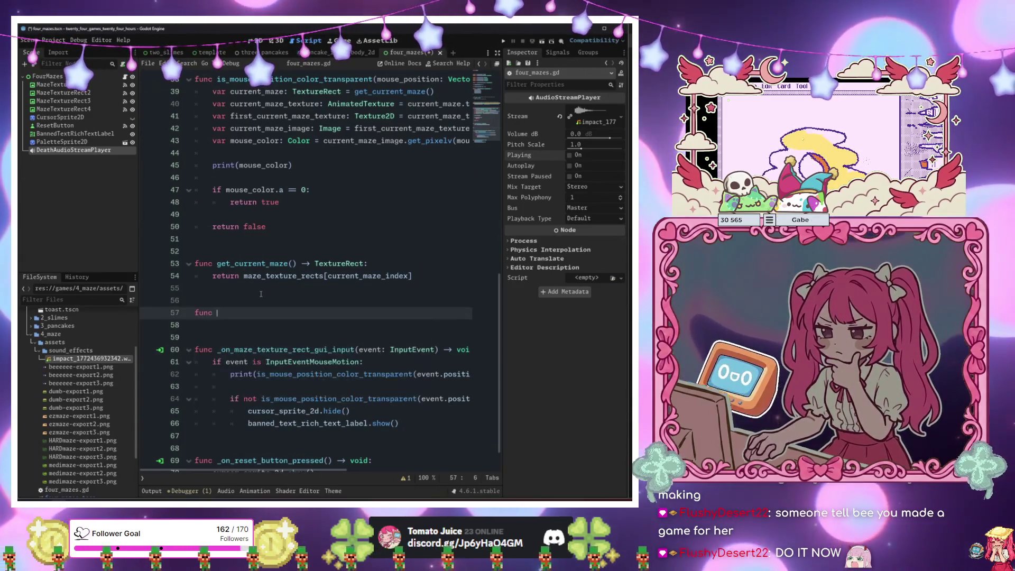
type("unalive_be")
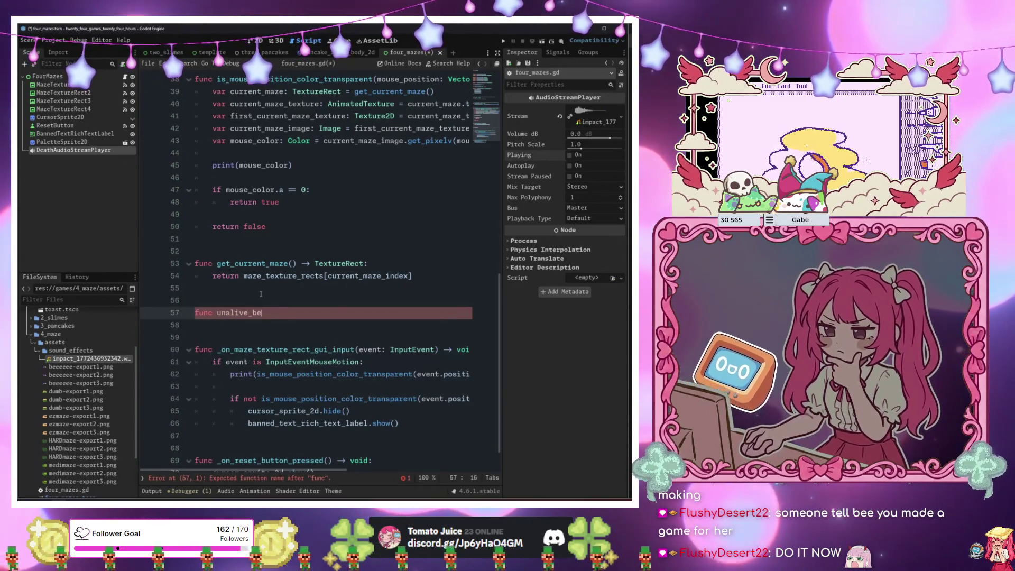
type("e() -> void:")
key("Return")
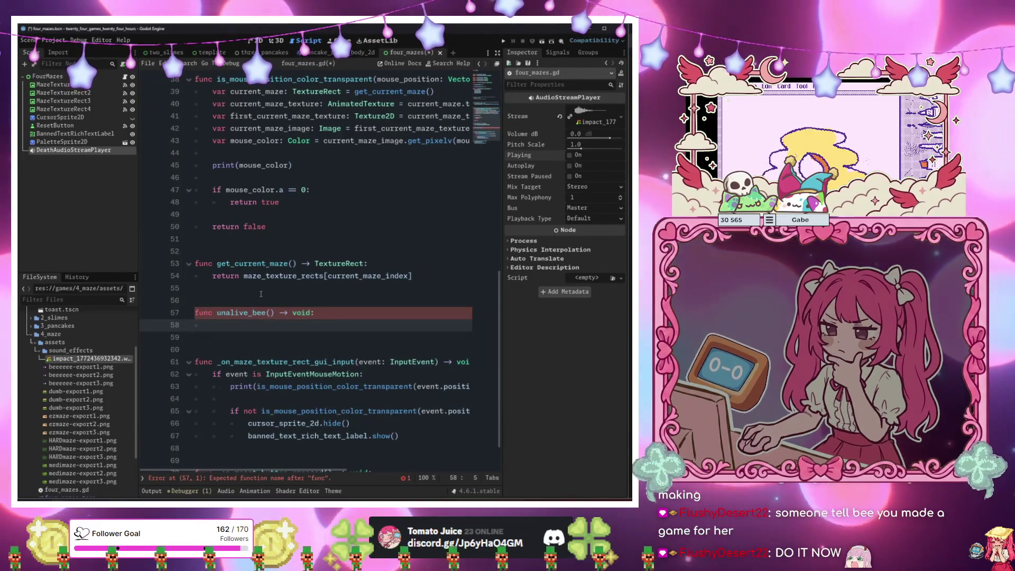
key("ctrl+z")
type("bann")
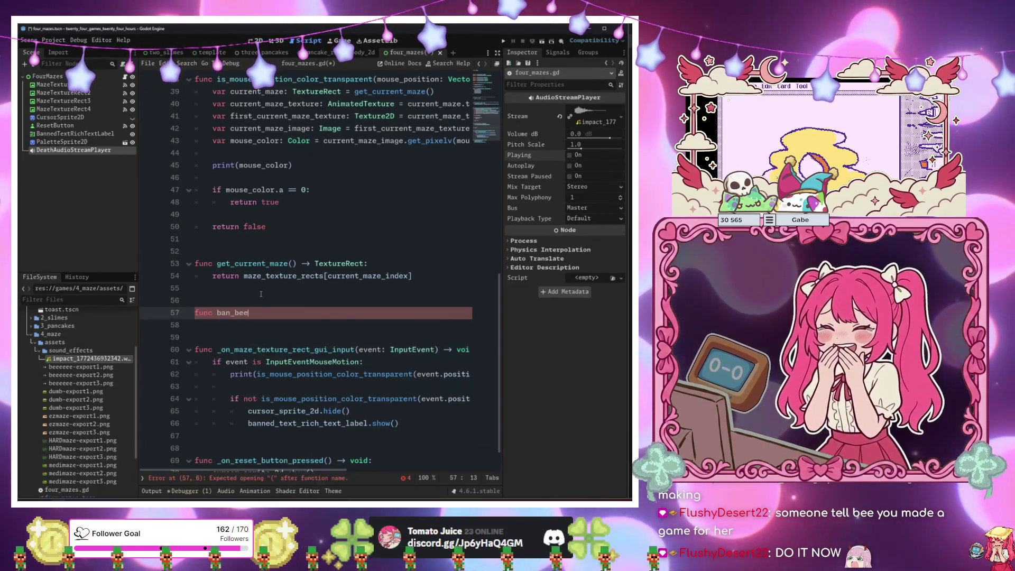
type("-> void:")
key("Return")
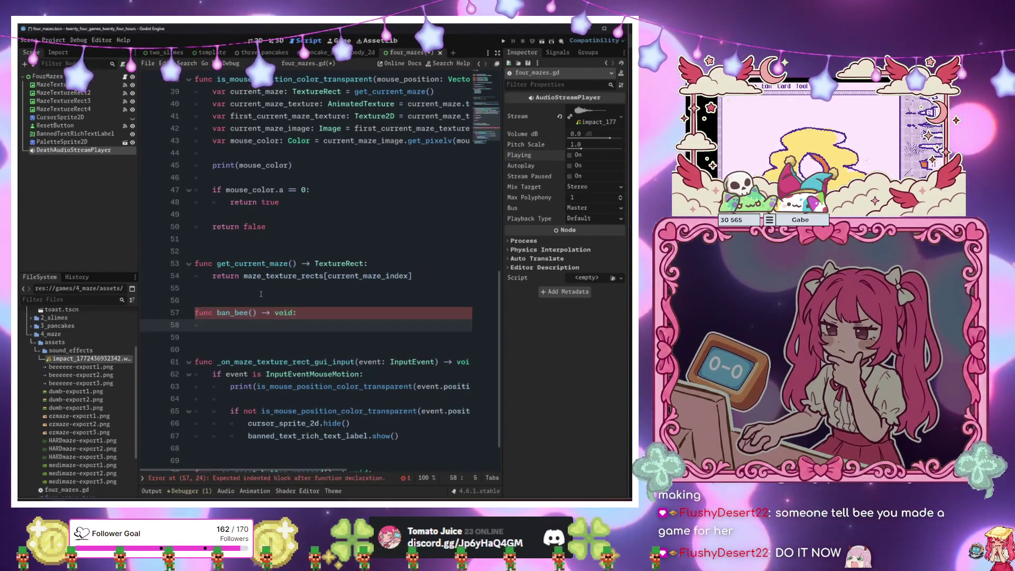
Move the hide-cursor and show-Banned lines into ban_bee() and call ban_bee() on wall hits.
left_click_drag(421, 439, 253, 423)
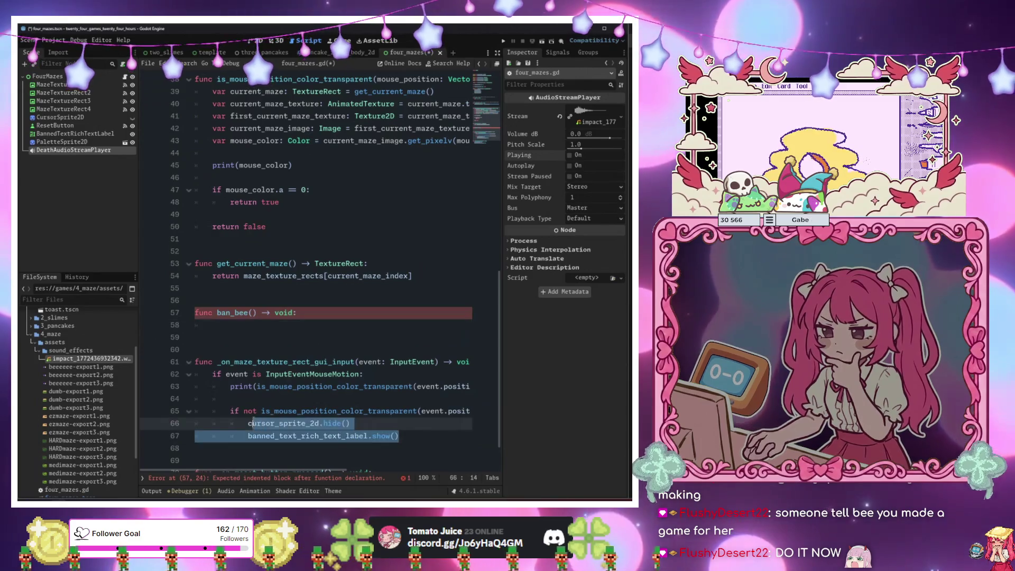
key("ctrl+x")
left_click(242, 325)
key("ctrl+v")
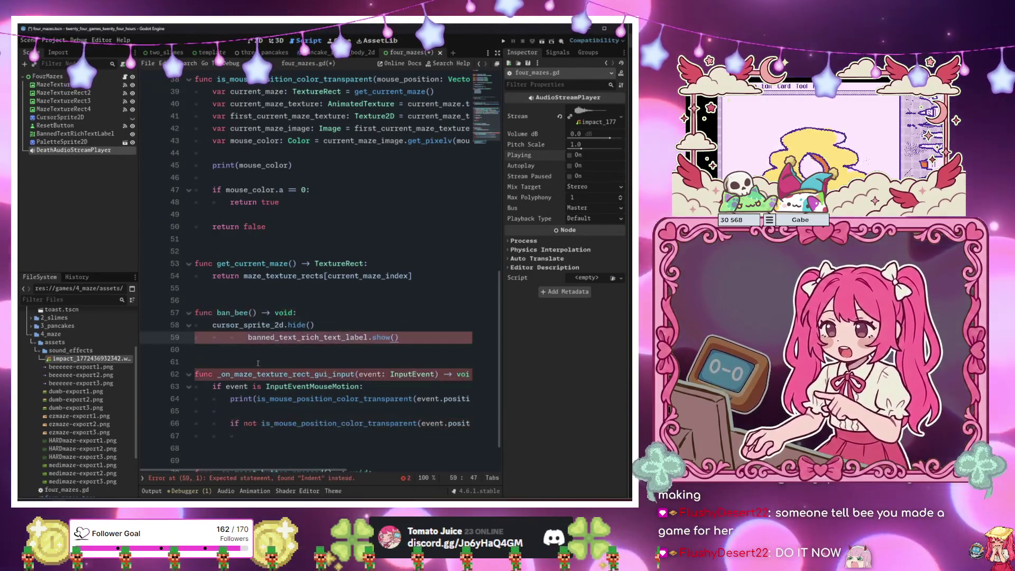
key("BackSpace")
key("BackSpace")
left_click(311, 440)
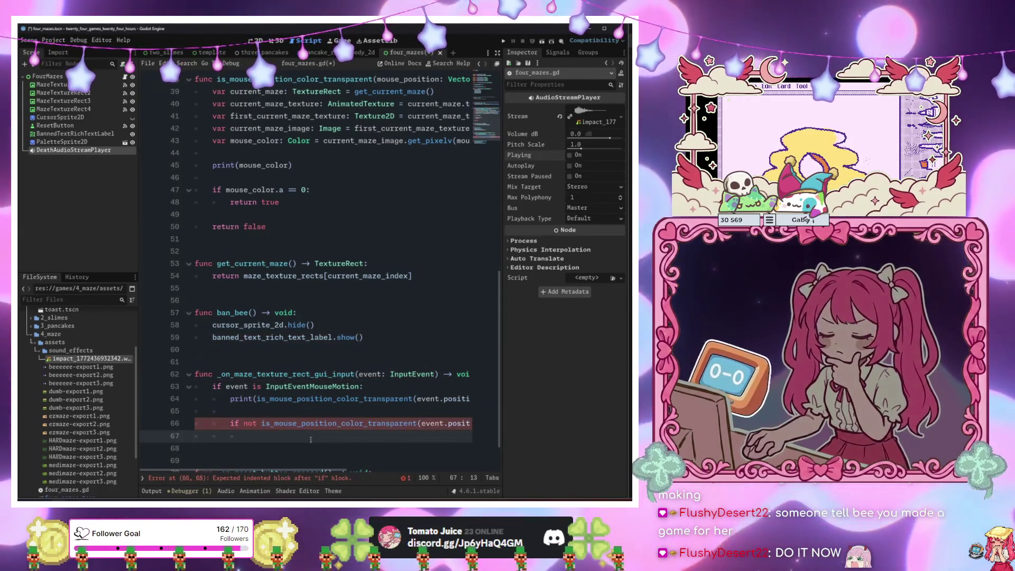
type("ban_bee()")
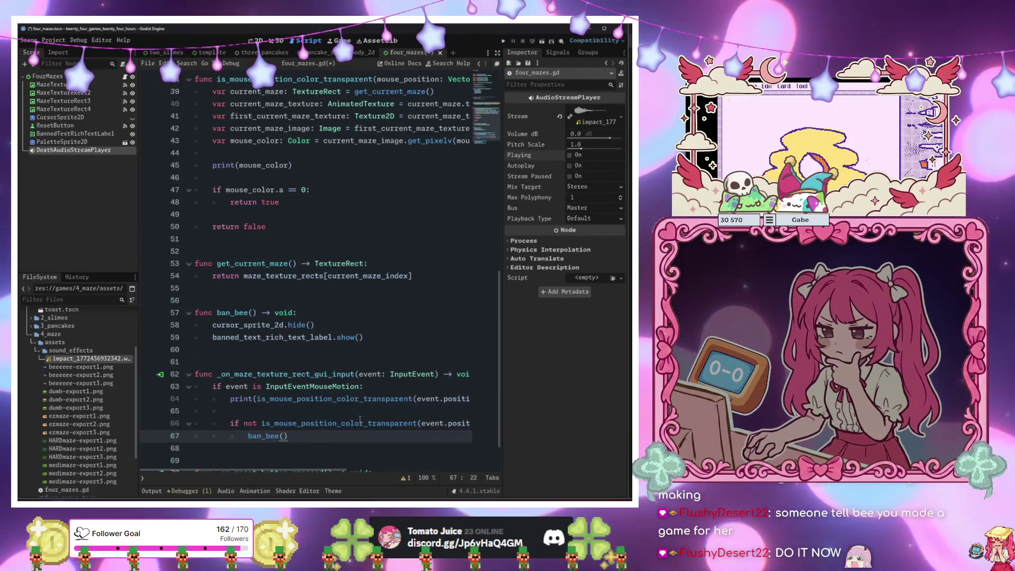
Add death_audio_stream_player.play() to ban_bee() and run the game with F5.
left_click(390, 337)
key("Return")
type("dea")
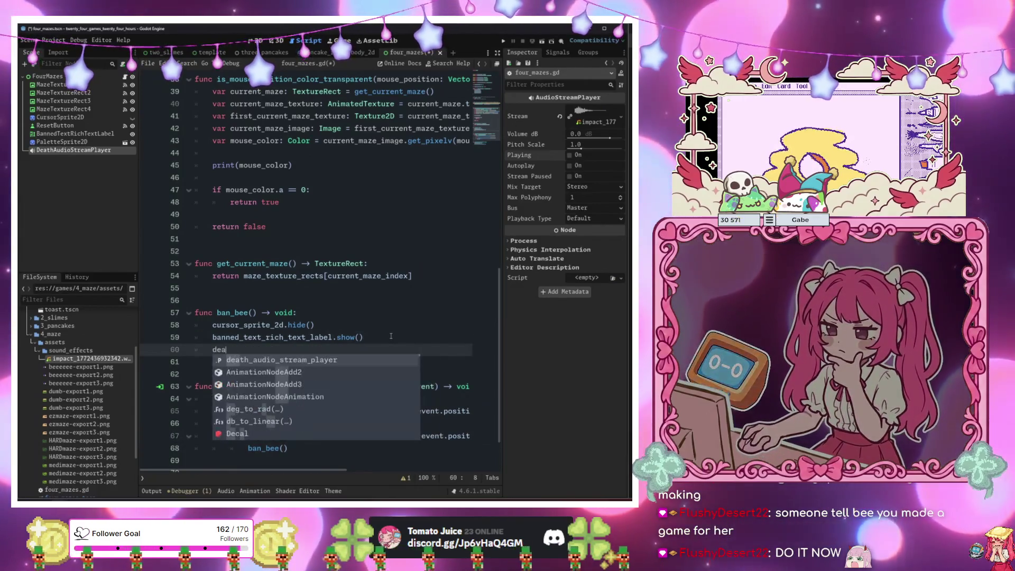
key("Return")
type(".p")
key("Return")
left_click(390, 337)
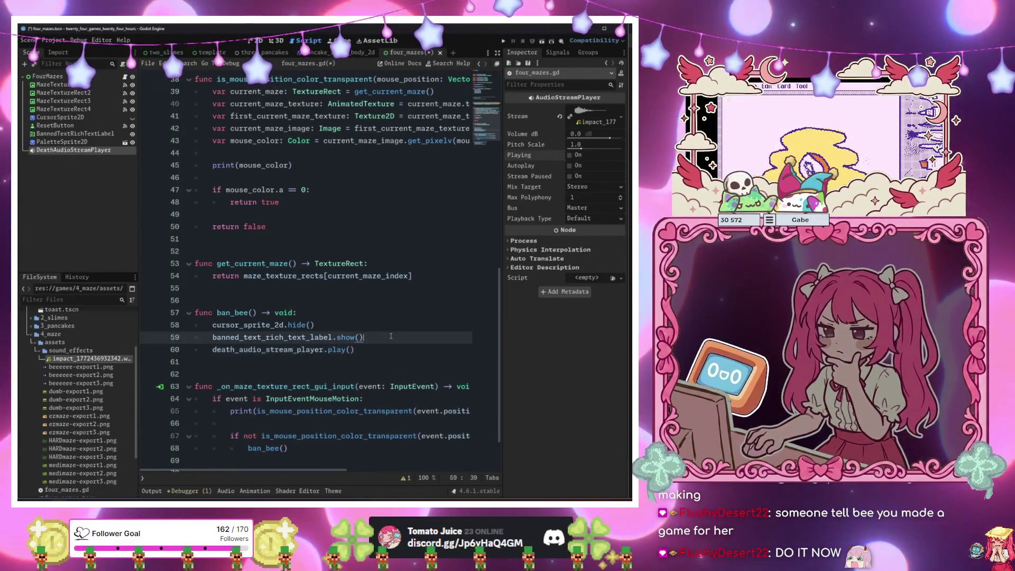
key("F5")
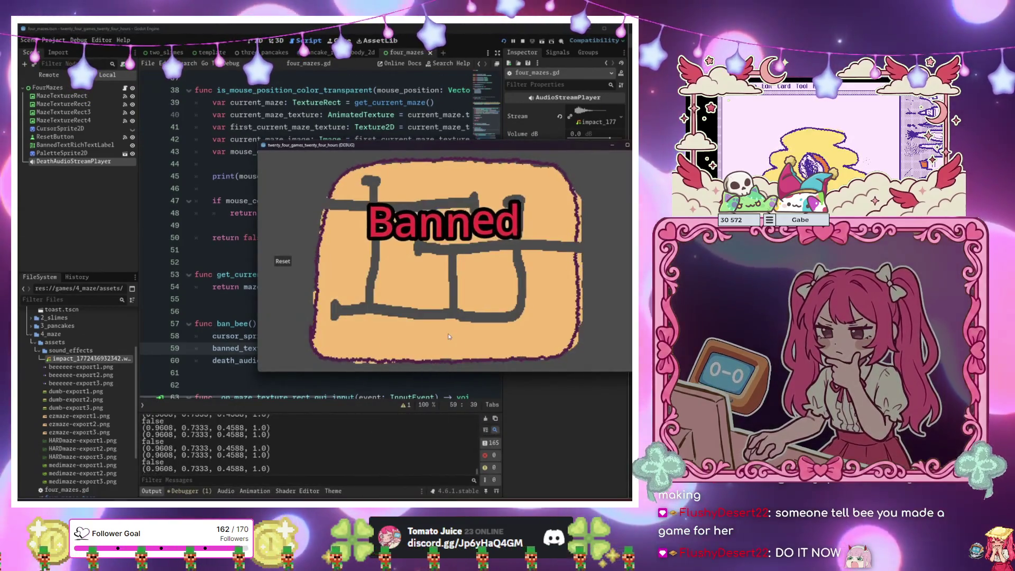
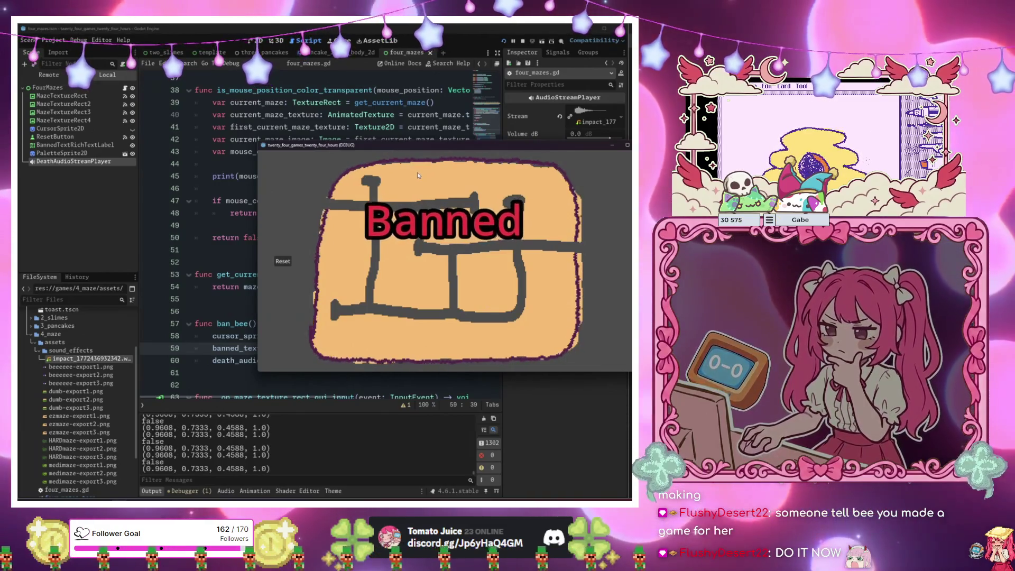
Reset the maze in the running game, then close the game window.
left_click(283, 261)
mouse_move(338, 191)
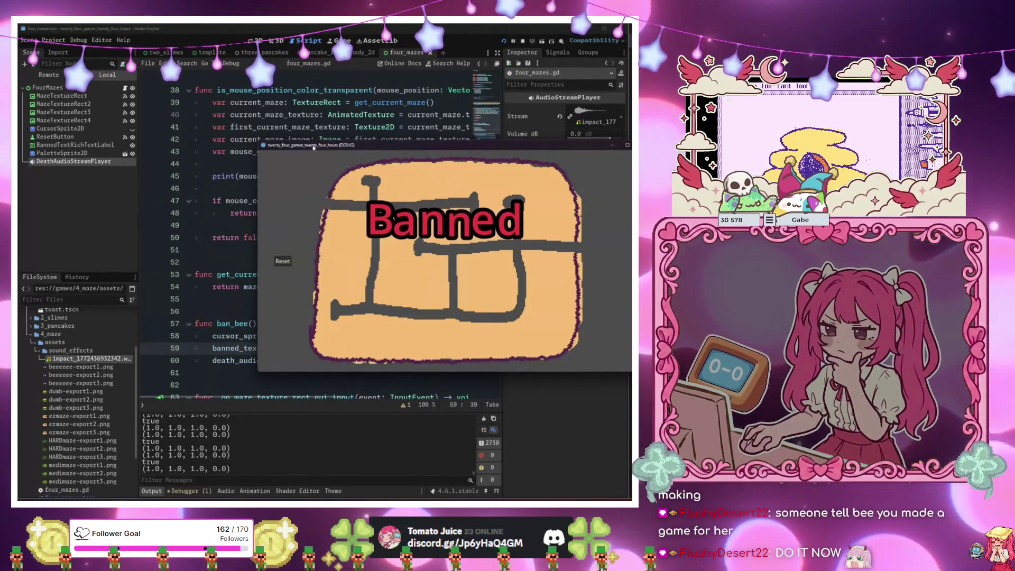
left_click_drag(370, 145, 316, 152)
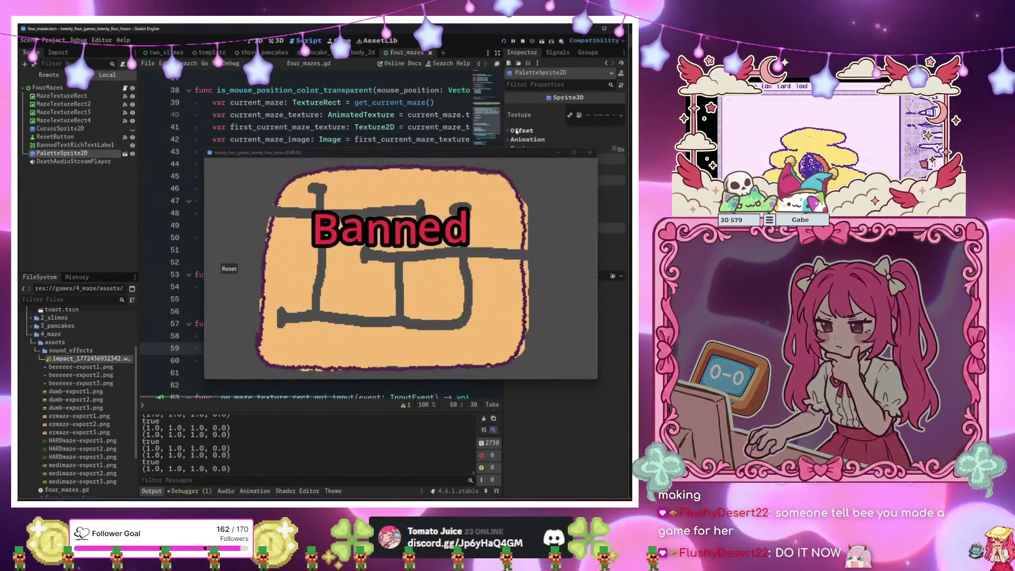
left_click(123, 152)
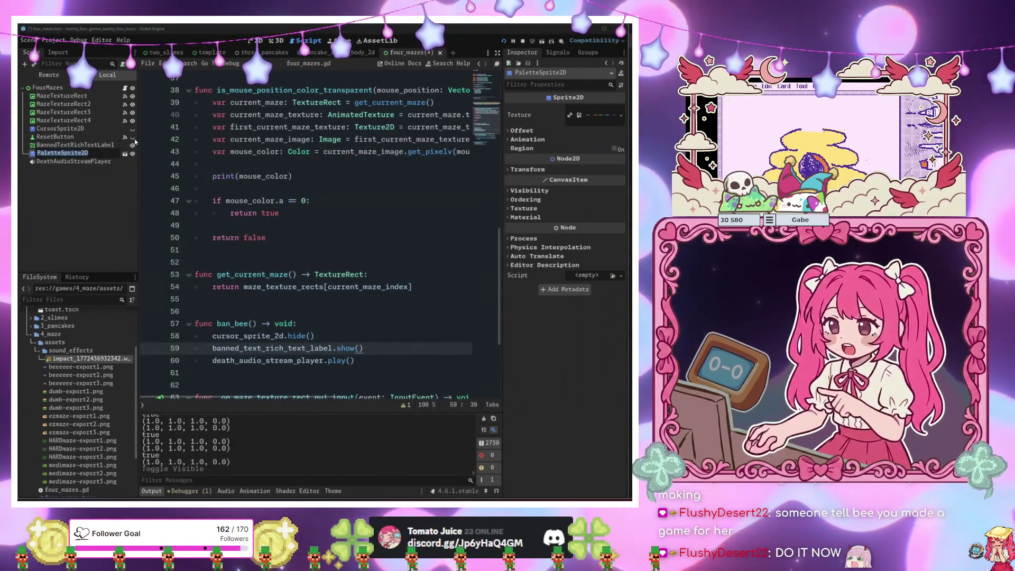
Add a TextureRect under FourMazes and name it HiveTextureRect.
left_click(259, 41)
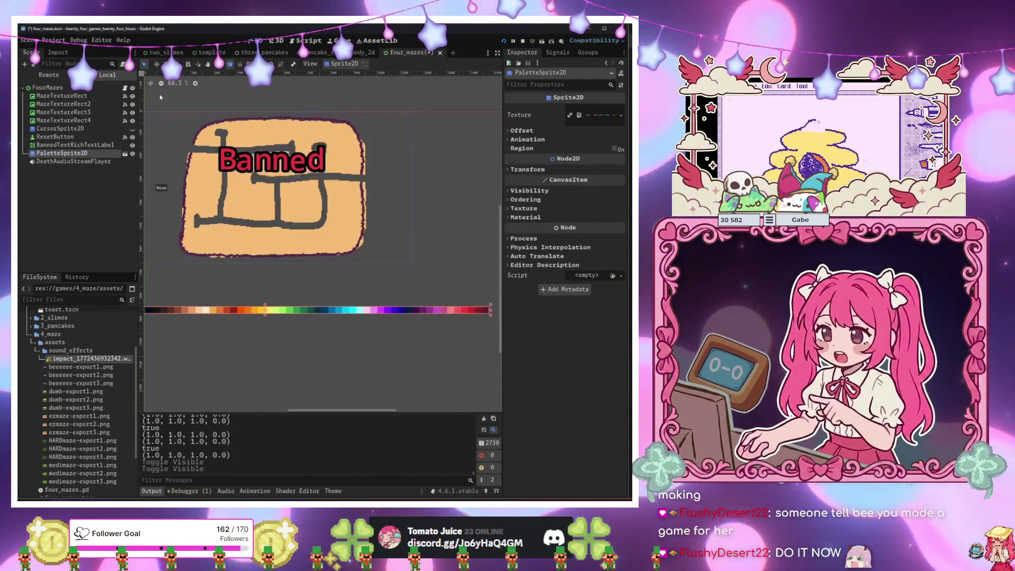
left_click(84, 88)
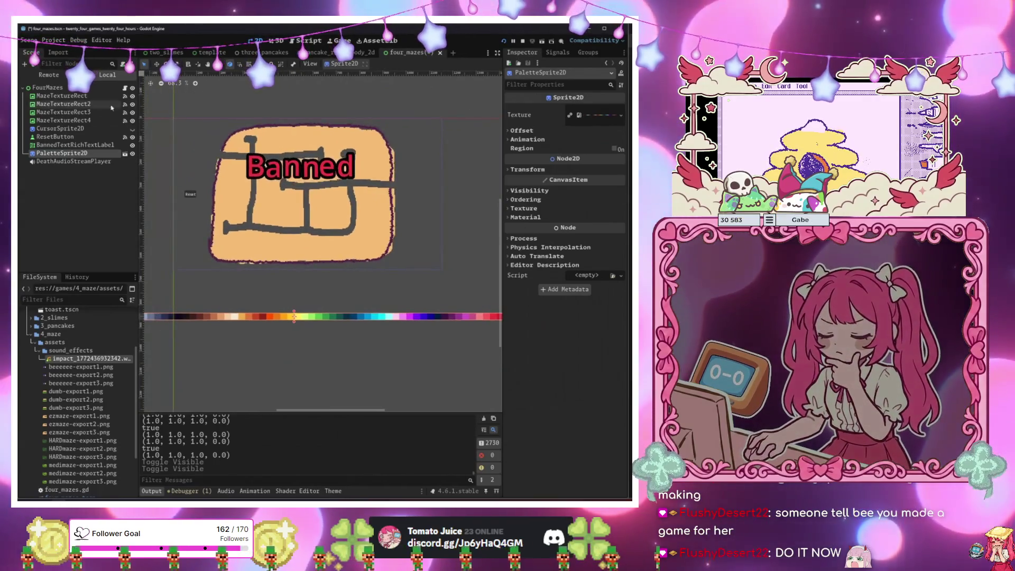
key("ctrl+a")
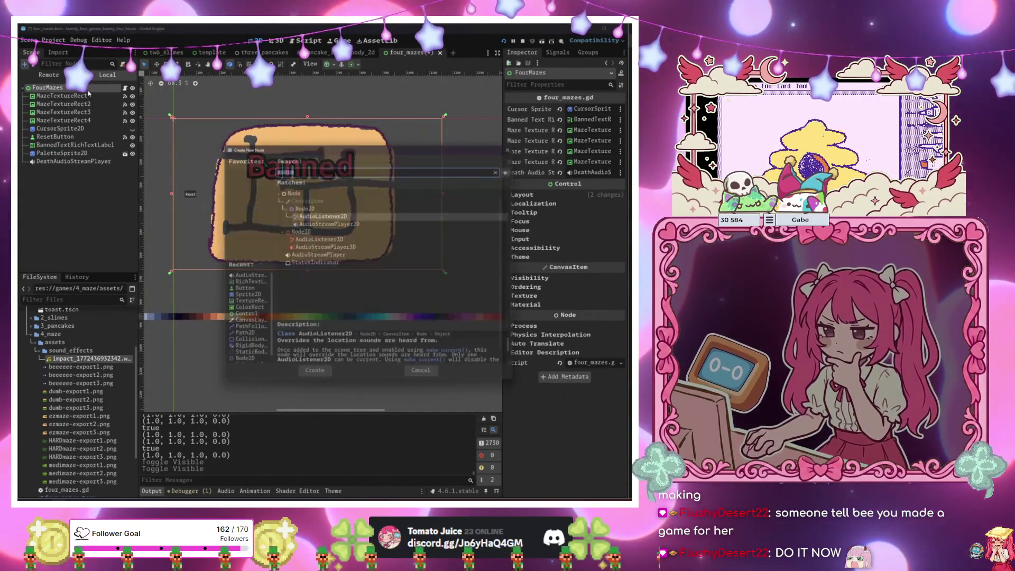
type("text")
key("Down")
key("Down")
key("Down")
key("Return")
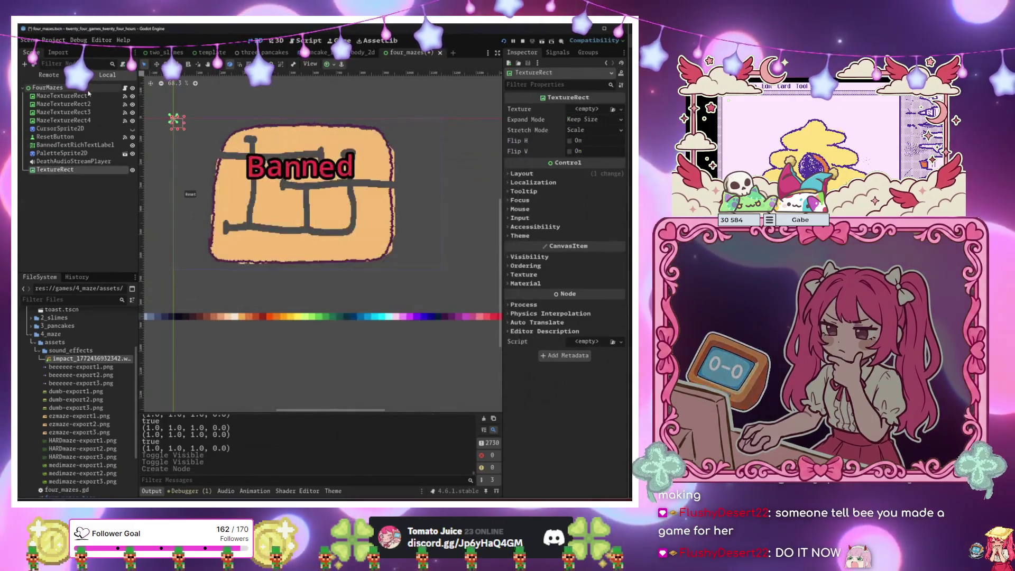
key("Home")
type("Hive")
key("Return")
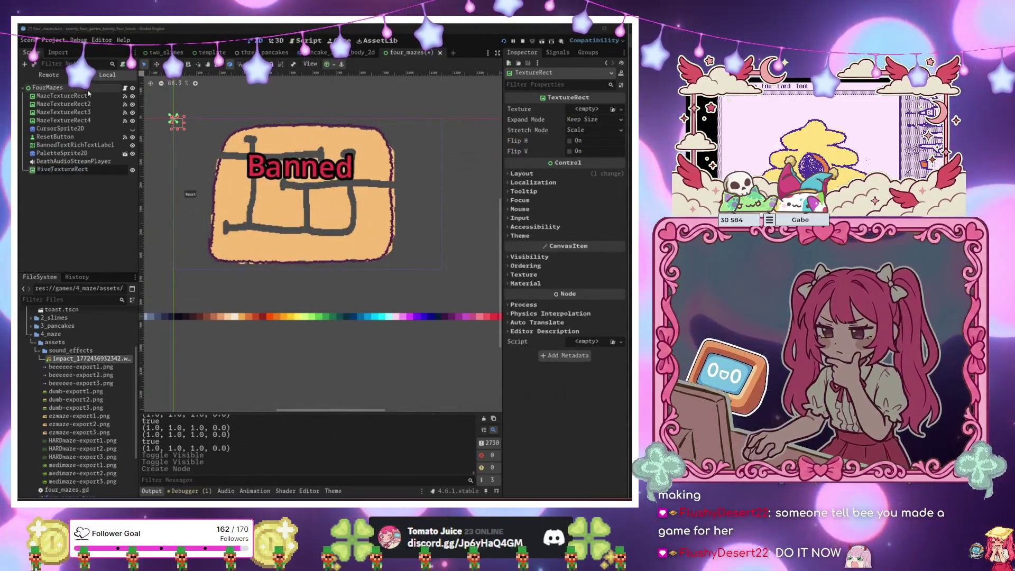
Connect HiveTextureRect's gui_input signal to a new handler in four_mazes.gd.
left_click(558, 52)
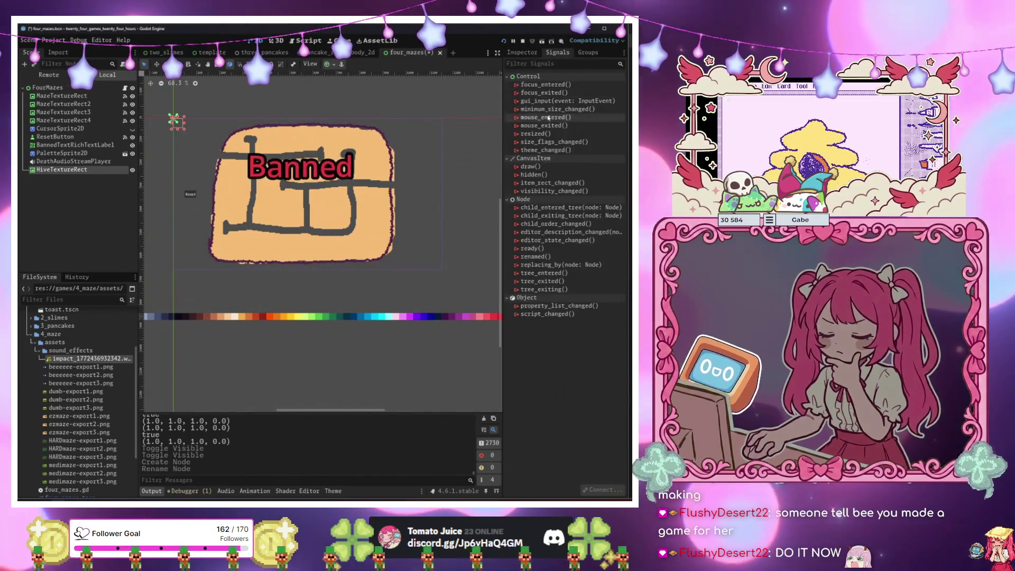
double_click(569, 101)
left_click(425, 345)
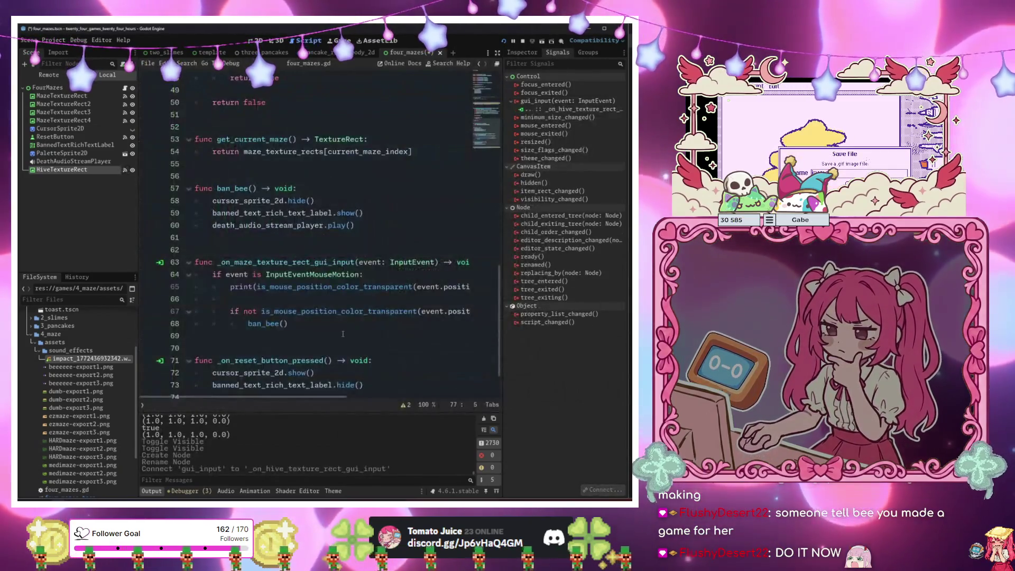
In the gui_input handler, call check_if_bee_reached_hive on InputEventMouseMotion events.
type("if event is ")
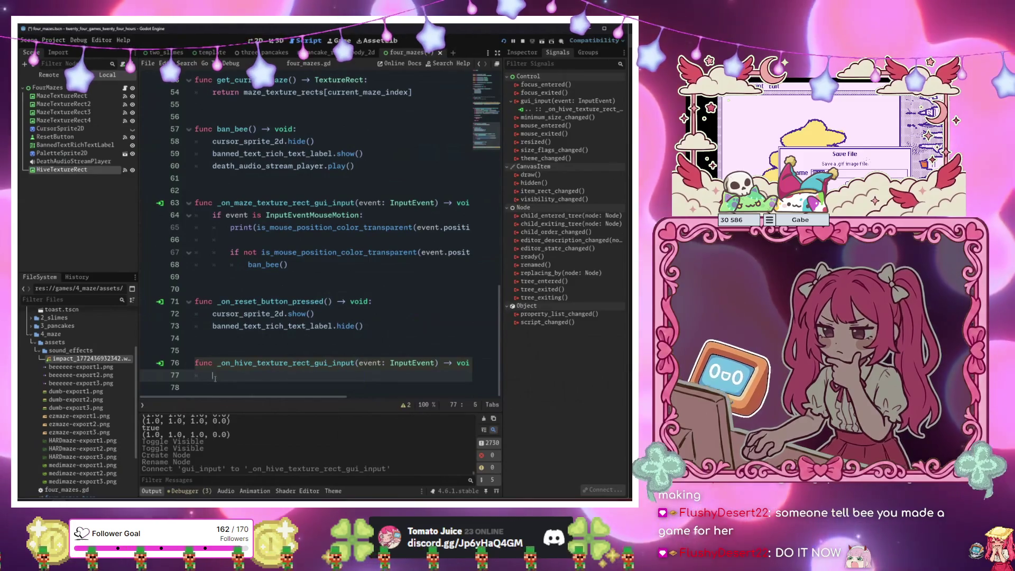
type("Inputeventmouse")
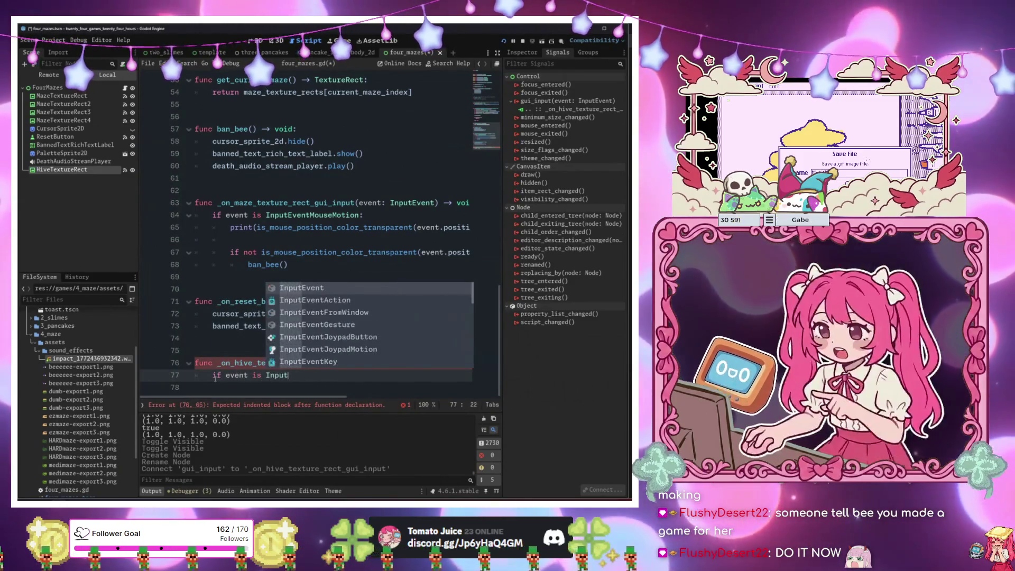
key("Down")
key("Down")
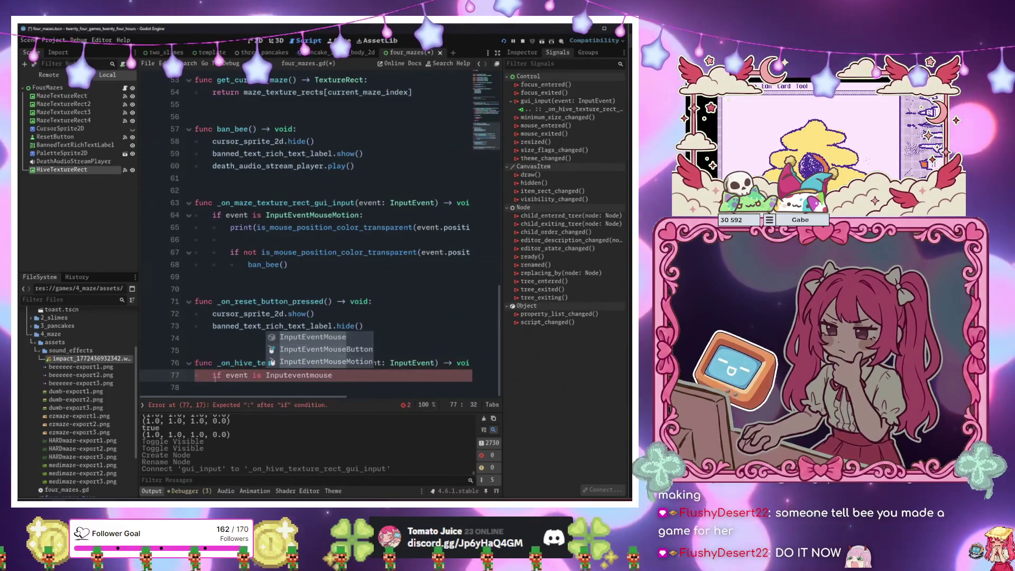
key("Return")
type(":")
key("Return")
type("check_")
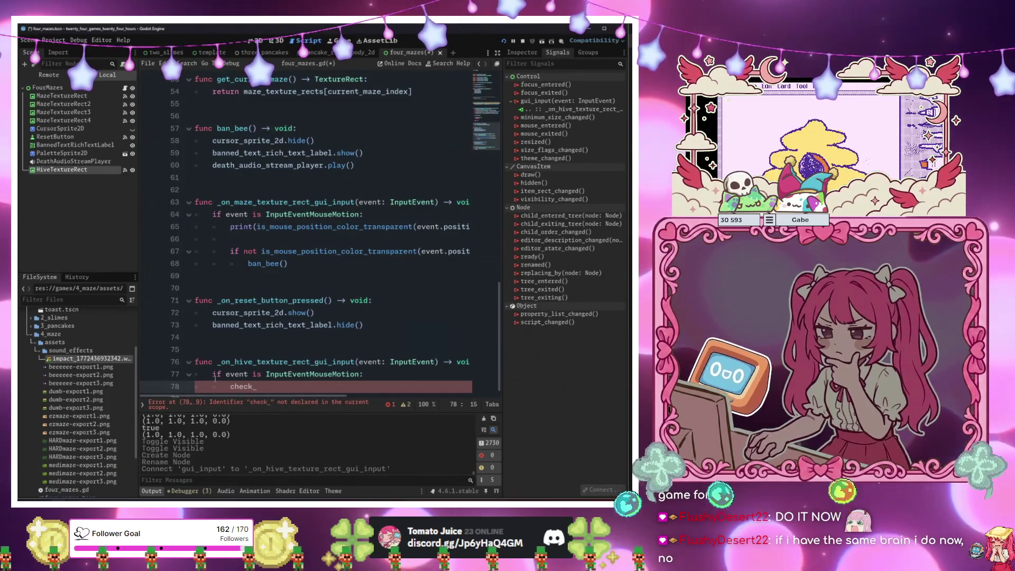
key("Return")
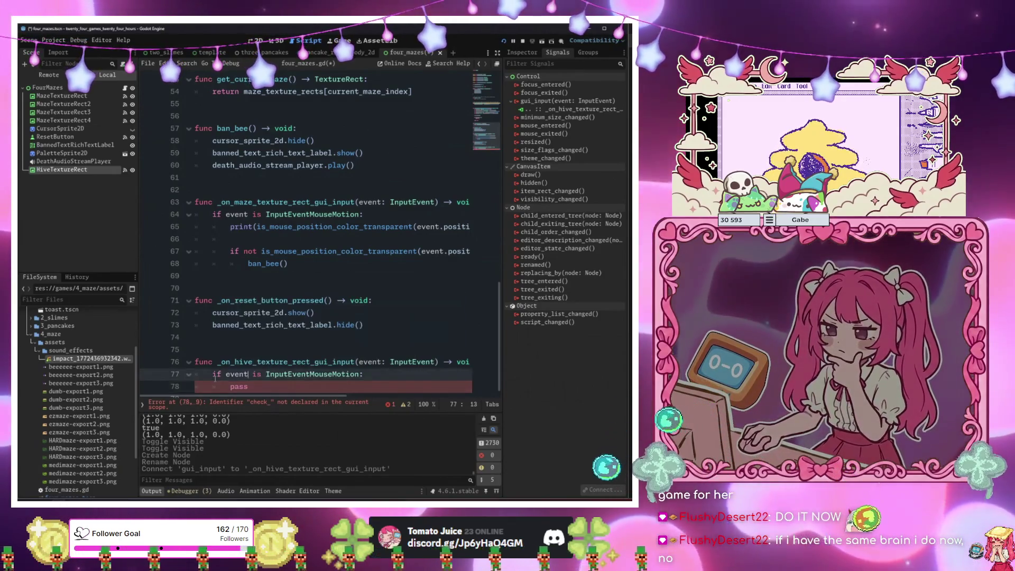
Start a check_if_bee_reached_hive() -> bool function that returns false.
key("Up")
key("Up")
key("Up")
key("Up")
key("Up")
key("Return")
key("Return")
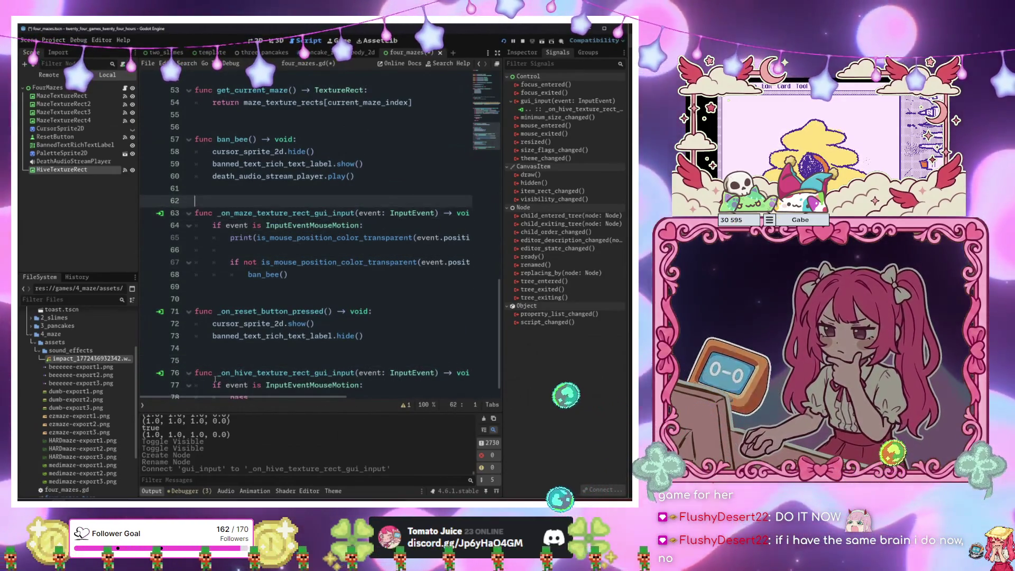
key("Up")
key("Up")
type("func ")
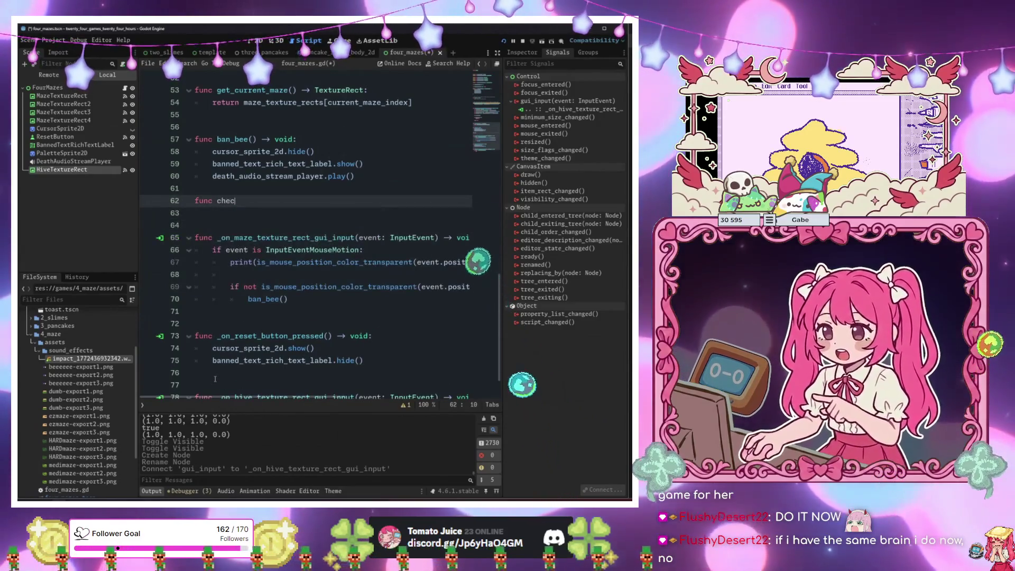
type("check_if")
key("BackSpace")
type("_bee_reached_hive(")
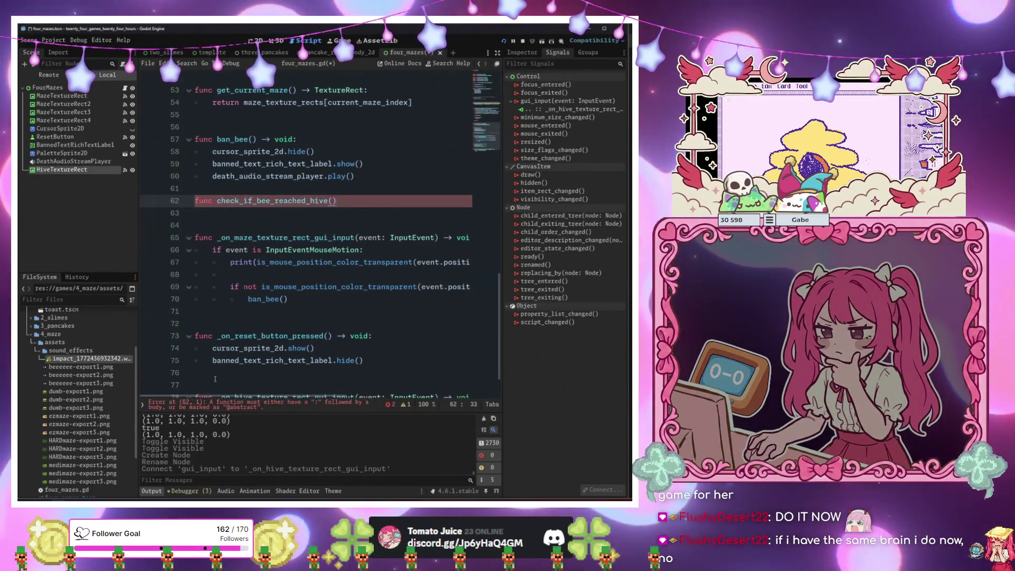
type("bool:")
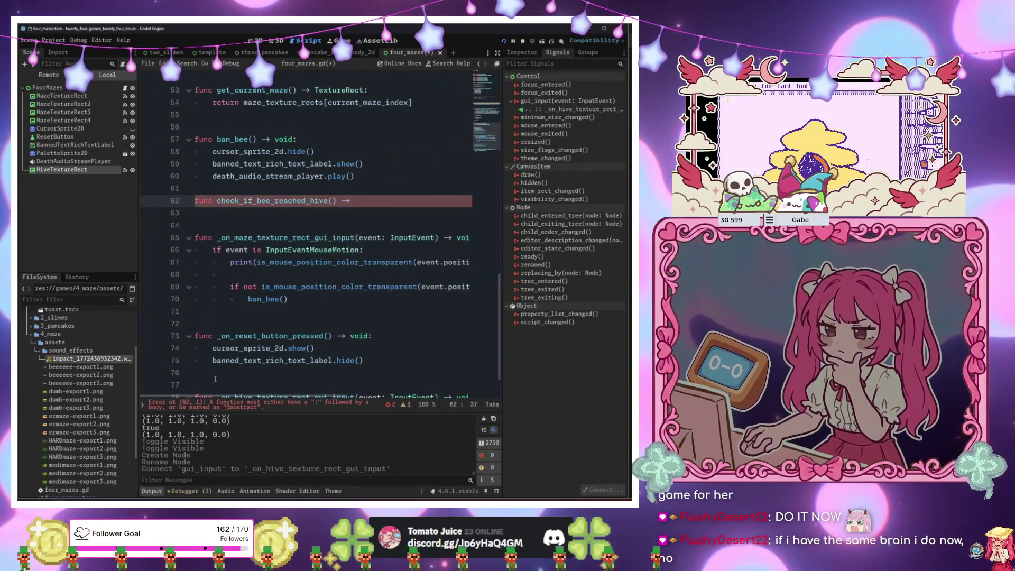
key("Return")
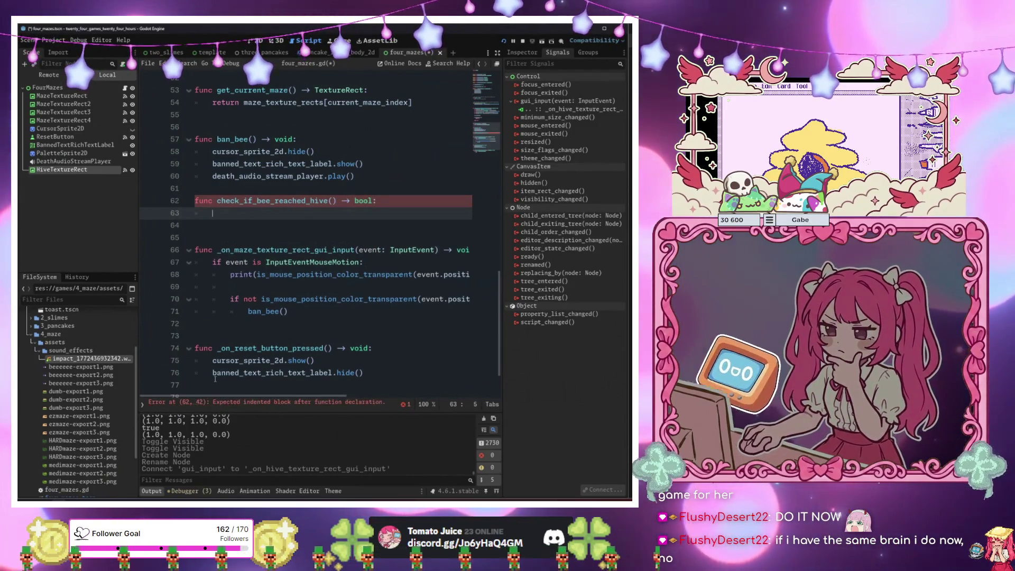
type("return false")
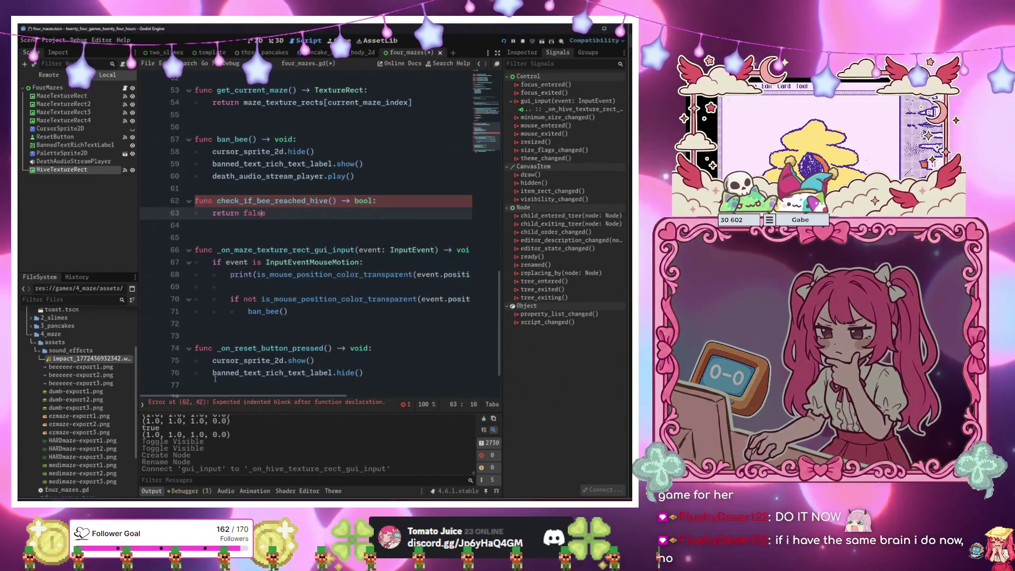
Make check_if_bee_reached_hive return true when cursor_sprite_2d is visible.
key("Return")
key("Return")
key("Up")
key("Up")
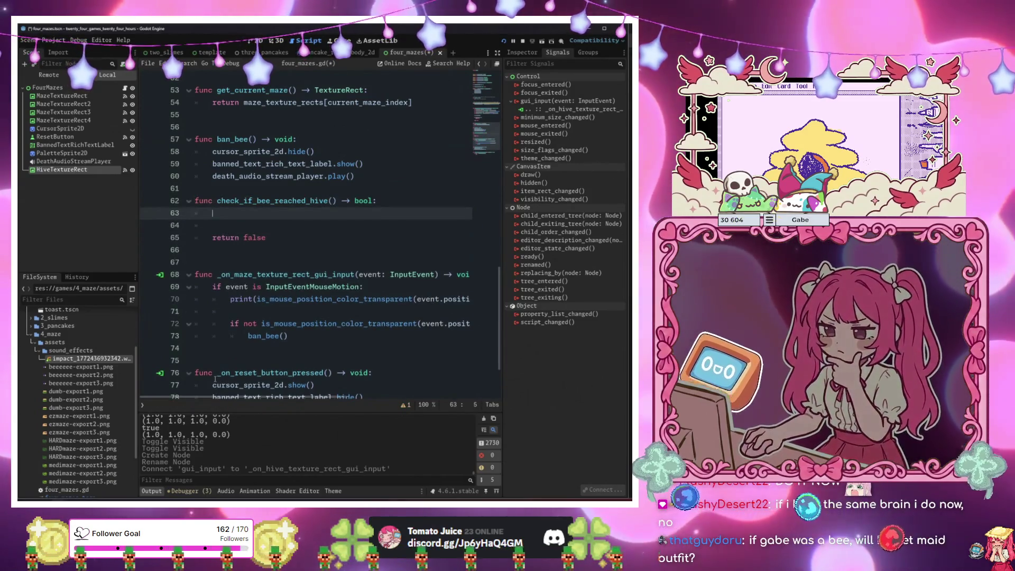
type("if")
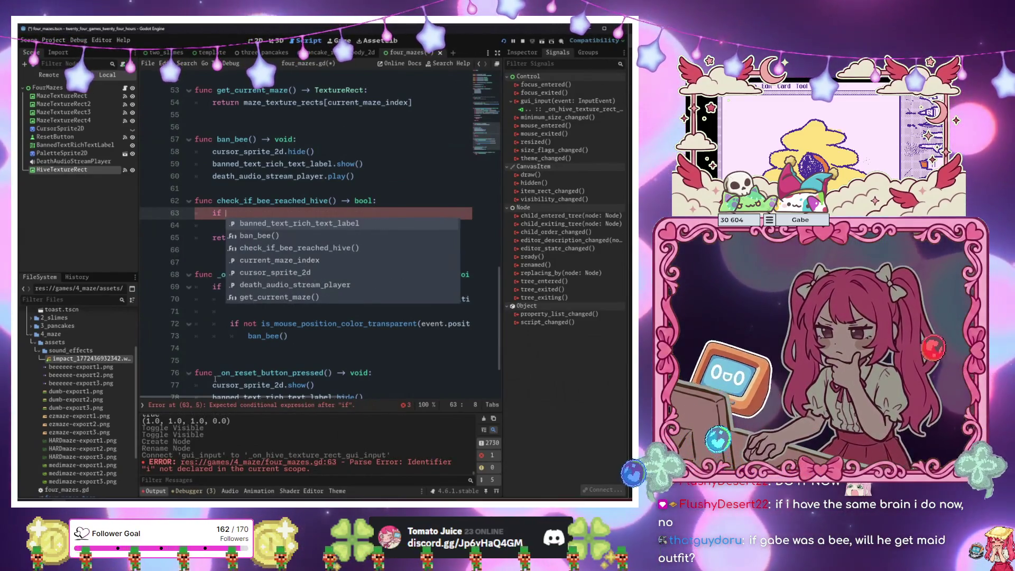
type(" cur")
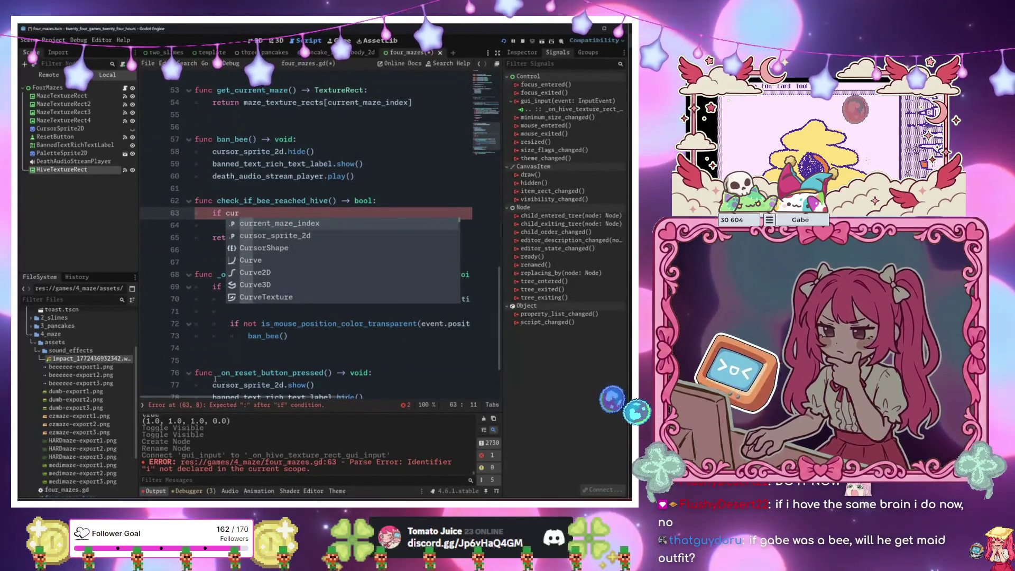
type("sor_sprite_2d.v")
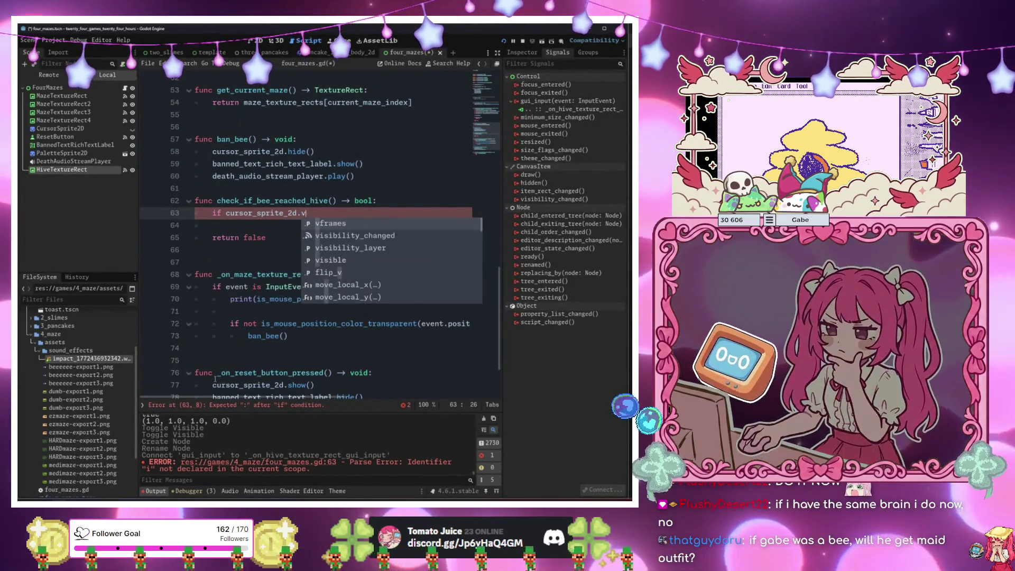
type("isible:")
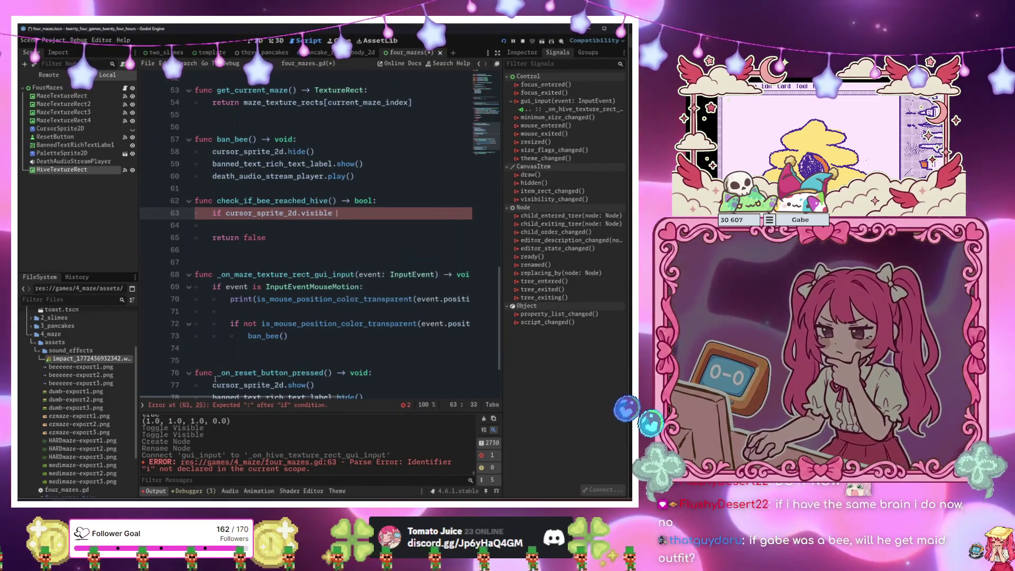
key("Return")
type("return true")
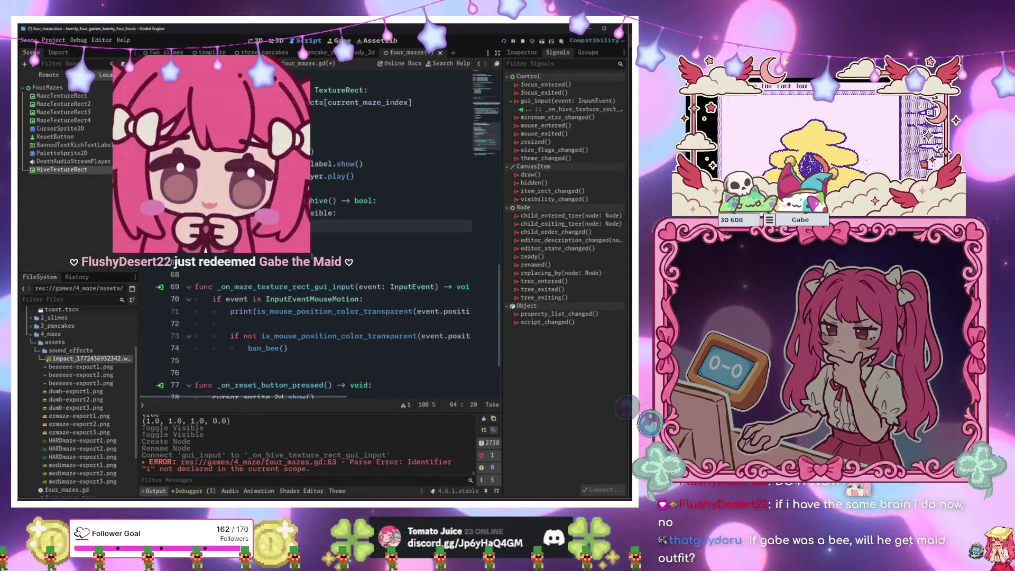
left_click(196, 261)
key("Left")
key("Left")
key("Left")
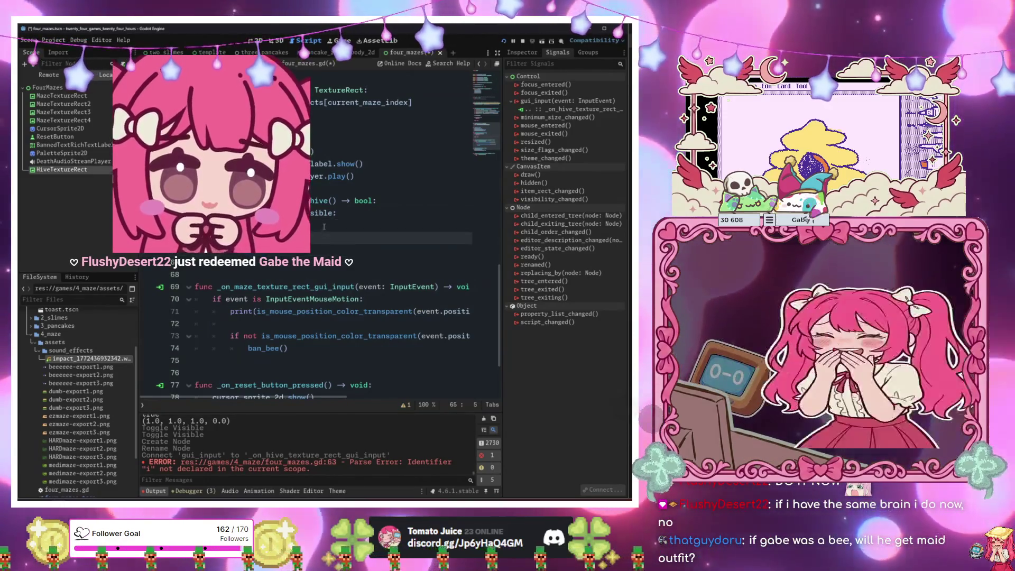
key("Down")
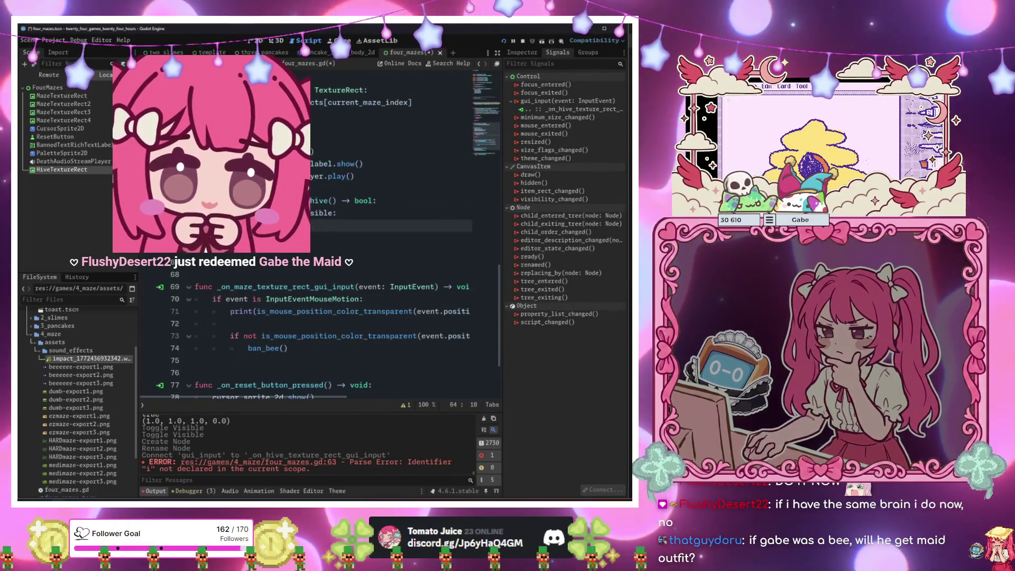
Change the function's return type to void and make 'return true' a bare return.
left_click(375, 203)
key("BackSpace")
key("BackSpace")
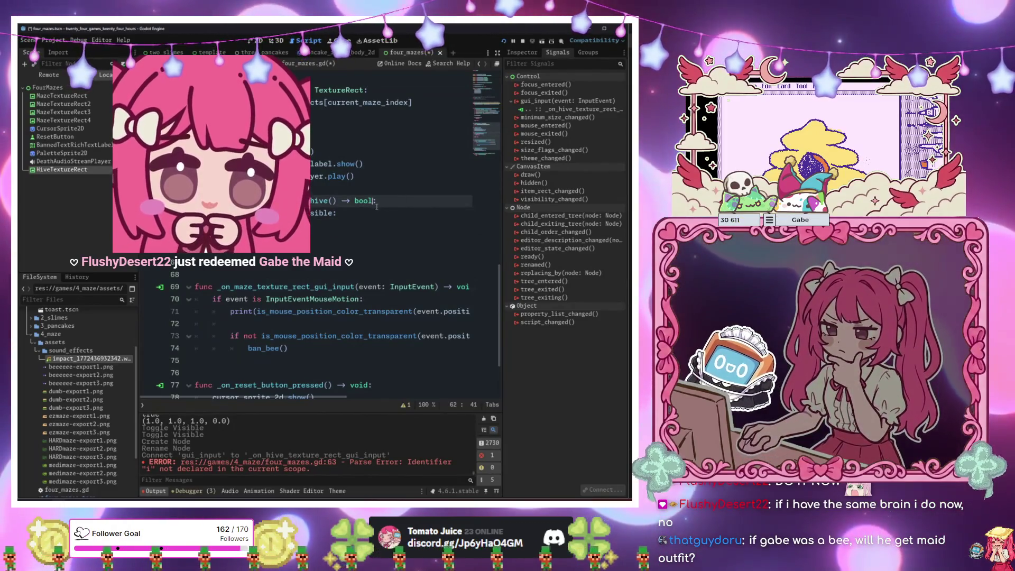
key("BackSpace")
key("BackSpace")
type("void")
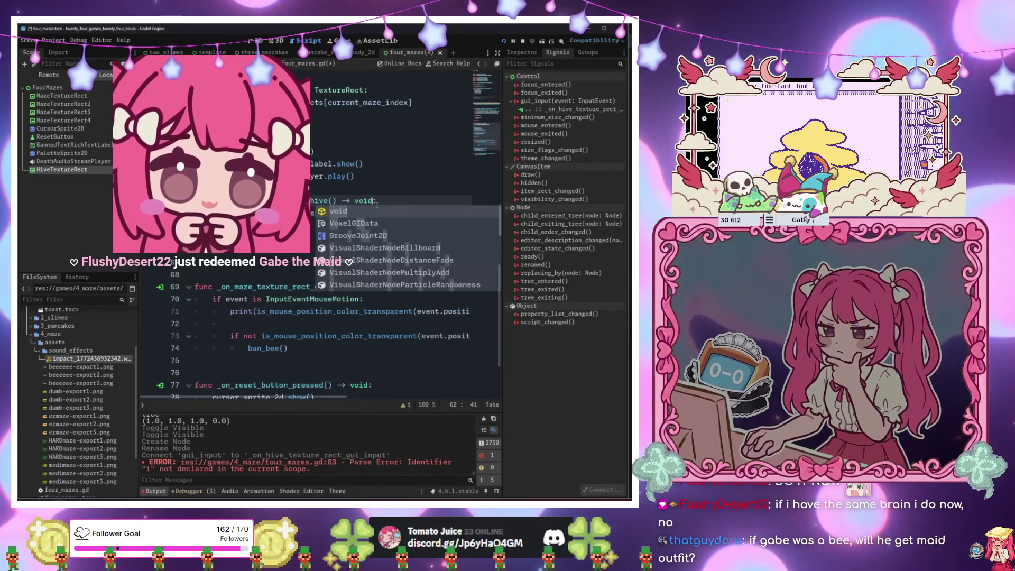
left_click(278, 225)
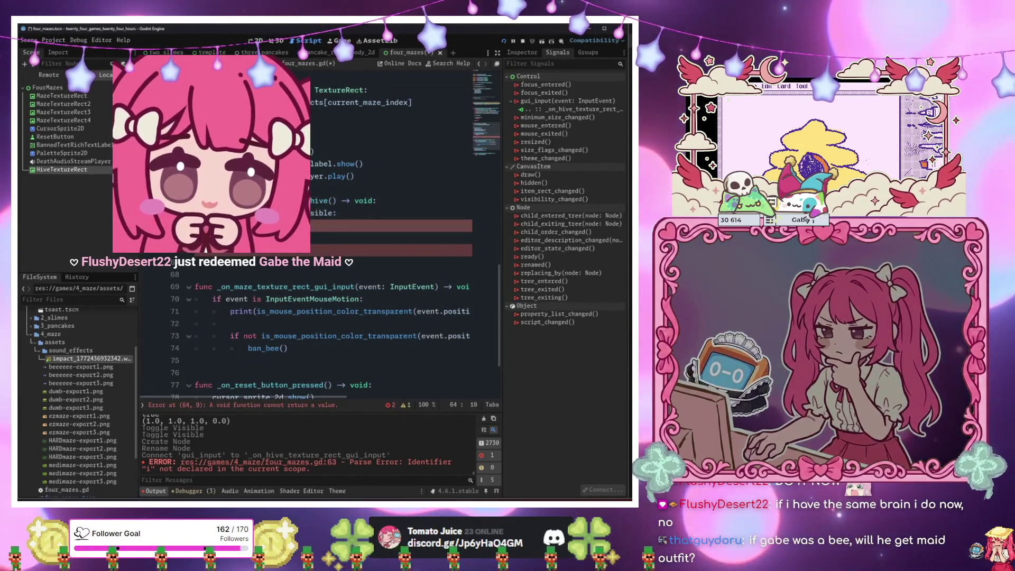
key("shift+End")
key("BackSpace")
key("BackSpace")
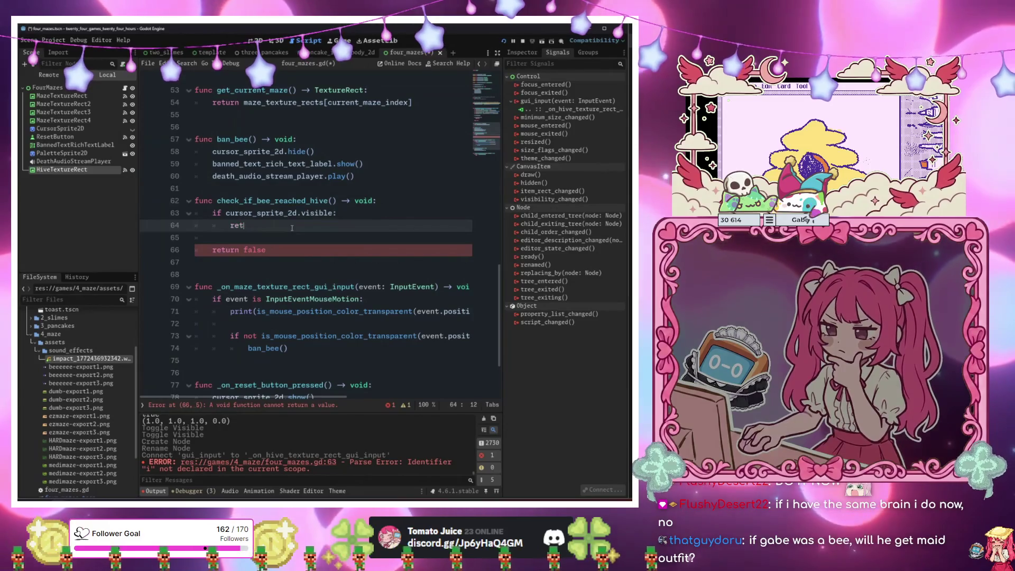
Begin a new 'func next_maze() -> void:' declaration below the hive check.
left_click(276, 262)
key("Return")
key("Return")
key("Return")
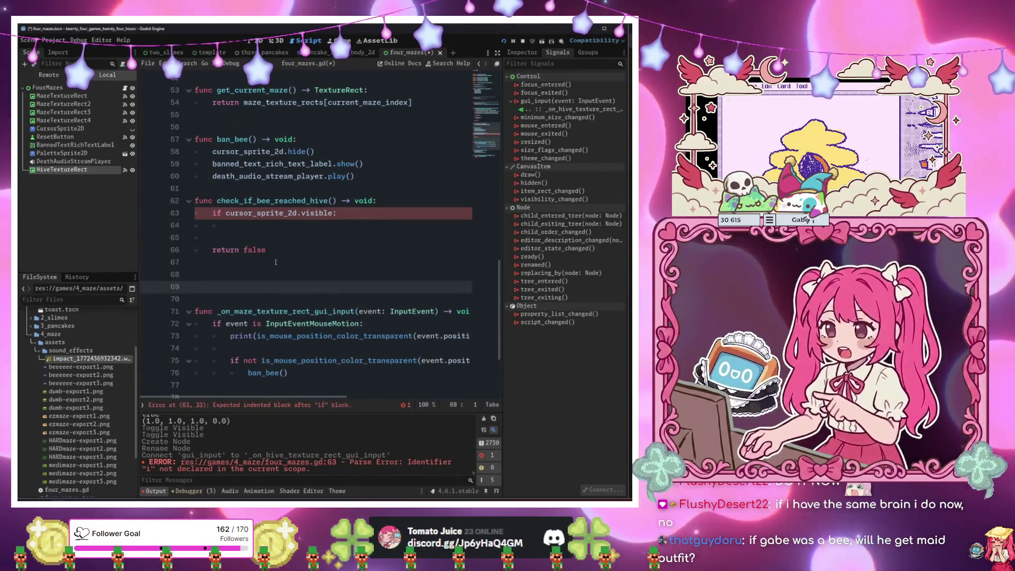
type("func next_maze() ->")
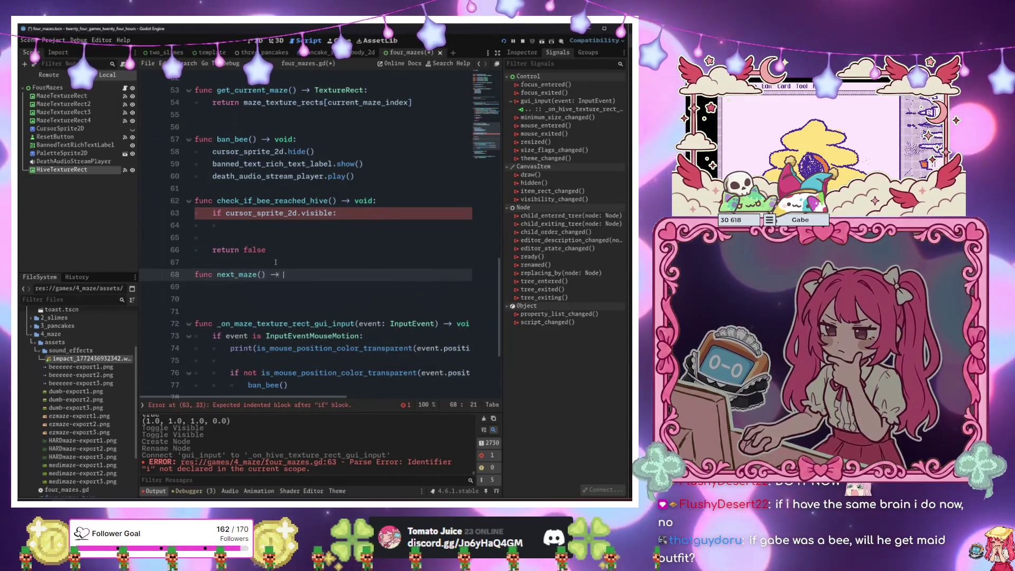
type(" void:")
Write 'if current_maze_index + 1 == maze_texture_rects.size(): win()' followed by return.
key("Return")
type("if ")
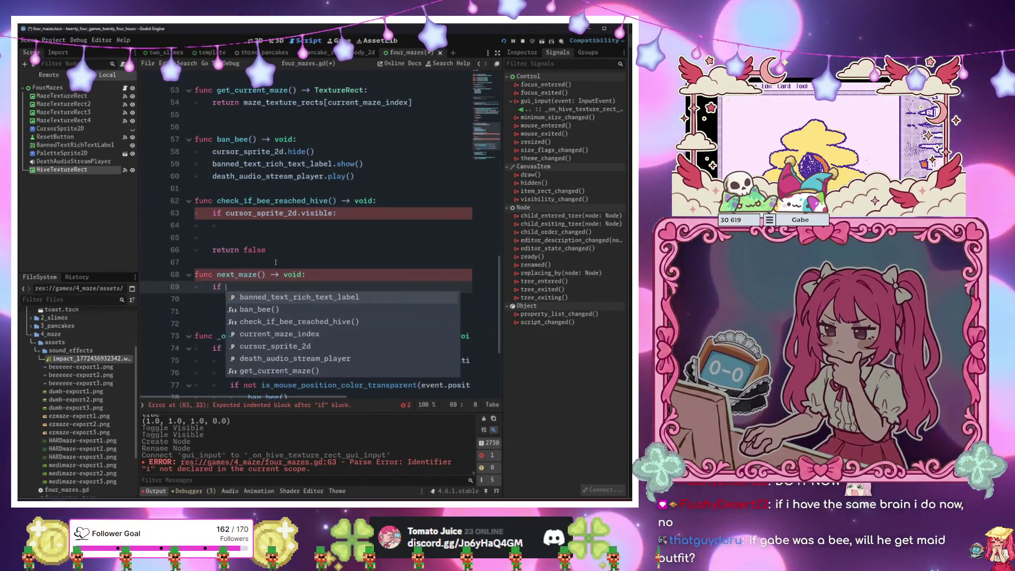
type("cur")
key("Return")
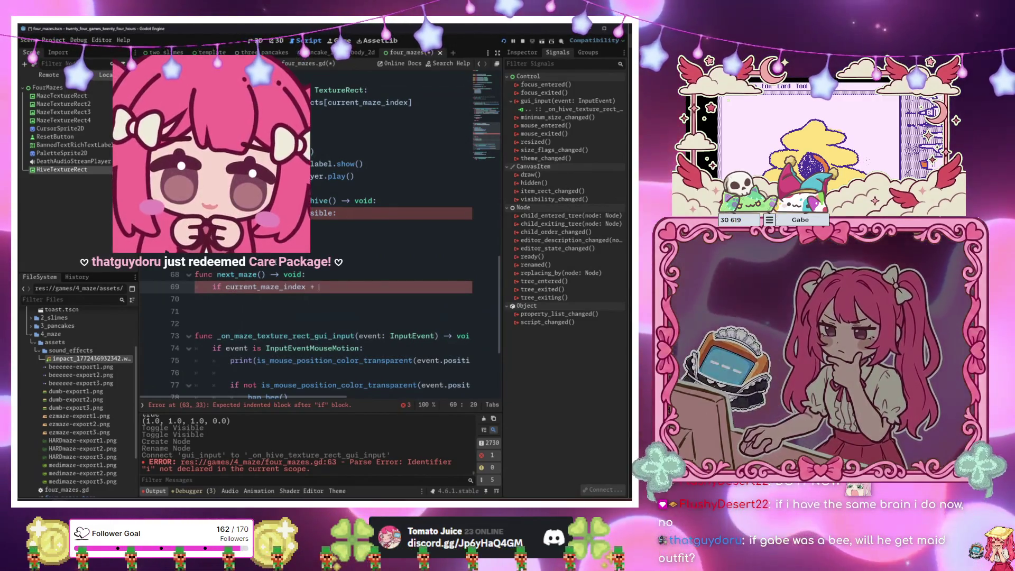
type("+ 1 =")
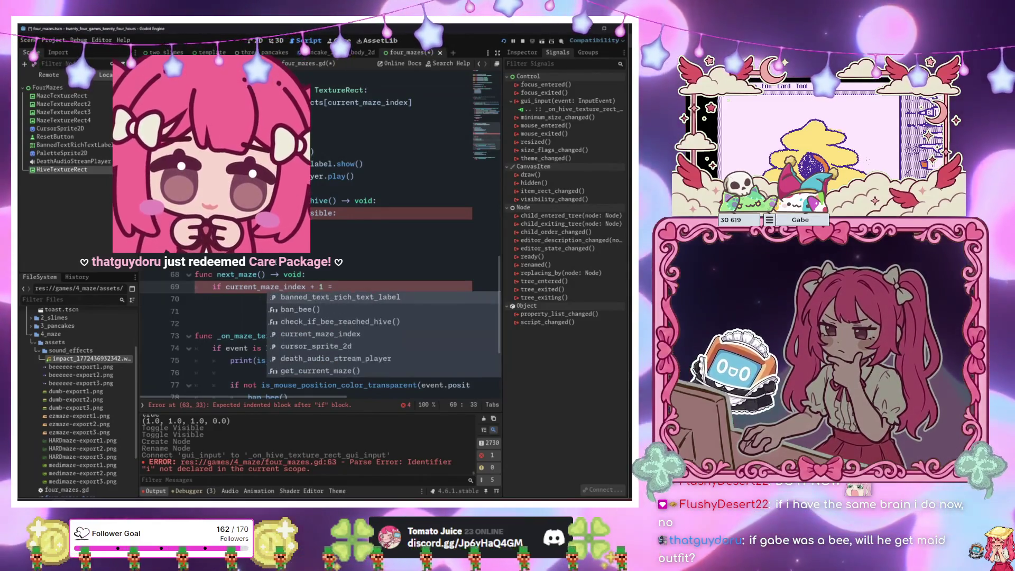
type(" maz")
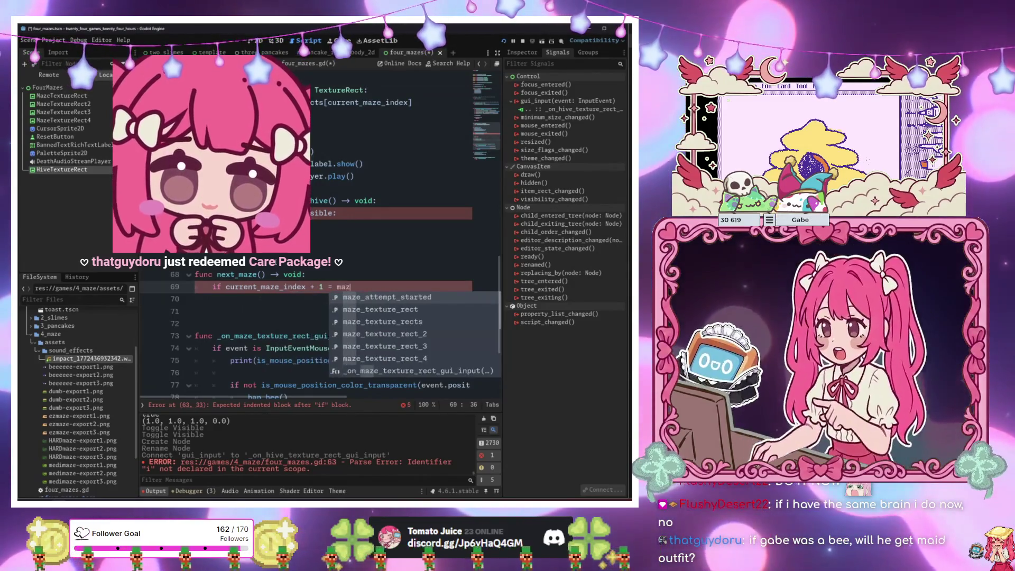
type("e_texture_rects.si")
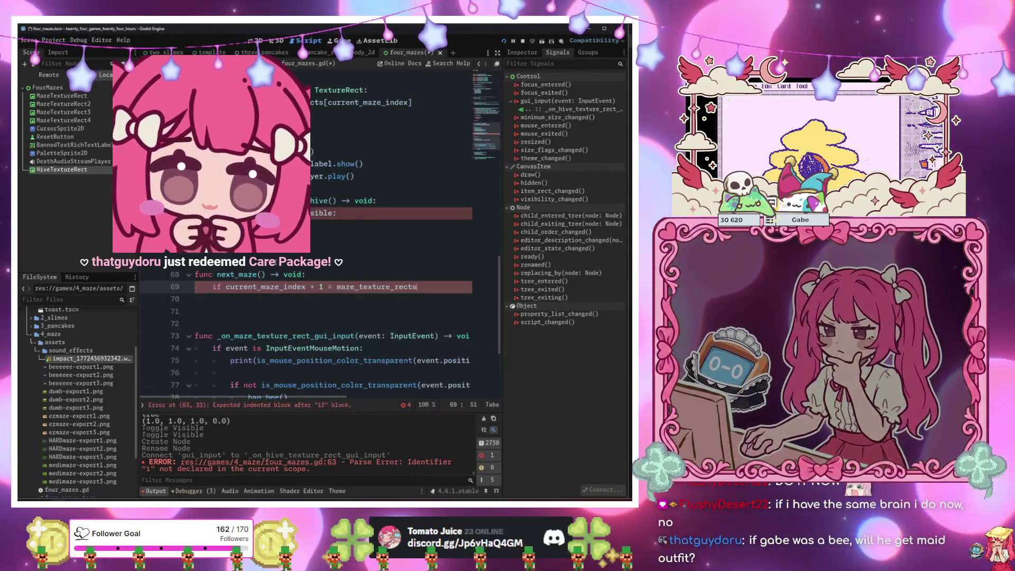
key("Return")
type(":")
key("Return")
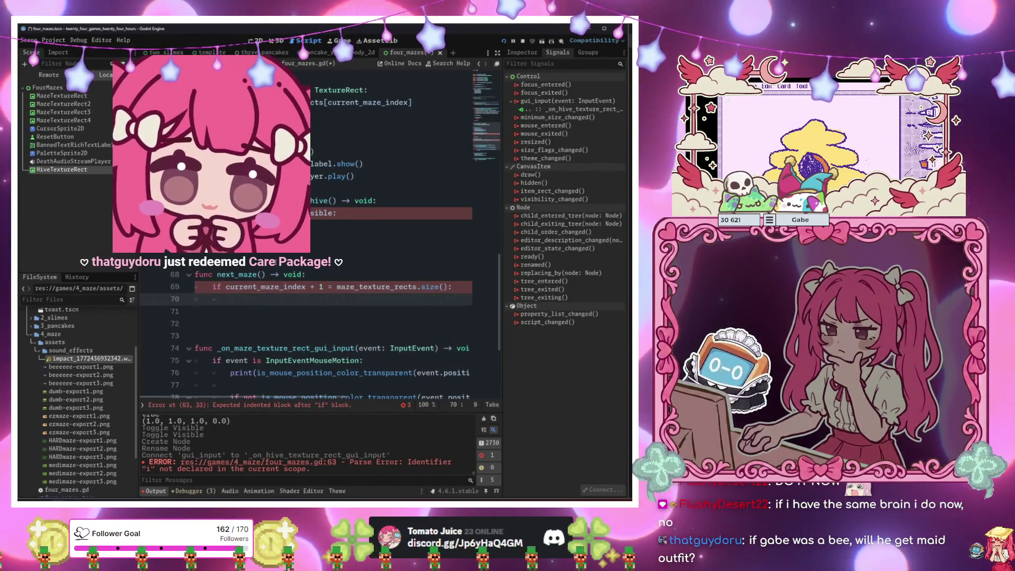
type("win()")
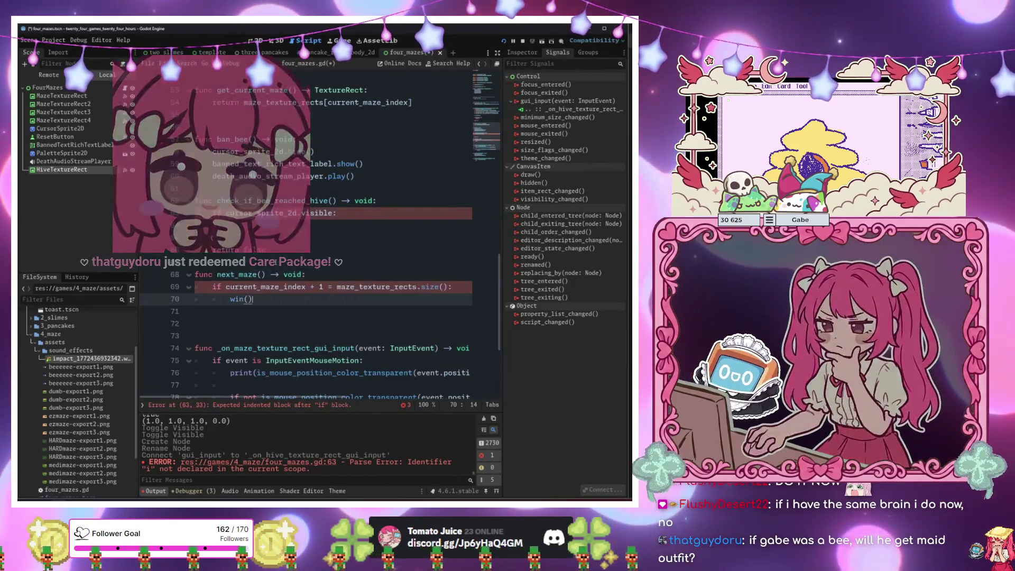
key("BackSpace")
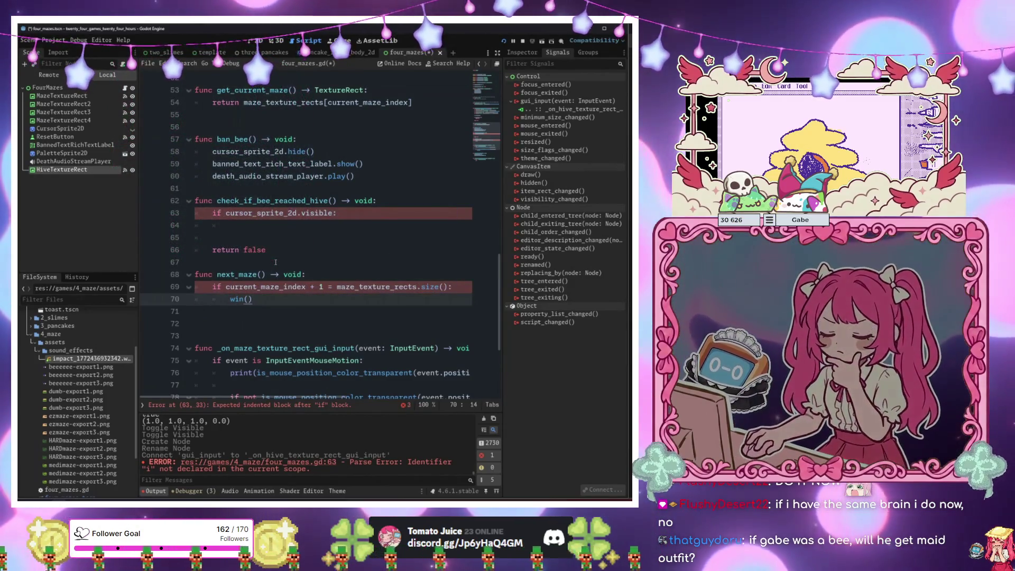
key("Return")
type("return")
key("Return")
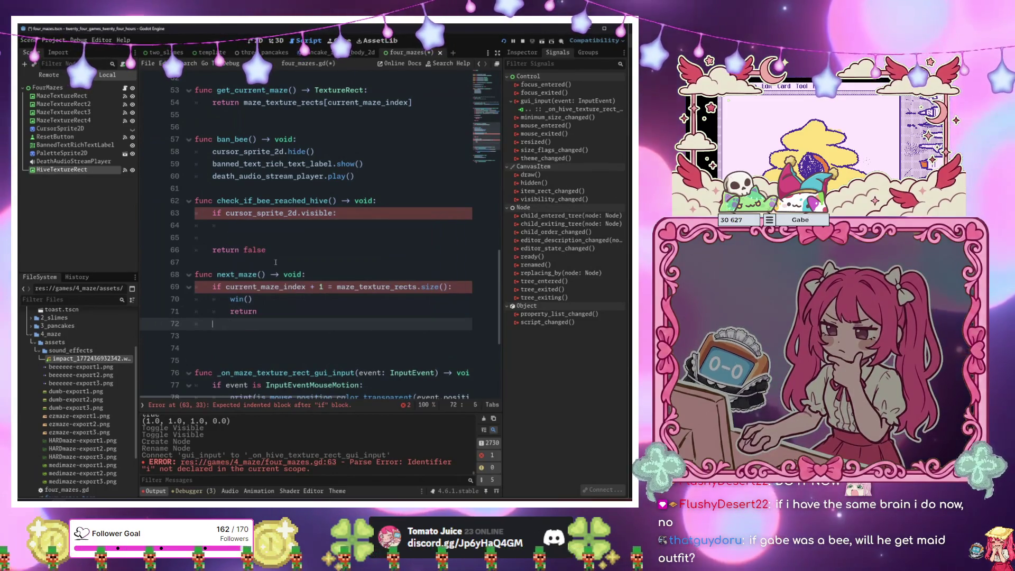
key("Return")
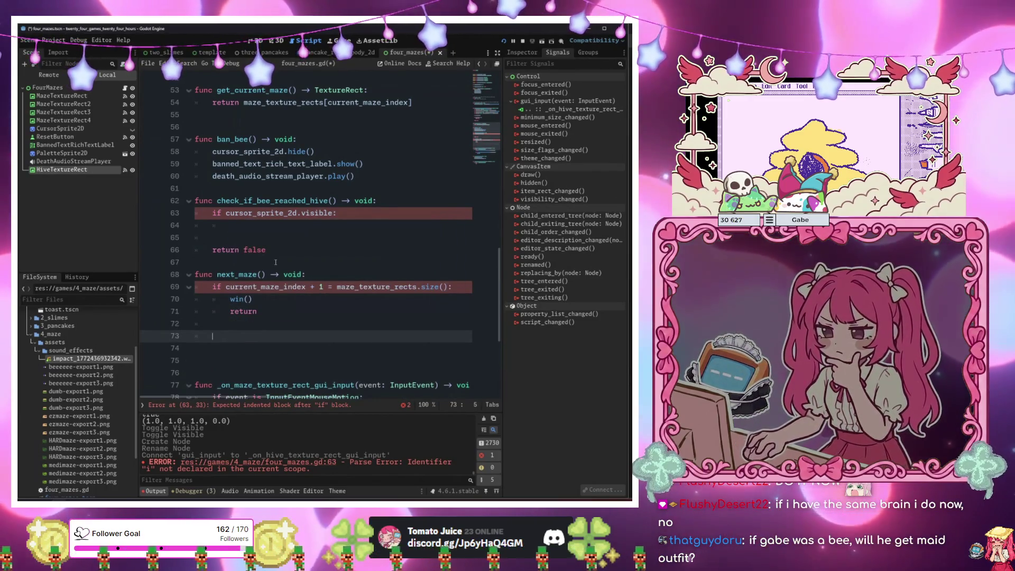
Save the script, briefly trying >= in the comparison before undoing it.
left_click(329, 287)
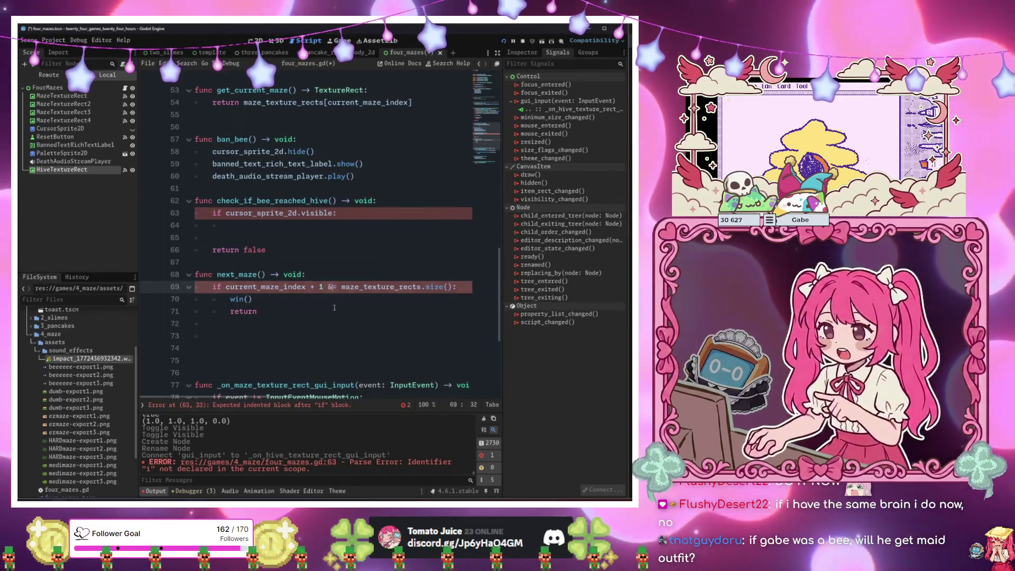
left_click(334, 307)
left_click(313, 337)
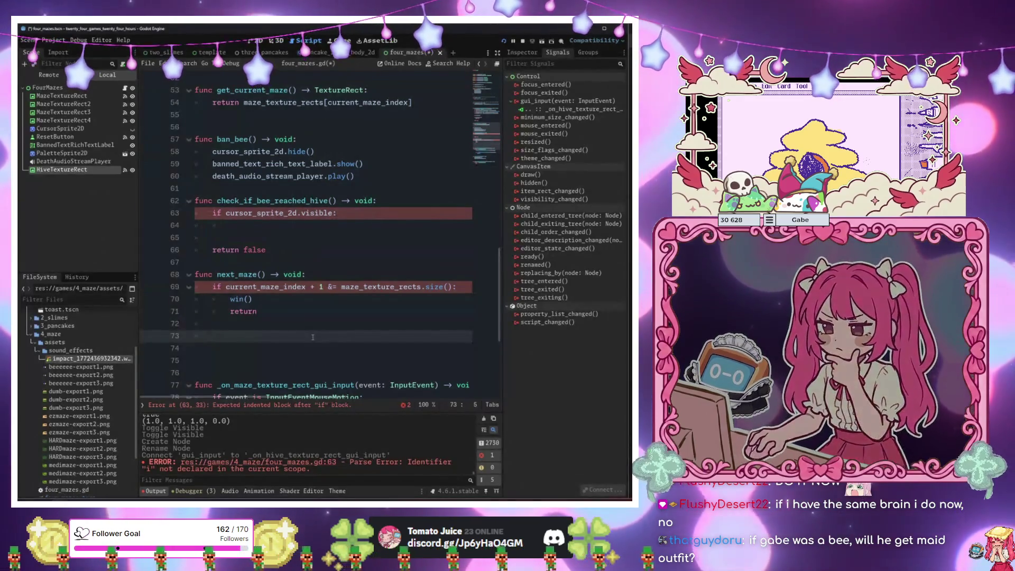
key("ctrl+s")
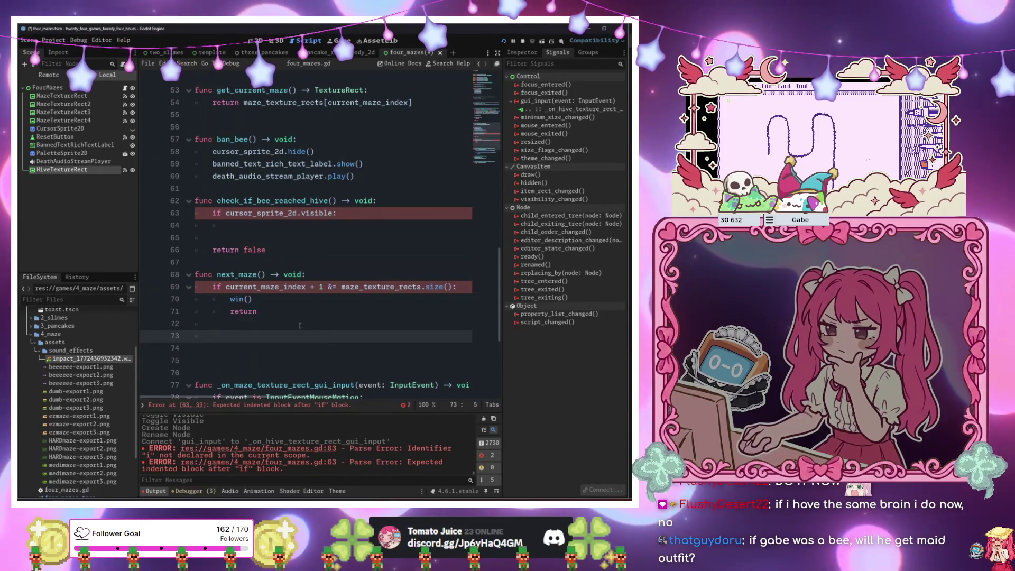
left_click(336, 286)
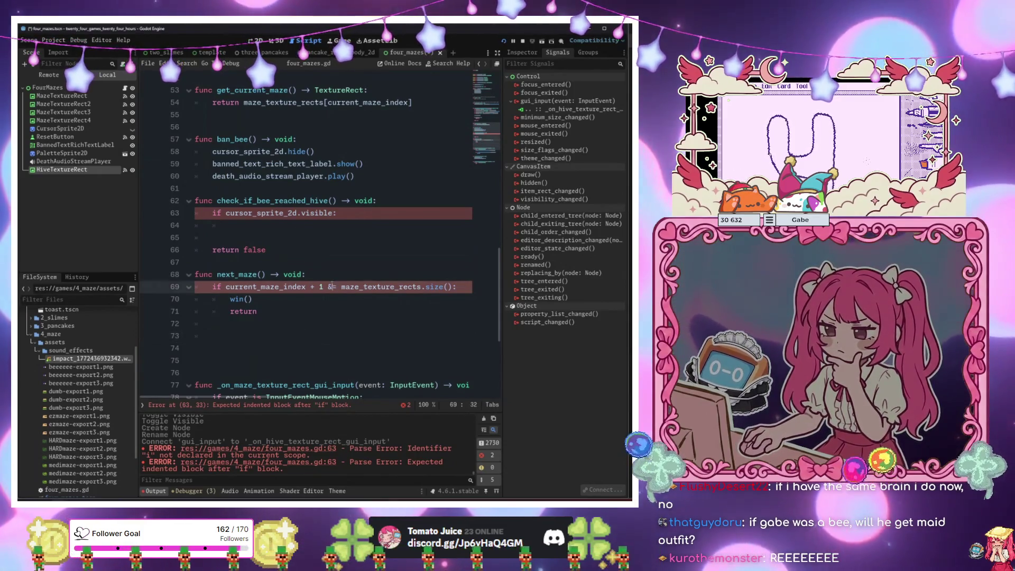
key("BackSpace")
type(">")
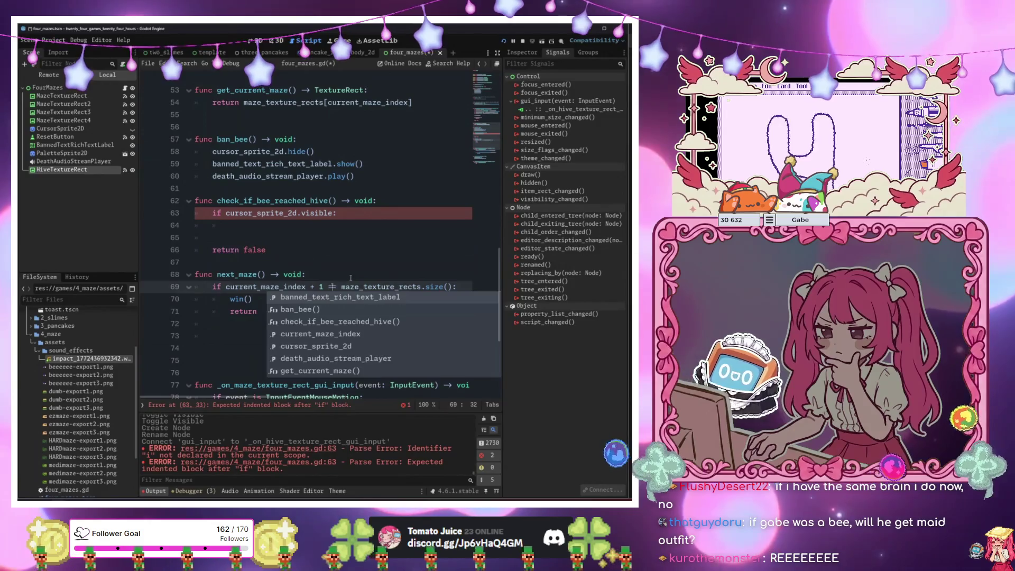
key("ctrl+z")
left_click(283, 341)
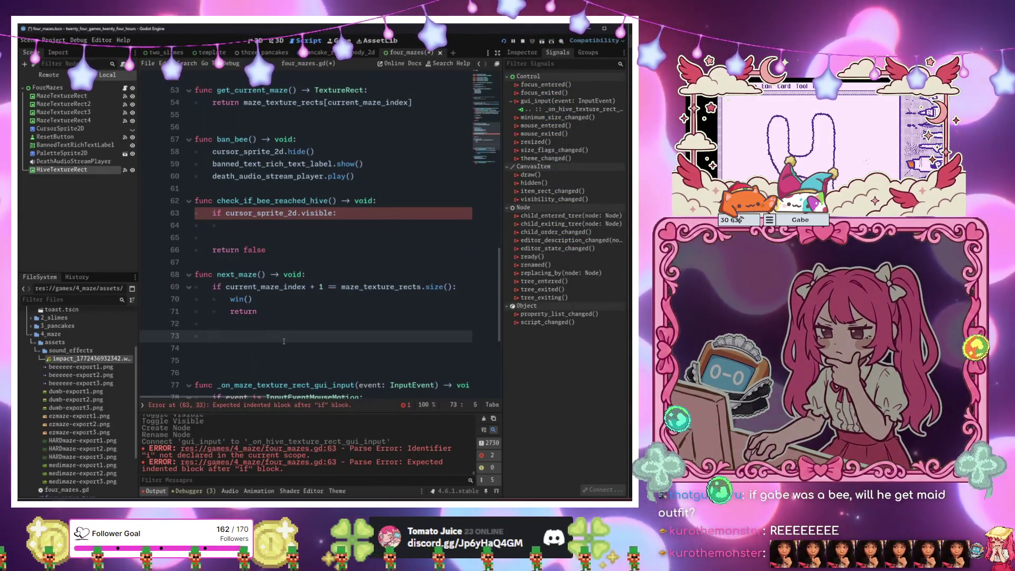
left_click(362, 229)
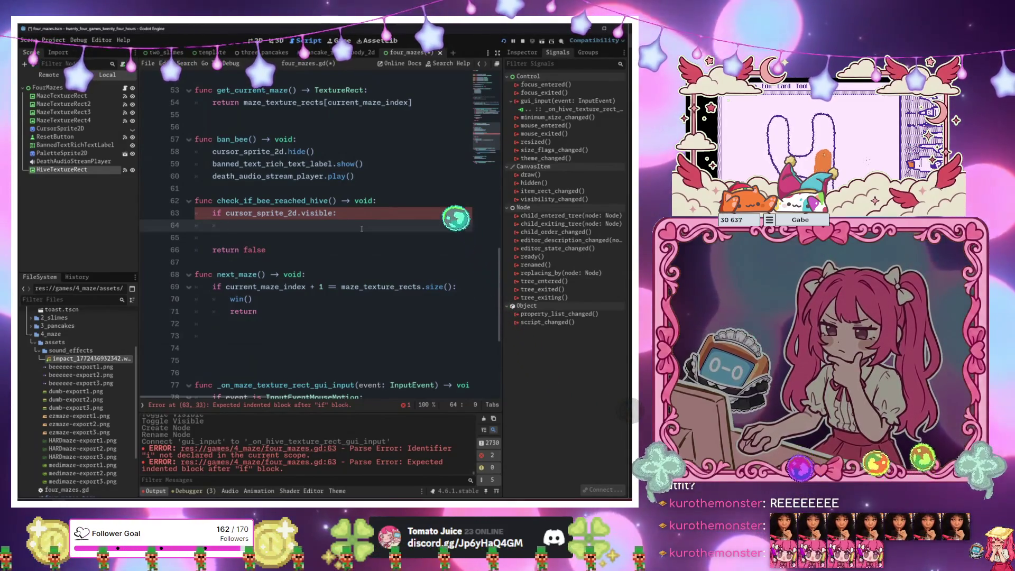
Call next_maze() in the visibility branch and remove the return false line.
type("next_maze()")
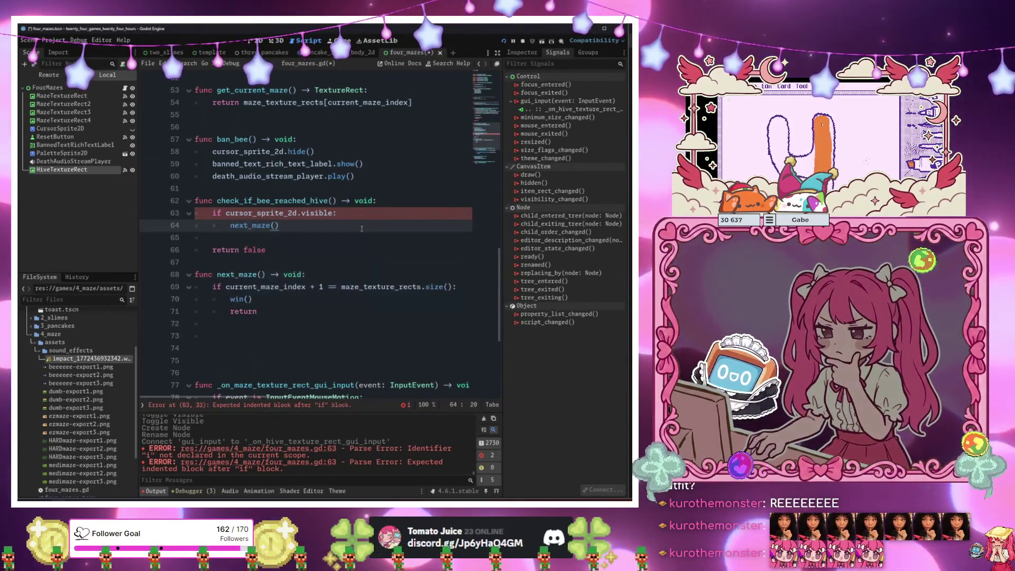
key("Down")
key("Down")
key("End")
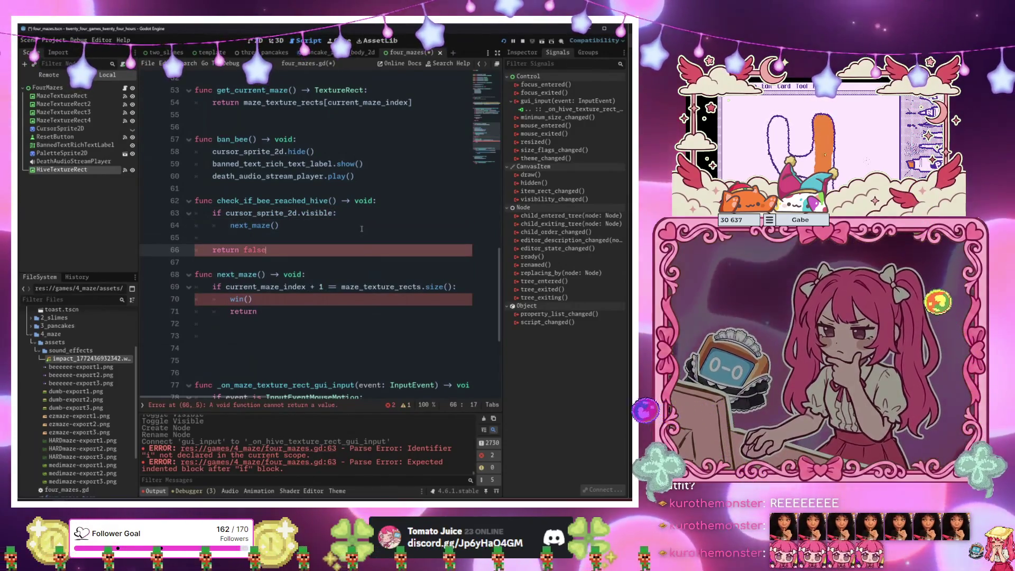
key("BackSpace")
key("BackSpace")
key("BackSpace")
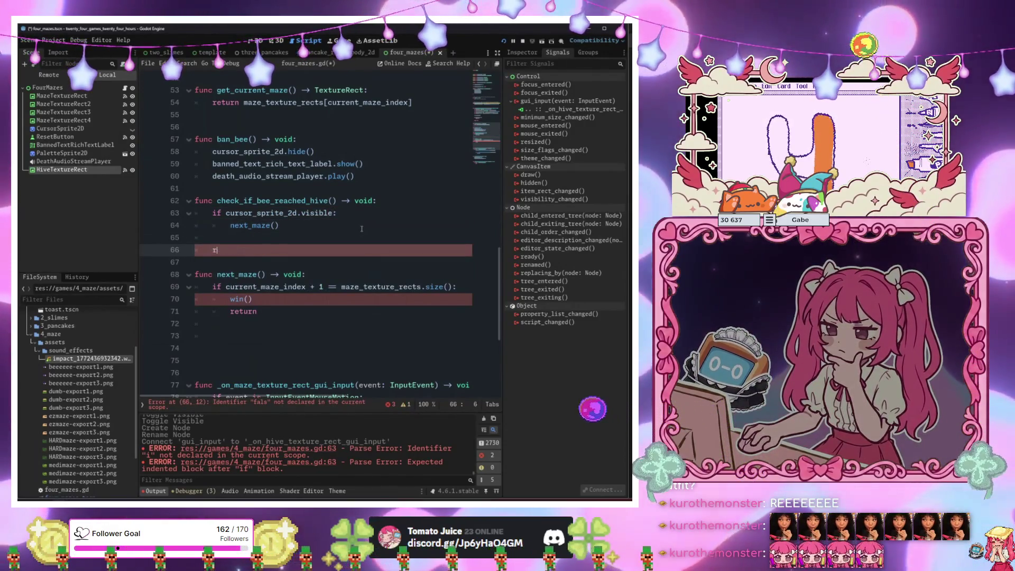
key("BackSpace")
key("BackSpace")
key("BackSpace")
key("Delete")
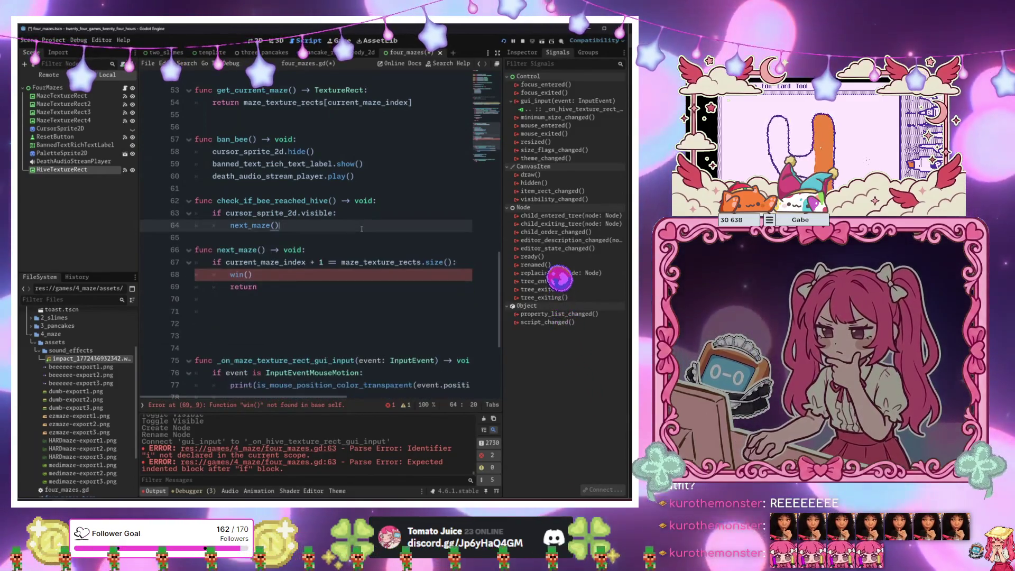
key("BackSpace")
key("Return")
left_click(201, 189)
key("Return")
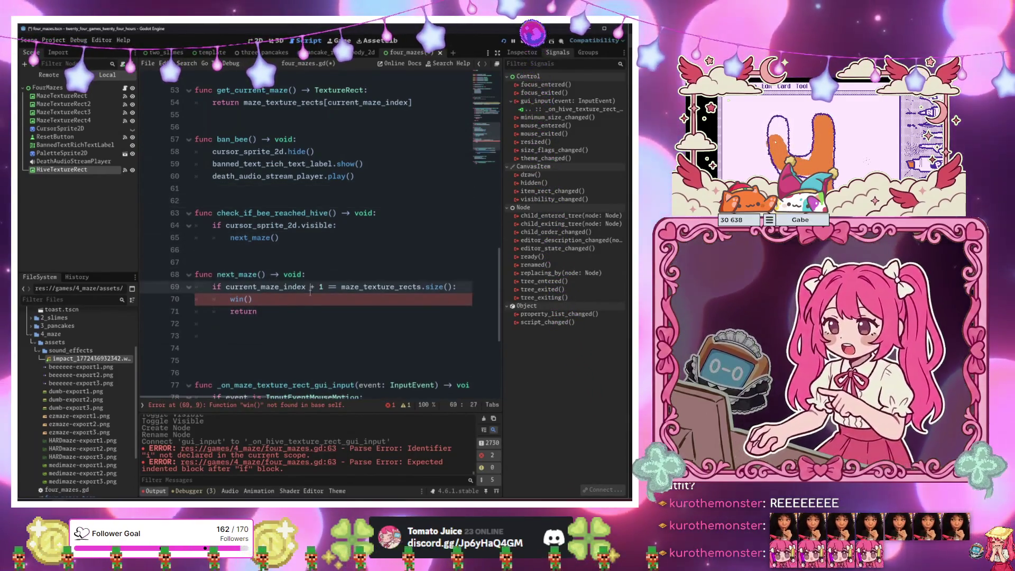
Add a 'func win() -> void:' function that prints "Win!".
left_click(270, 299)
left_click(236, 253)
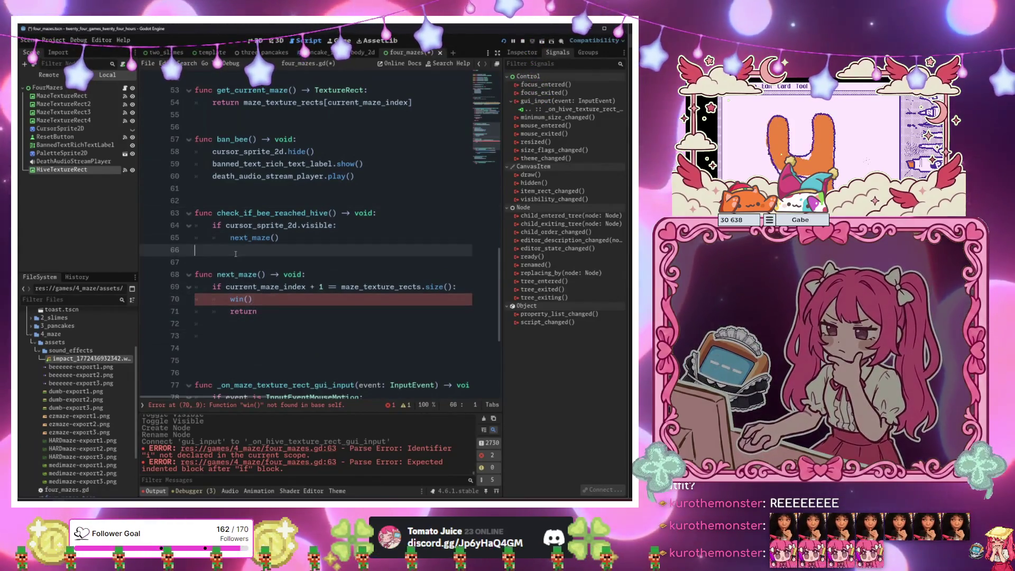
key("Return")
key("Return")
type("func win")
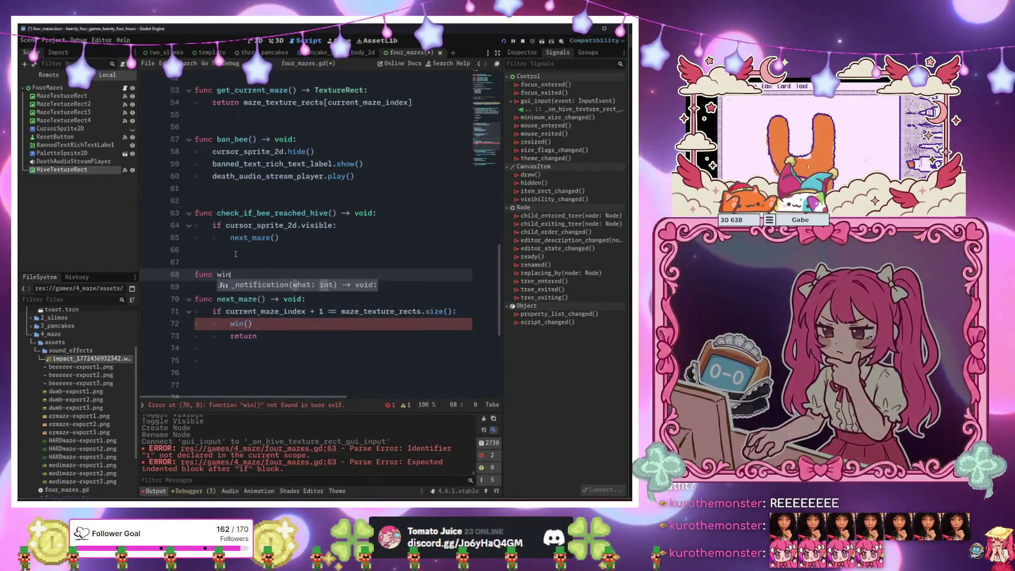
type("() -> void:")
key("Return")
type("pass")
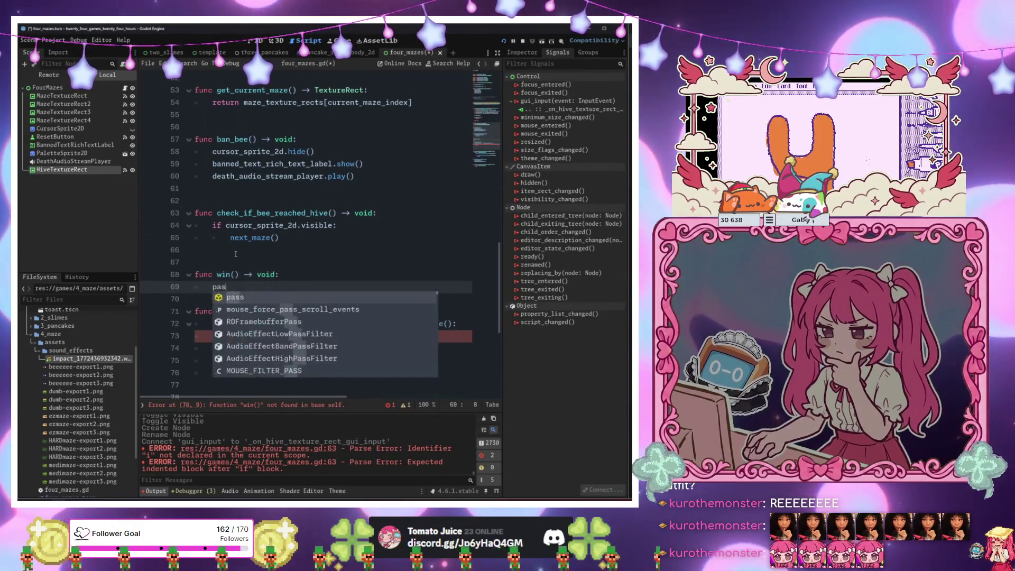
key("BackSpace")
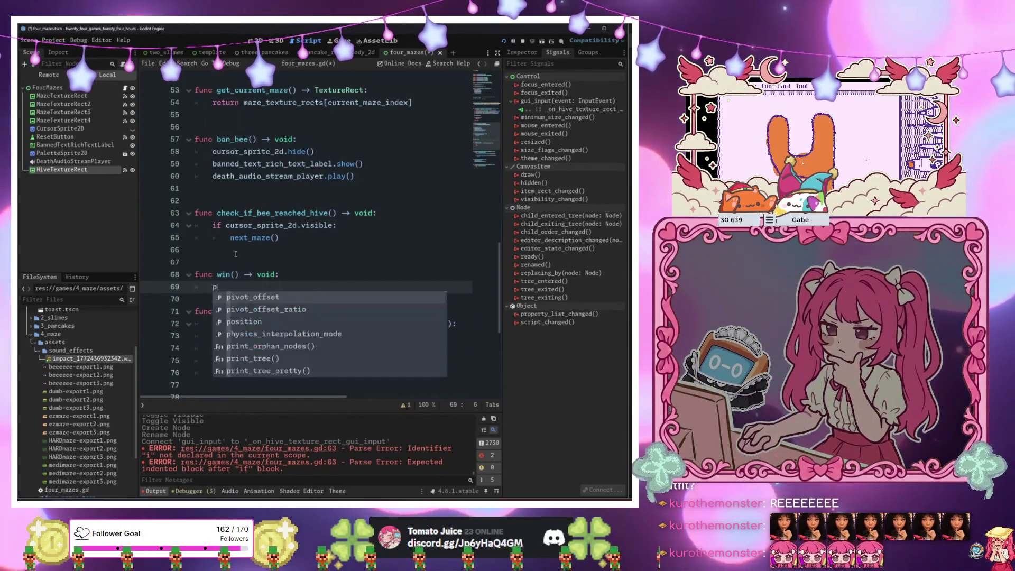
type("ri")
key("Return")
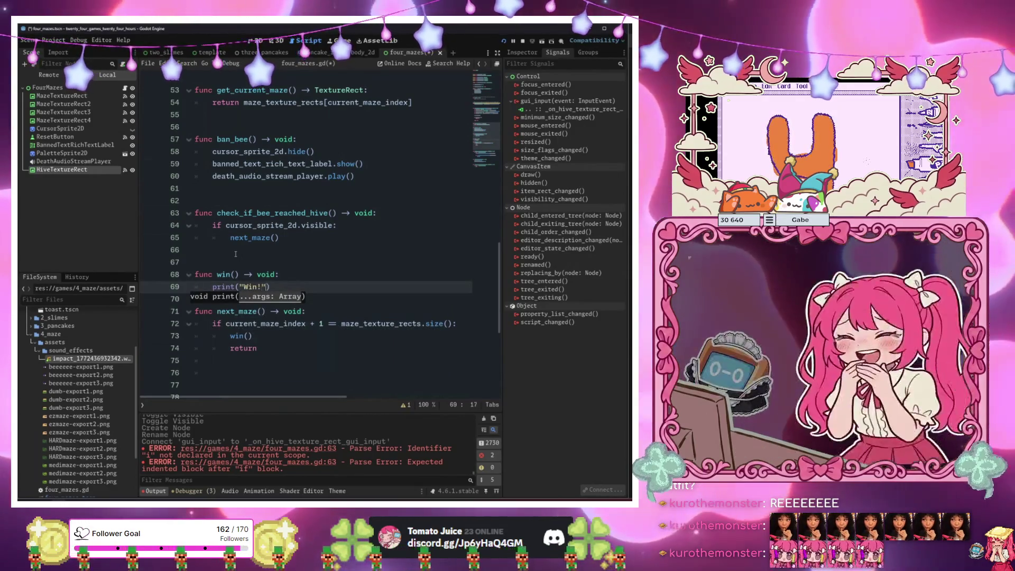
key("Down")
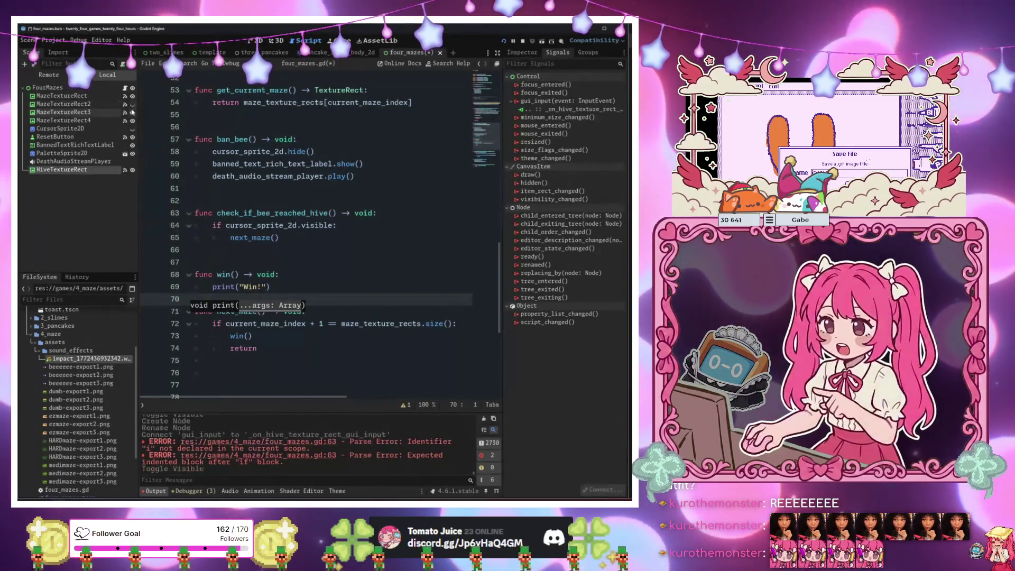
Add a blank line above next_maze() and place the caret after its return.
left_click(422, 254)
left_click(313, 312)
key("Up")
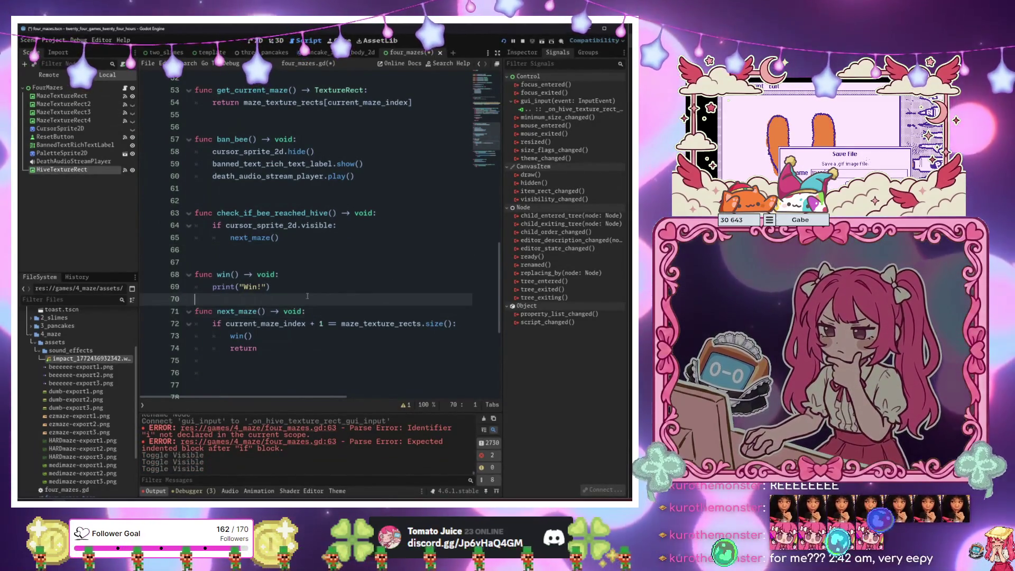
key("Return")
key("Up")
scroll(313, 335, "down", 5)
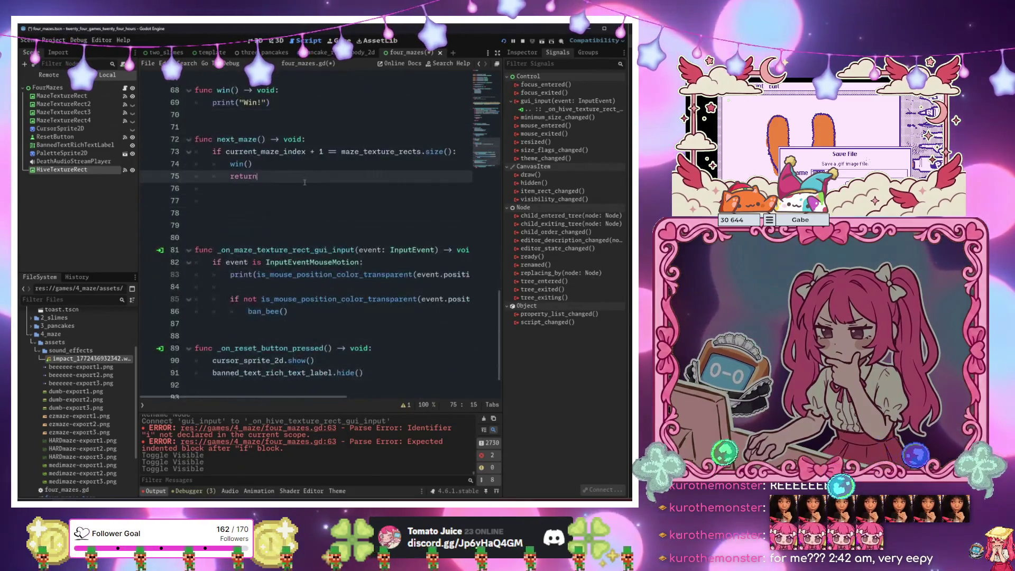
left_click(308, 201)
scroll(308, 201, "up", 2)
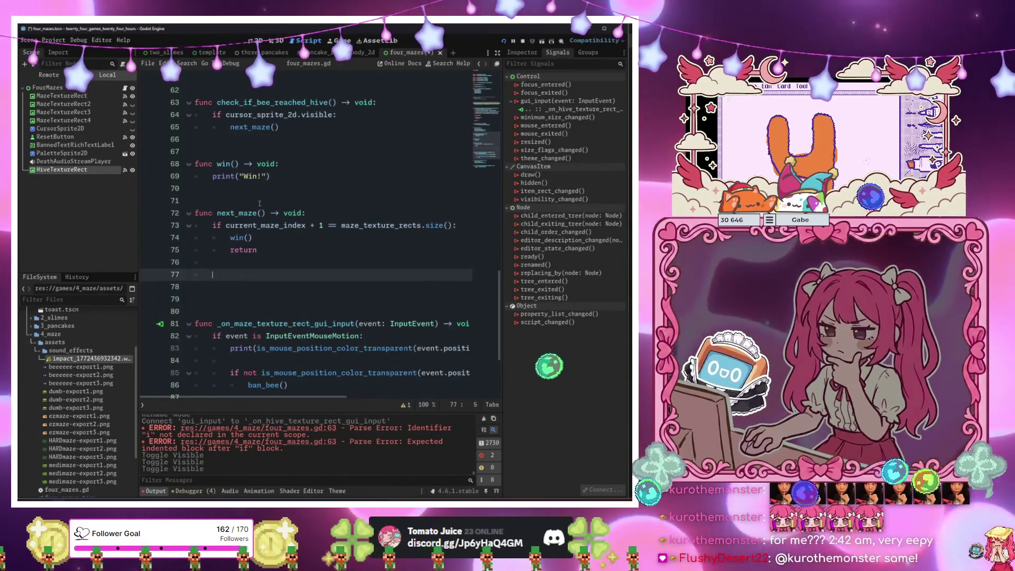
Add 'current_maze_index += 1' as the first line of next_maze().
type("cur")
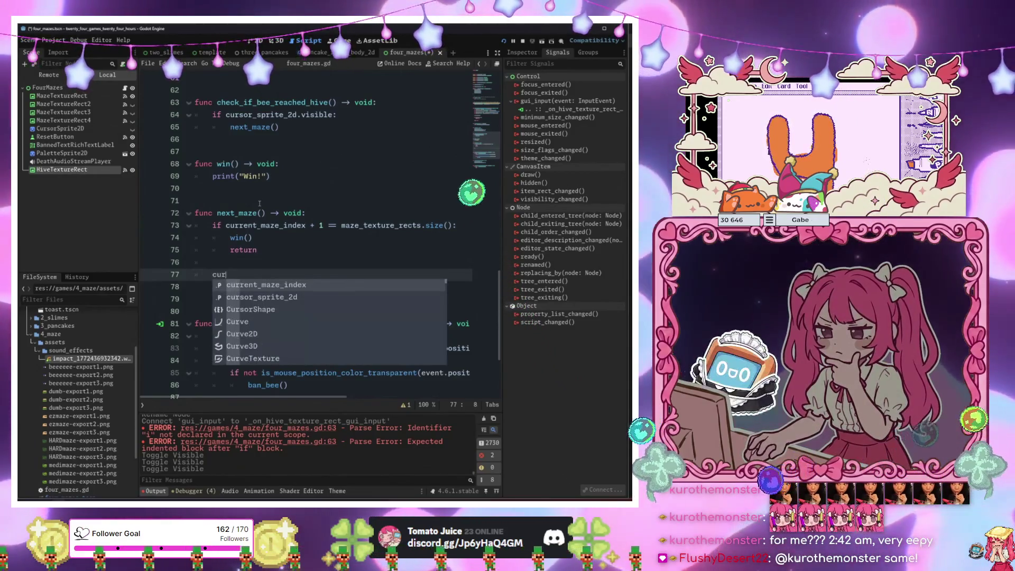
key("Return")
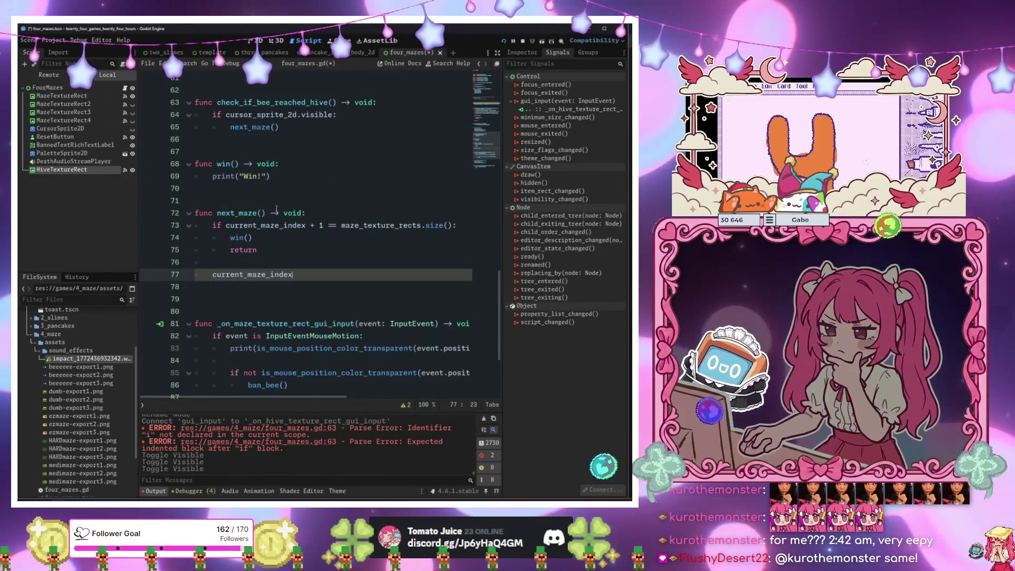
left_click(312, 214)
key("Return")
key("Return")
key("Up")
type("v")
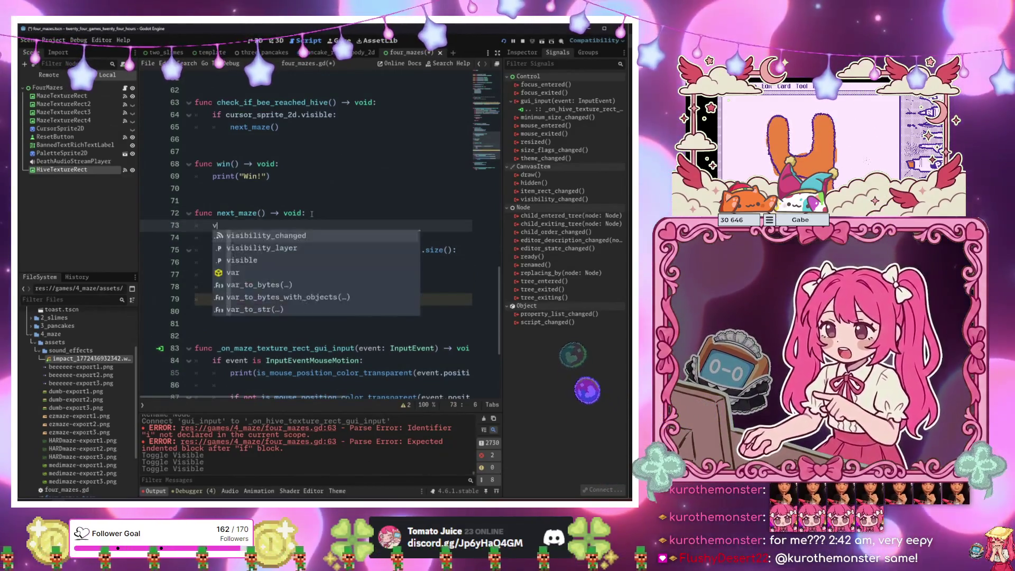
type("ar cu")
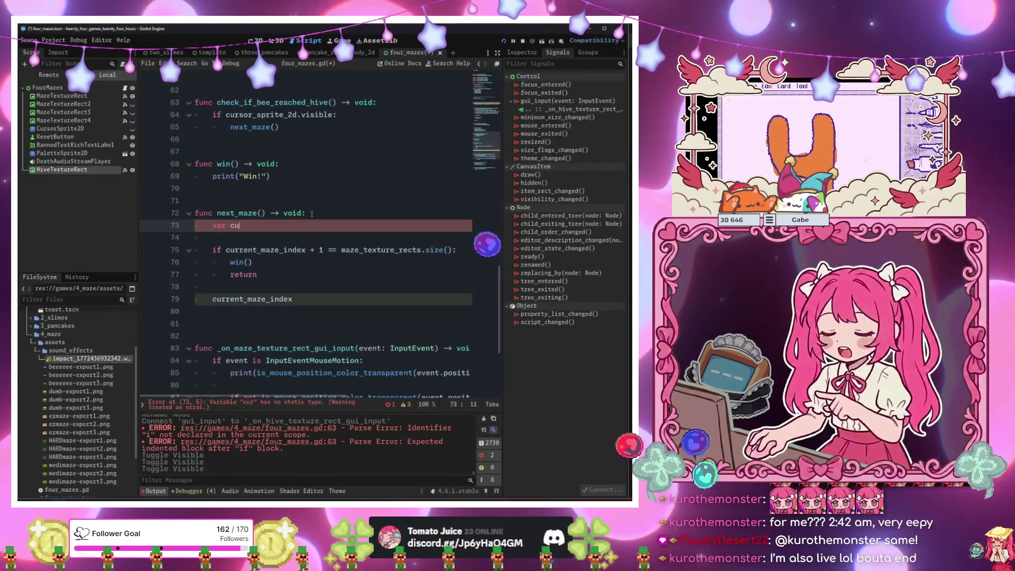
type("rrent")
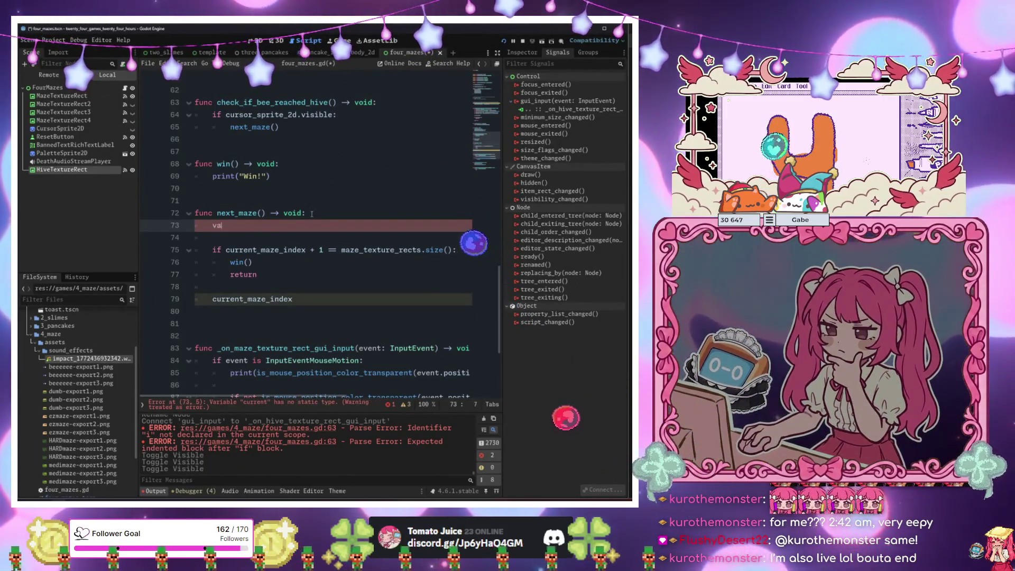
key("BackSpace")
key("BackSpace")
key("BackSpace")
type("cur")
key("Return")
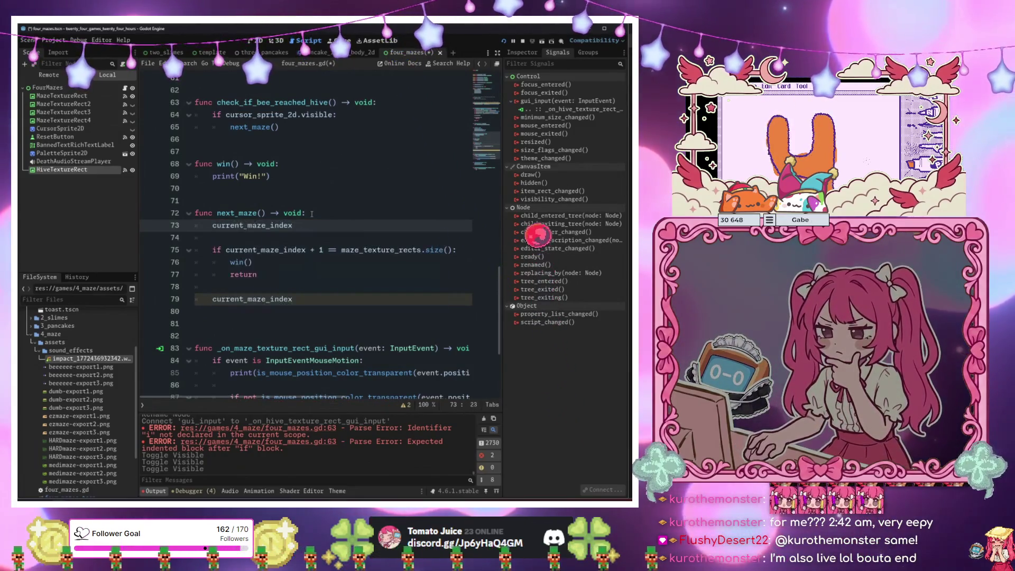
type("= b")
key("Return")
type("+= 1")
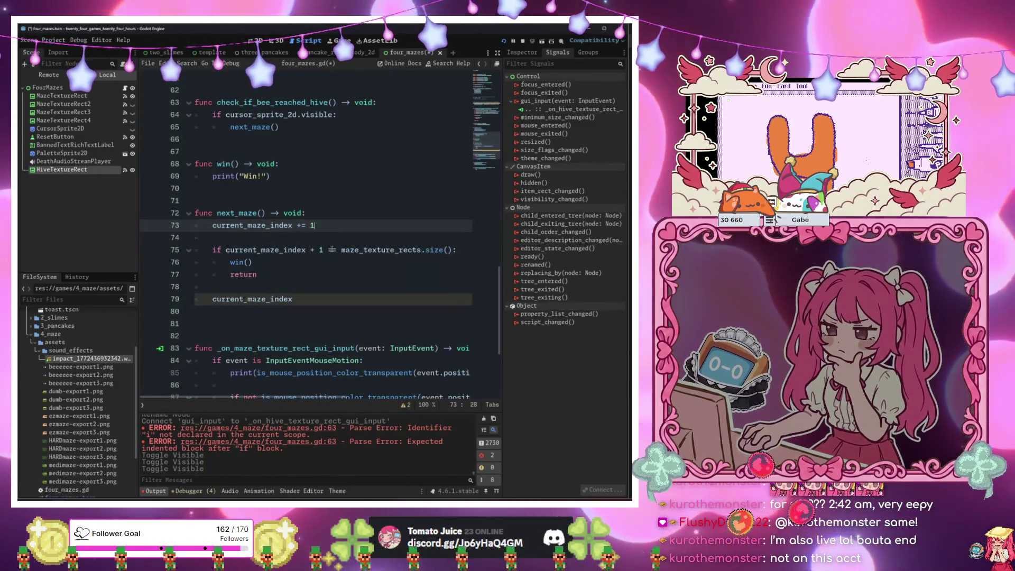
Drop the + 1 so the check is current_maze_index == maze_texture_rects.size(), erasing leftover text.
left_click(323, 250)
key("BackSpace")
left_click(316, 278)
key("Down")
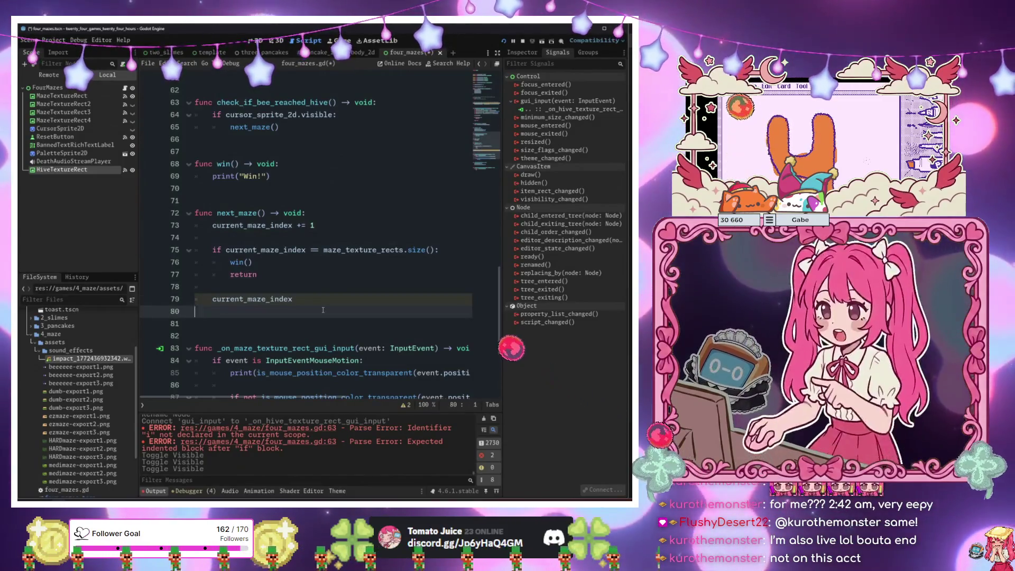
left_click(324, 303)
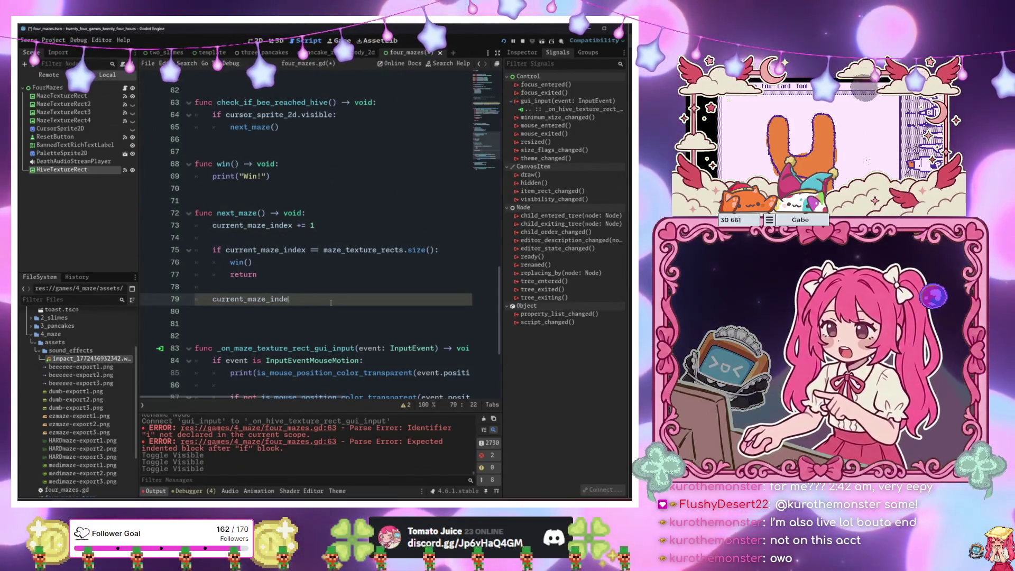
key("BackSpace")
key("BackSpace")
key("BackSpace")
Write next_maze's for loop over maze_texture_rects, naming the loop variable maze.
type("for ")
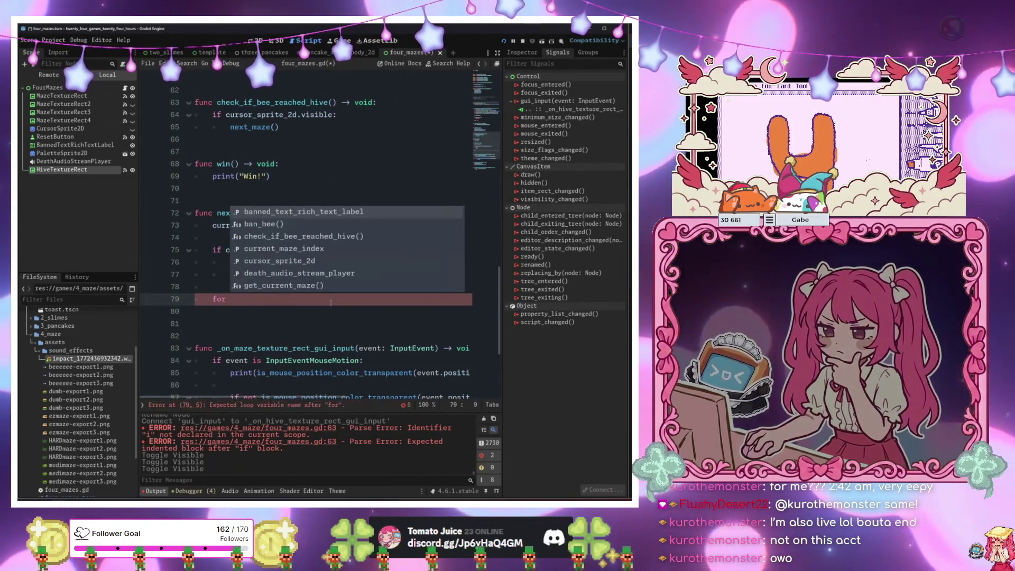
type("mazes: ")
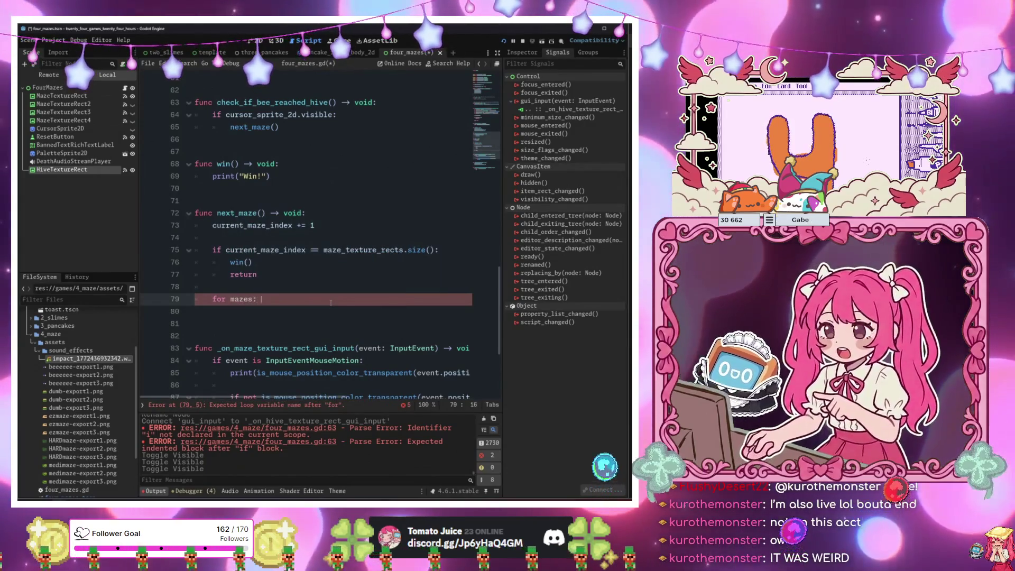
type("TextureRect")
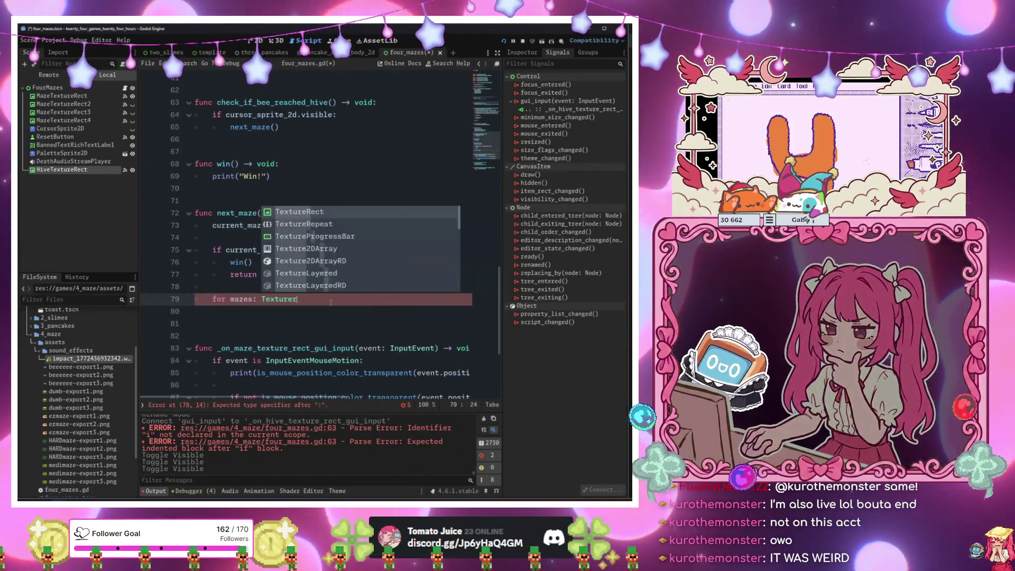
type(" in ")
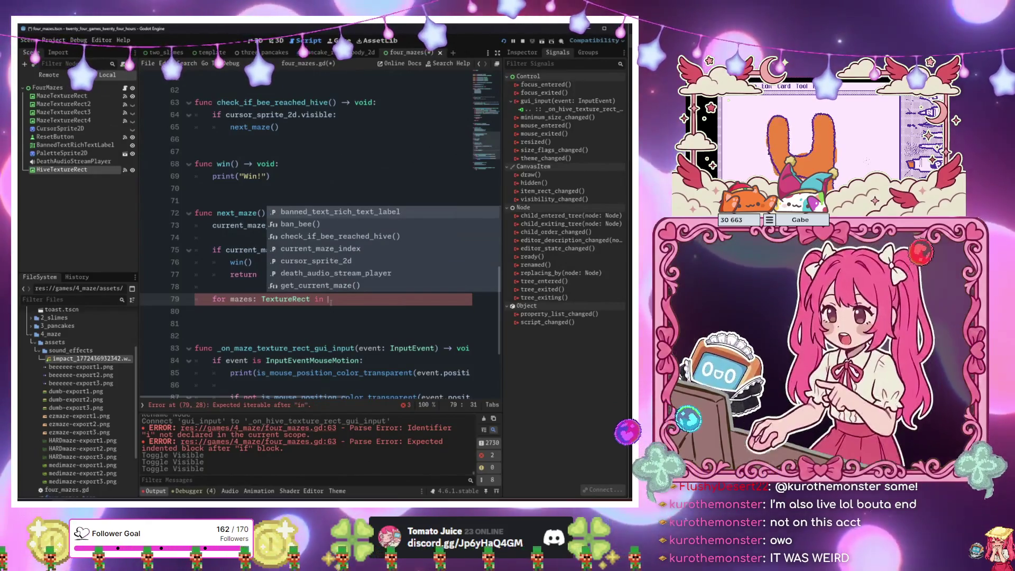
type("mazes")
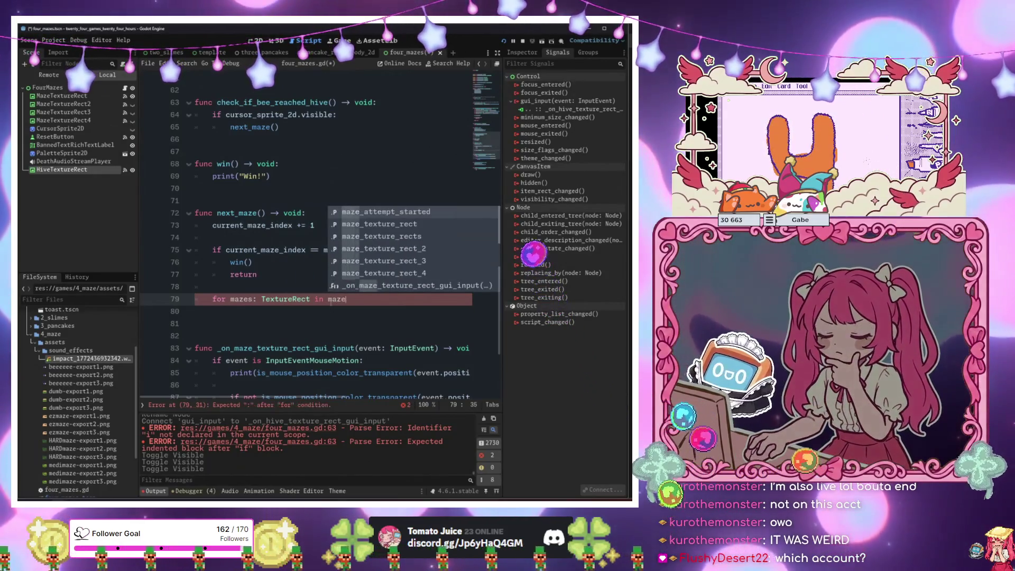
key("Down")
key("Return")
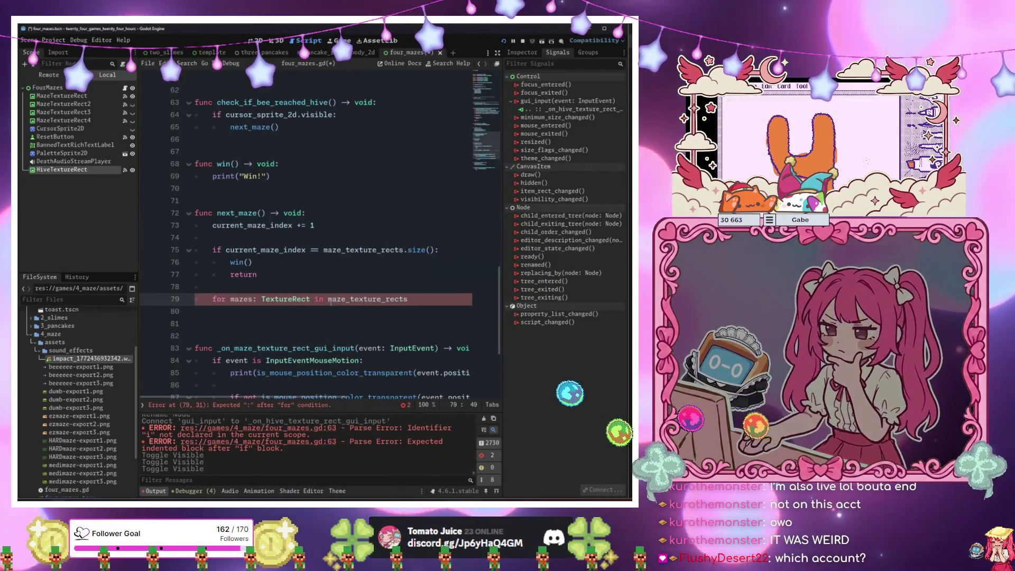
type(".get_chi")
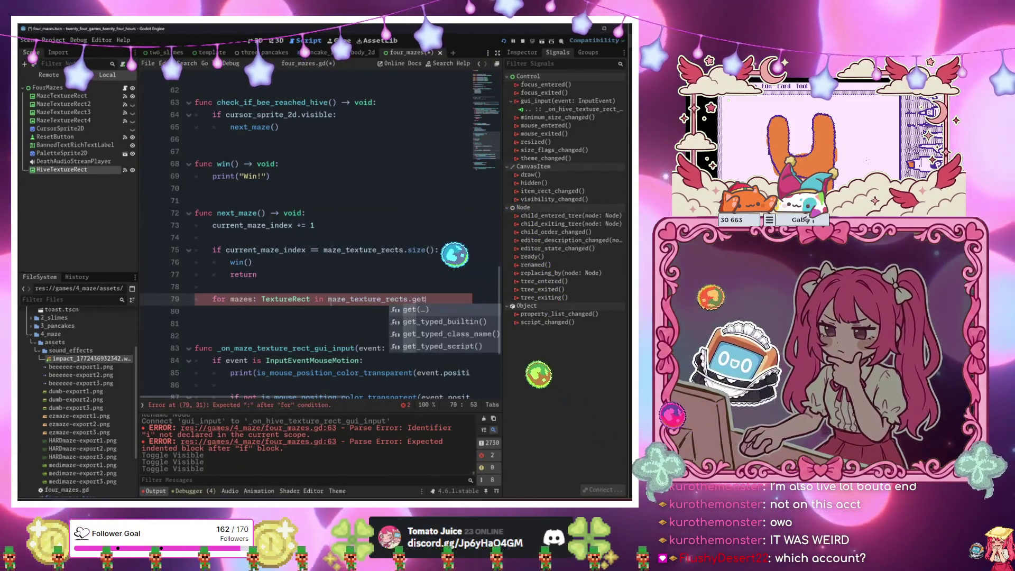
key("BackSpace")
key("BackSpace")
key("BackSpace")
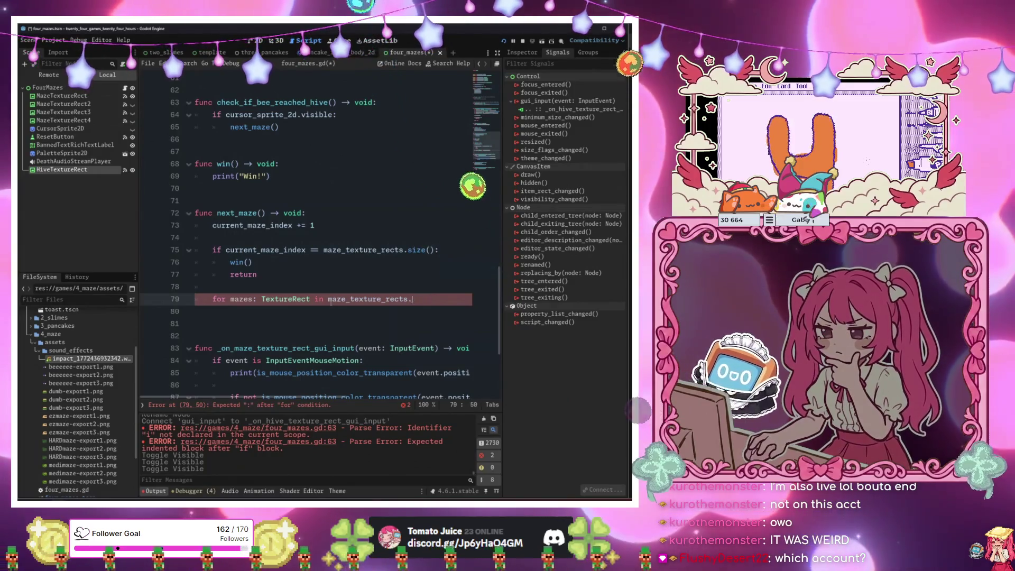
type(":")
key("Return")
key("ctrl+space")
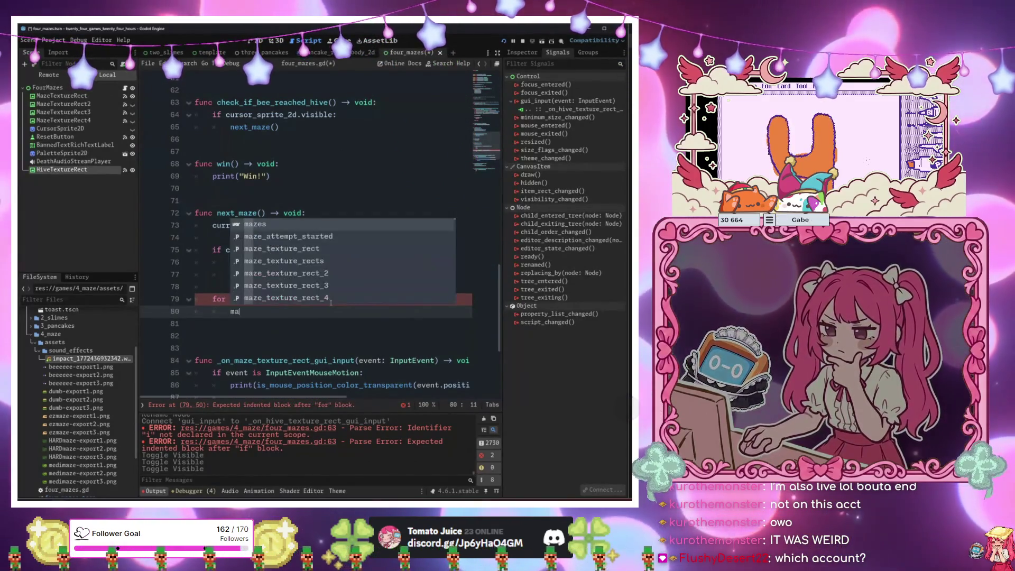
key("Escape")
type("if mazes")
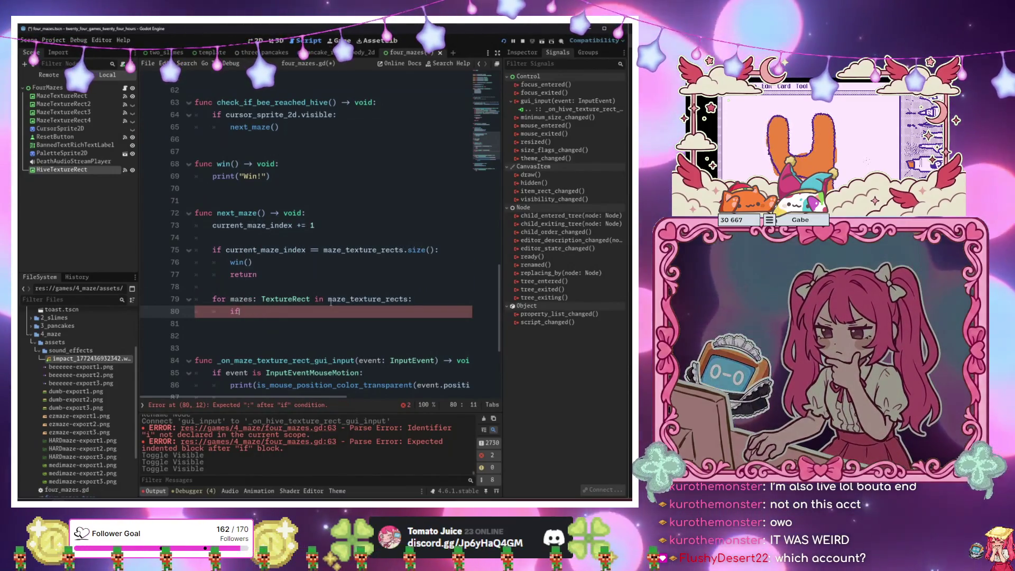
key("ctrl+z")
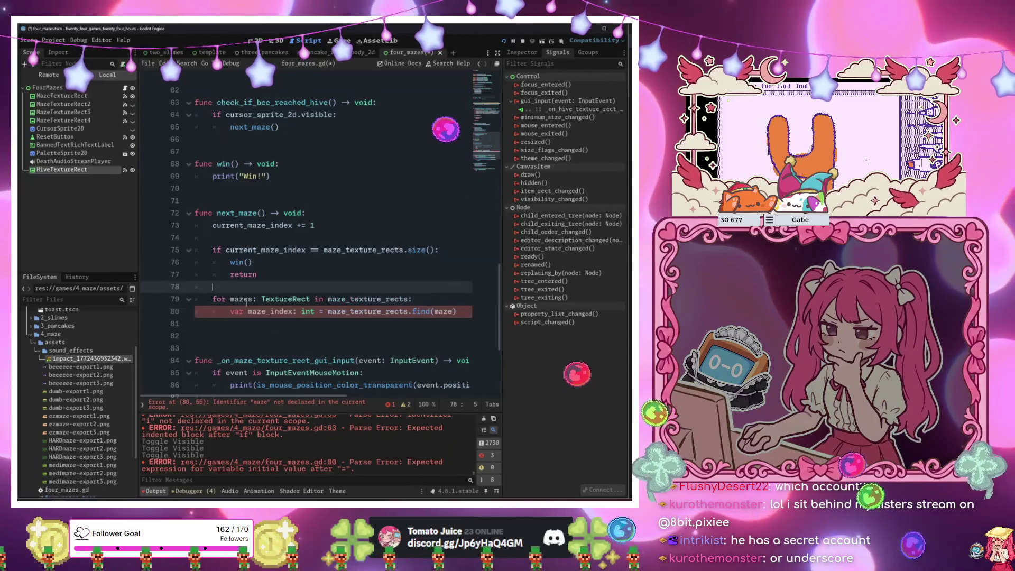
left_click(247, 299)
key("Delete")
left_click(428, 318)
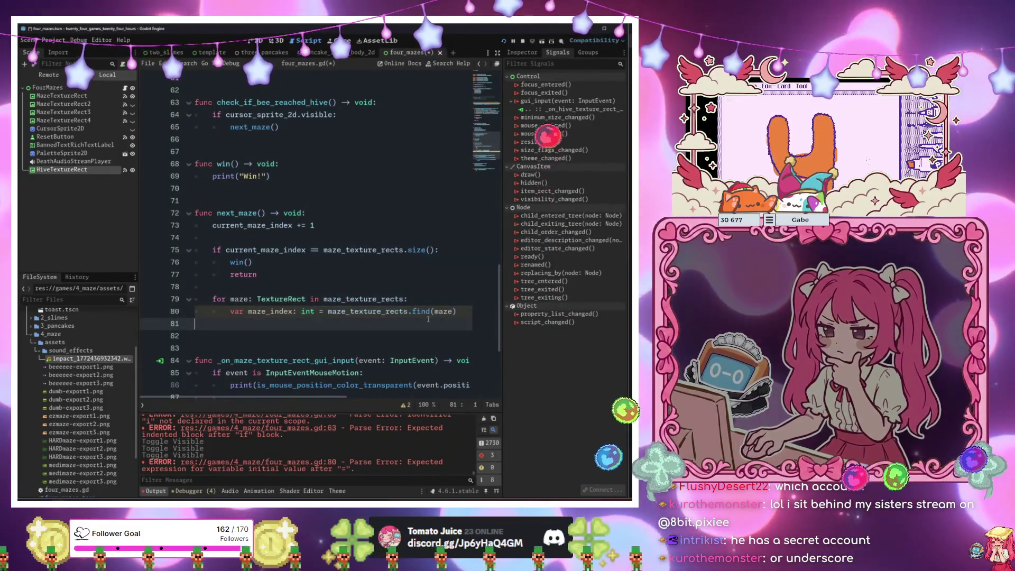
Inside the loop, add 'if current_maze_index == maze_index: maze.show()' with 'else: maze.hide()'.
key("Tab")
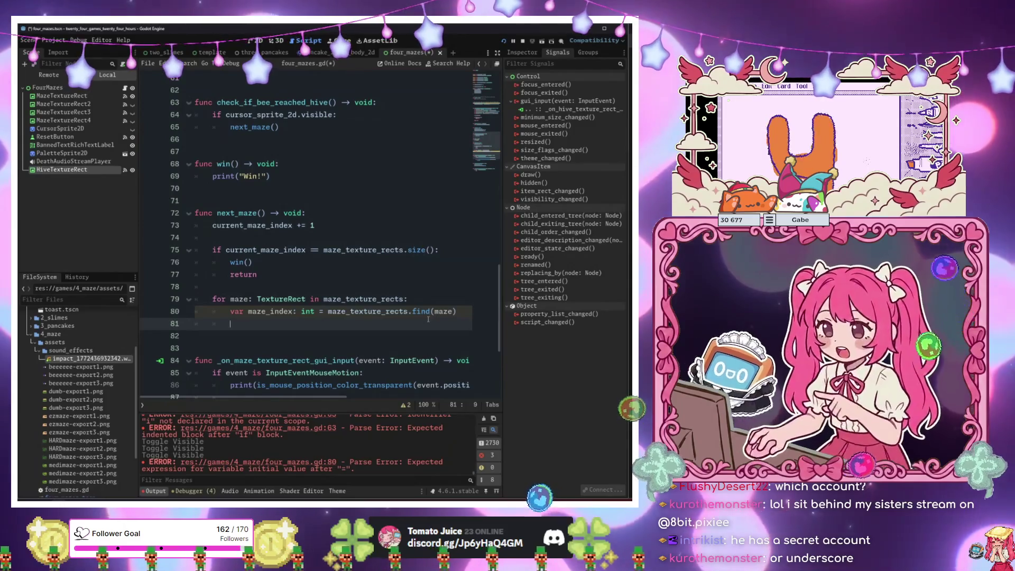
type("if current_maze_inde")
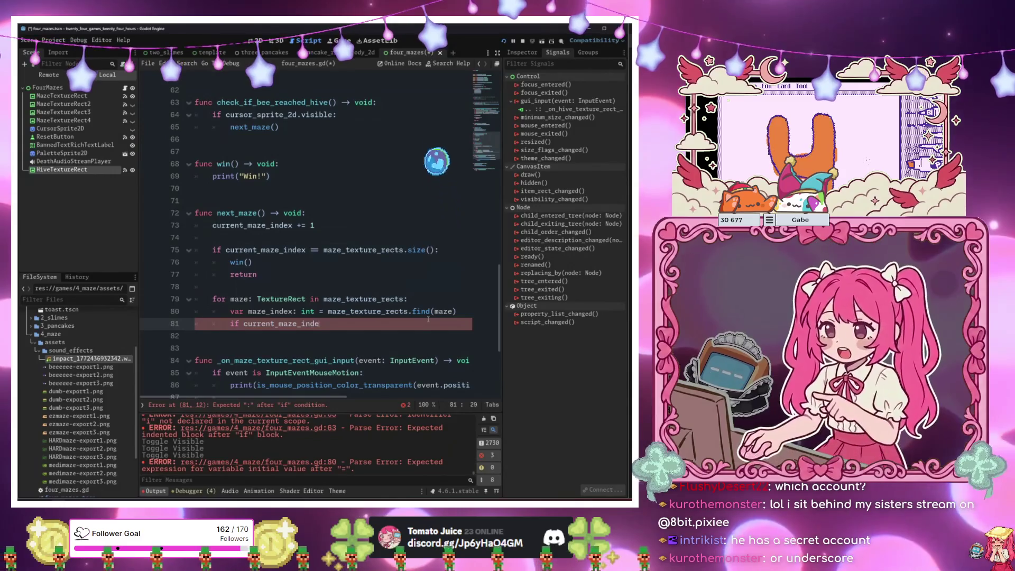
type("xx == ma")
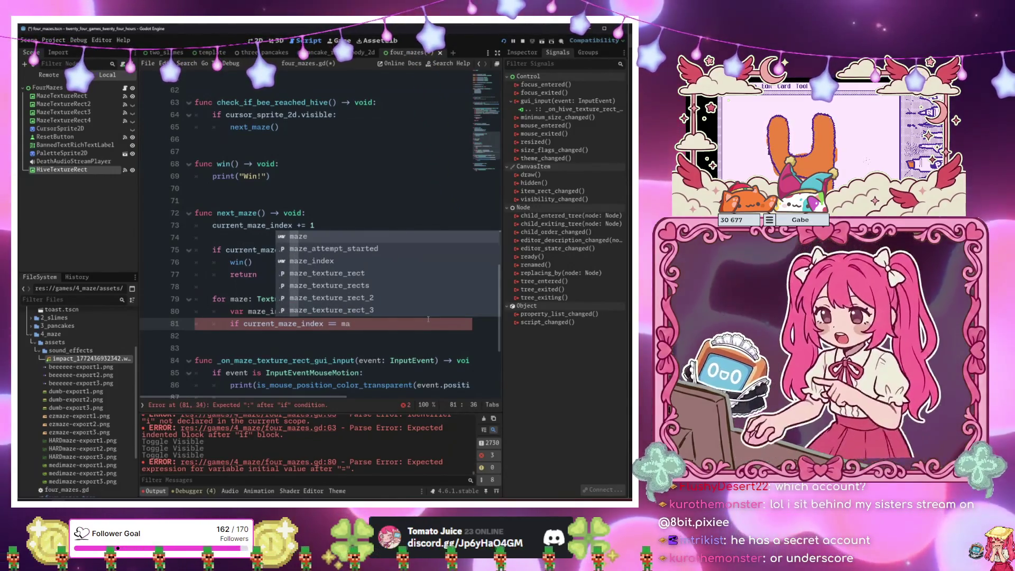
key("Down")
key("Down")
key("Return")
type(":")
key("Return")
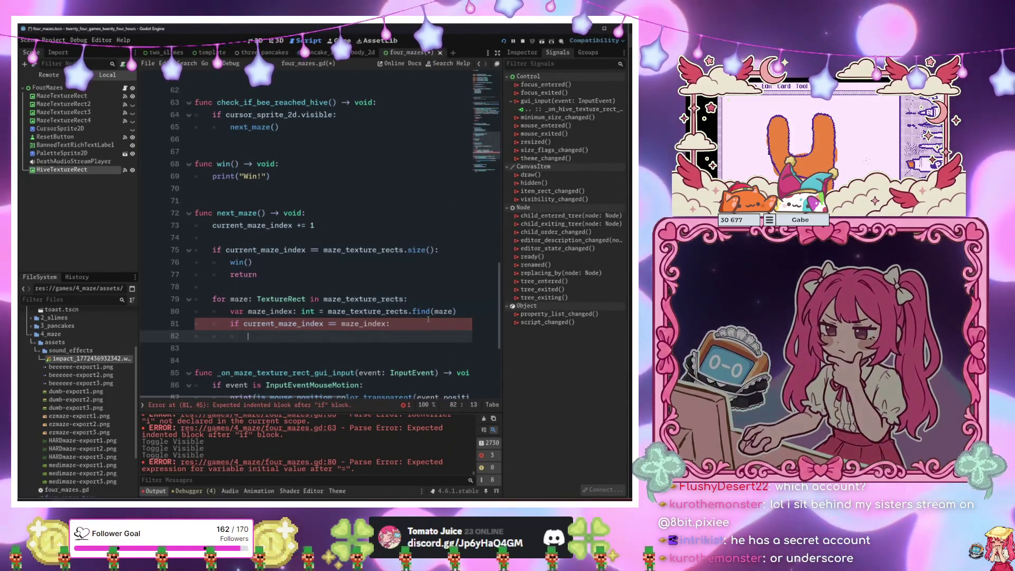
type("maze.sh")
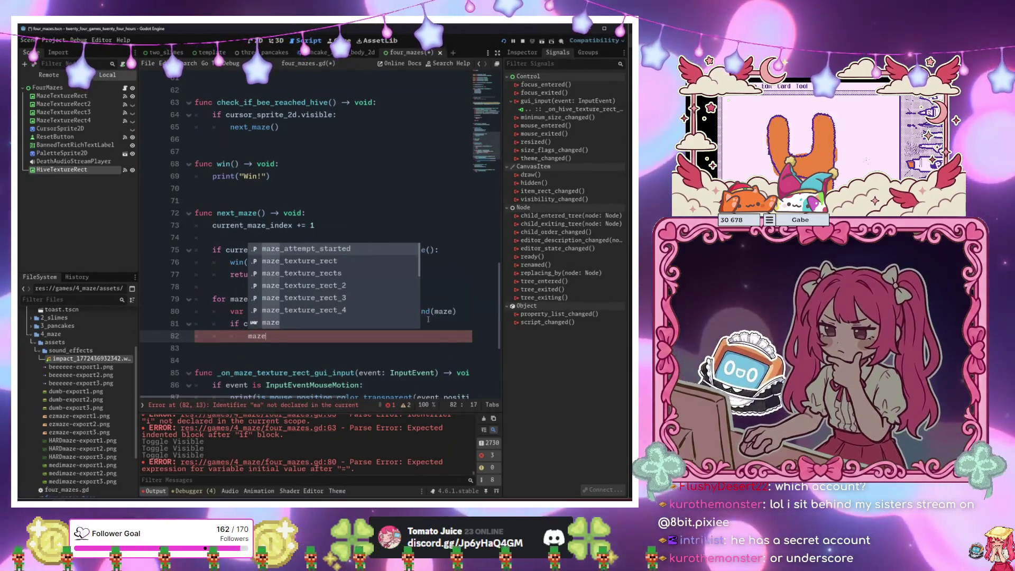
key("Return")
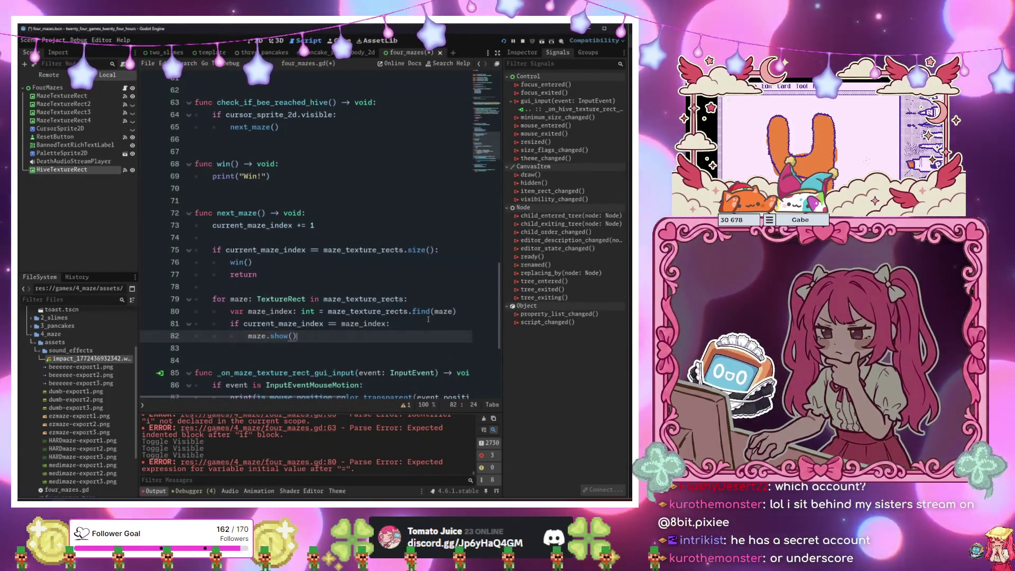
key("Return")
key("BackSpace")
type("else:")
key("Return")
type("m")
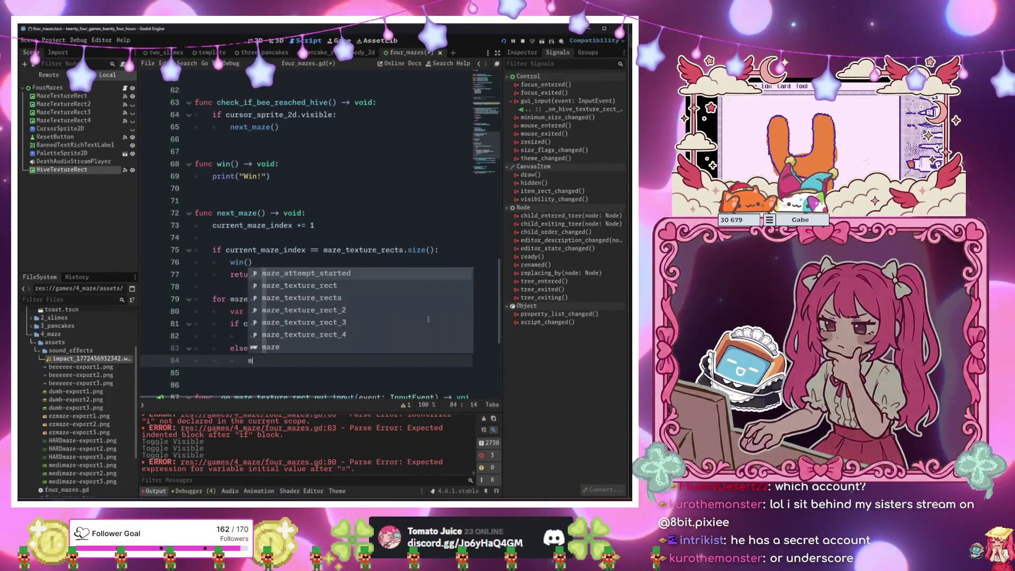
type("aze.hi")
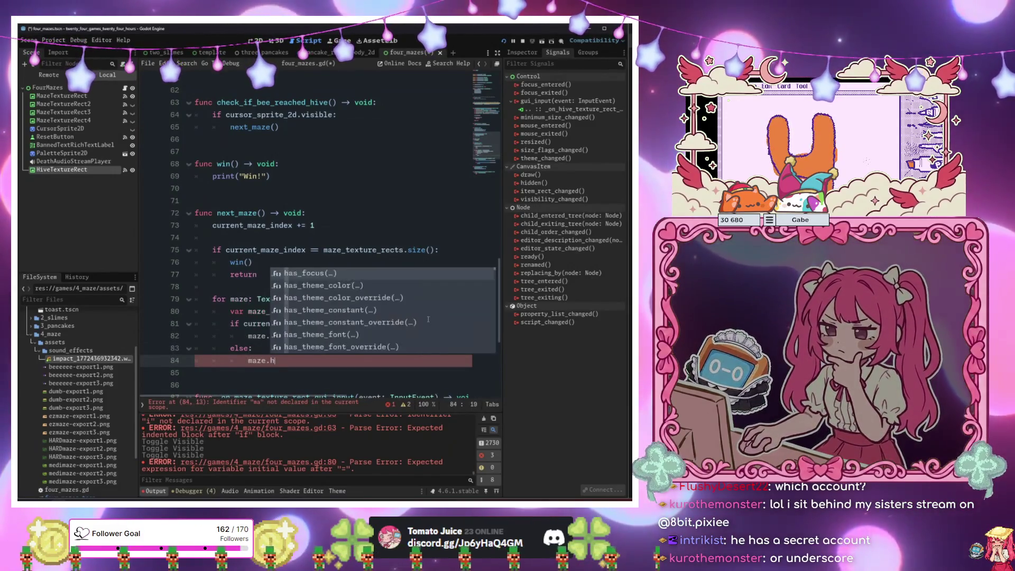
key("Down")
key("Return")
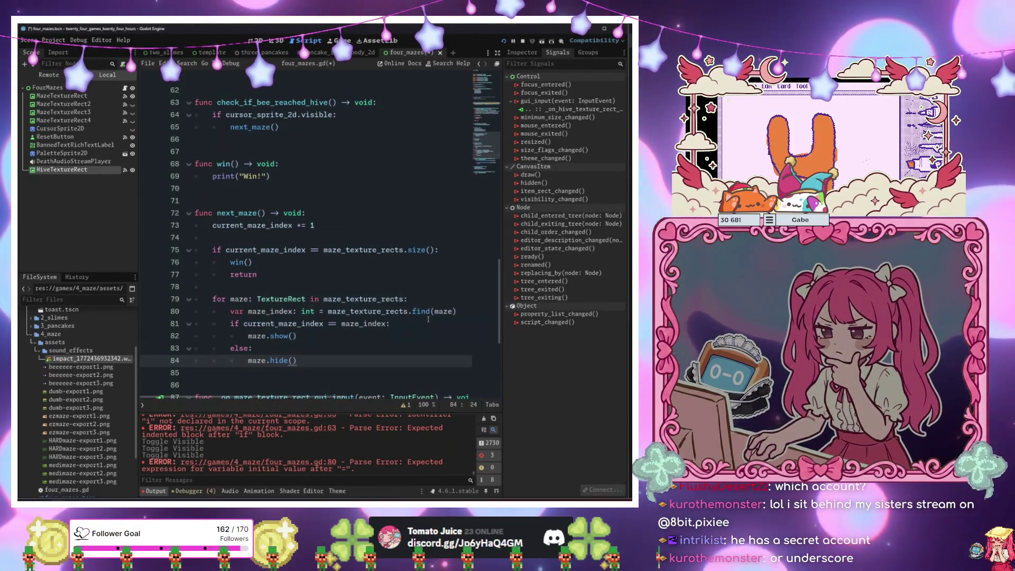
scroll(370, 291, "up", 3)
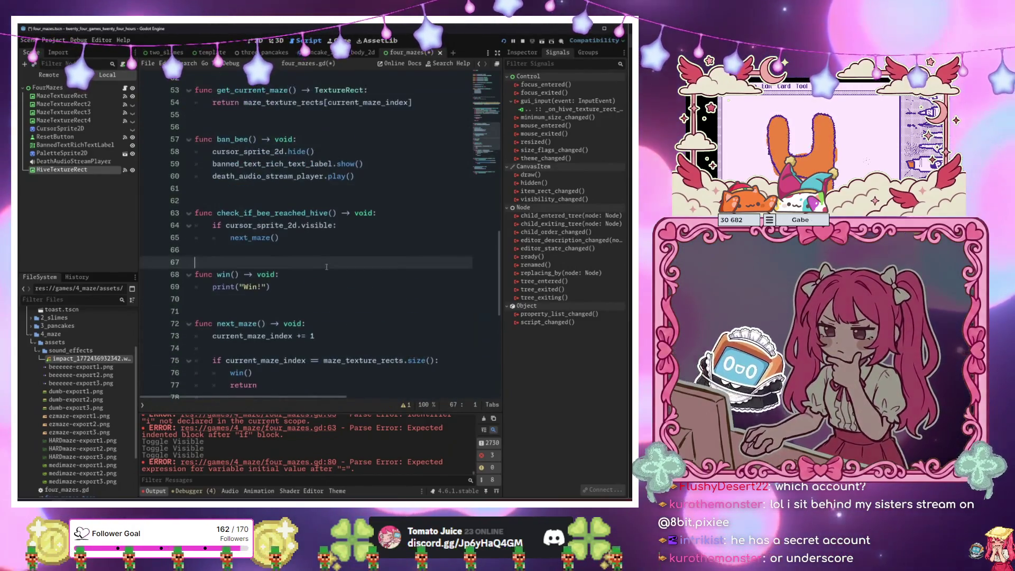
Replace 'pass' in the hive input handler with check_if_bee_reached_hive().
left_click(327, 250)
scroll(326, 264, "down", 4)
scroll(326, 267, "down", 4)
left_click(312, 376)
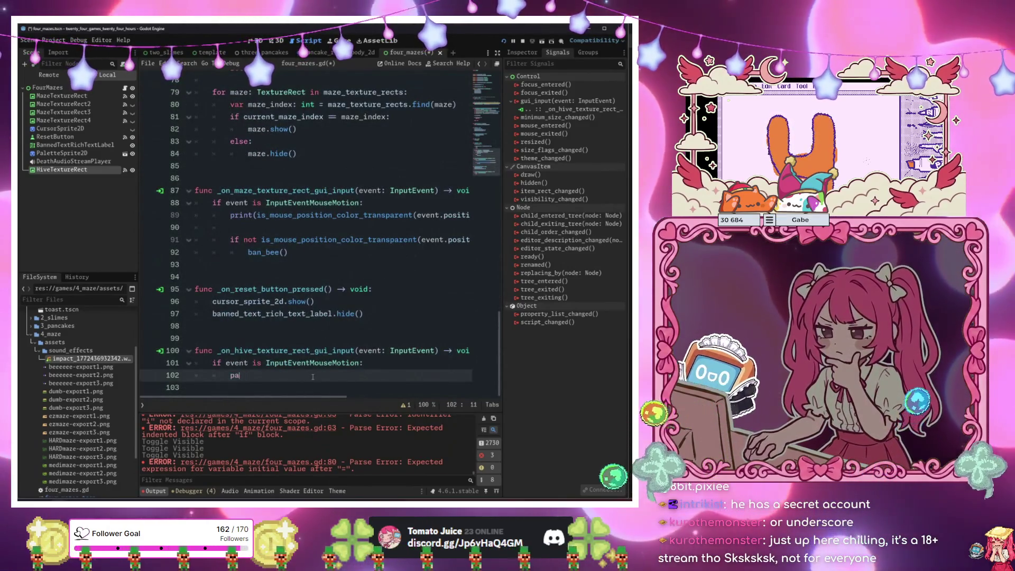
type("check_if_bee_reached_hive()")
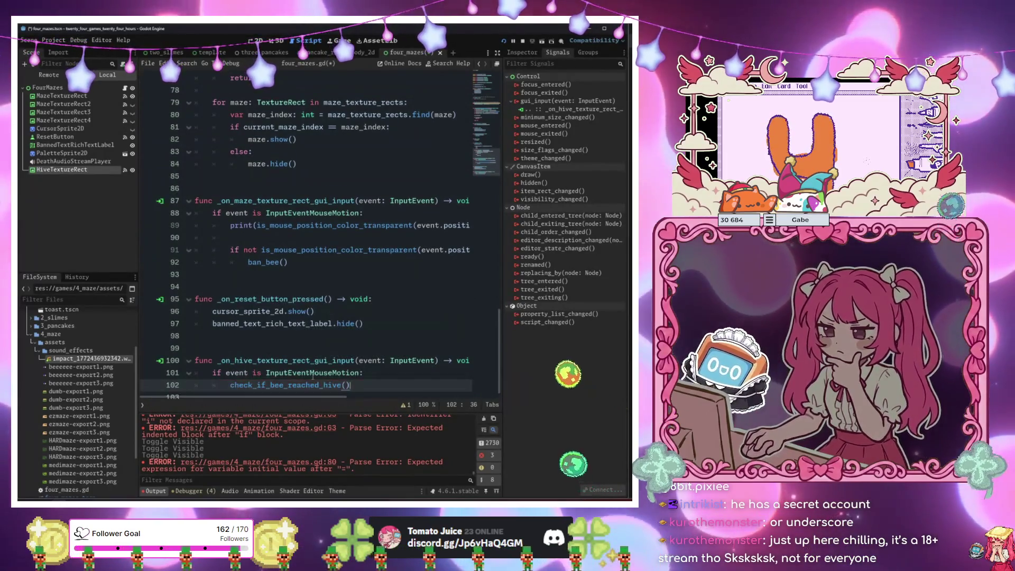
Add cursor_sprite_2d.hide() as next_maze's first line, then save and run the game.
key("Up")
key("Up")
key("Up")
scroll(287, 329, "up", 7)
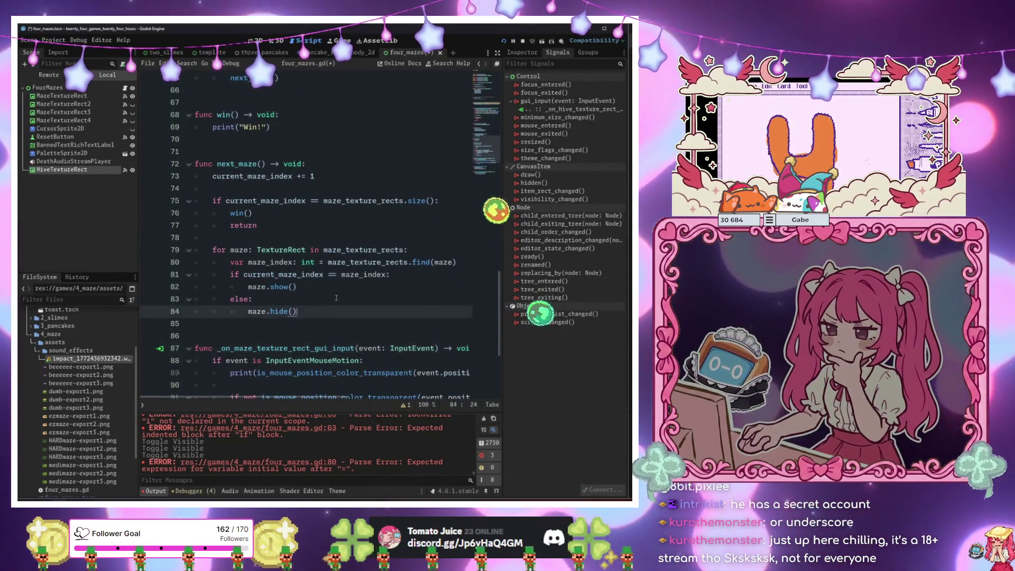
scroll(334, 306, "down", 3)
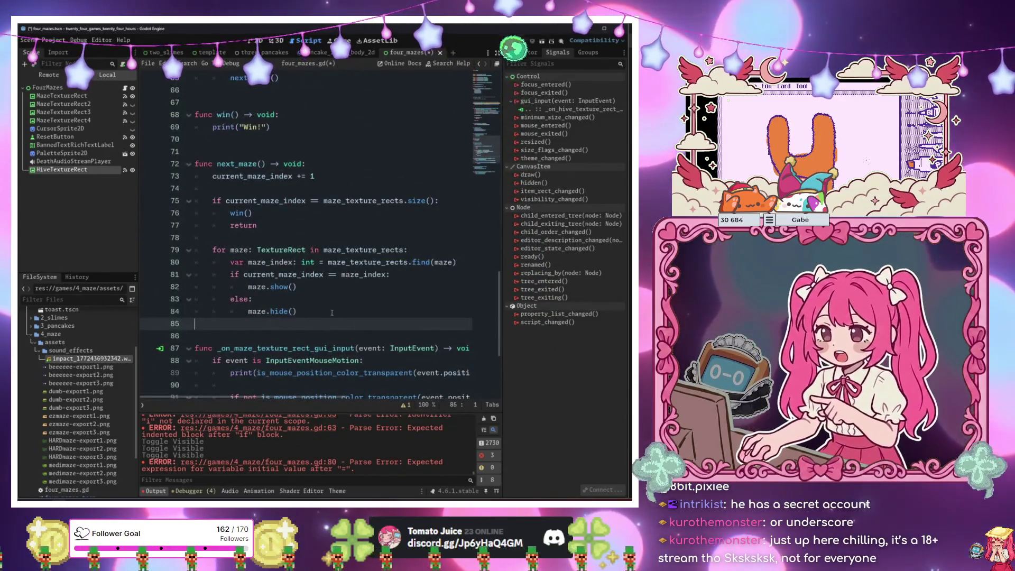
left_click(350, 302)
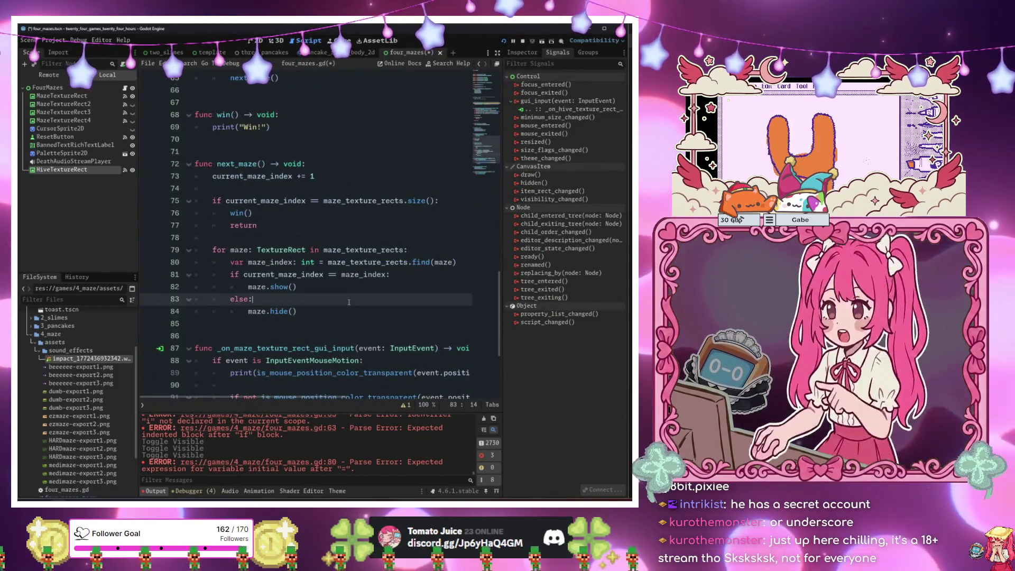
left_click(336, 164)
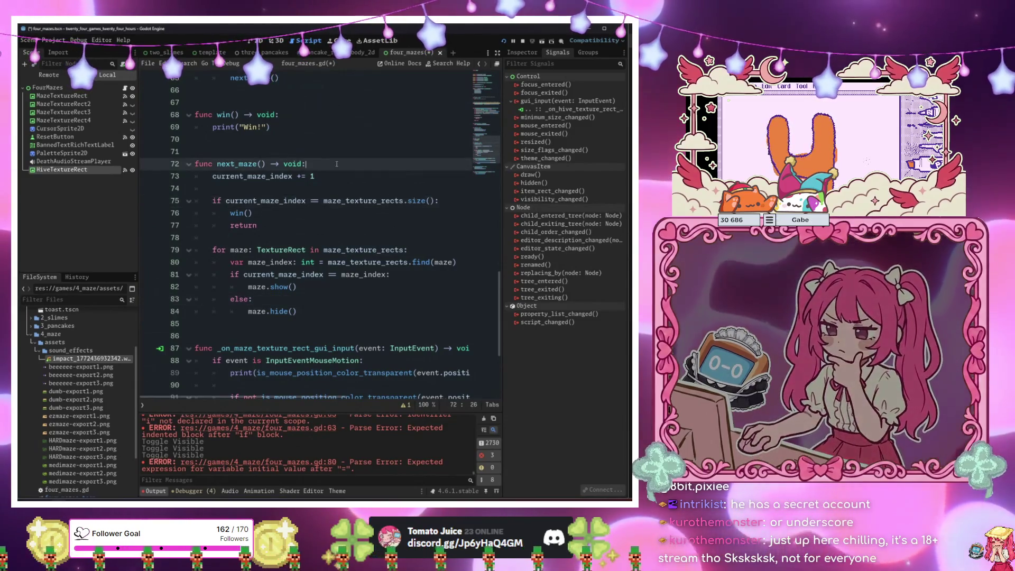
key("Return")
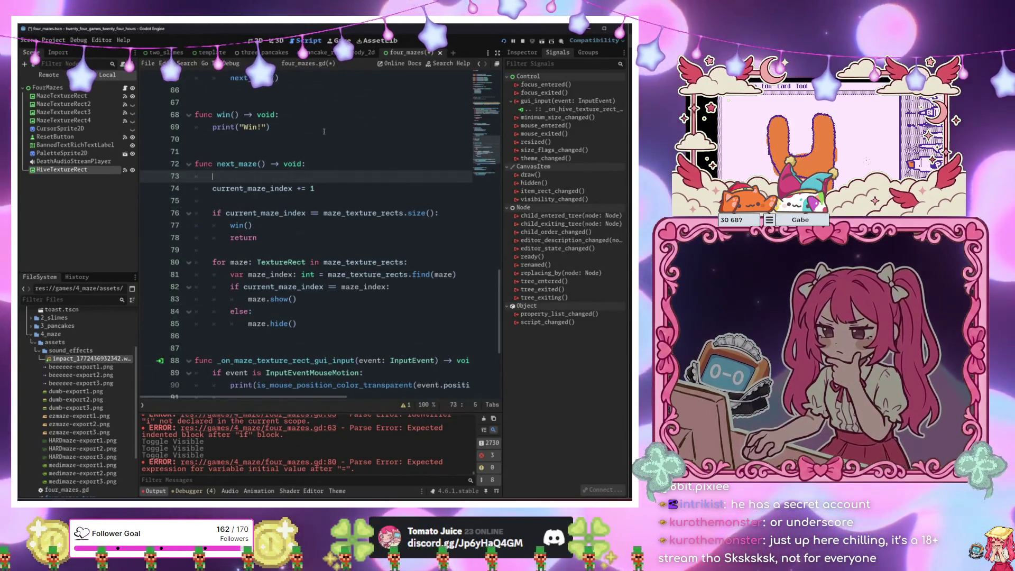
scroll(276, 125, "up", 1)
type("cur")
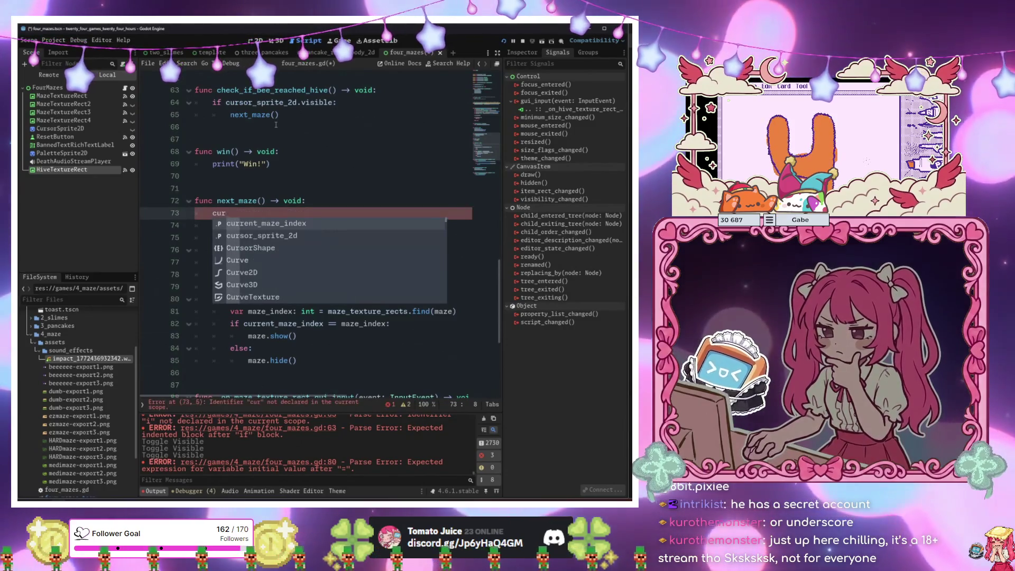
type("sor_sprite_2d.hi")
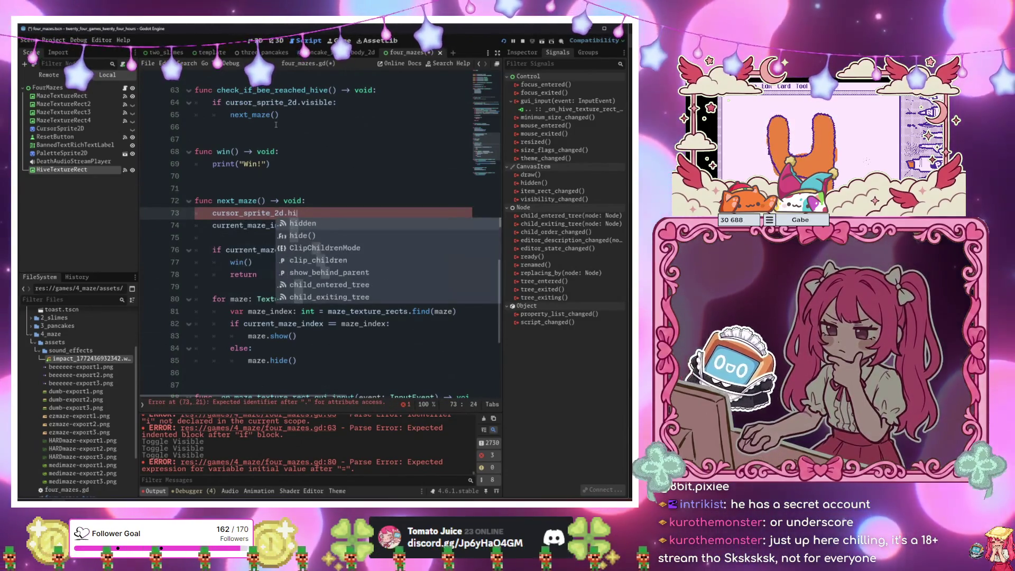
key("Down")
key("Return")
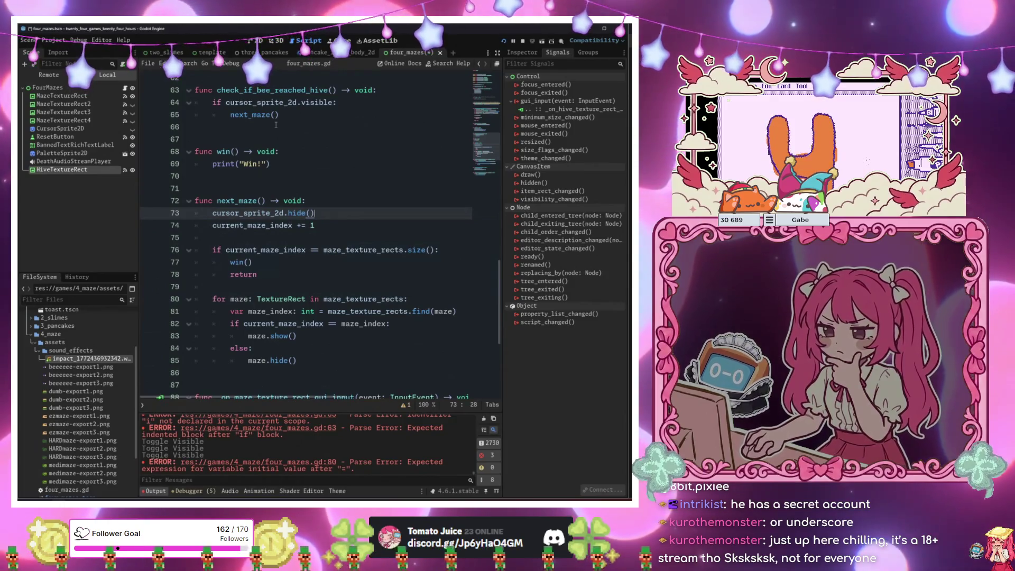
left_click(276, 125)
key("F5")
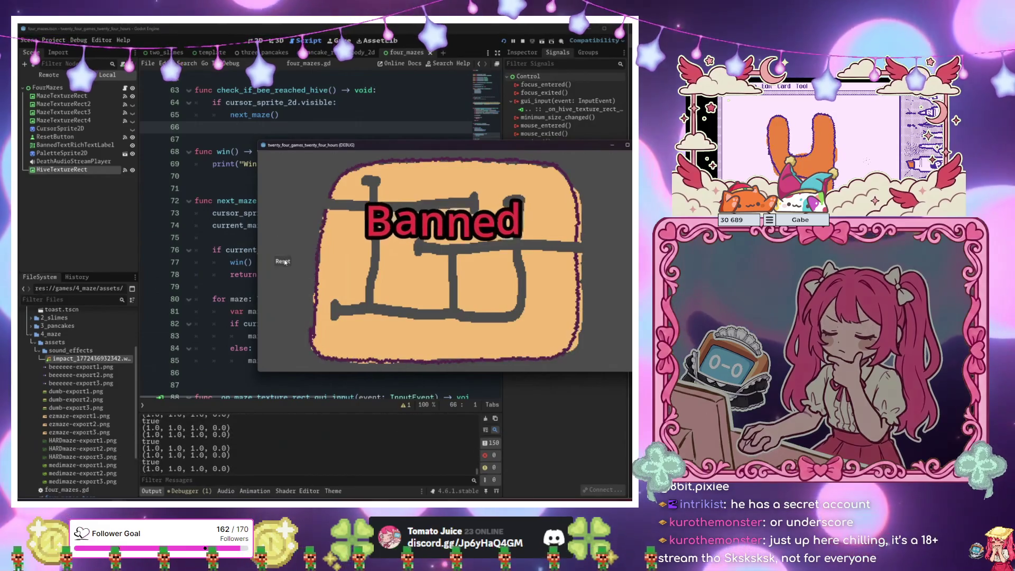
Stop the running game, select MazeTextureRect2 and return to the four_mazes 2D view.
key("F8")
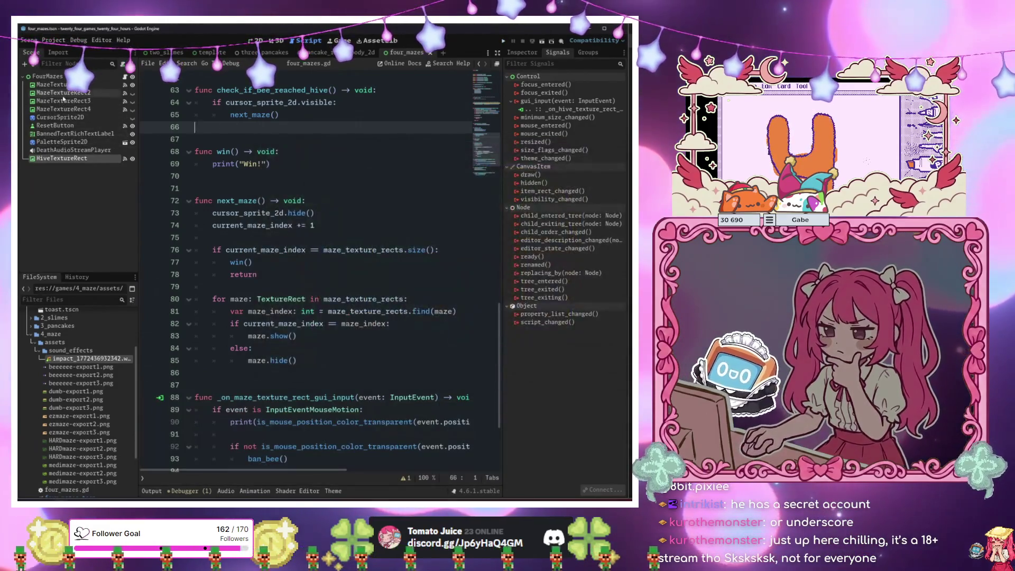
left_click(110, 135)
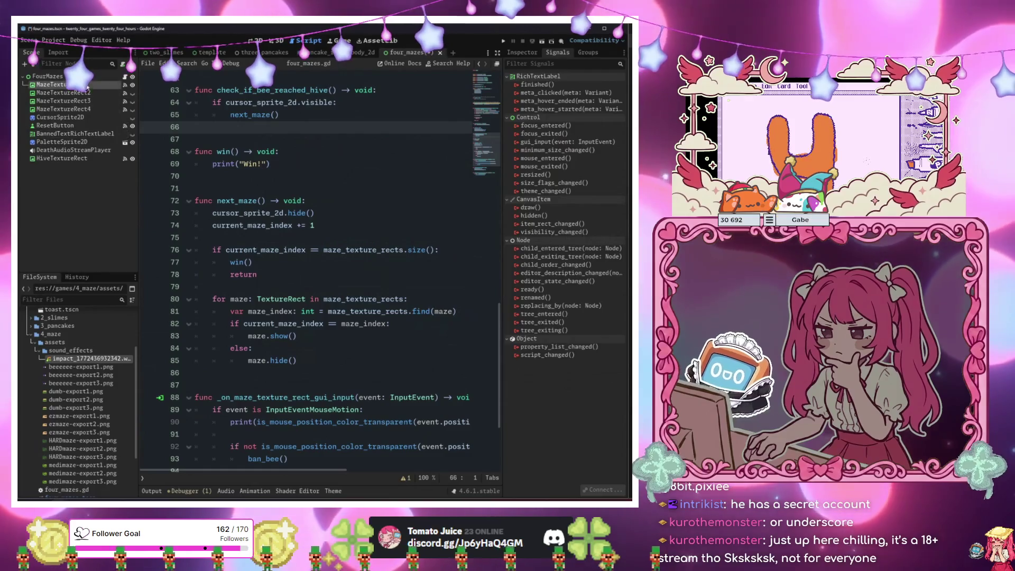
left_click(84, 92)
left_click(259, 41)
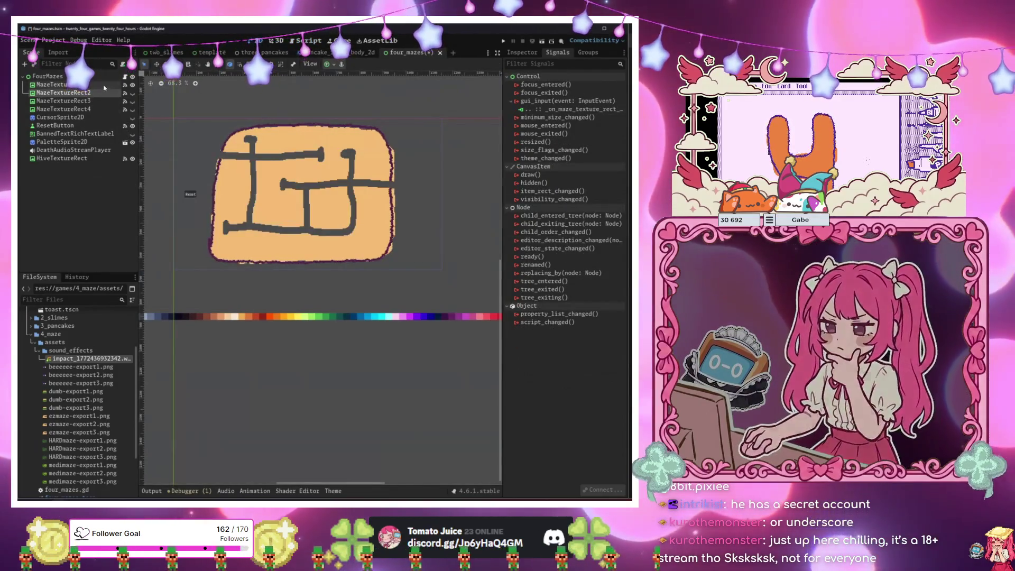
Hide MazeTextureRect2 in the editor and keep its three-frame AnimatedTexture after trying a new one.
left_click(101, 94)
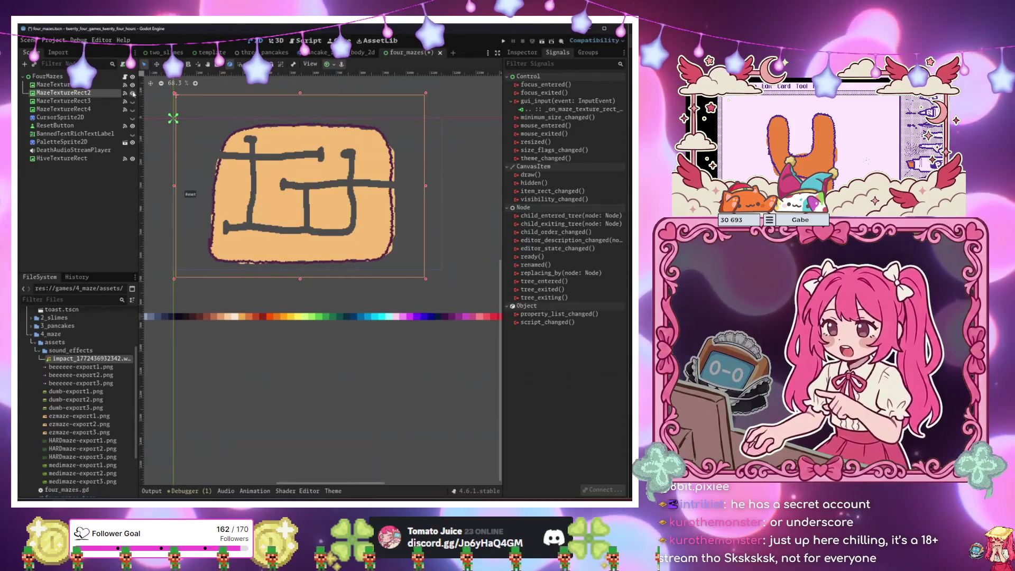
left_click(133, 93)
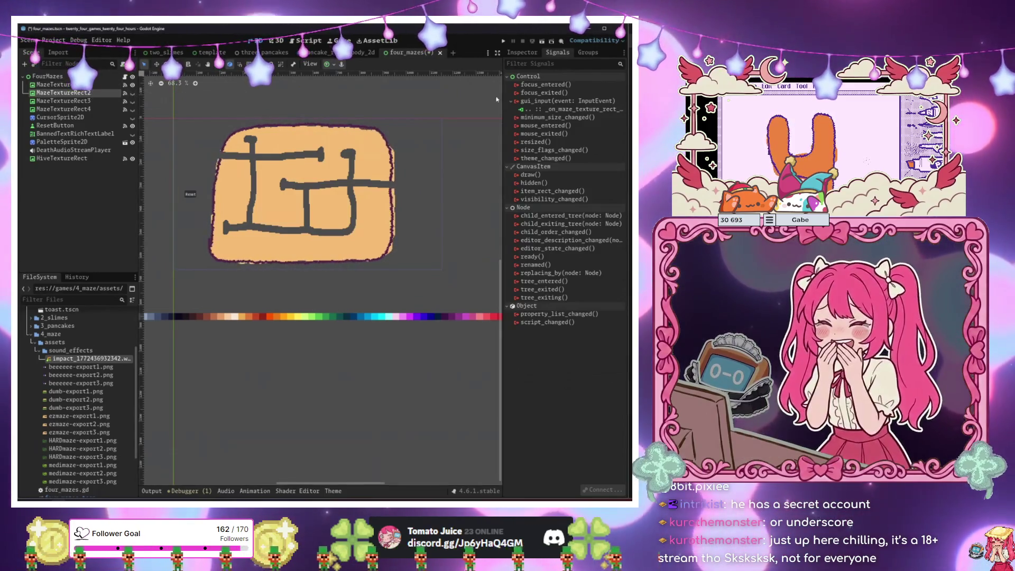
left_click(519, 53)
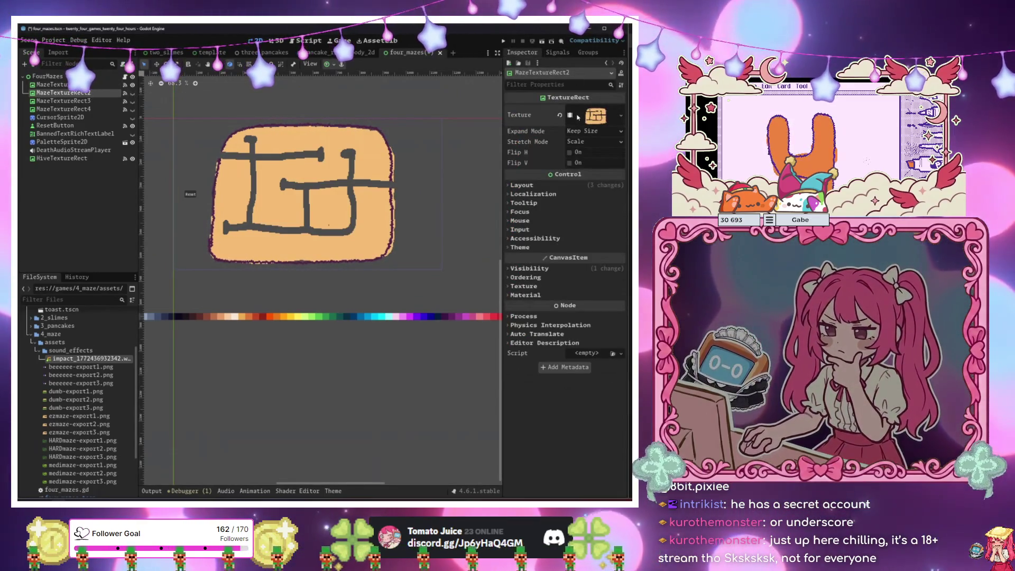
left_click(561, 119)
left_click(592, 109)
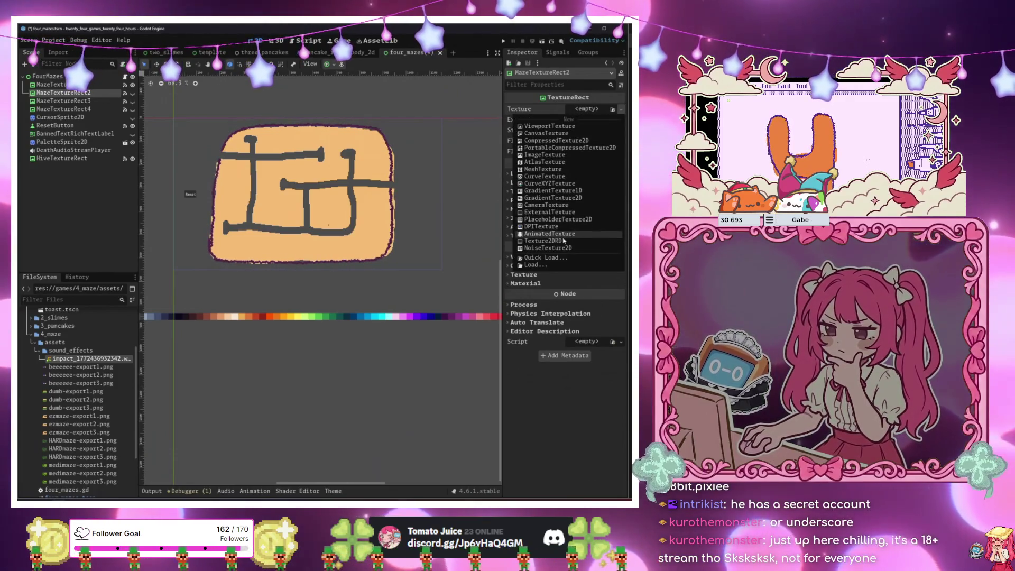
left_click(572, 127)
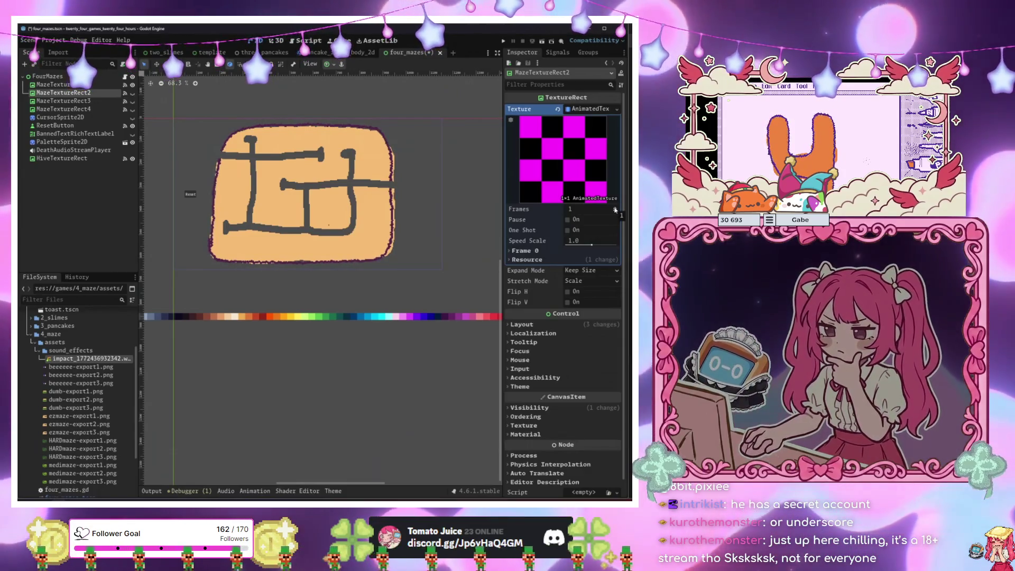
key("ctrl+z")
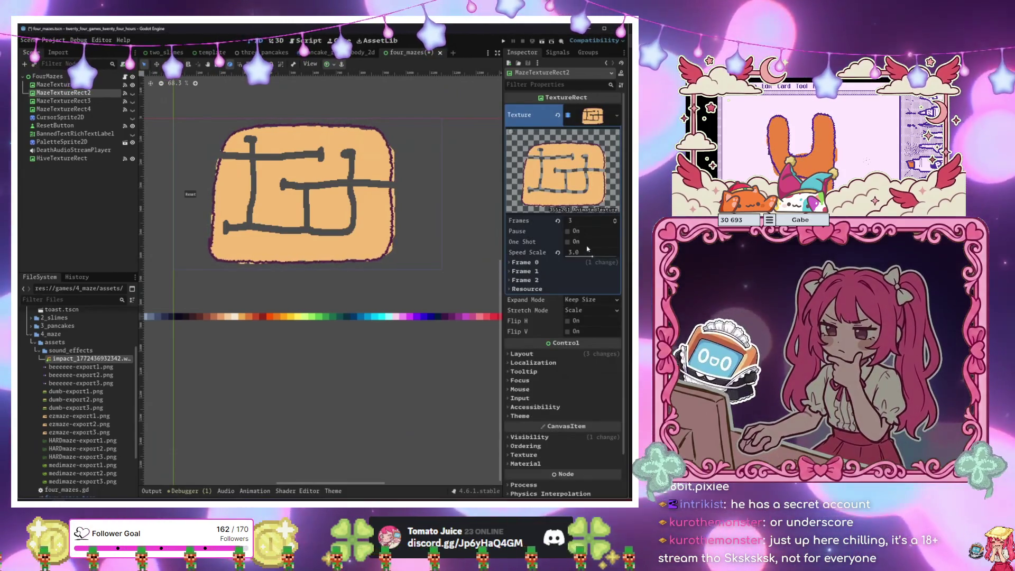
Expand Frames 0, 1 and 2 of the animated texture, then select MazeTextureRect.
left_click(562, 264)
left_click(566, 304)
left_click(571, 345)
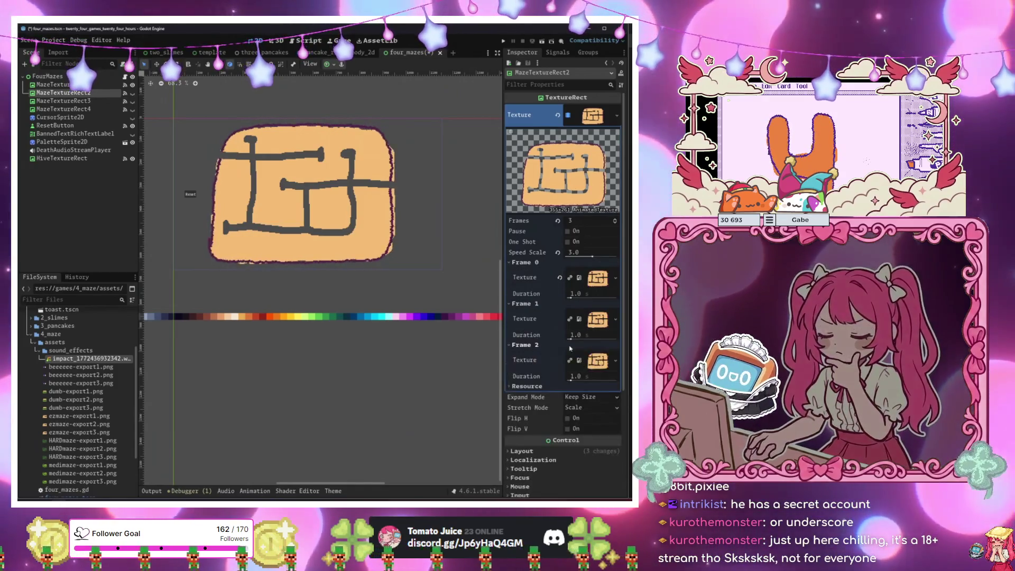
left_click(578, 361)
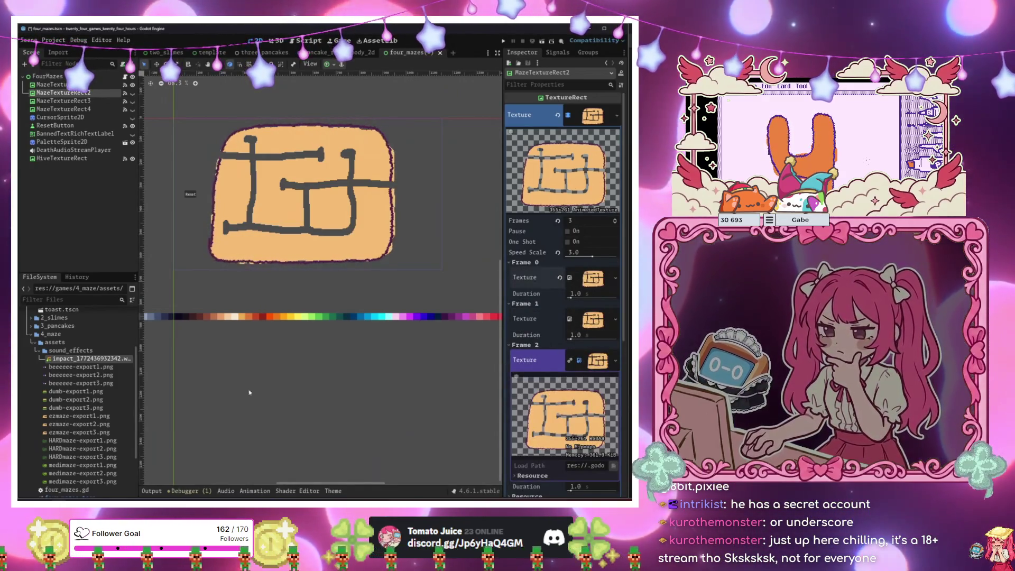
scroll(91, 414, "down", 1)
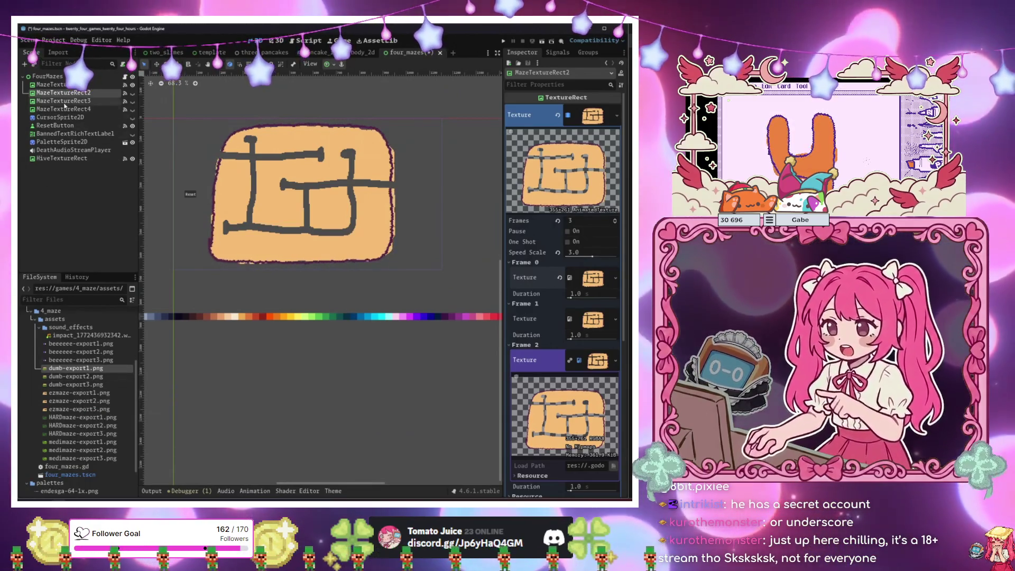
left_click(72, 87)
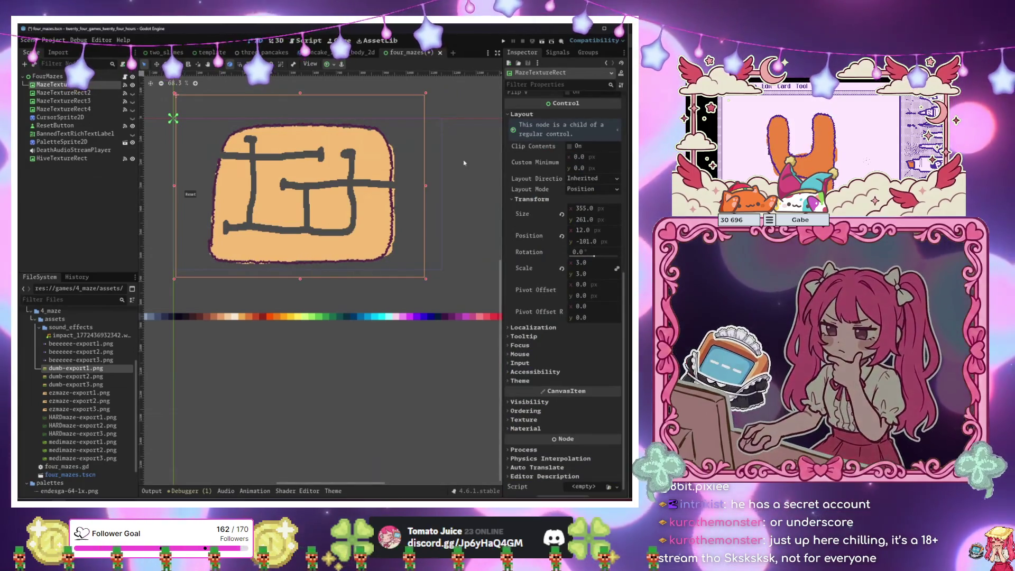
Drag dumb-export1–3.png into MazeTextureRect's Frame 0, 1 and 2 texture slots.
scroll(573, 283, "up", 6)
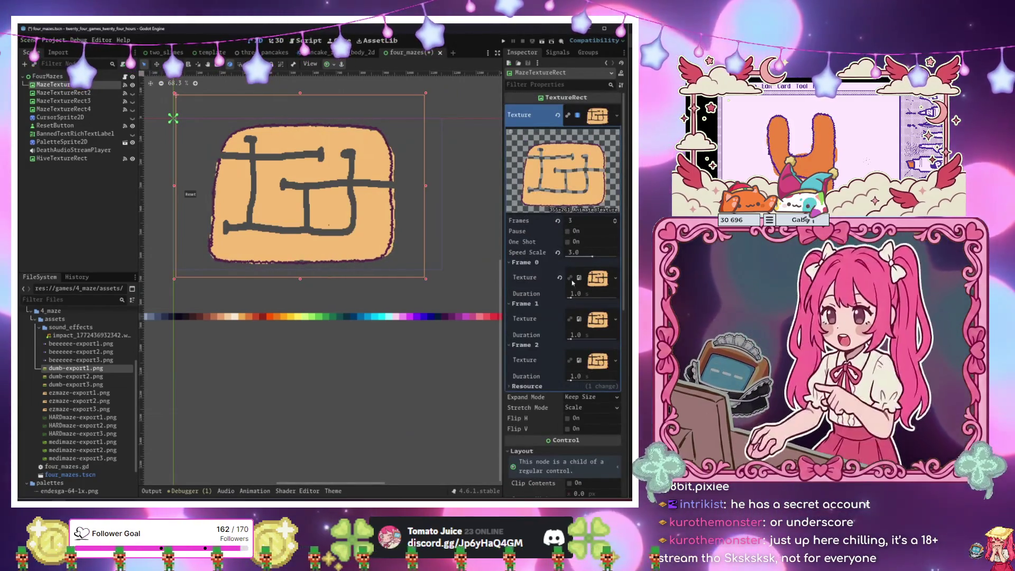
mouse_move(75, 368)
left_mouse_down()
mouse_move(138, 370)
mouse_move(540, 291)
left_mouse_up()
mouse_move(80, 376)
left_mouse_down()
mouse_move(169, 351)
mouse_move(598, 320)
left_mouse_up()
left_click_drag(75, 385, 589, 365)
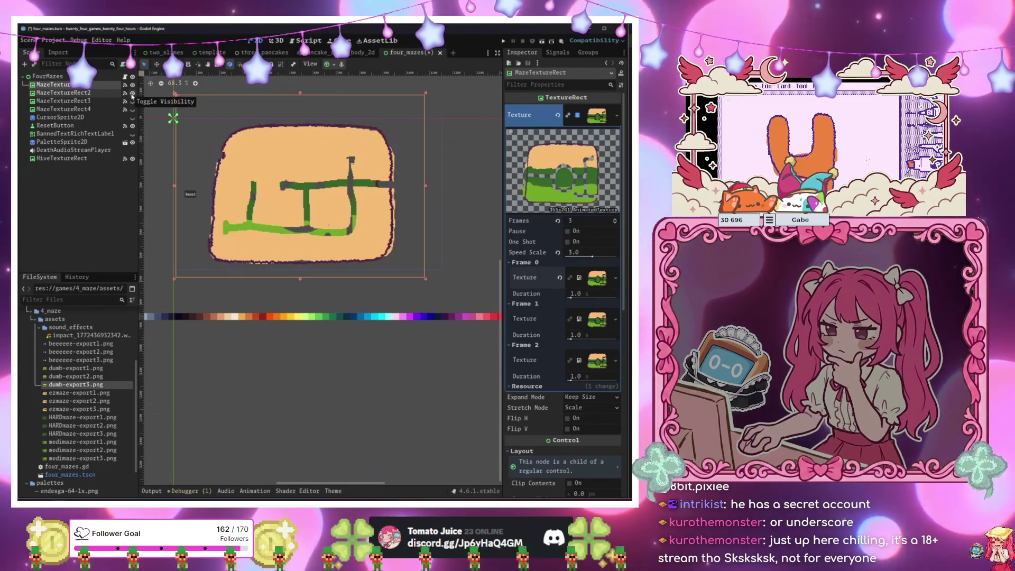
Hide MazeTextureRect2, restore the orange maze image in its Frame 2, and select MazeTextureRect3.
left_click(133, 93)
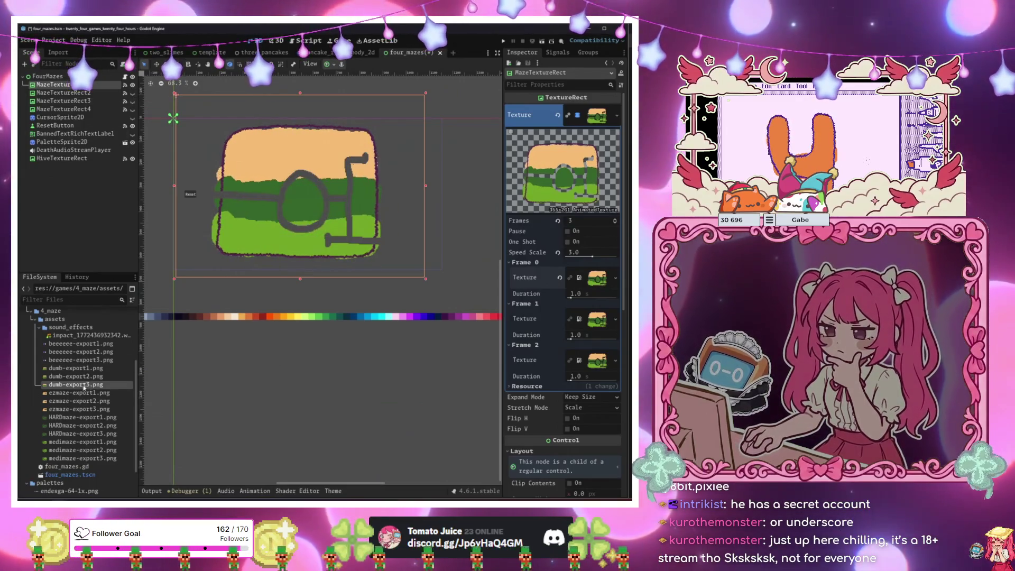
left_click(49, 95)
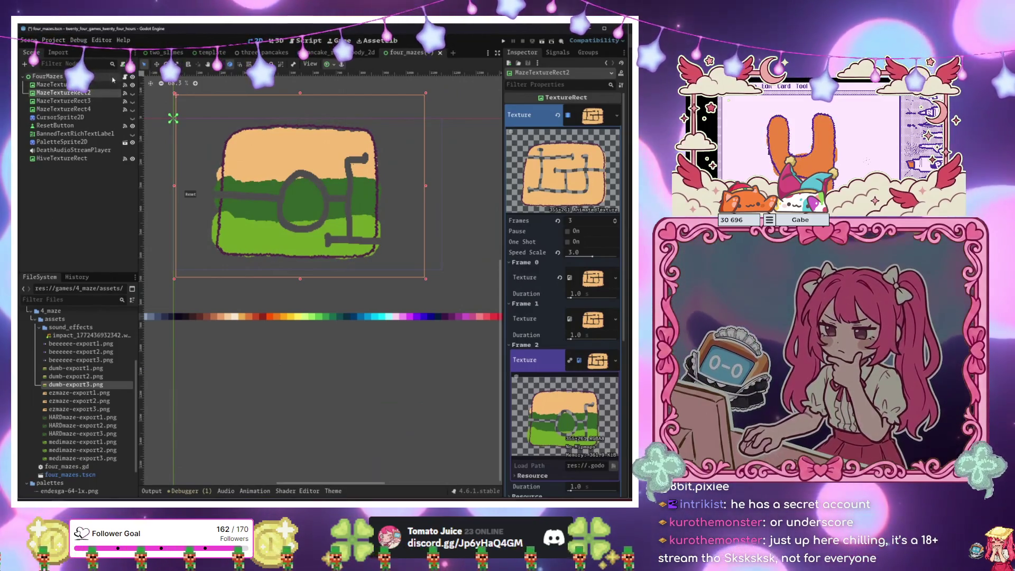
left_click(572, 364)
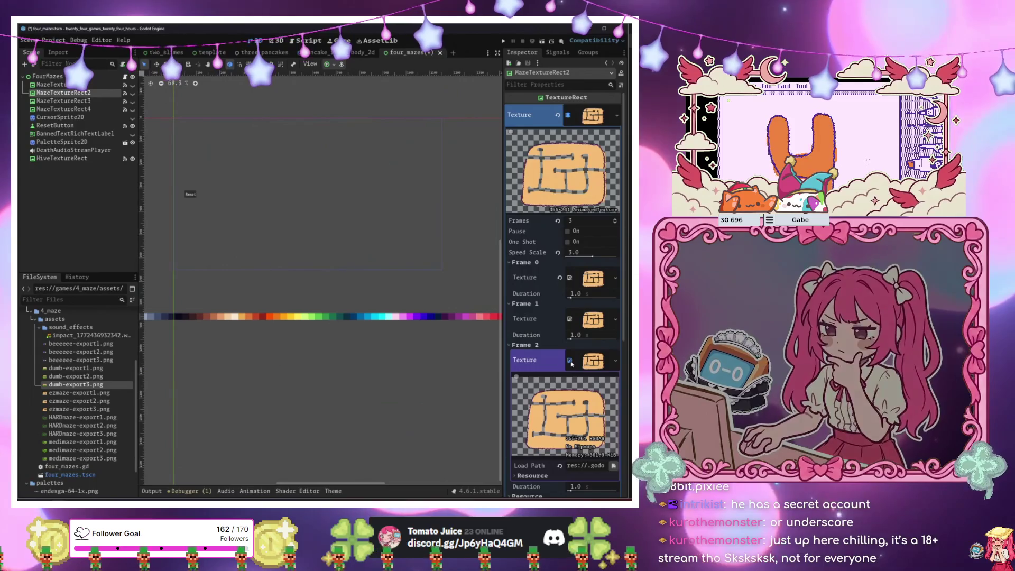
left_click(79, 101)
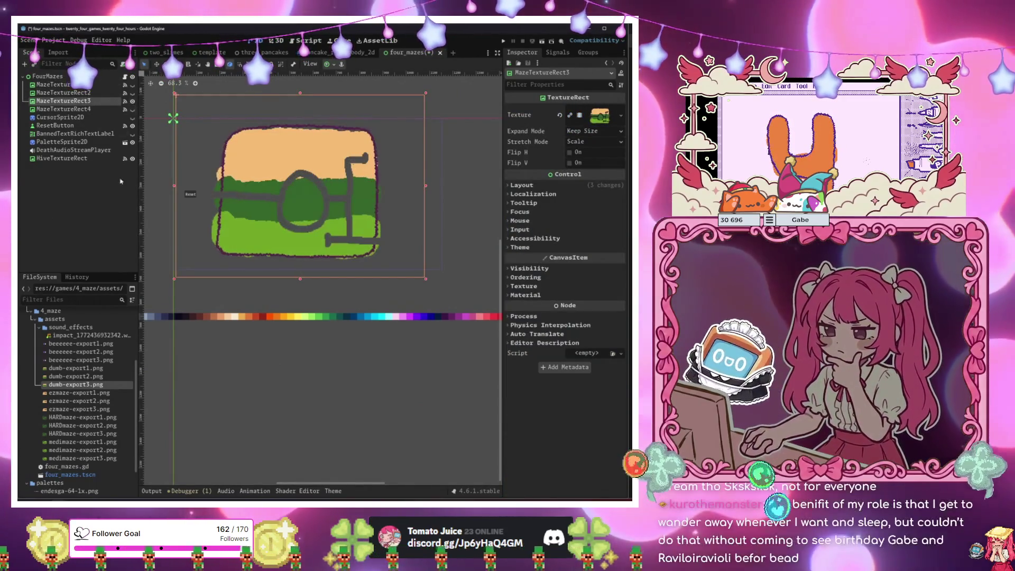
Fill MazeTextureRect3's Frames 0–2 with medimaze-export1.png, medimaze-export2.png and medimaze-export3.png.
left_click(600, 115)
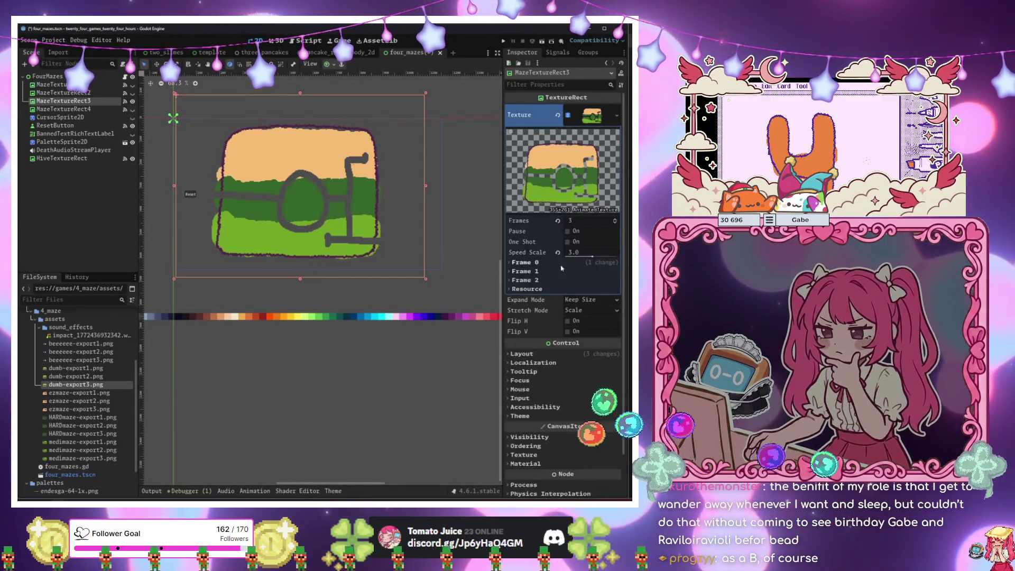
left_click(522, 304)
left_click(522, 345)
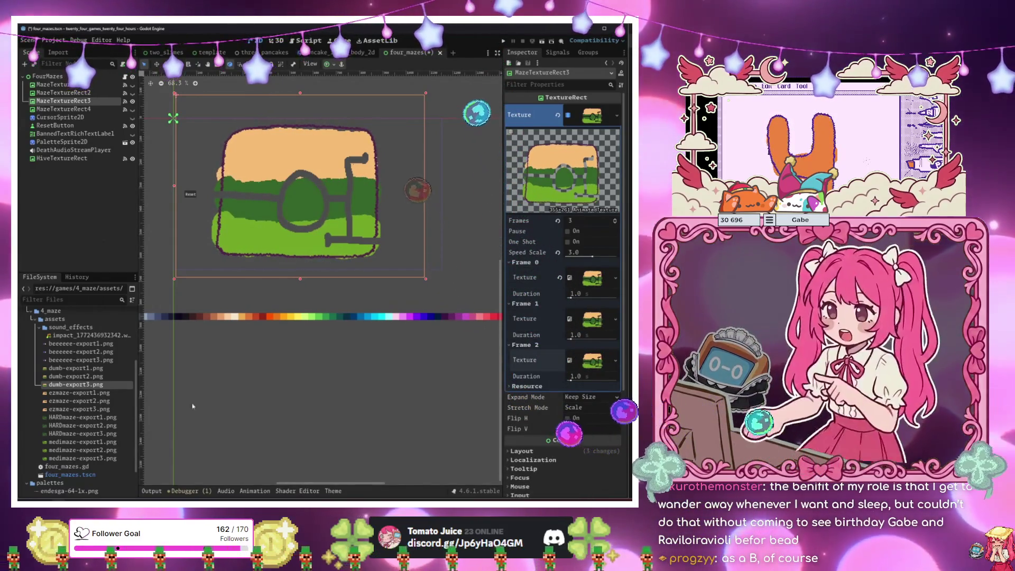
left_click(79, 410)
mouse_move(79, 442)
left_mouse_down()
mouse_move(317, 371)
mouse_move(481, 338)
mouse_move(594, 278)
left_mouse_up()
left_click_drag(79, 450, 593, 321)
left_click_drag(79, 458, 592, 360)
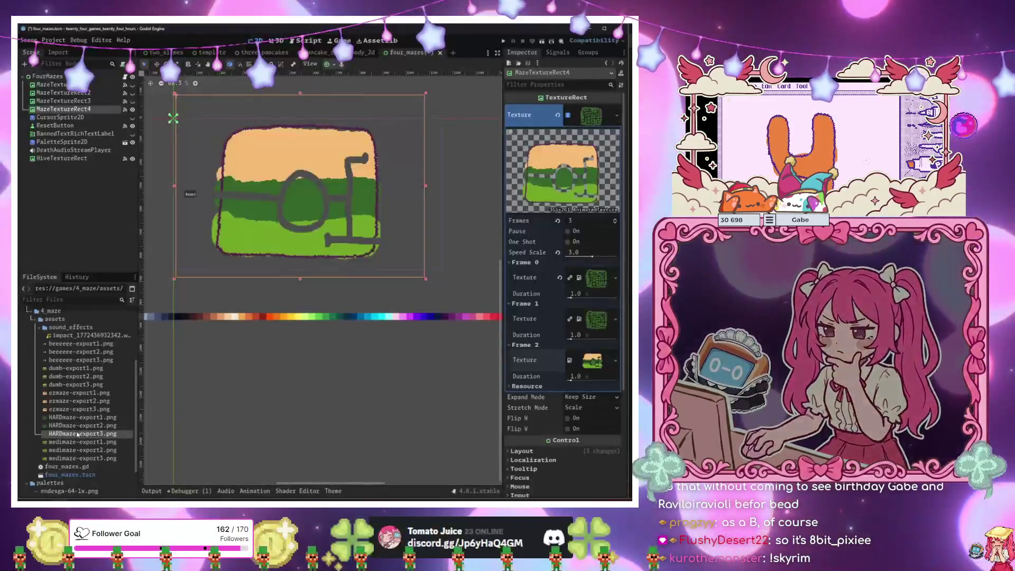
Set MazeTextureRect4's Frame 2 to HARDmaze-export3.png and move HiveTextureRect right of the maze.
left_click_drag(78, 434, 578, 368)
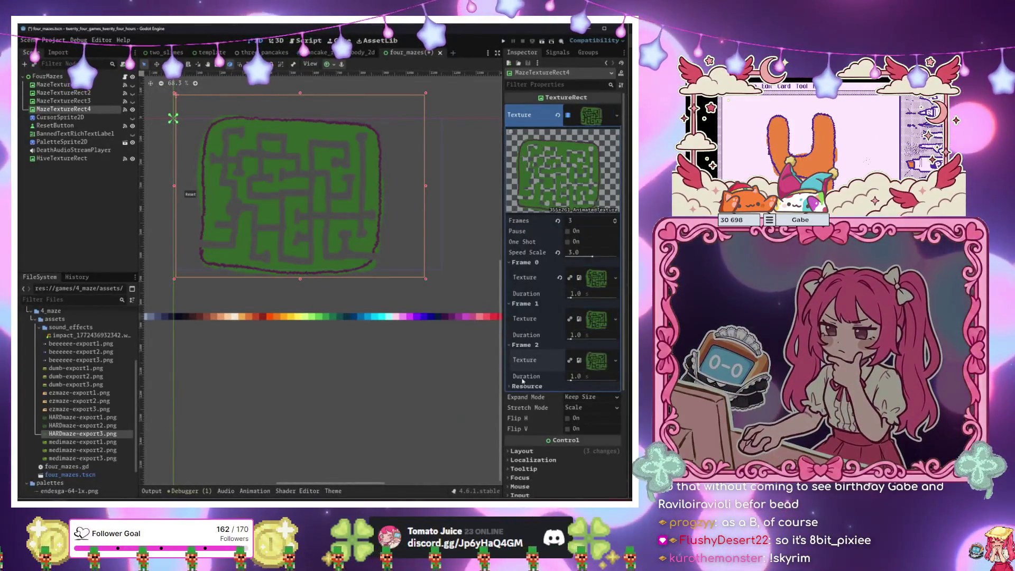
left_click(378, 414)
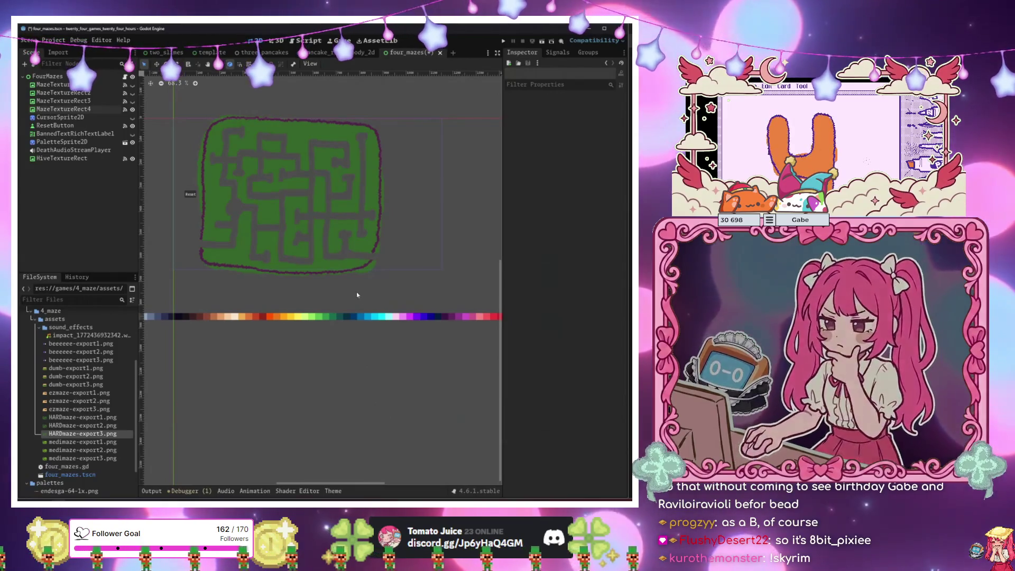
left_click(110, 156)
left_click(66, 160)
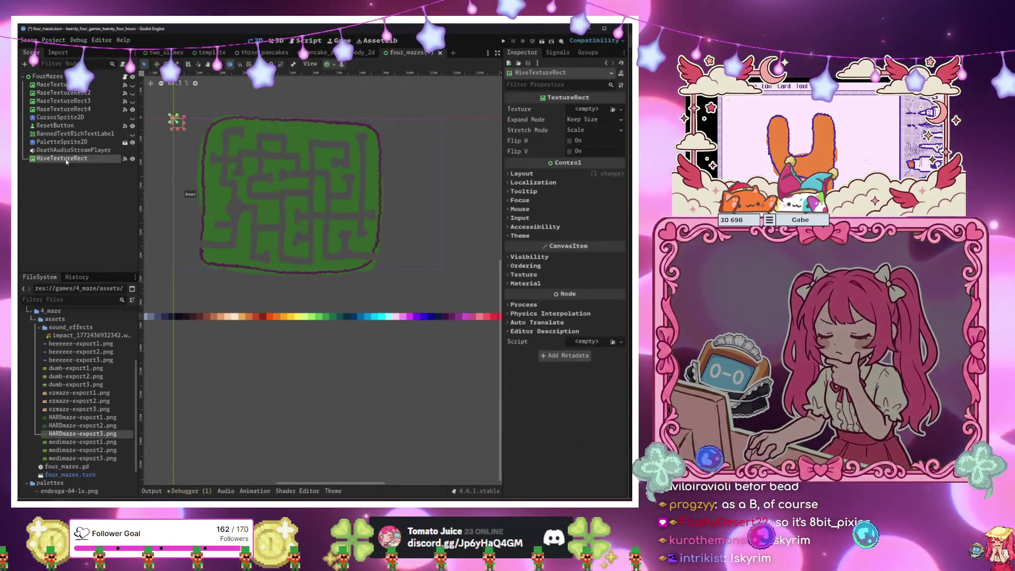
left_click_drag(388, 181, 417, 202)
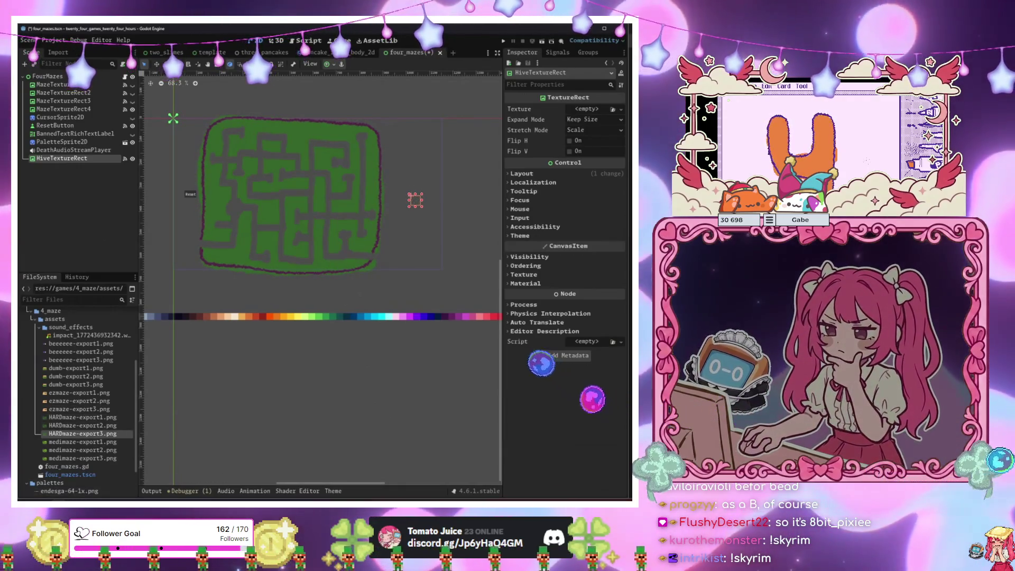
key("alt+Tab")
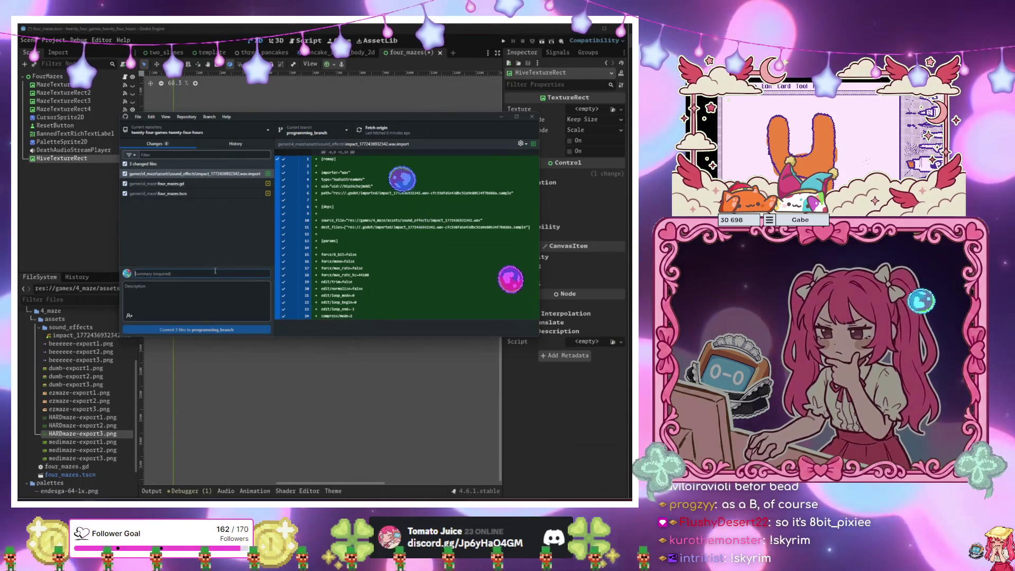
Glance at the branch list, then in Godot hide MazeTextureRect4, show MazeTextureRect and select HiveTextureRect.
left_click(340, 136)
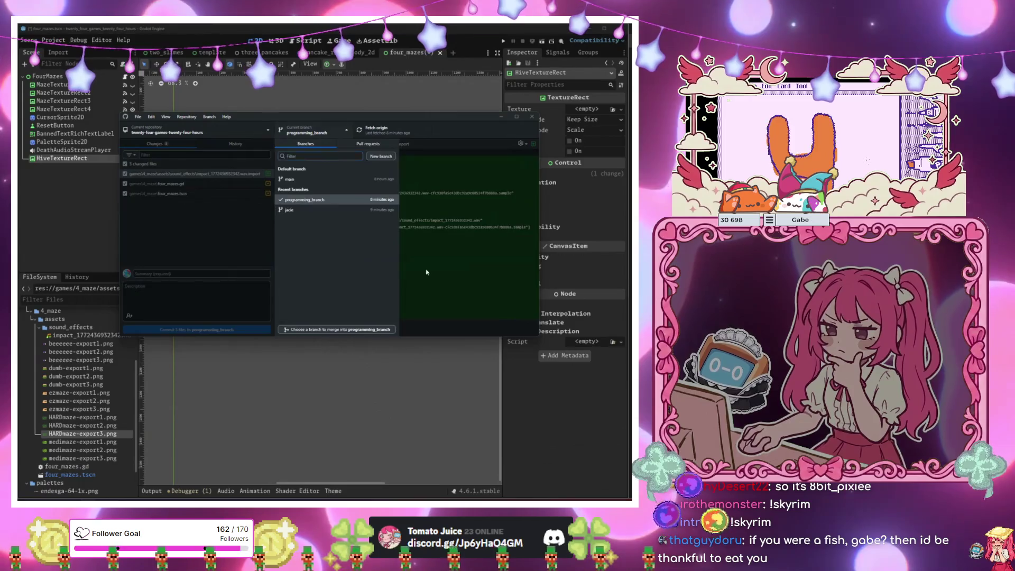
left_click(253, 307)
left_click(256, 380)
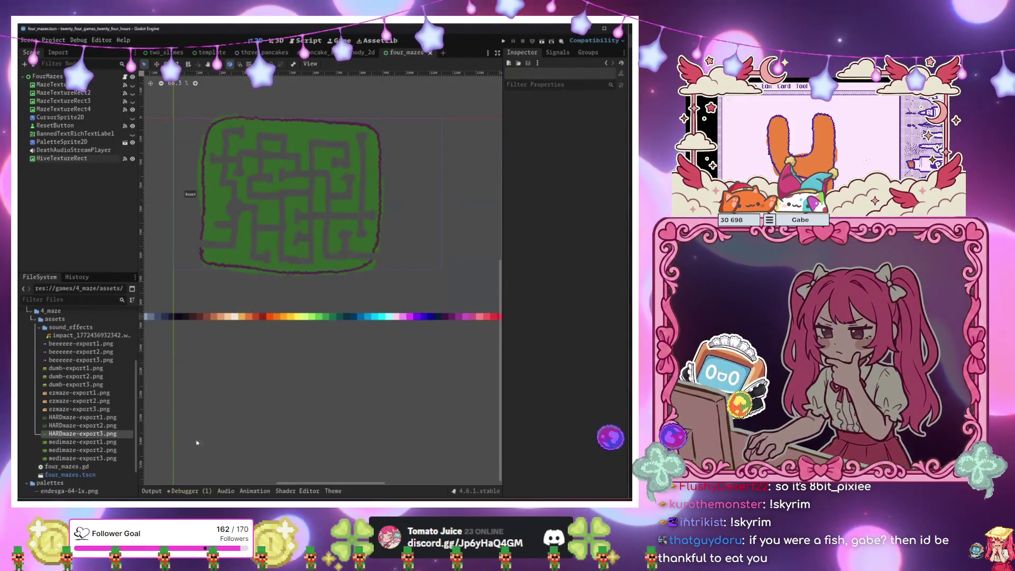
left_click(132, 110)
left_click(132, 85)
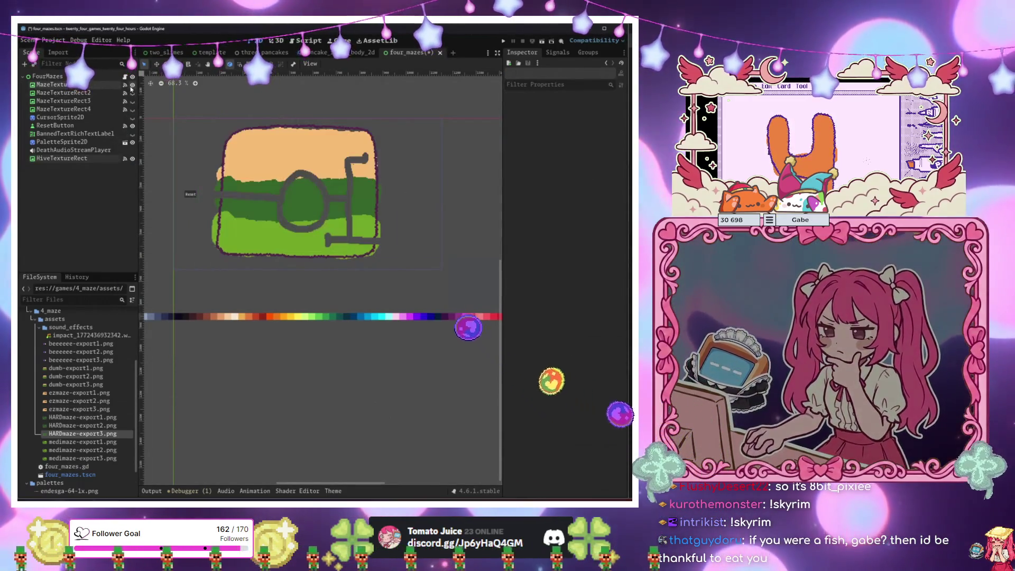
left_click(62, 158)
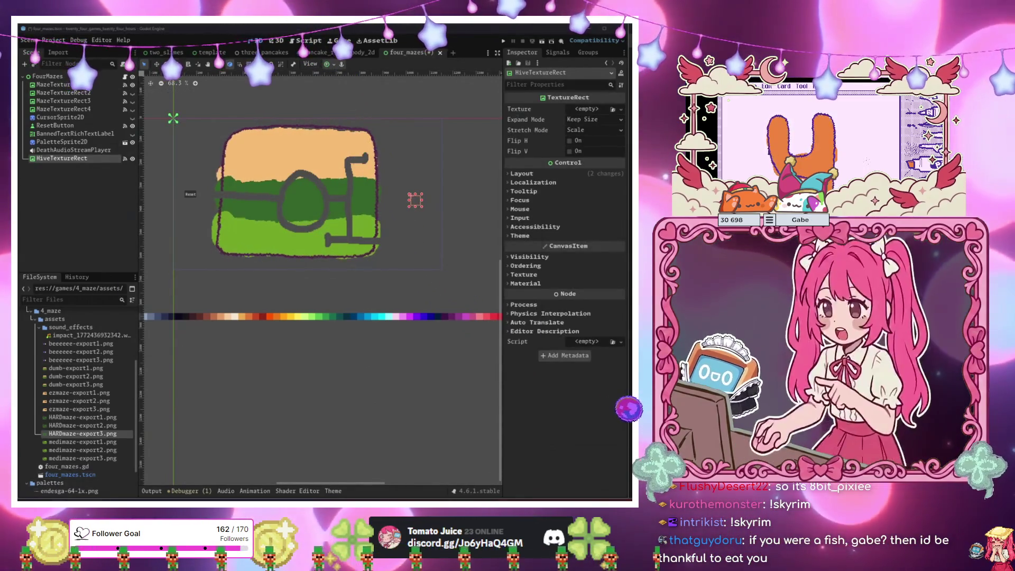
Confirm programming_branch is already up to date with jacie and cancel the merge.
key("alt+Tab")
left_click(296, 132)
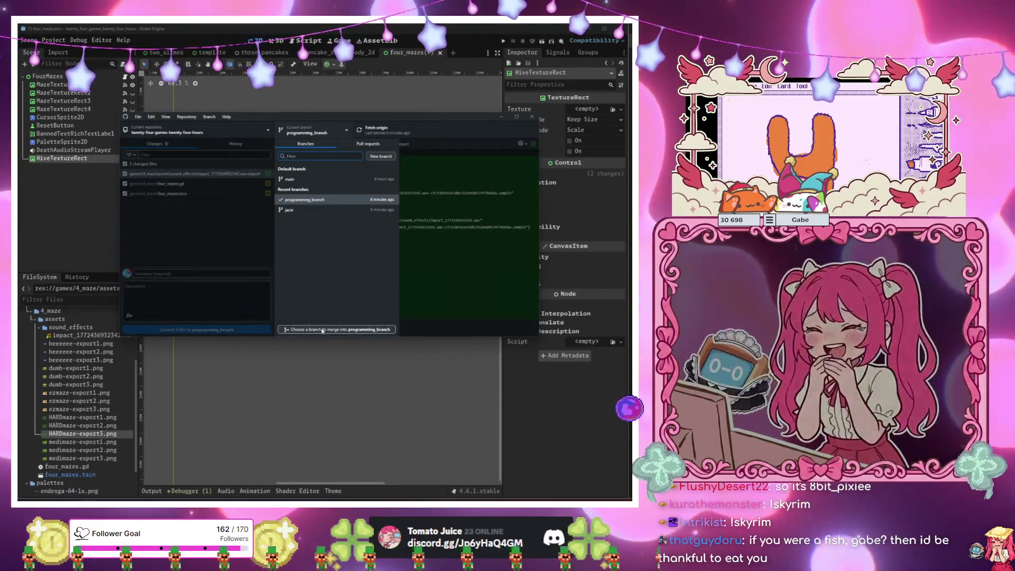
left_click(323, 330)
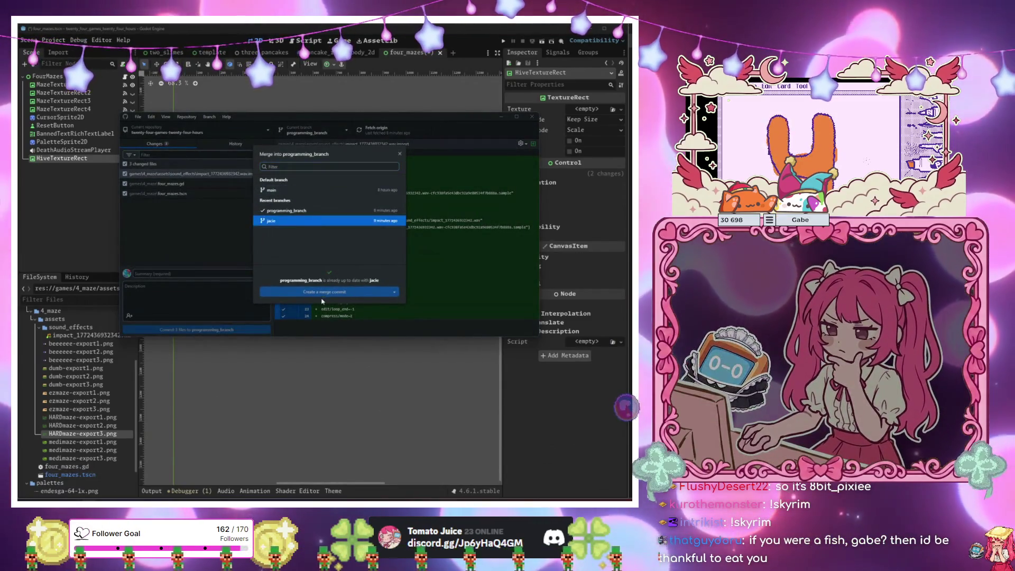
left_click(240, 249)
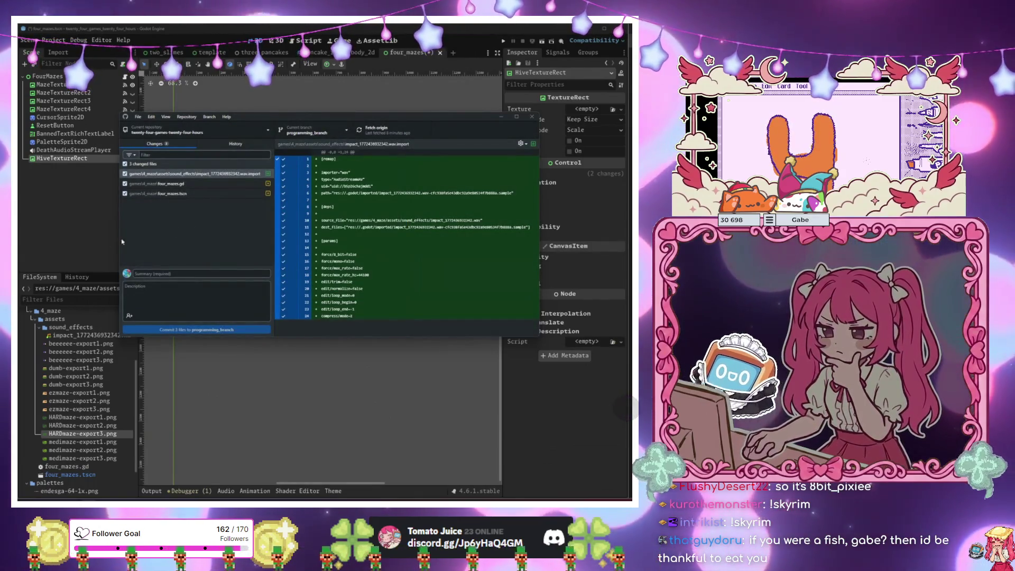
left_click(117, 242)
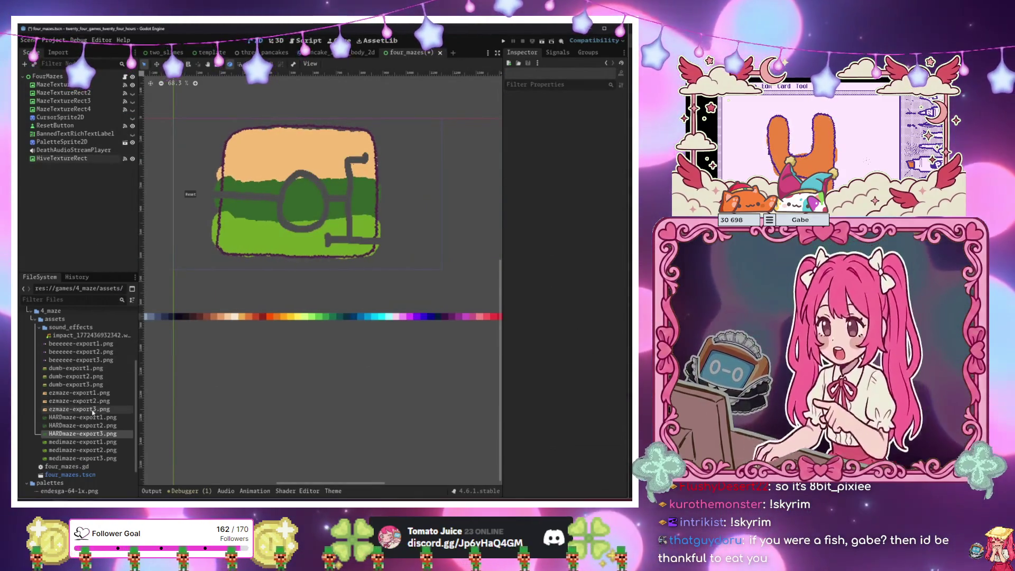
Save the four_mazes scene and run the game with F5, resetting the bee after a ban.
scroll(79, 407, "up", 3)
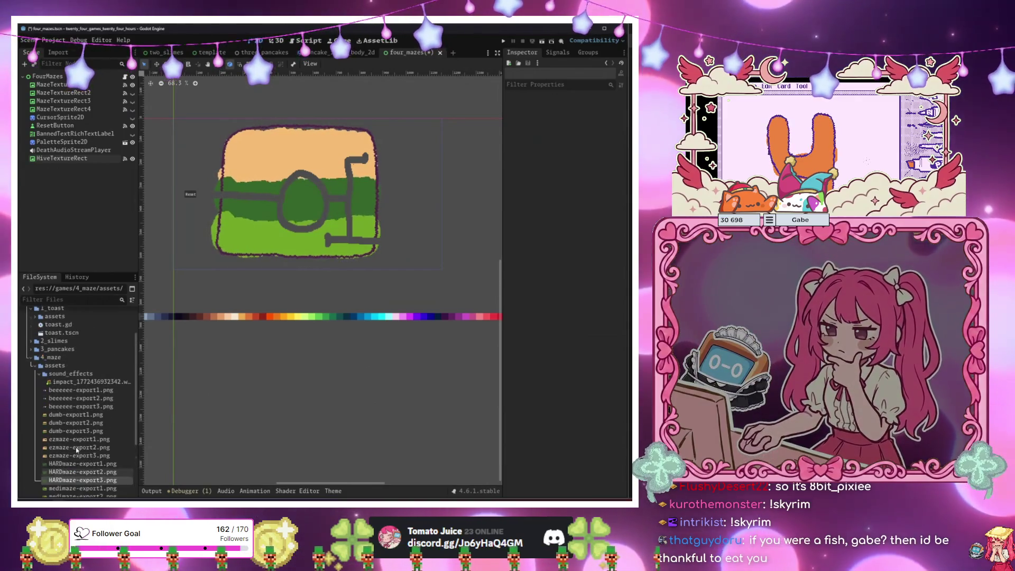
left_click(77, 406)
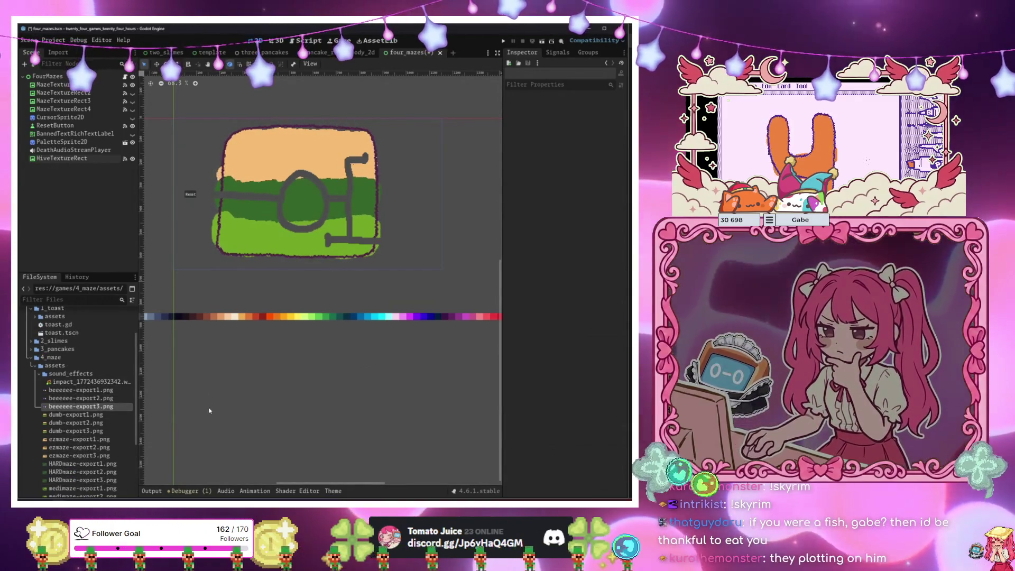
key("ctrl+s")
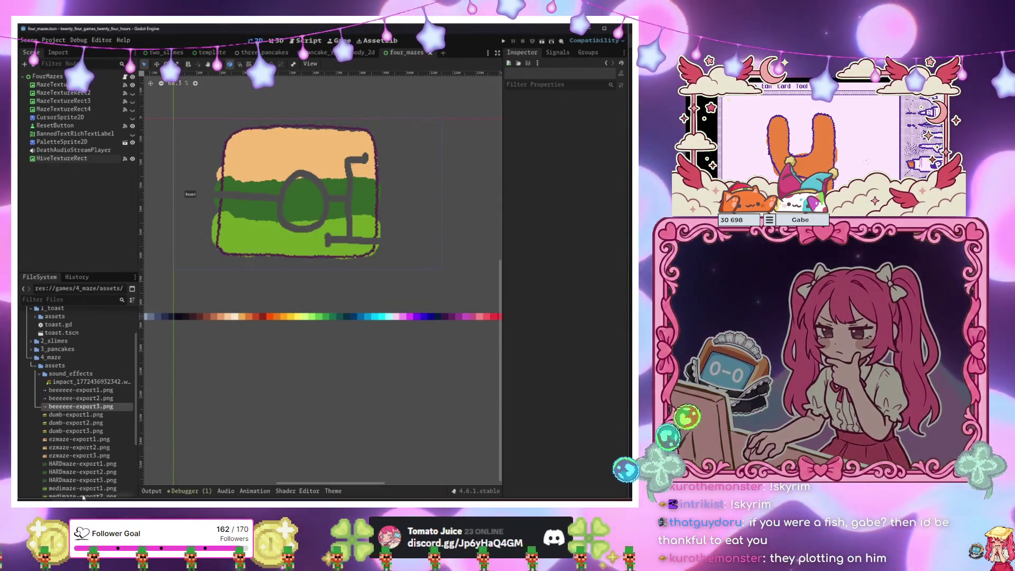
scroll(79, 476, "down", 3)
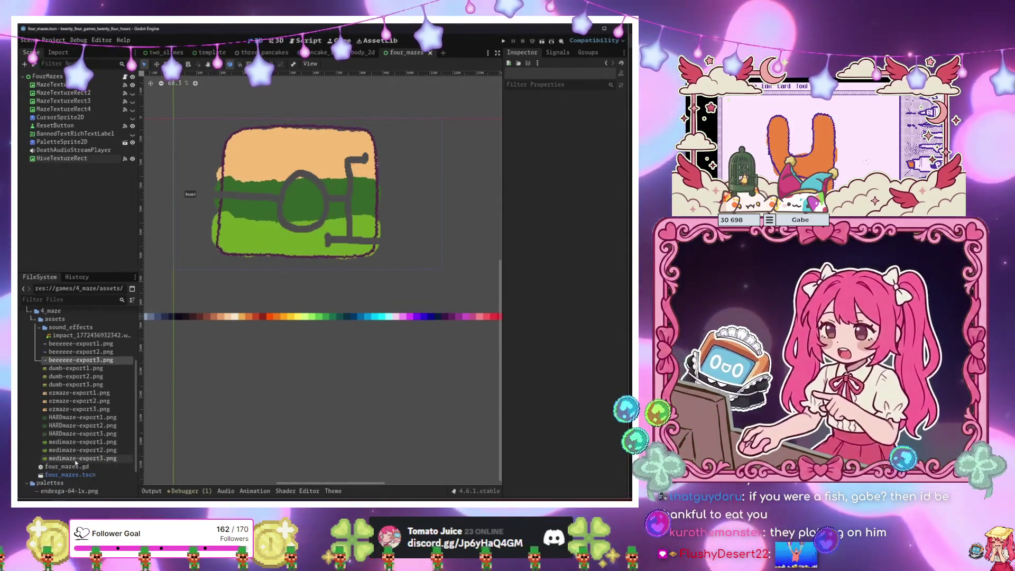
scroll(92, 439, "down", 2)
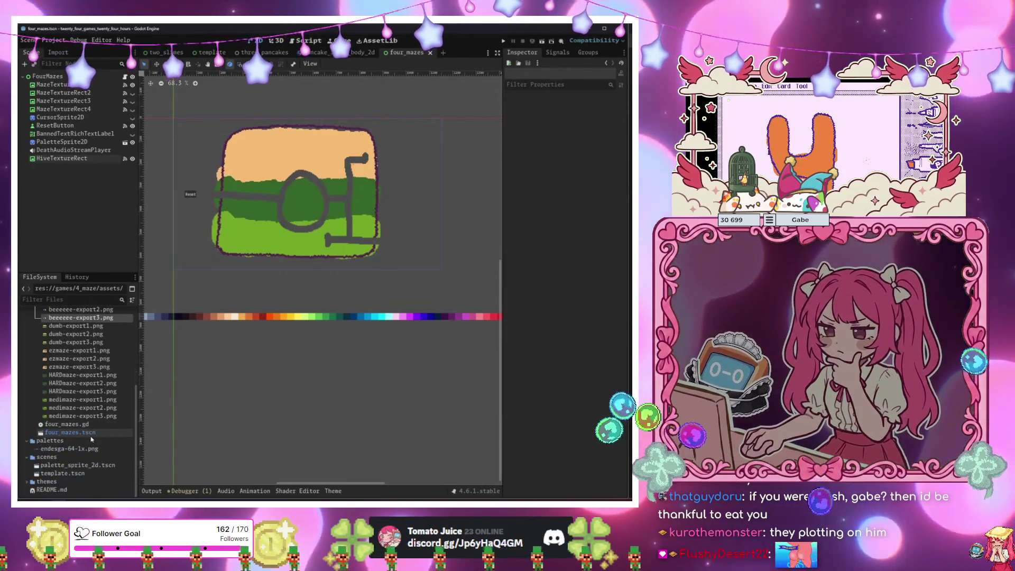
scroll(91, 439, "up", 6)
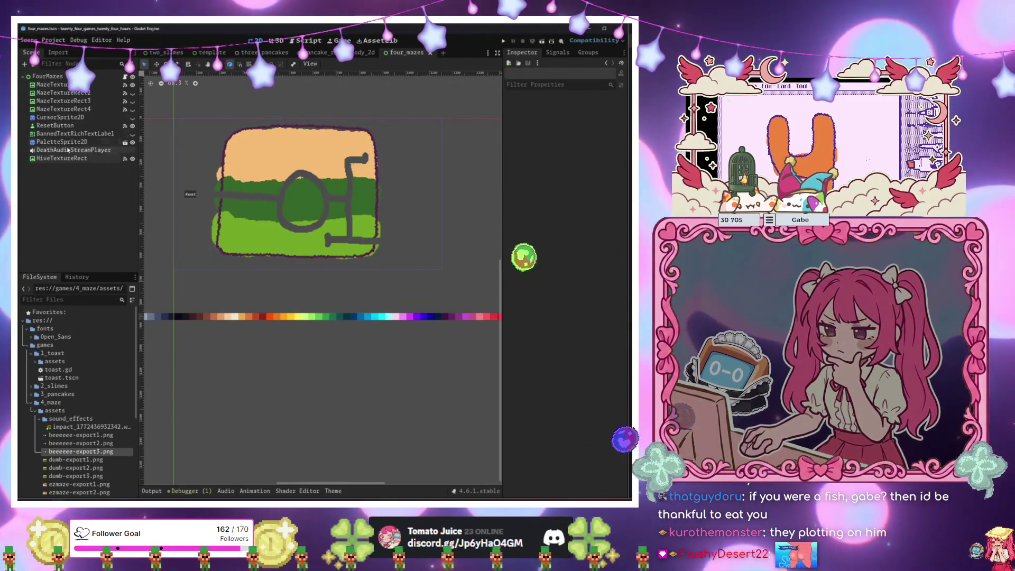
left_click(414, 200)
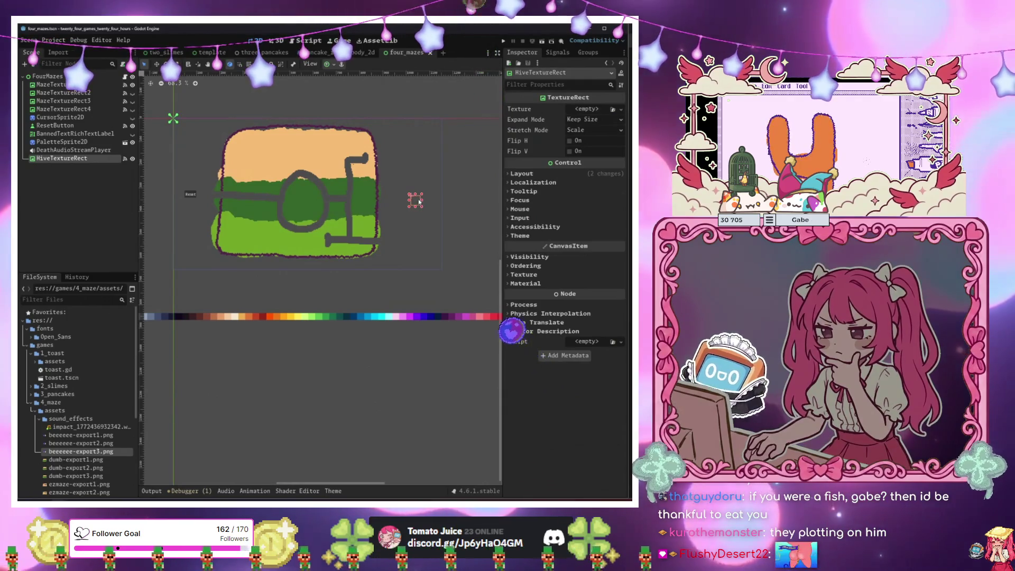
key("F5")
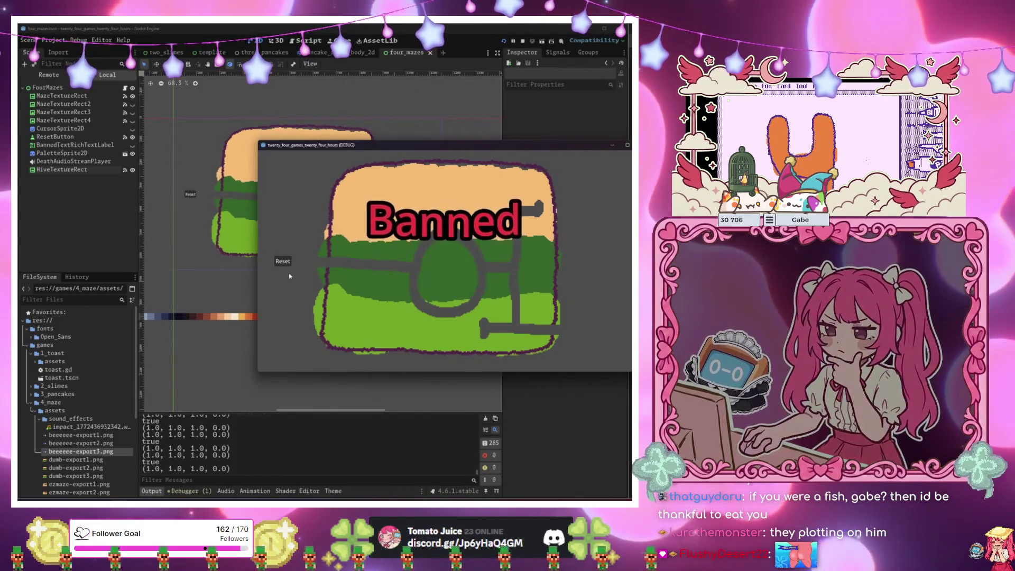
left_click(284, 261)
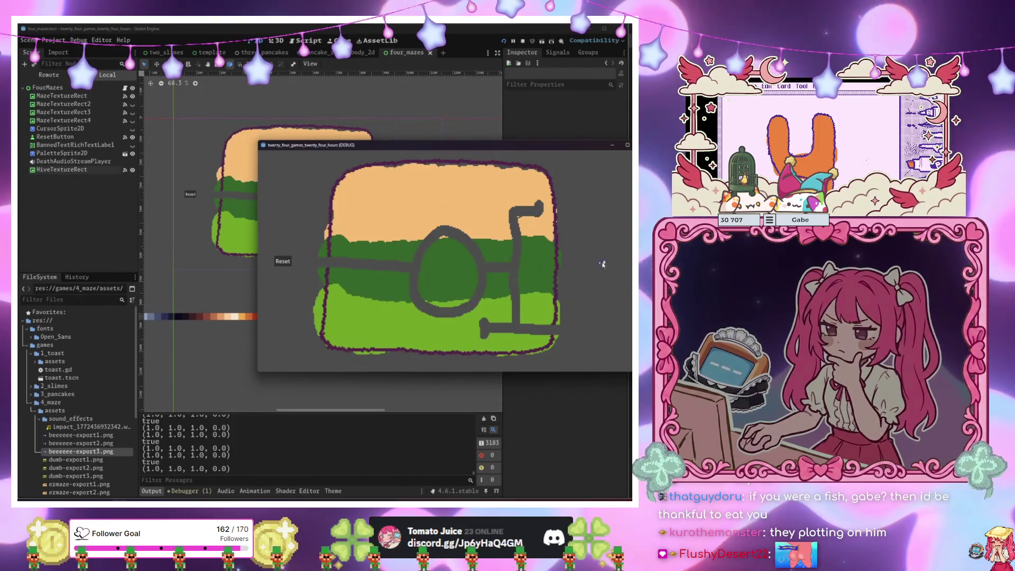
Play through the mazes, then move the game window down to reveal the index 4 error.
mouse_move(448, 245)
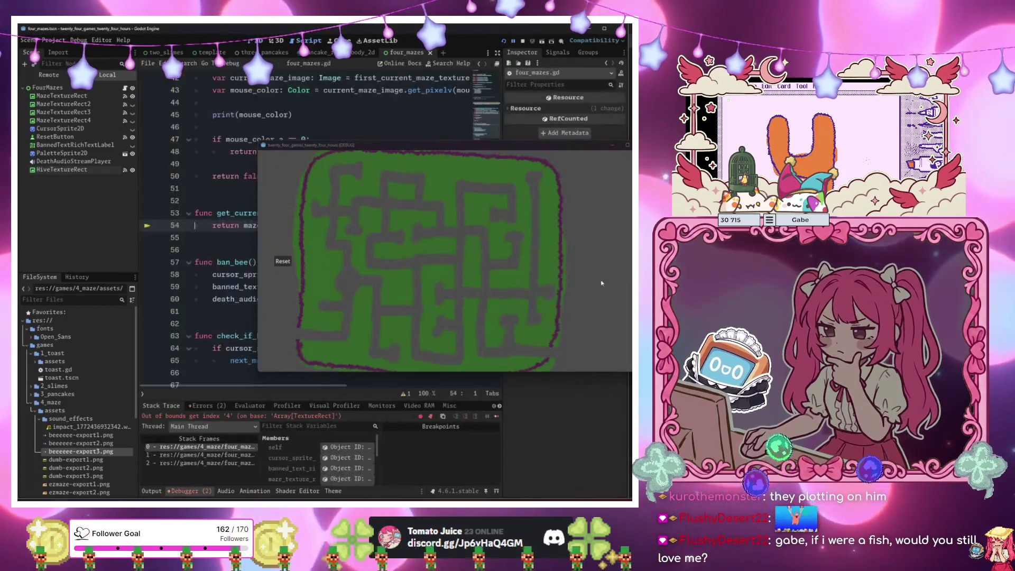
mouse_move(315, 140)
left_mouse_down()
mouse_move(402, 182)
mouse_move(402, 275)
mouse_move(334, 295)
mouse_move(321, 334)
mouse_move(289, 334)
mouse_move(284, 414)
mouse_move(383, 302)
mouse_move(401, 344)
left_mouse_up()
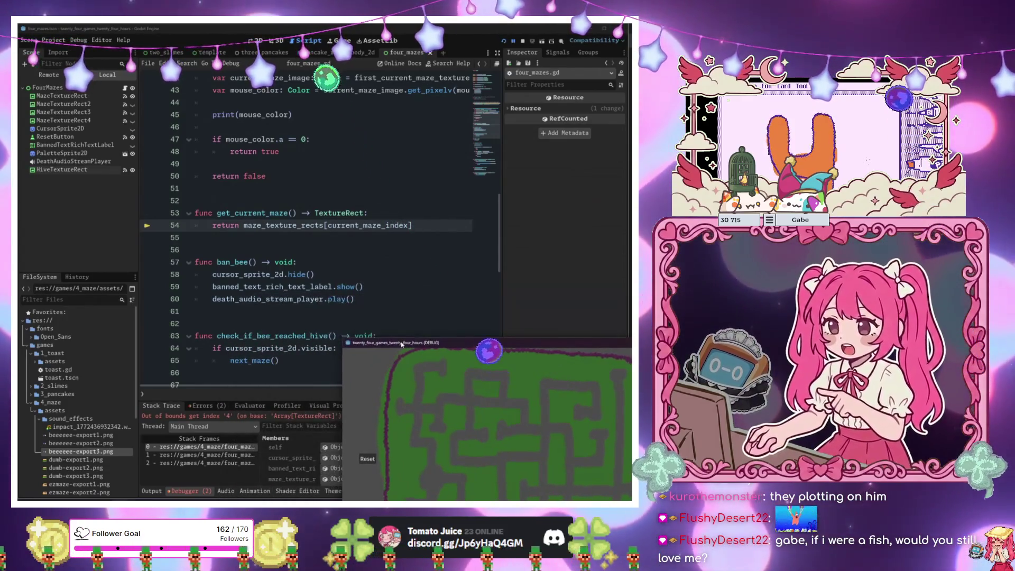
Look through next_maze in four_mazes.gd, checking the win branch and the maze show/hide loop.
scroll(318, 238, "up", 3)
left_click(322, 251)
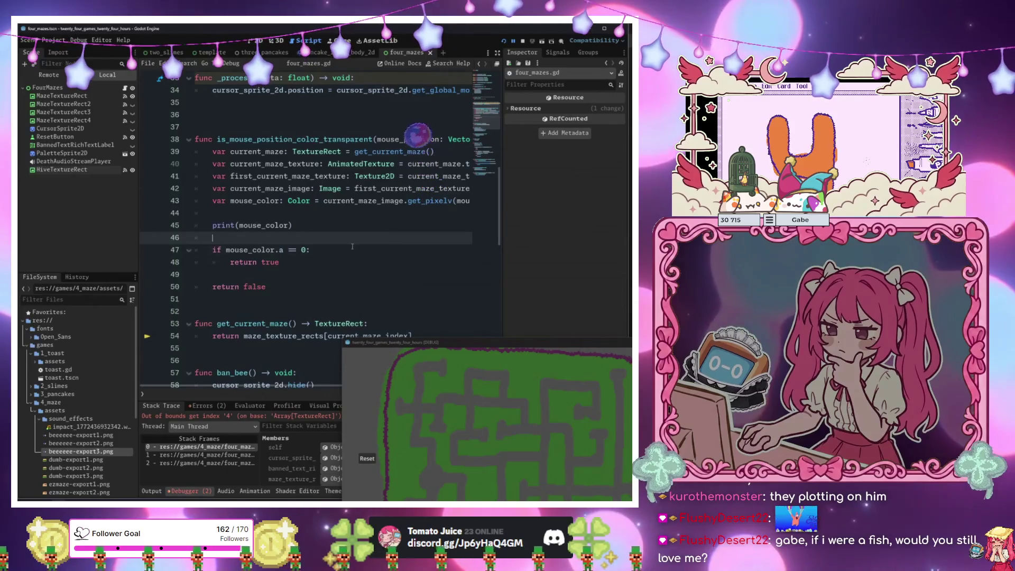
scroll(324, 249, "up", 7)
scroll(327, 244, "up", 2)
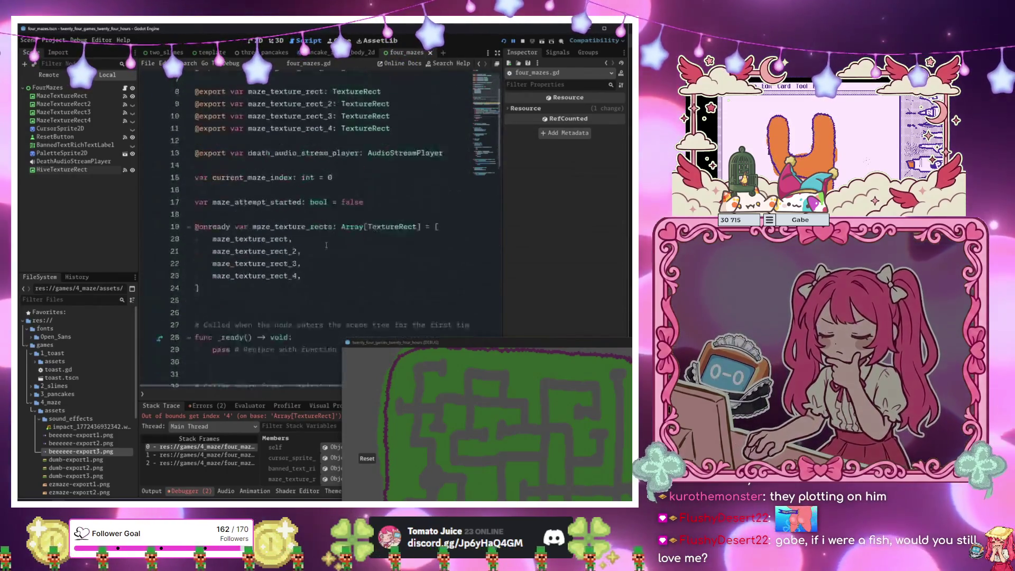
scroll(333, 254, "down", 20)
scroll(341, 262, "down", 4)
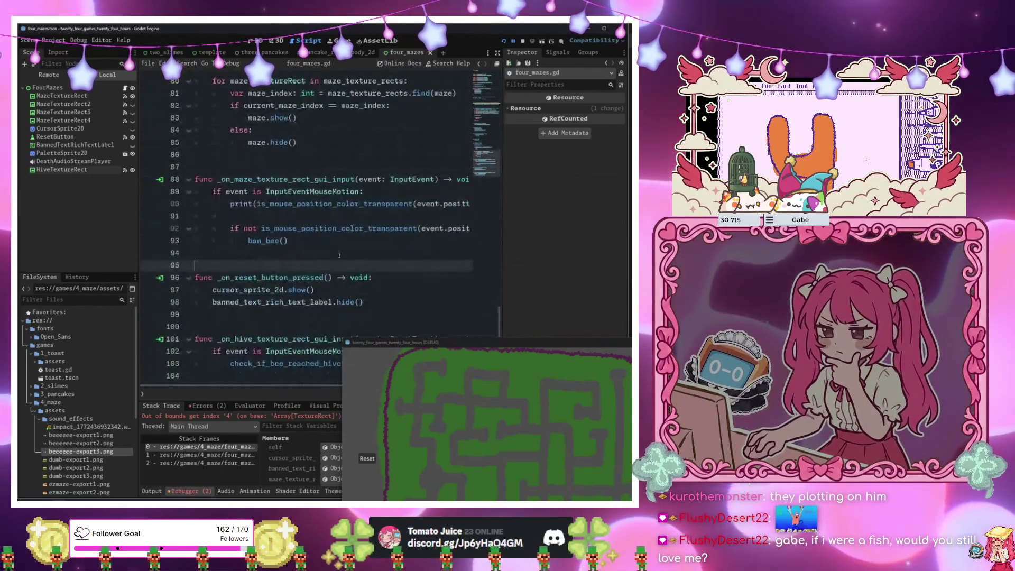
scroll(338, 259, "up", 3)
left_click(335, 257)
scroll(328, 257, "up", 2)
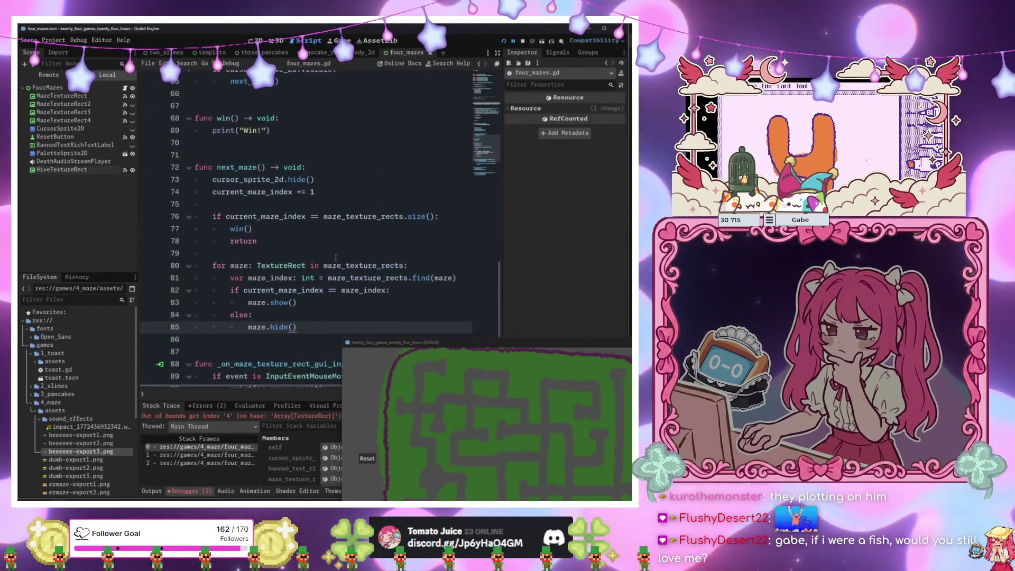
left_click(304, 258)
left_click(301, 244)
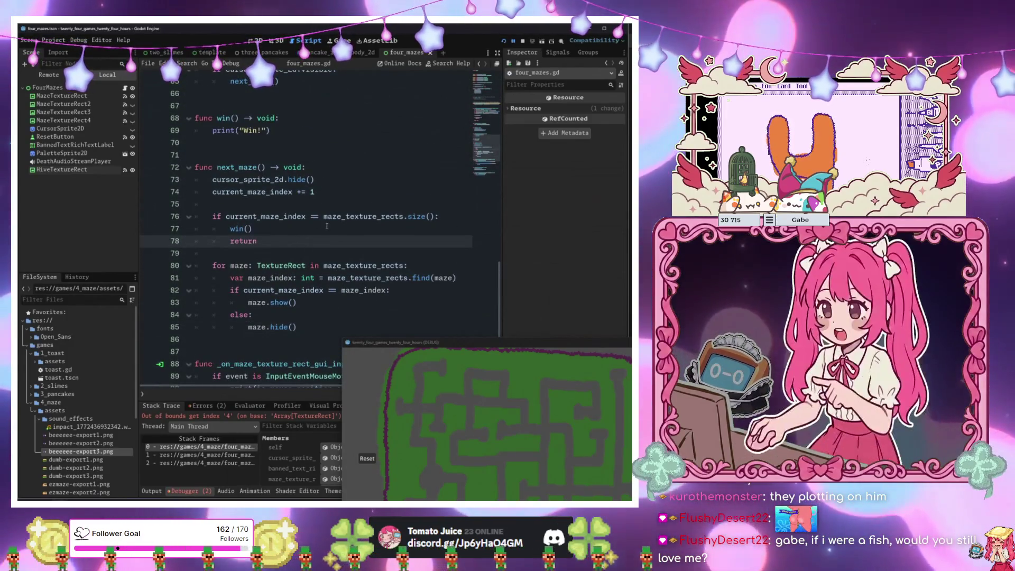
left_click(307, 229)
left_click(334, 193)
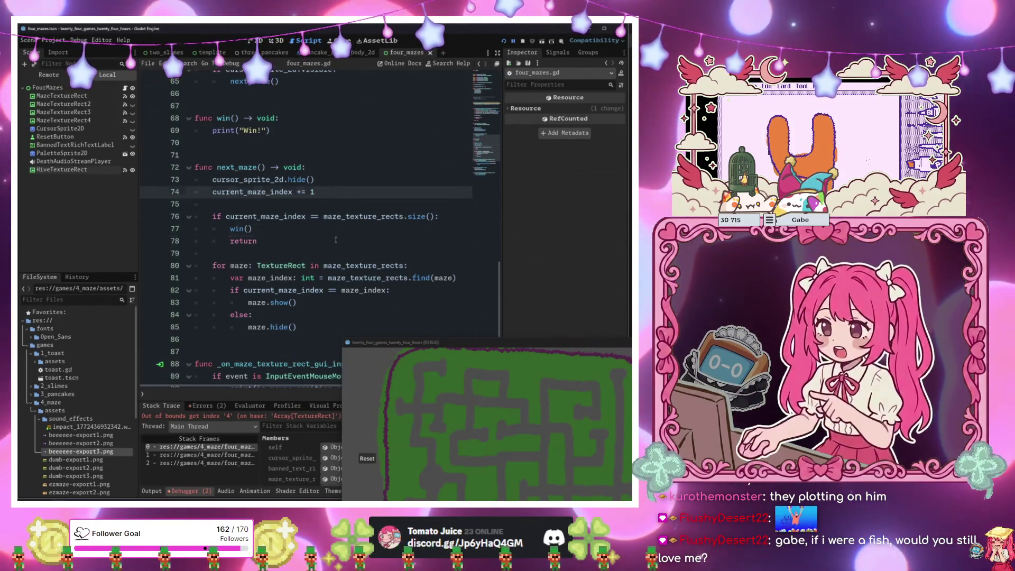
left_click(336, 241)
left_click(334, 266)
left_click(330, 291)
left_click(327, 302)
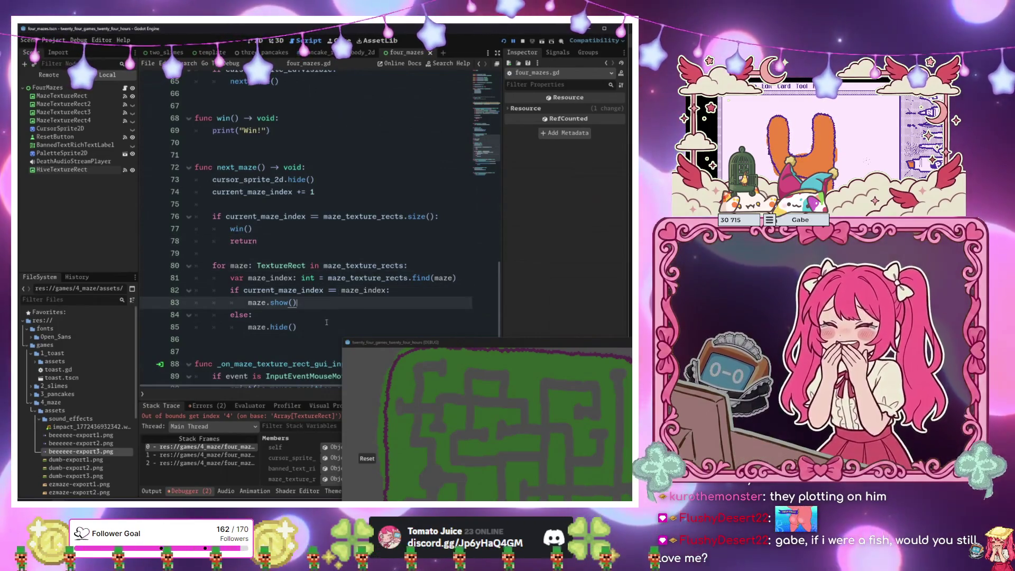
left_click(325, 326)
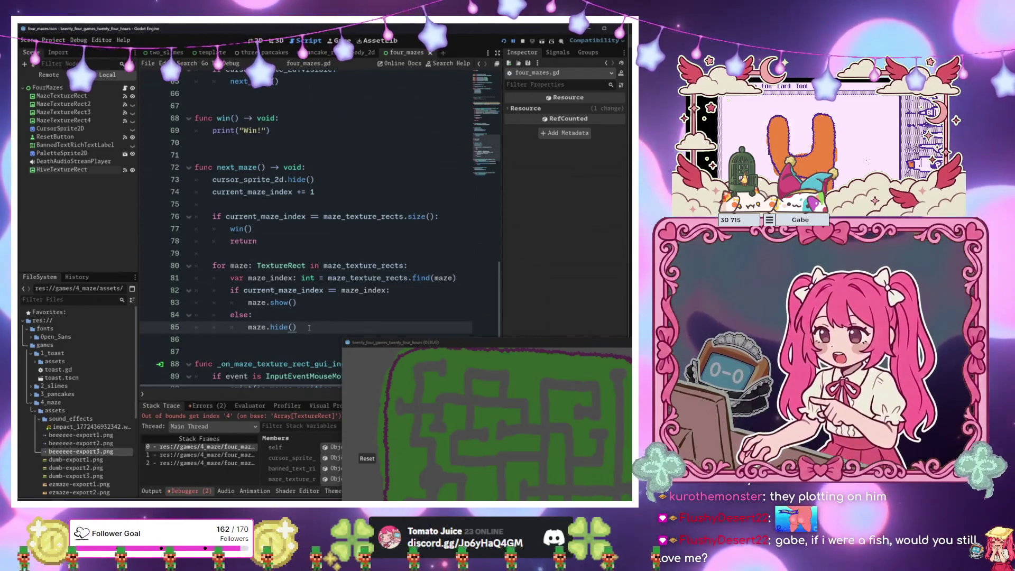
Add 'maze_texture_rects[-1].hide()' on a new line after win() and save the script.
left_click(304, 232)
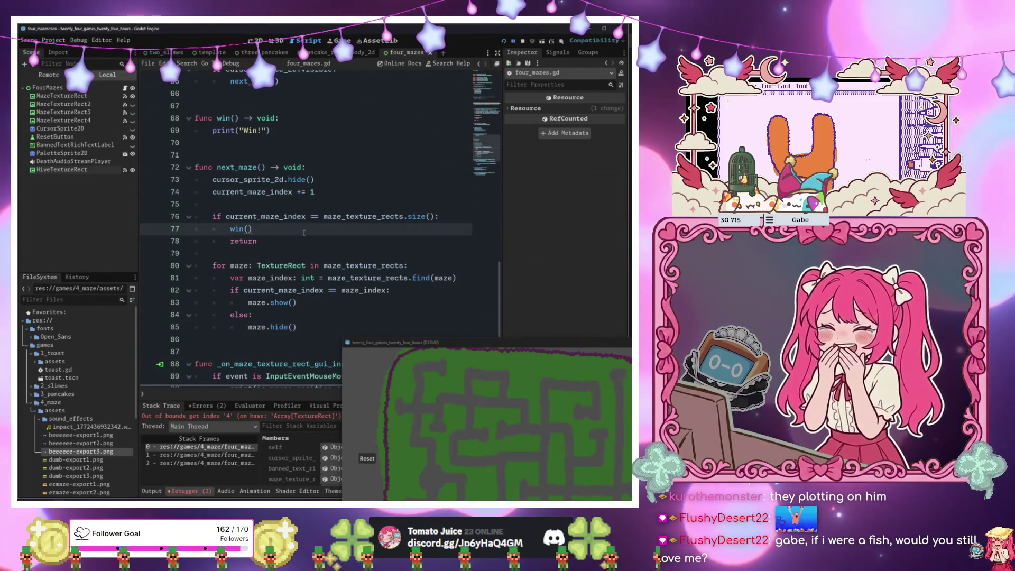
key("Return")
type("maz")
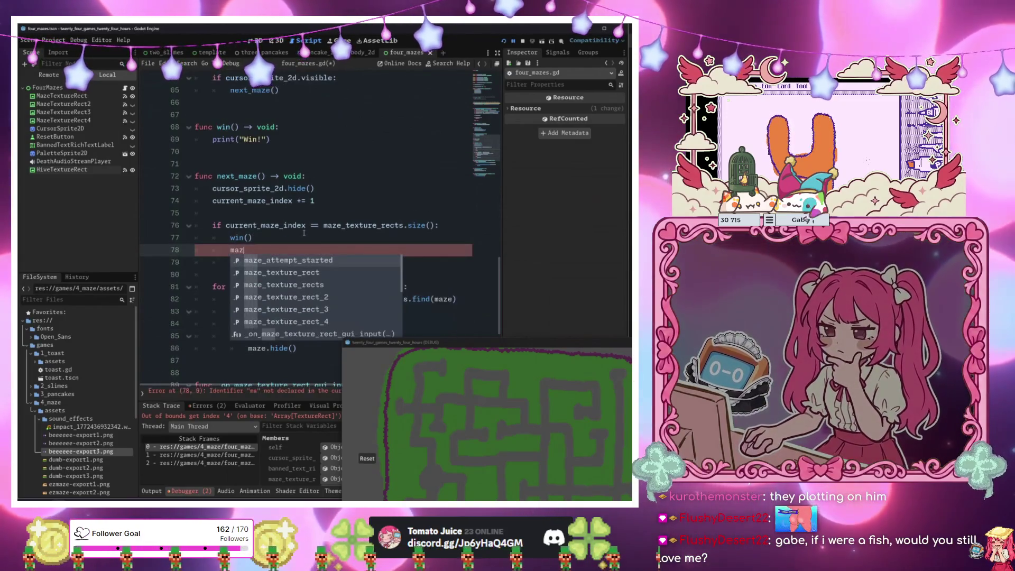
key("BackSpace")
key("BackSpace")
key("BackSpace")
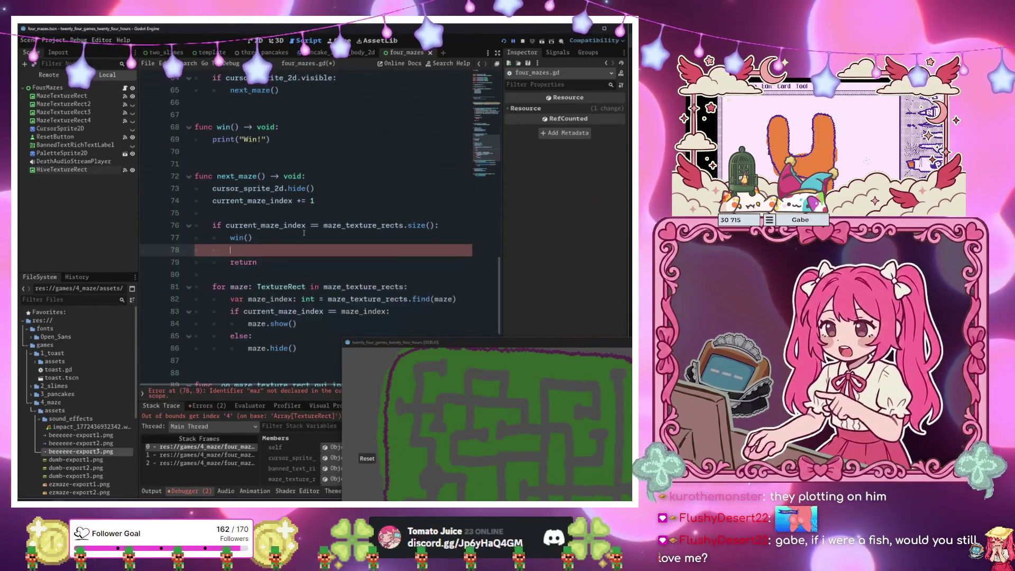
type("cur")
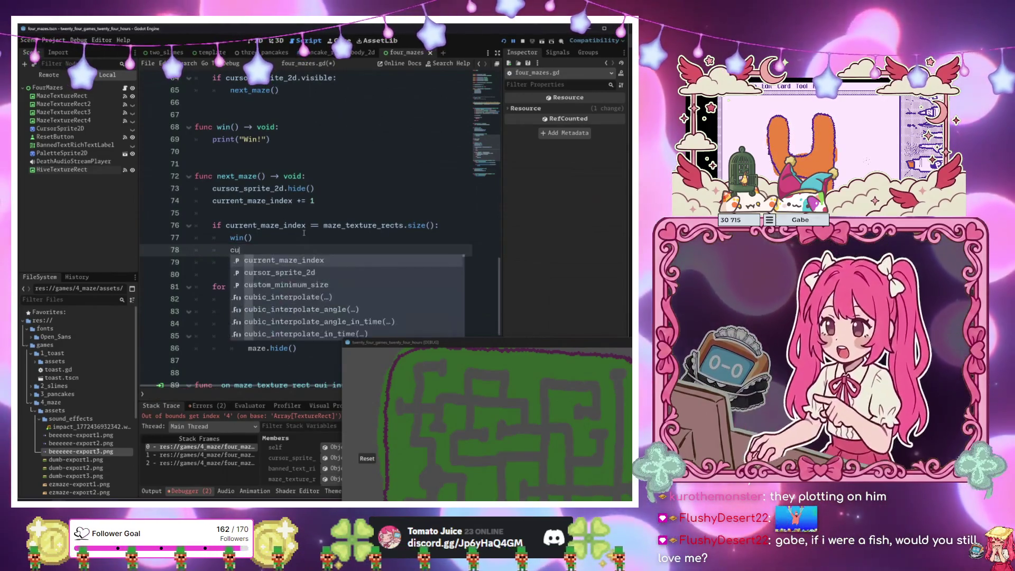
key("Return")
type(".")
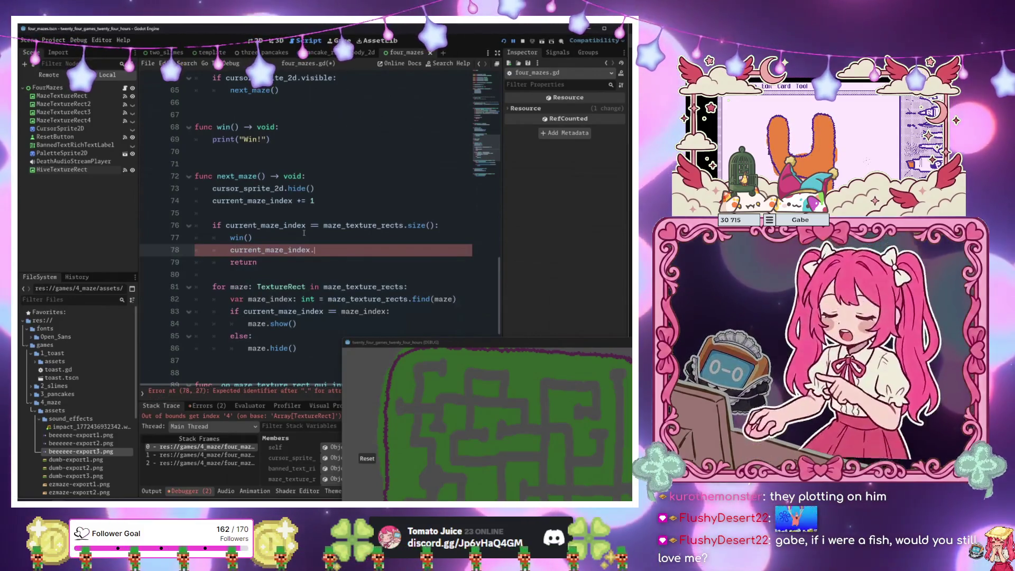
key("ctrl+s")
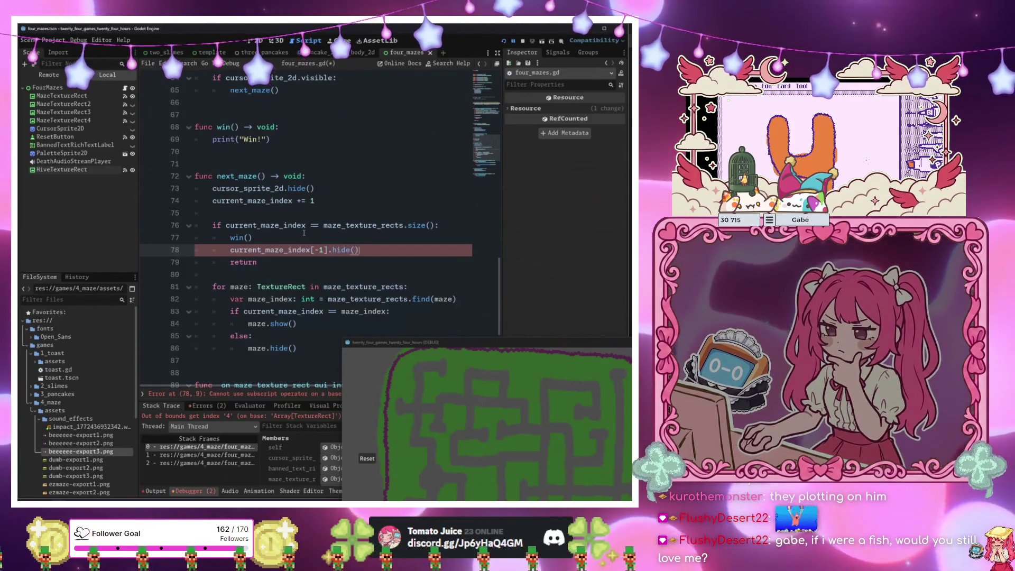
type("()")
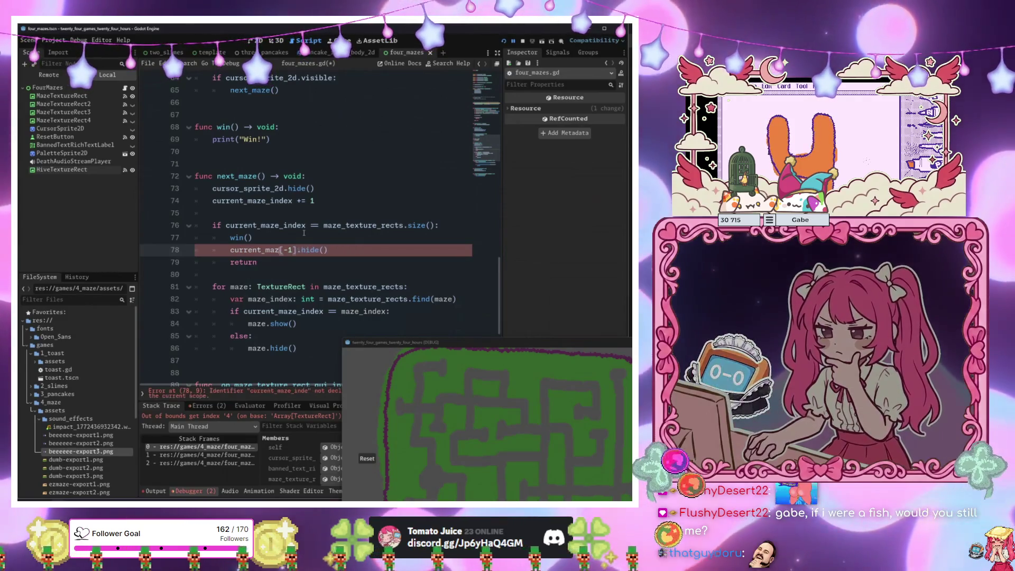
key("ctrl+BackSpace")
type("maz")
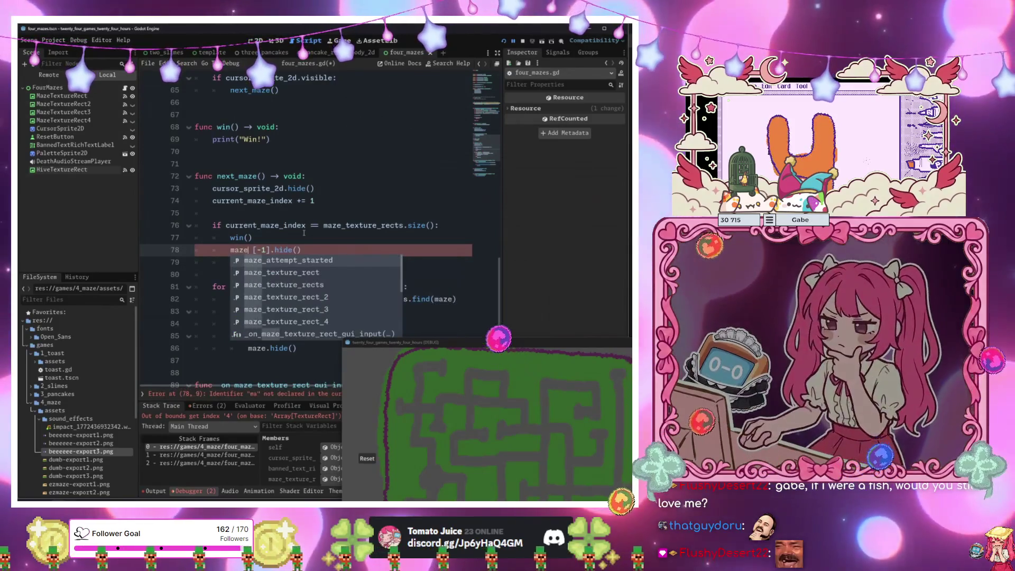
key("Down")
key("Down")
key("Return")
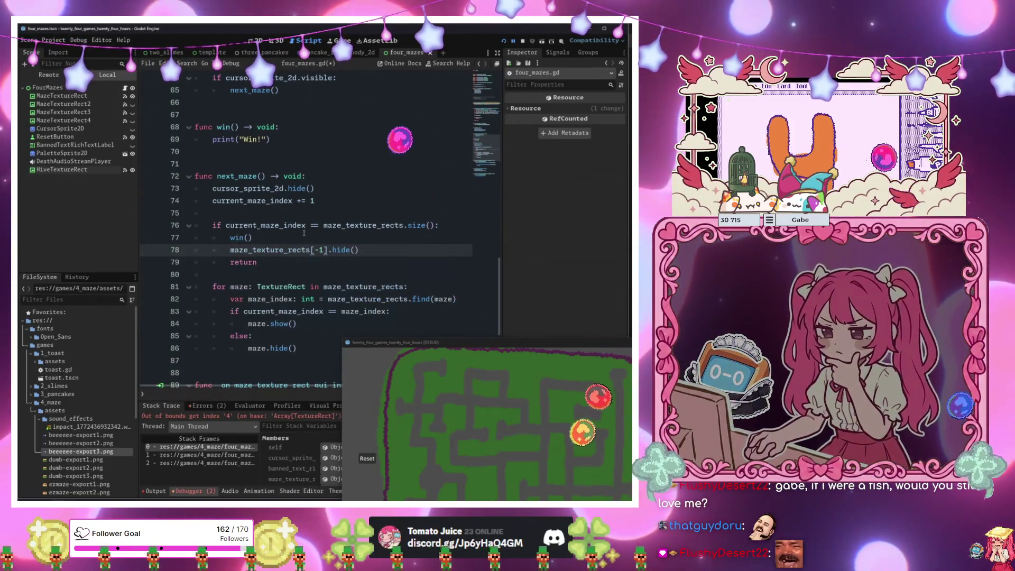
Recheck the maze loop, then review the three changed files in GitHub Desktop.
left_click(349, 299)
scroll(350, 286, "down", 4)
scroll(349, 282, "down", 2)
mouse_move(476, 342)
left_mouse_down()
mouse_move(424, 143)
mouse_move(375, 100)
left_mouse_up()
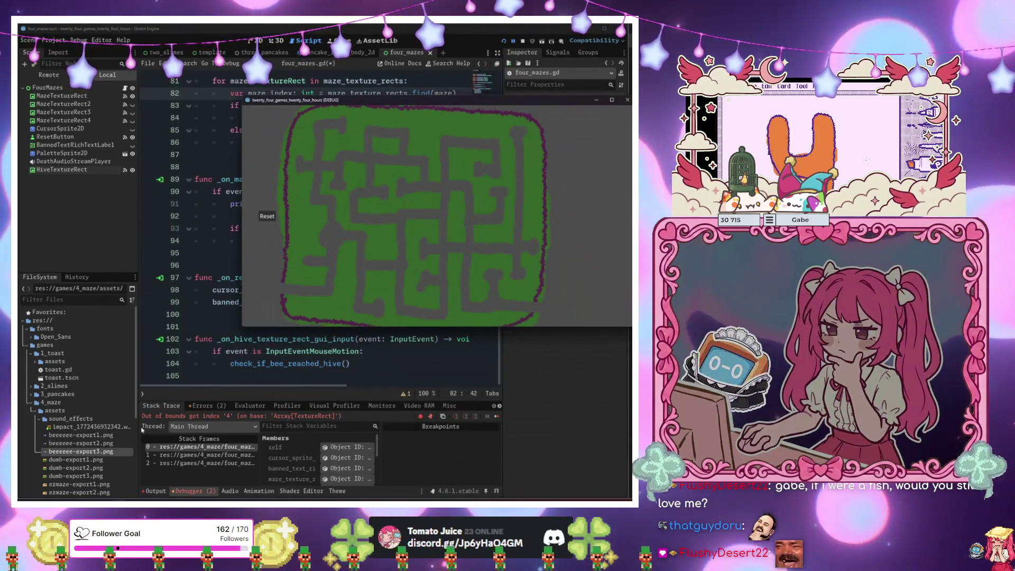
left_click(185, 315)
scroll(81, 402, "down", 4)
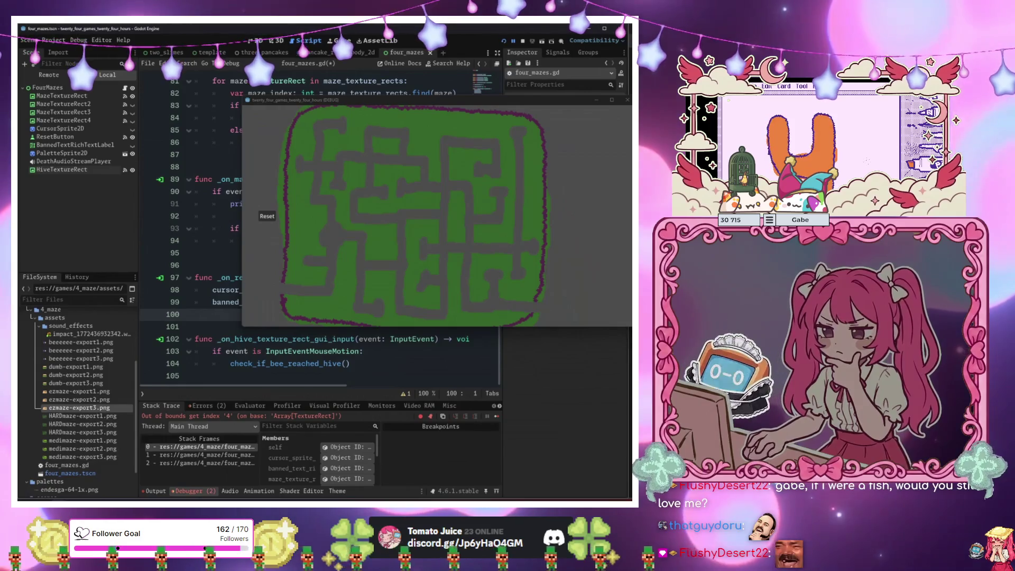
key("alt+Tab")
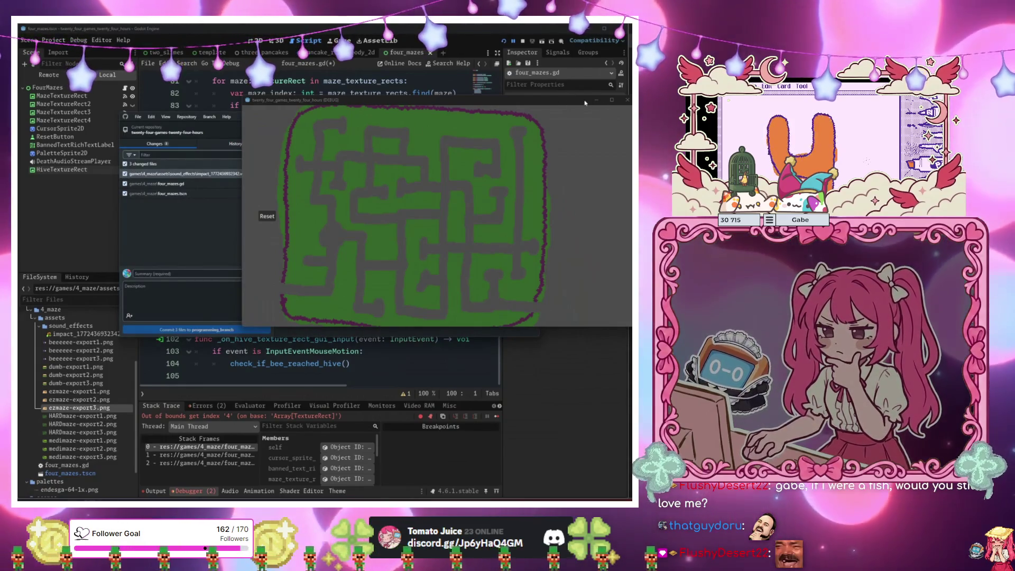
left_click(596, 100)
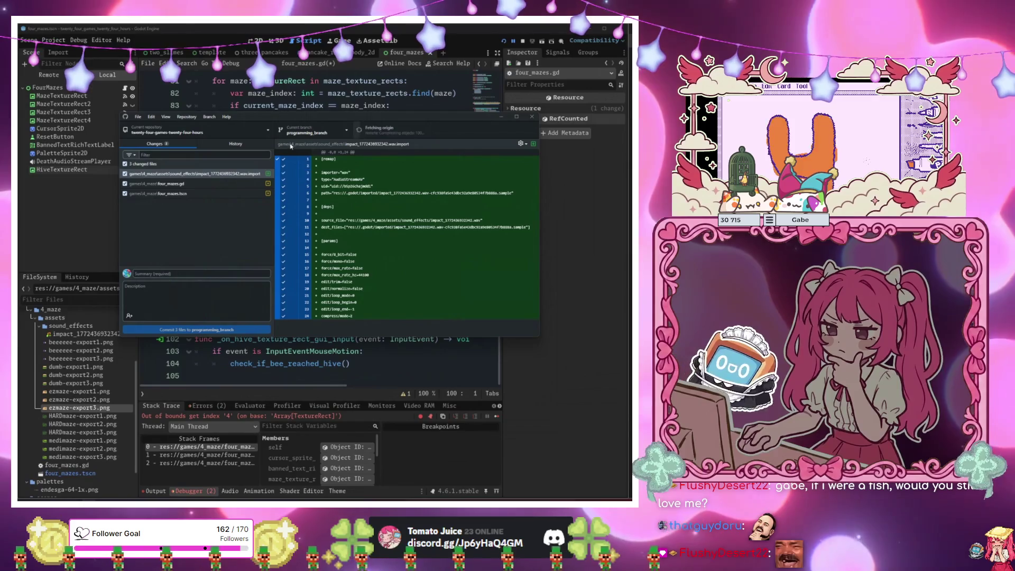
Merge the jacie branch into programming_branch in GitHub Desktop.
left_click(305, 134)
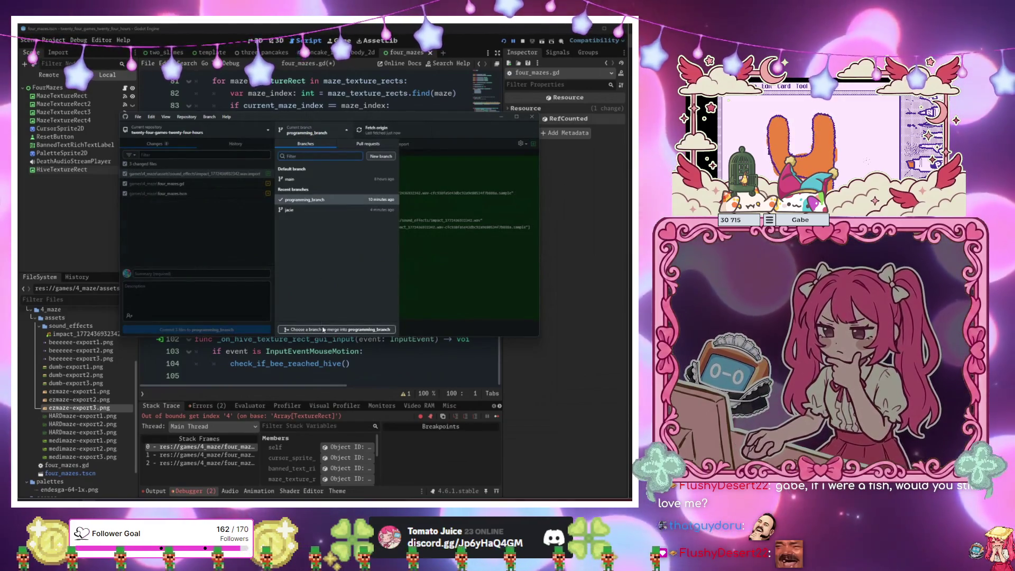
left_click(323, 329)
left_click(271, 220)
left_click(328, 292)
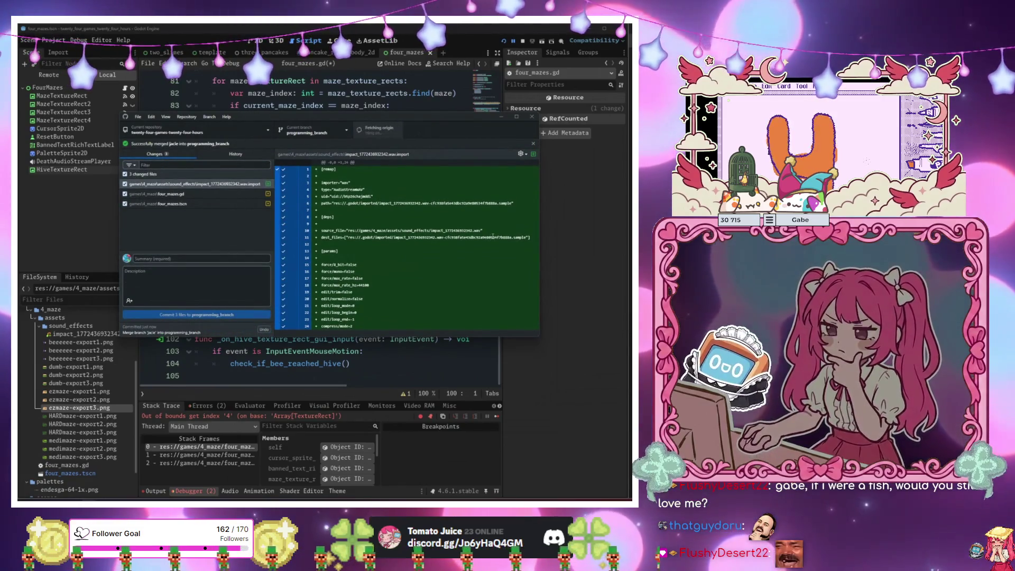
Back in Godot, check the new 4-export3 and hive-export images, then select HiveTextureRect.
key("alt+Tab")
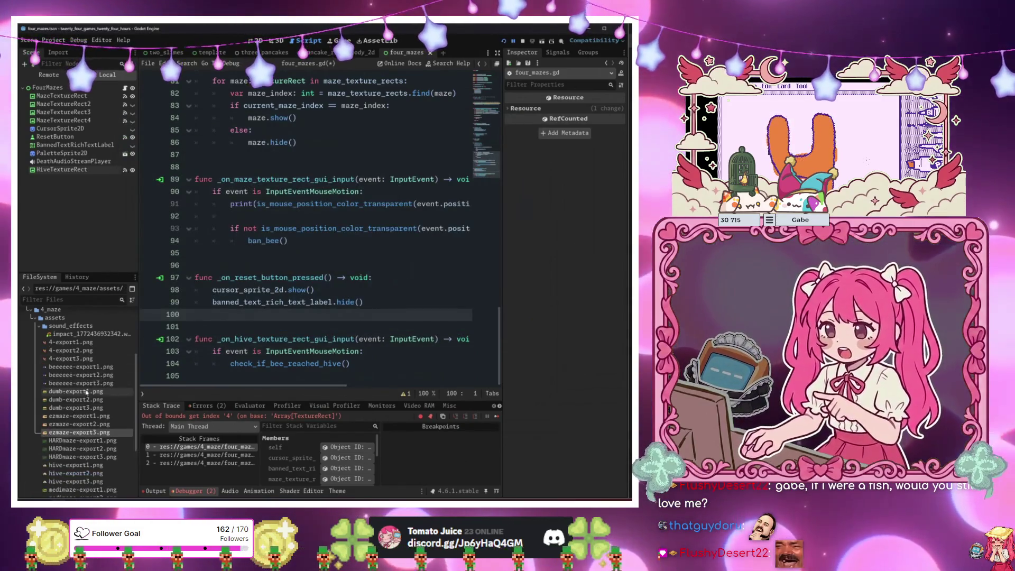
left_click(70, 359)
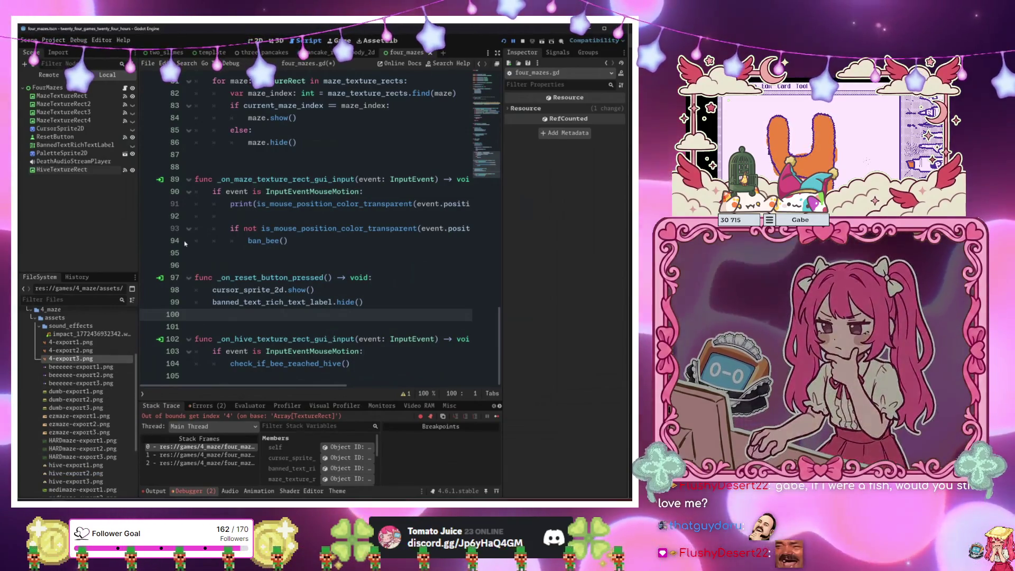
left_click(72, 465)
left_click(74, 482, "shift")
left_click(62, 169)
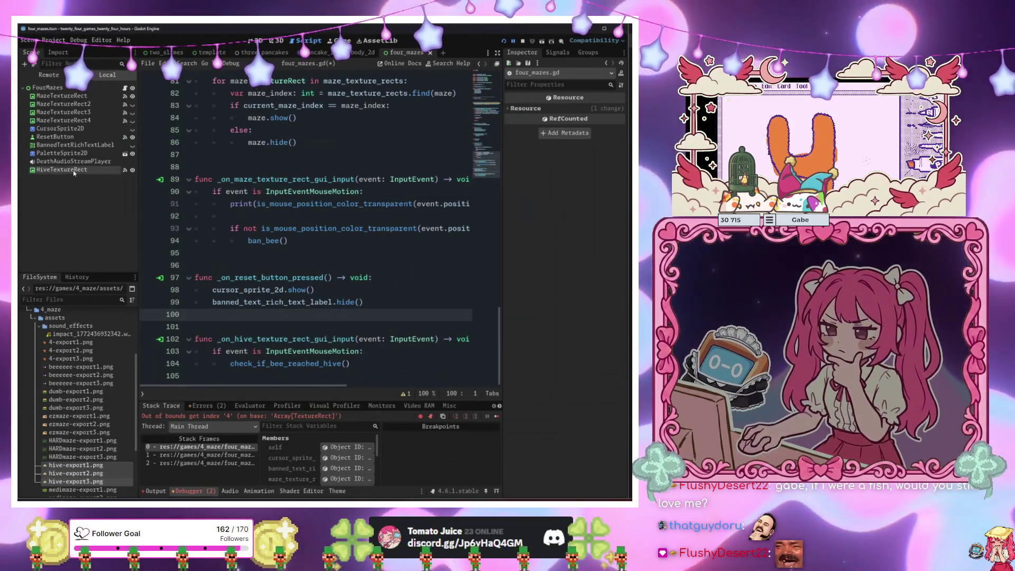
Give HiveTextureRect a new AnimatedTexture with 3 frames and expand each frame.
left_click(580, 108)
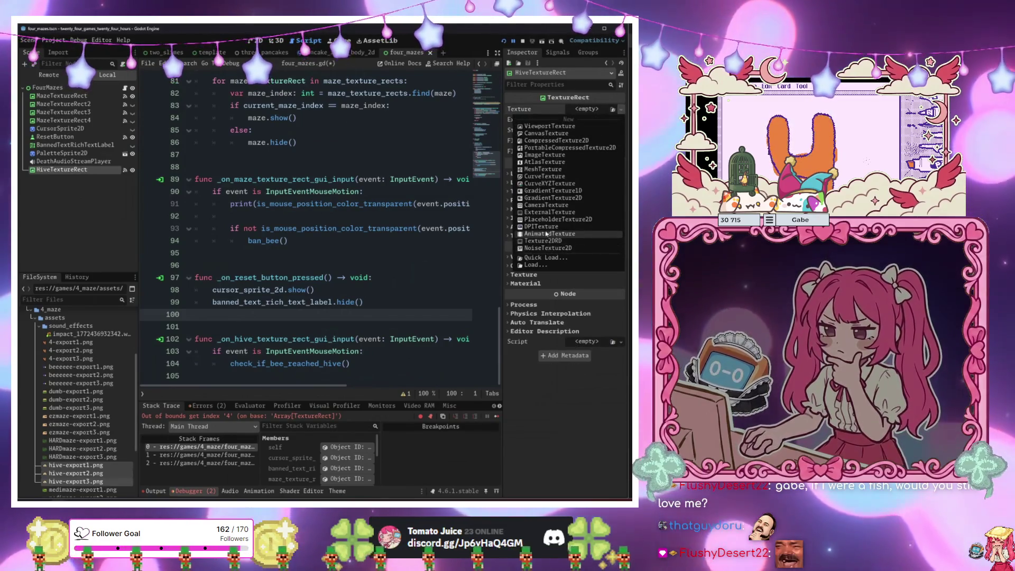
left_click(587, 117)
left_click(615, 208)
left_click(615, 208)
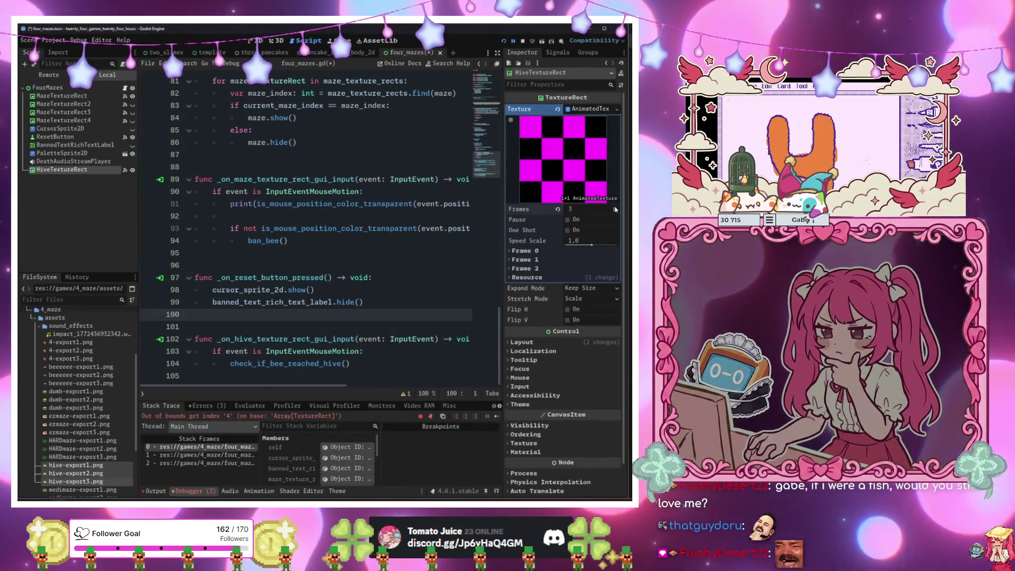
left_click(526, 250)
left_click(526, 281)
left_click(534, 310)
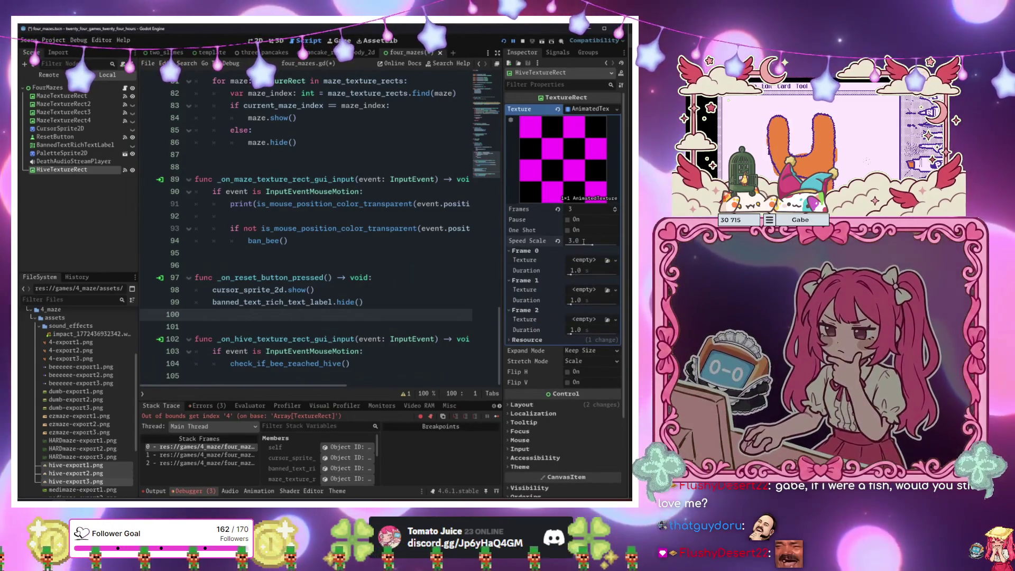
Assign hive-export1, hive-export2 and hive-export3.png to frames 0–2 and return to the 2D view.
left_click_drag(69, 466, 572, 305)
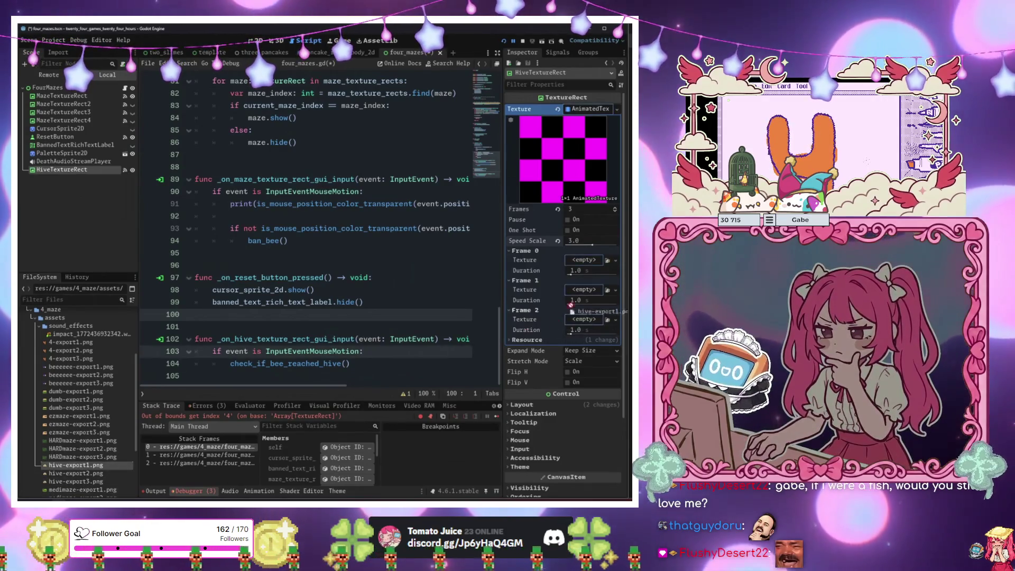
left_click_drag(589, 262, 588, 262)
left_click_drag(68, 474, 584, 319)
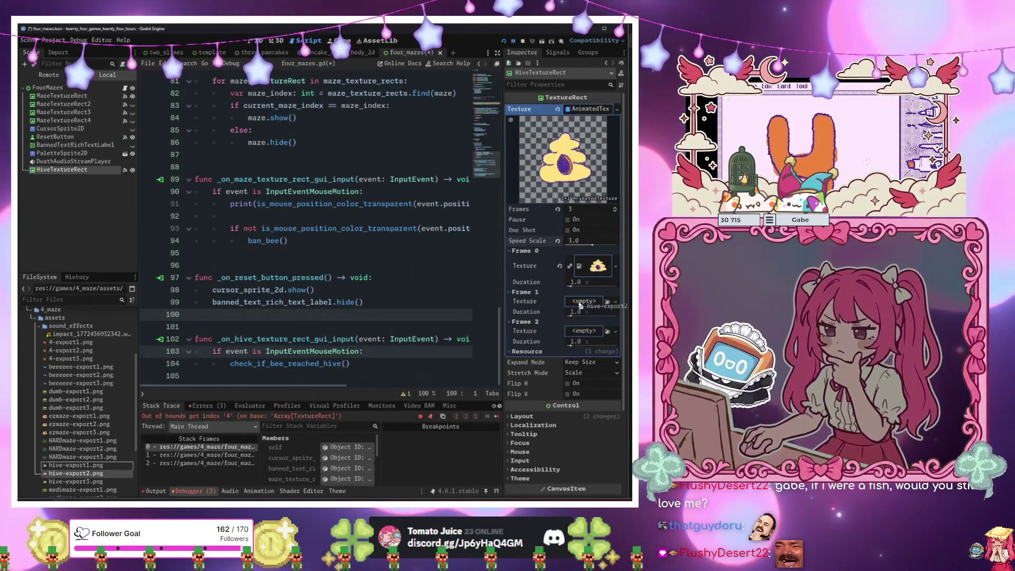
mouse_move(59, 482)
left_mouse_down()
mouse_move(238, 386)
mouse_move(585, 355)
left_mouse_up()
key("ctrl+F1")
scroll(420, 193, "up", 4)
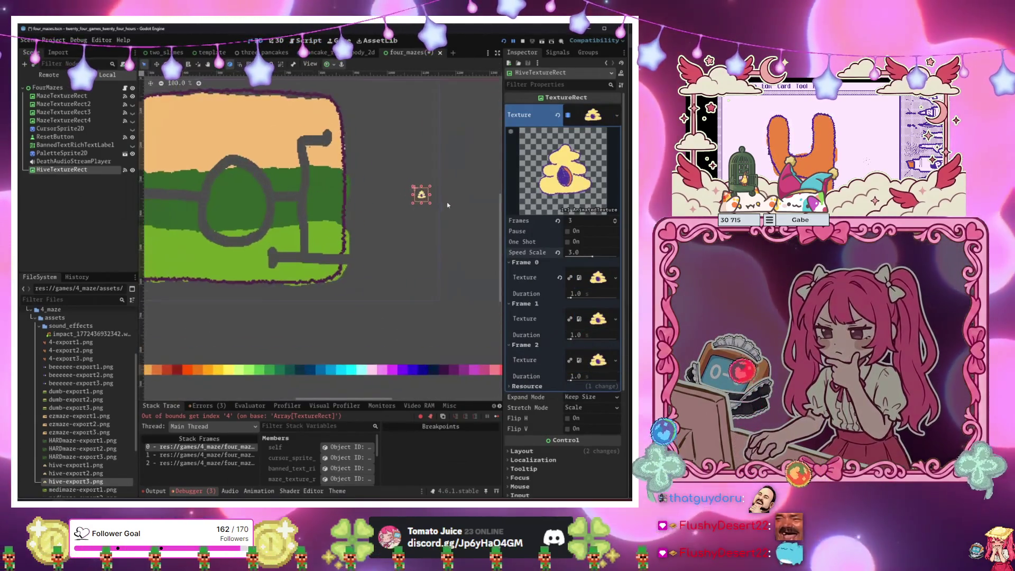
Enlarge the hive box, keep Expand Mode at Keep Size, move it beside the maze, then duplicate it.
left_click_drag(411, 204, 402, 181)
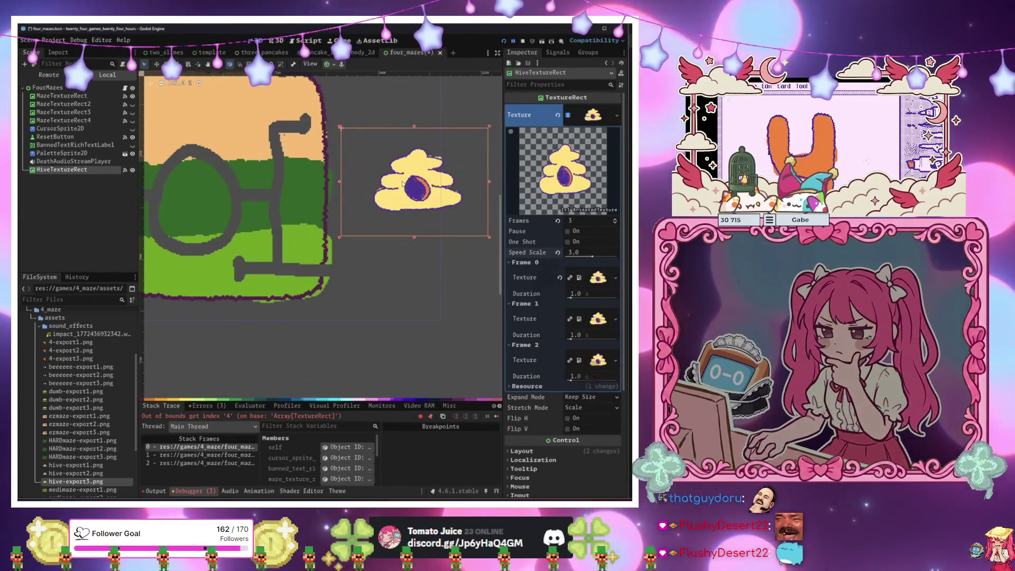
left_click(584, 398)
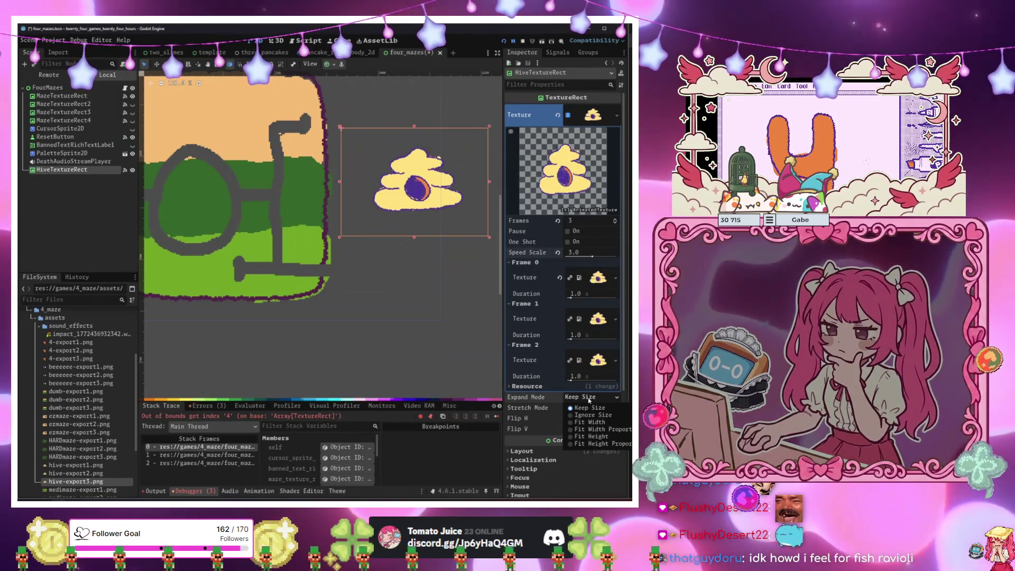
left_click(587, 408)
scroll(382, 219, "down", 2)
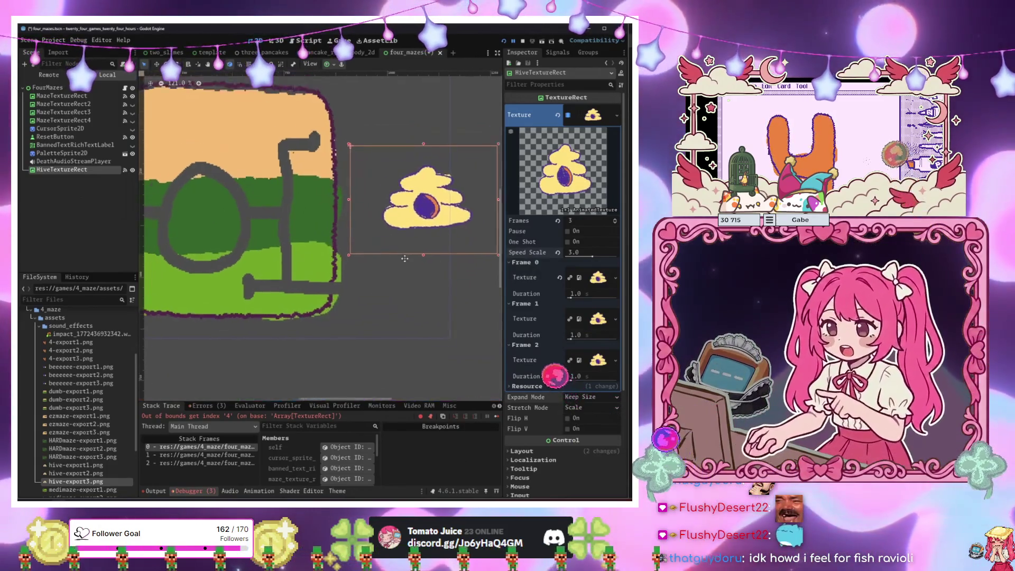
left_click_drag(431, 232, 438, 231)
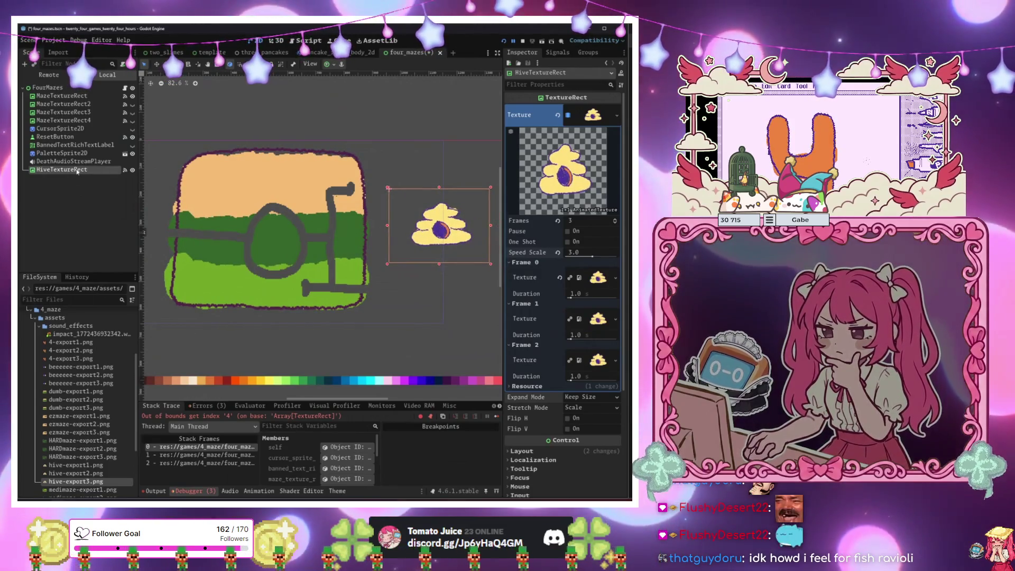
key("ctrl+d")
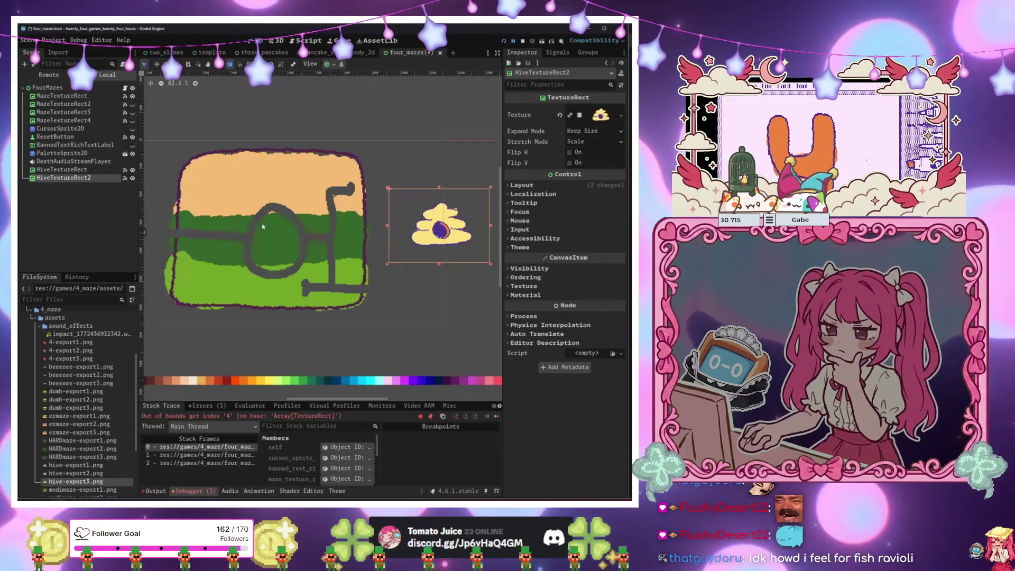
Clear the original HiveTextureRect's texture and nudge HiveTextureRect2 slightly right.
left_click(95, 171)
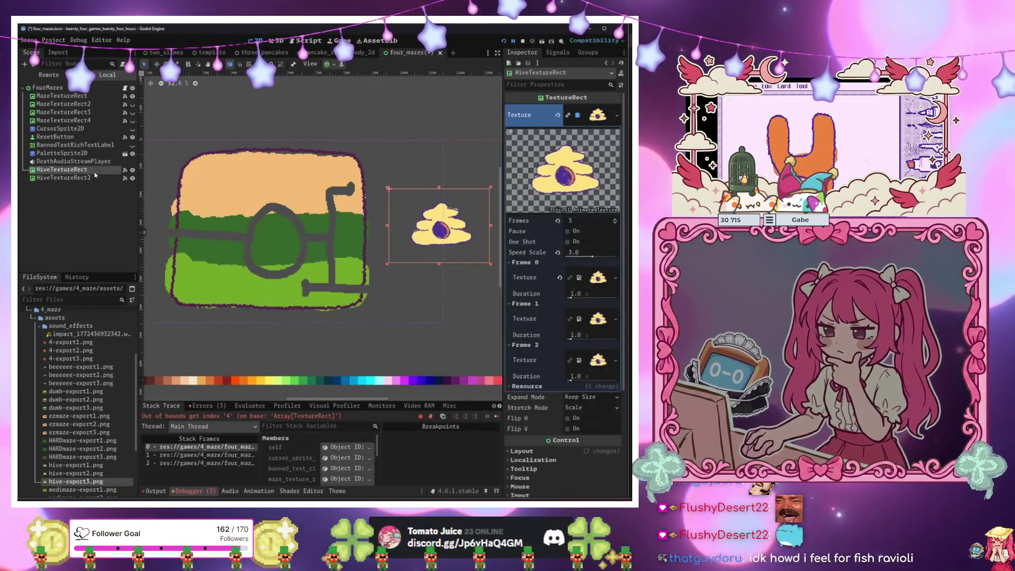
left_click(558, 116)
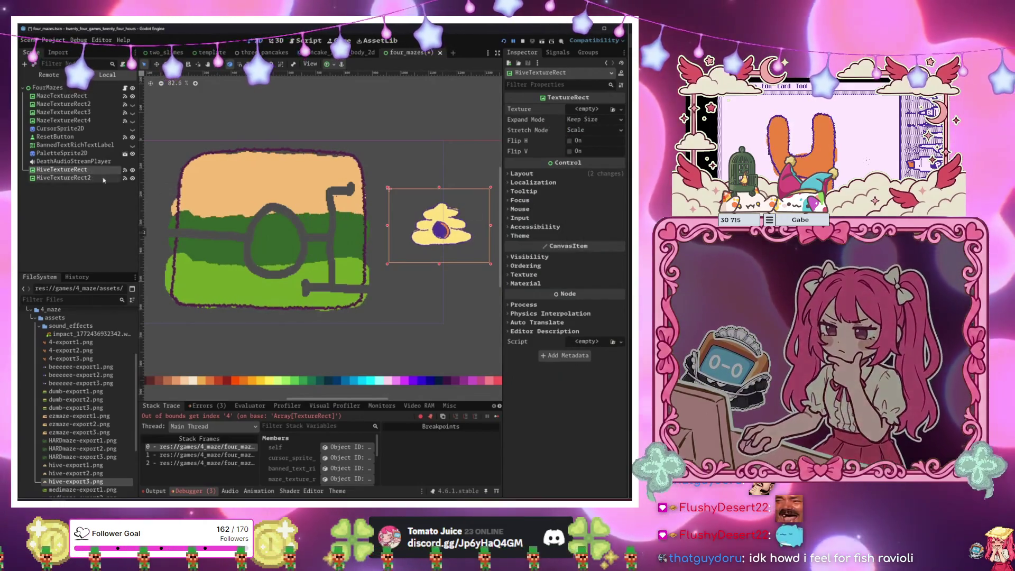
key("f")
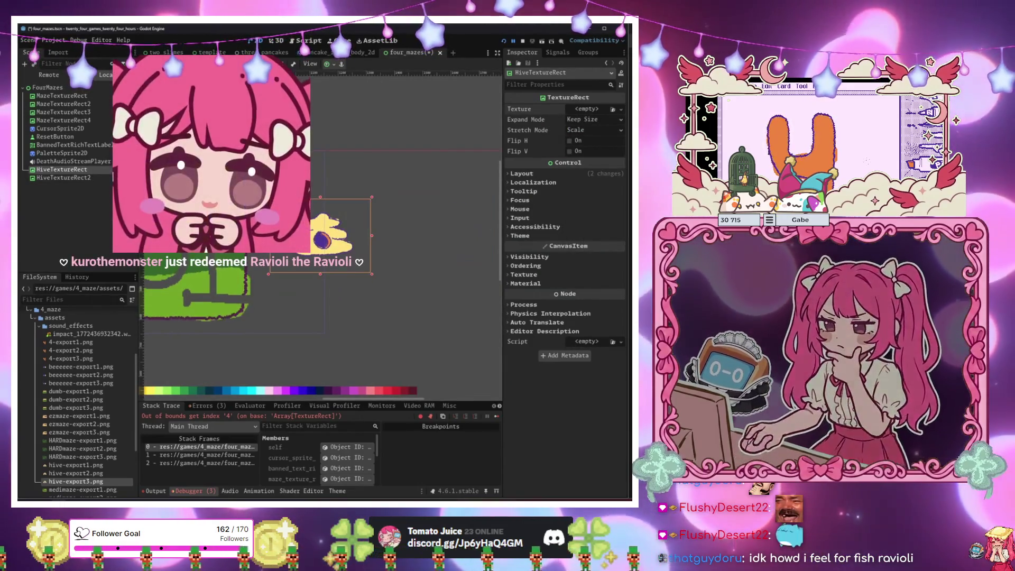
mouse_move(355, 253)
left_mouse_down()
mouse_move(365, 251)
mouse_move(356, 257)
left_mouse_up()
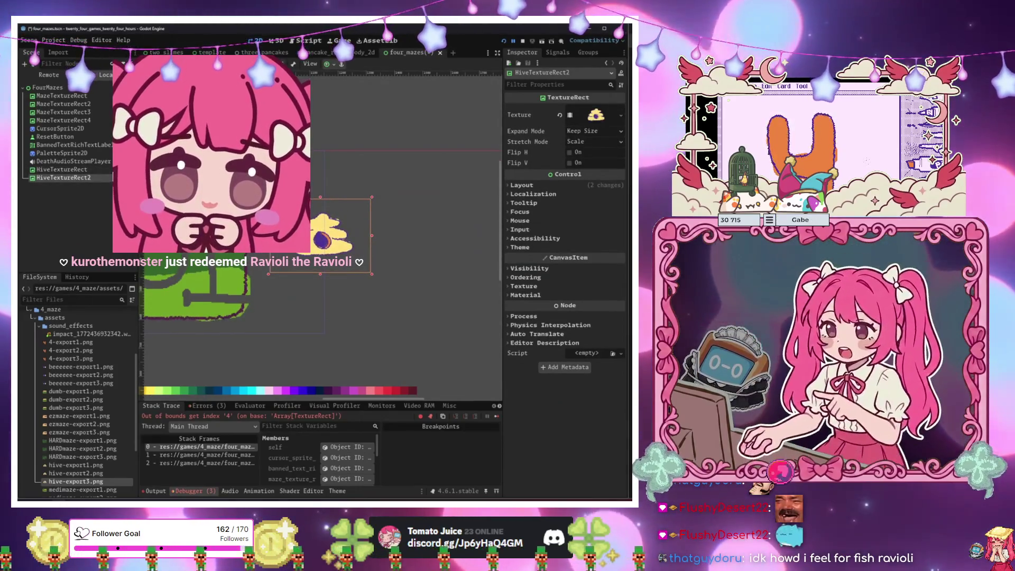
left_click(90, 199)
Try reordering the two hive nodes in the Scene tree, then shift the empty hive box left.
left_click(62, 170)
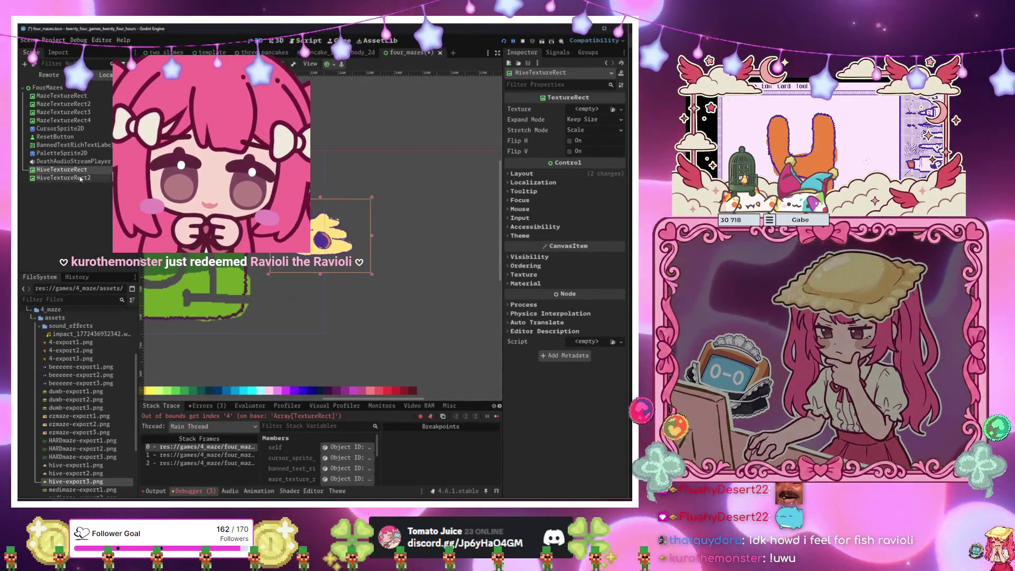
left_click(87, 178)
left_click_drag(87, 178, 85, 167)
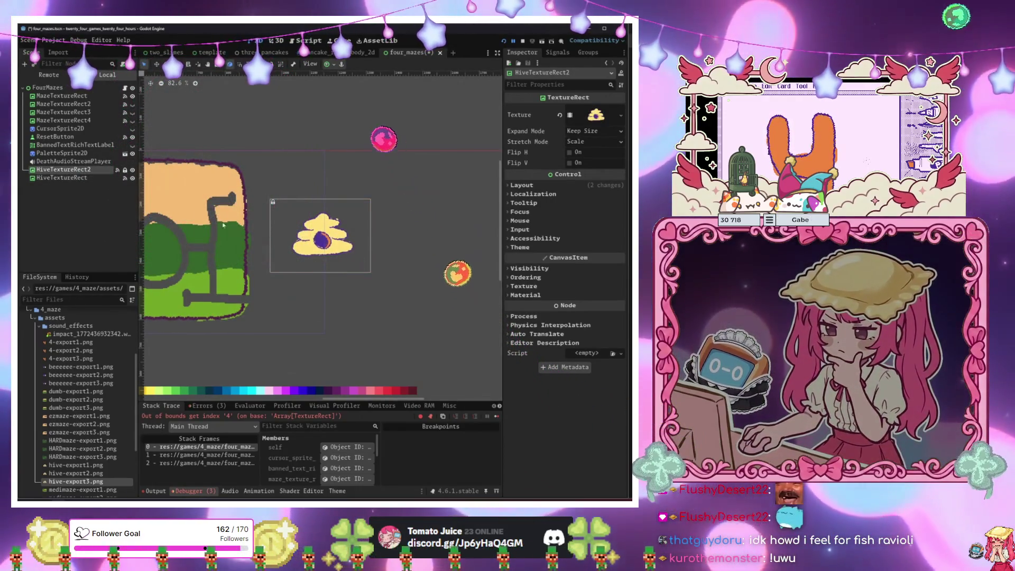
left_click_drag(63, 169, 101, 191)
left_click(62, 169)
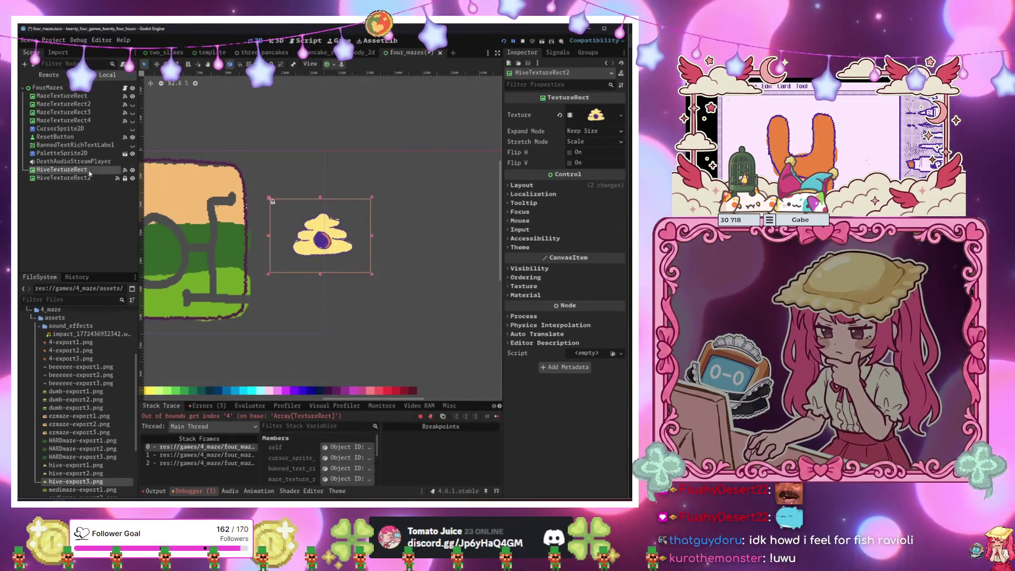
scroll(144, 202, "left", 1)
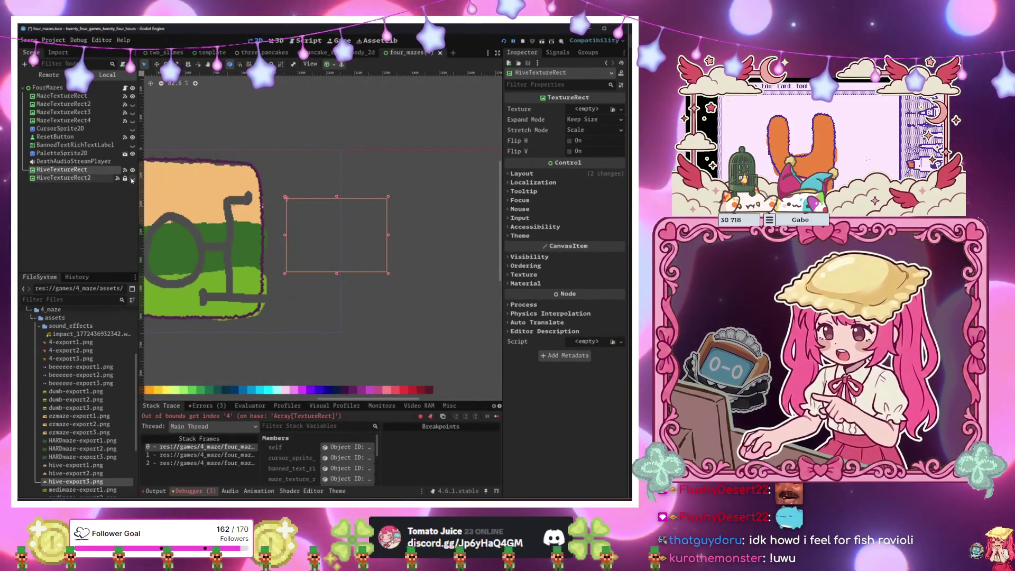
scroll(178, 203, "right", 1)
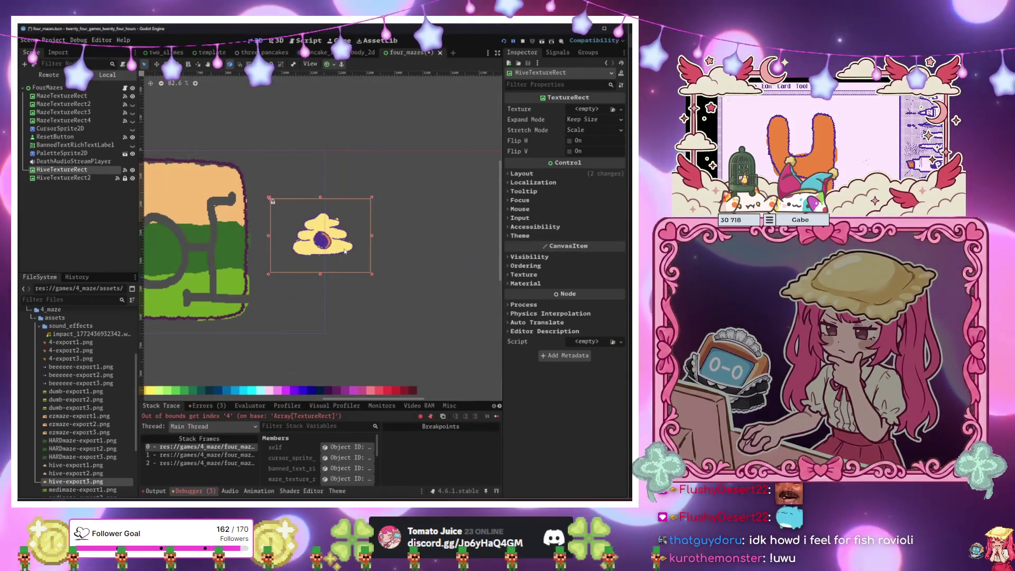
left_click_drag(341, 248, 333, 246)
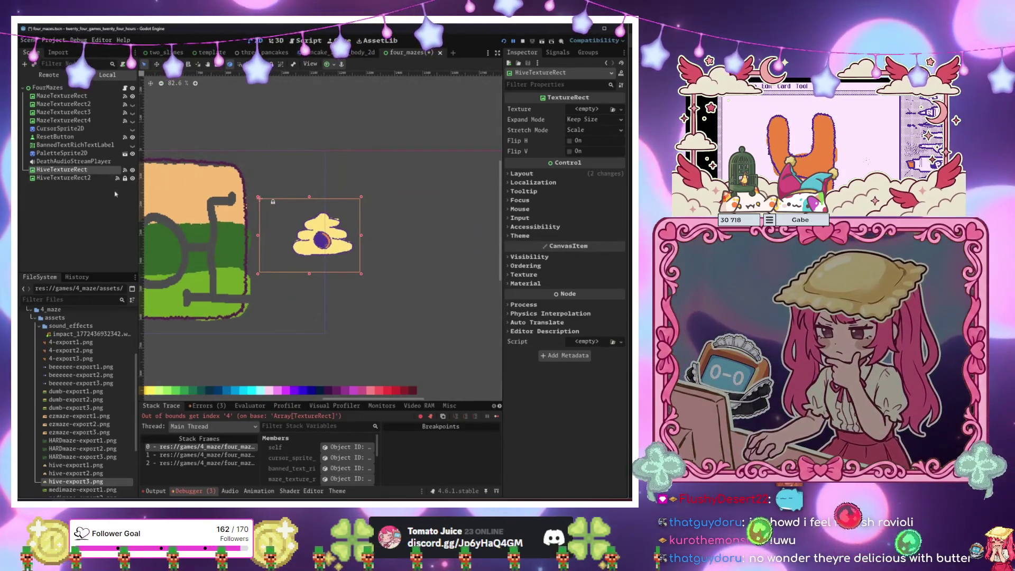
Unlock HiveTextureRect2 and move its box to the left.
left_click(101, 179)
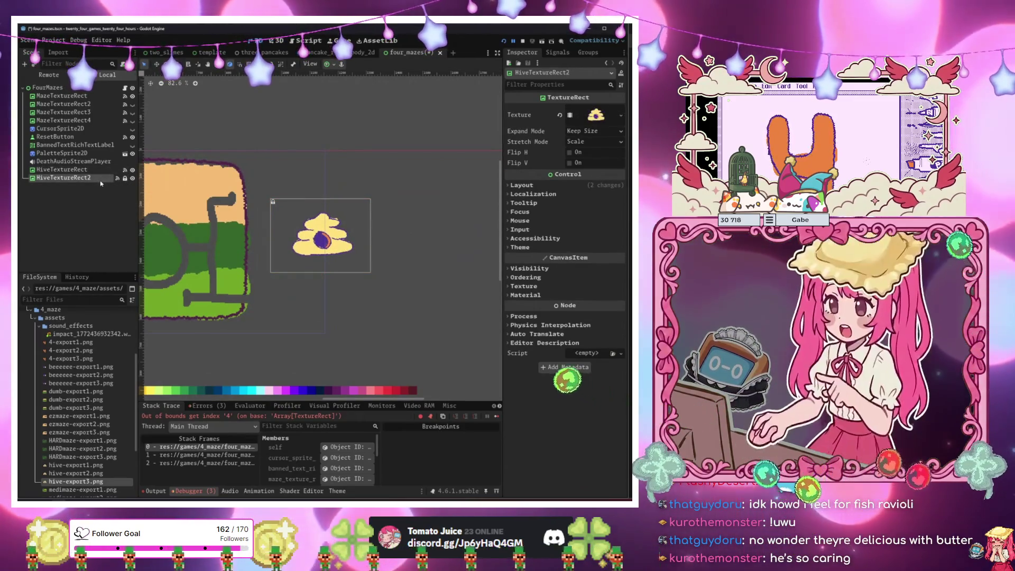
left_click(125, 178)
left_click_drag(326, 259, 301, 260)
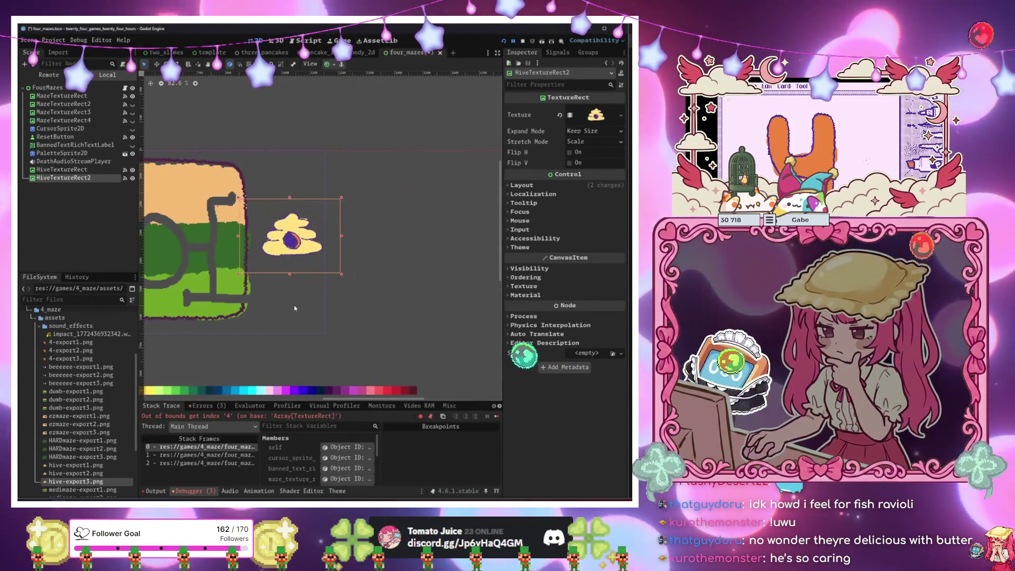
Move the empty HiveTextureRect box up so it sits over the hive image.
scroll(264, 318, "left", 5)
scroll(264, 318, "up", 2)
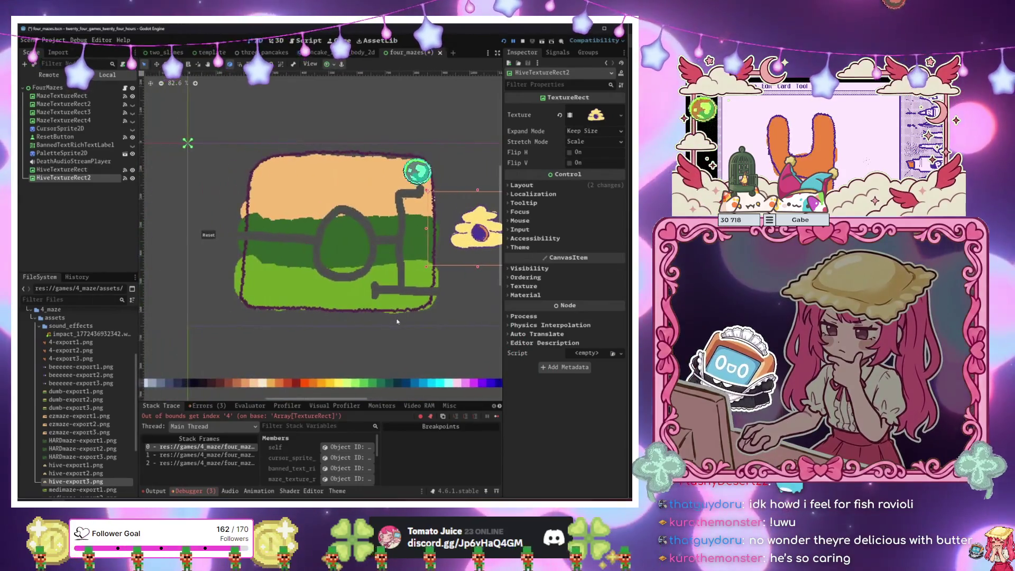
scroll(297, 296, "down", 1)
scroll(328, 275, "right", 3)
scroll(342, 269, "up", 1)
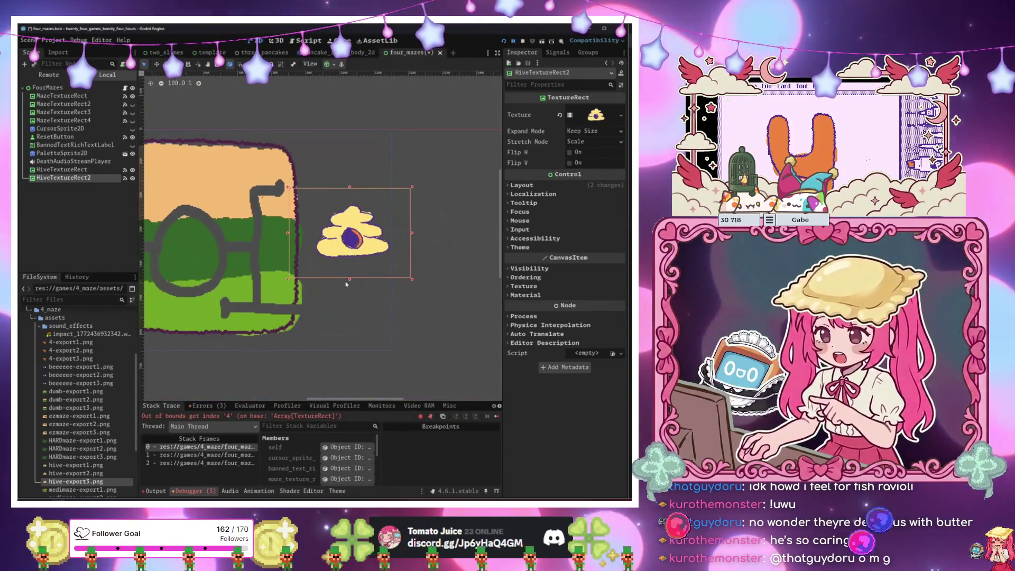
left_click(405, 267)
left_click_drag(404, 267, 378, 240)
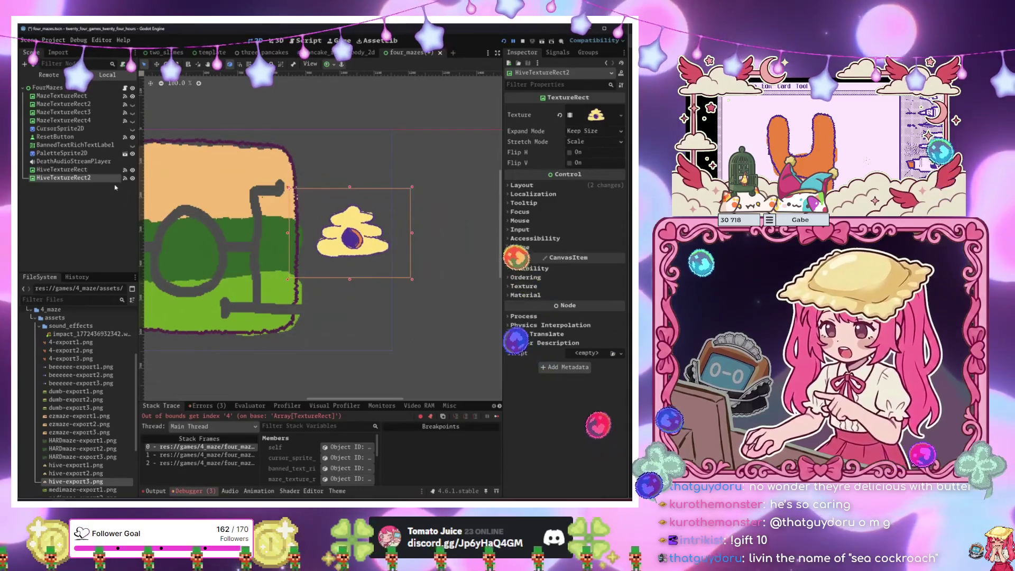
key("ctrl+z")
left_click(354, 243)
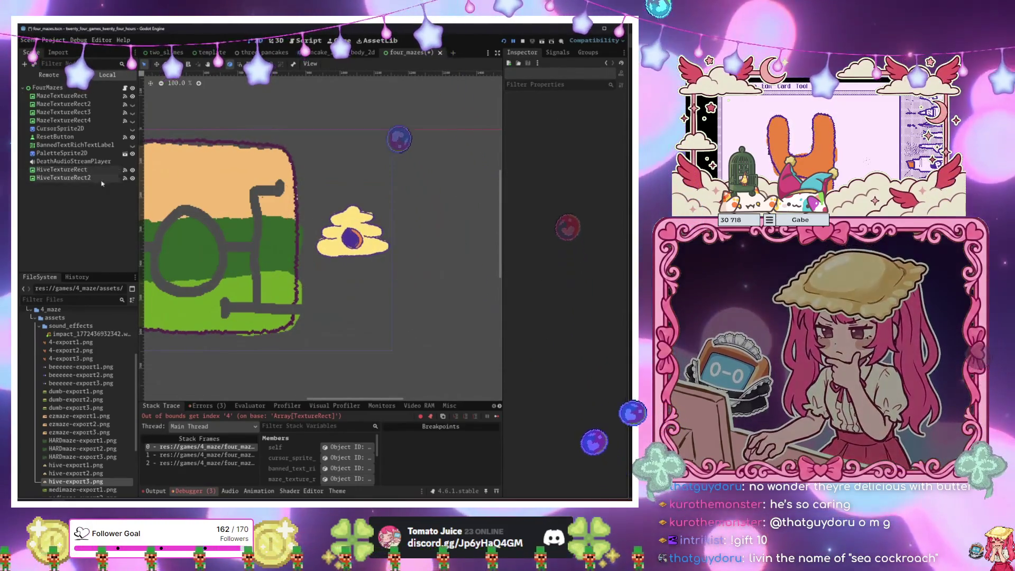
key("w")
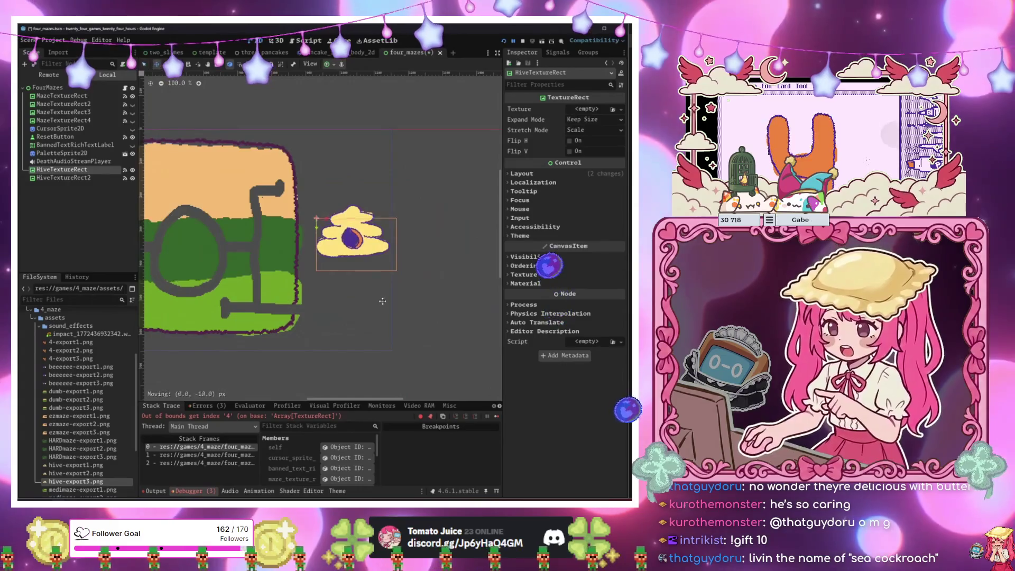
left_click_drag(383, 304, 382, 288)
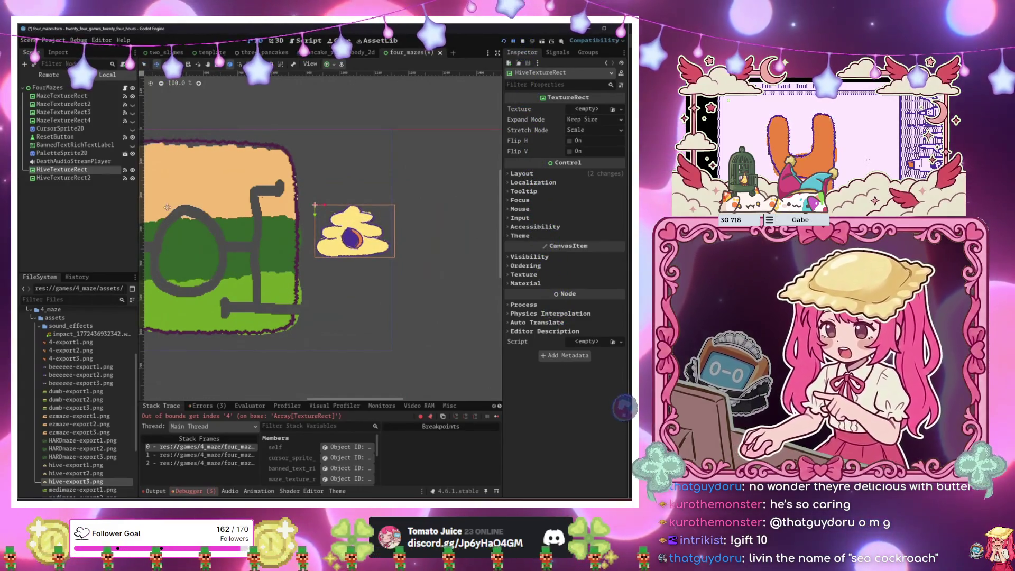
Select HiveTextureRect2 and show its signal connections, including gui_input.
left_click(64, 178)
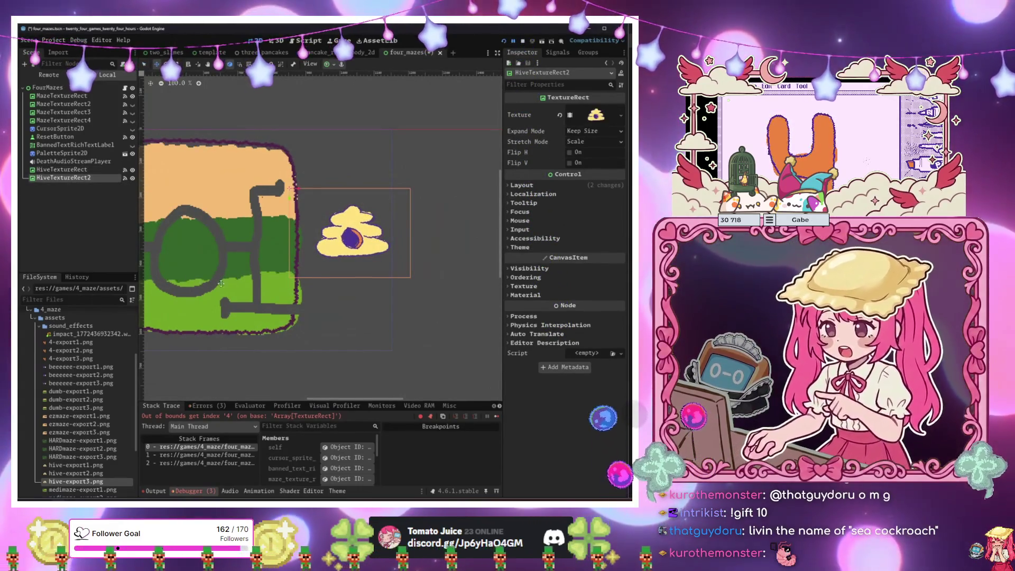
scroll(221, 284, "down", 3)
left_click(558, 52)
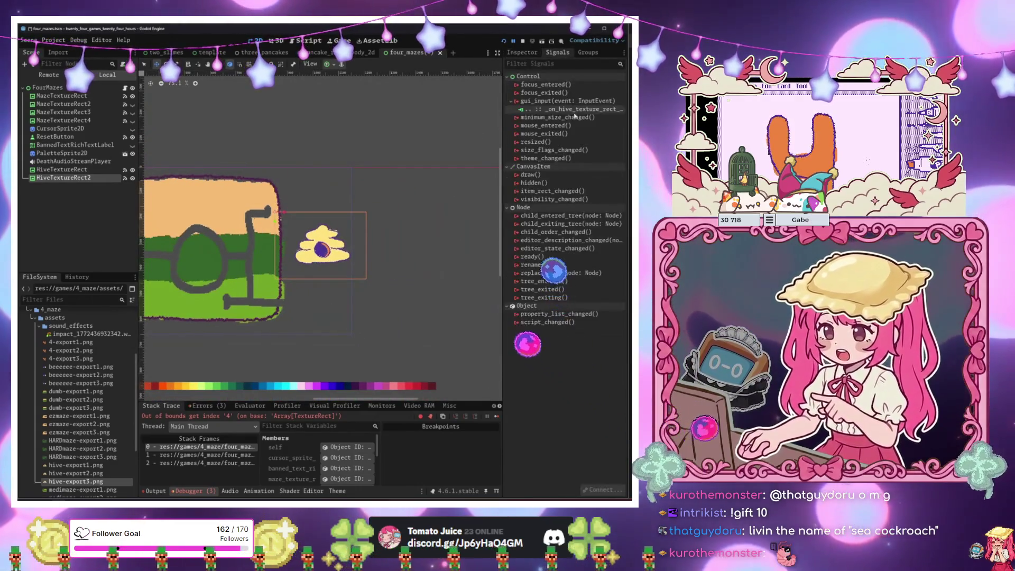
Disconnect HiveTextureRect2's gui_input signal and toggle maze visibility to compare the four layouts.
key("Delete")
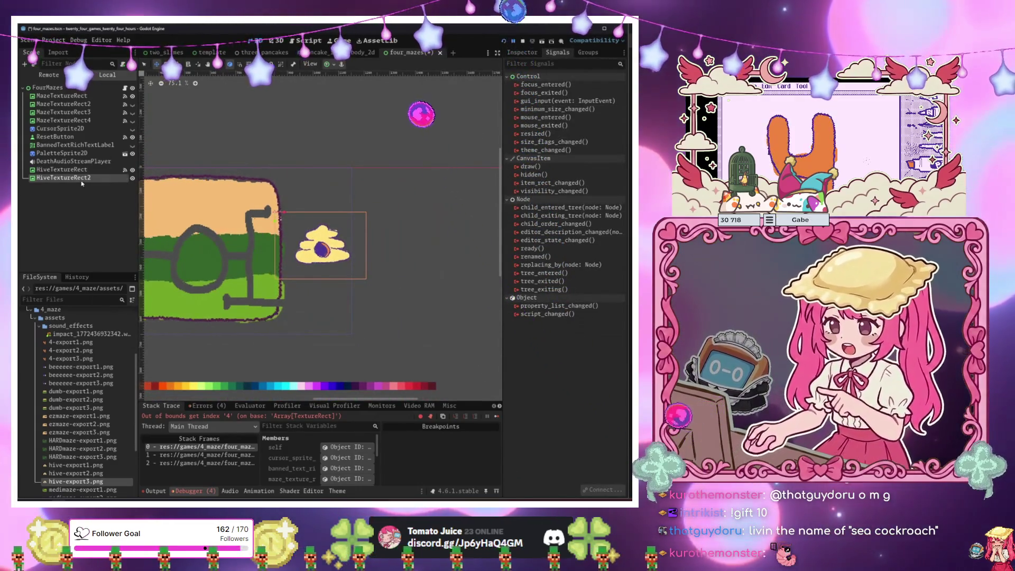
left_click(79, 170)
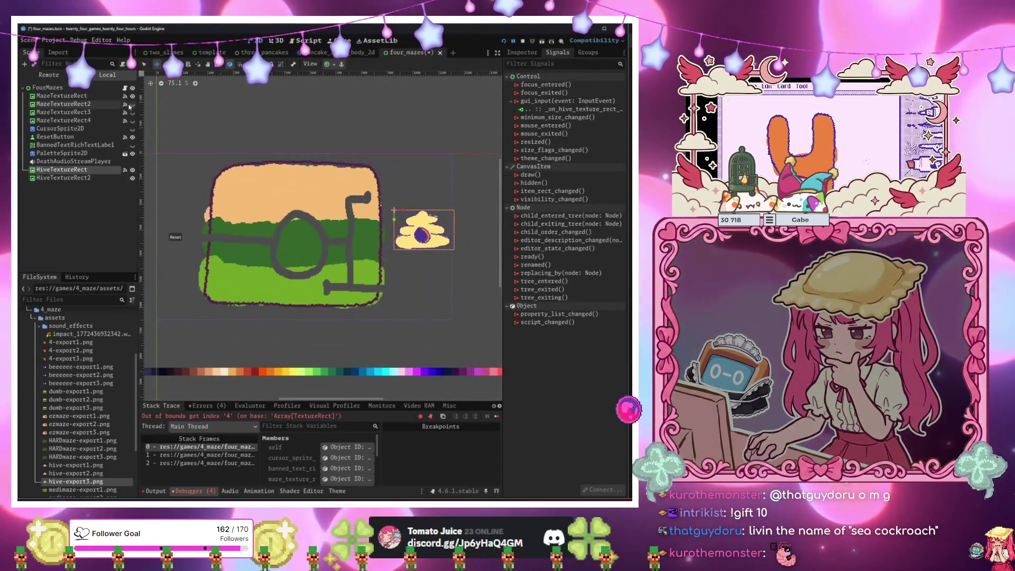
left_click(131, 105)
left_click(132, 112)
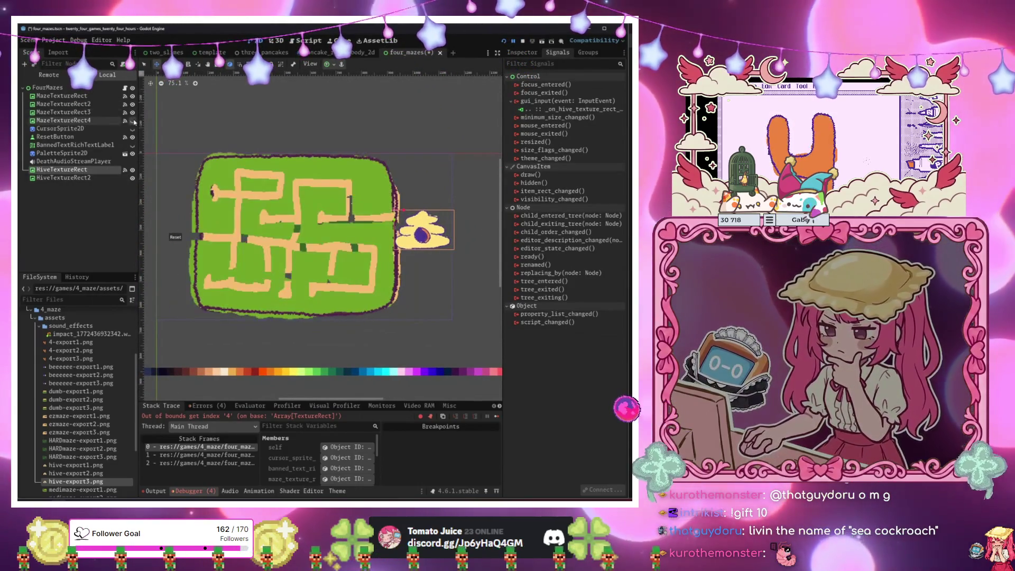
left_click(132, 121)
left_click(132, 113)
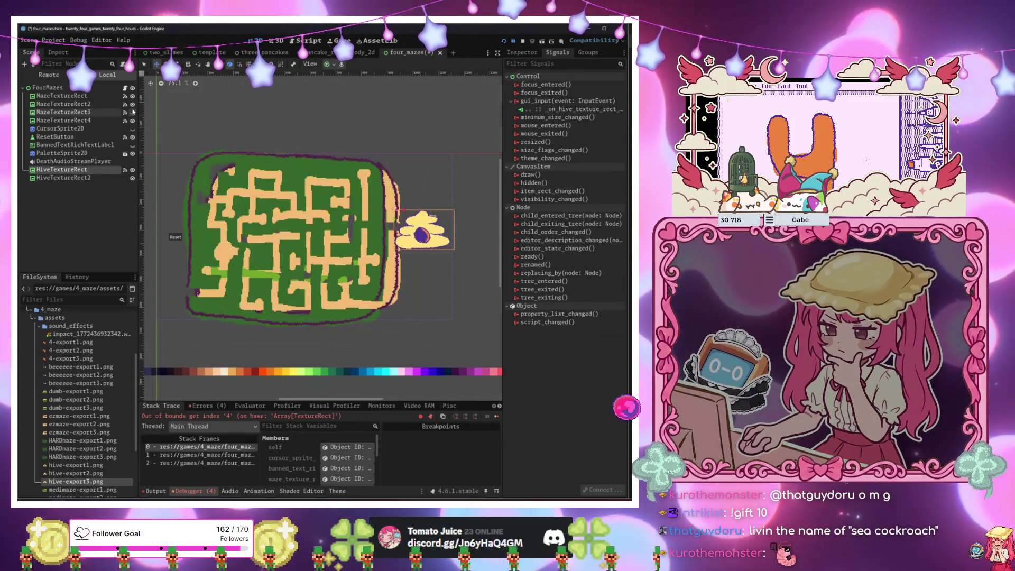
left_click(133, 104)
left_click(132, 96)
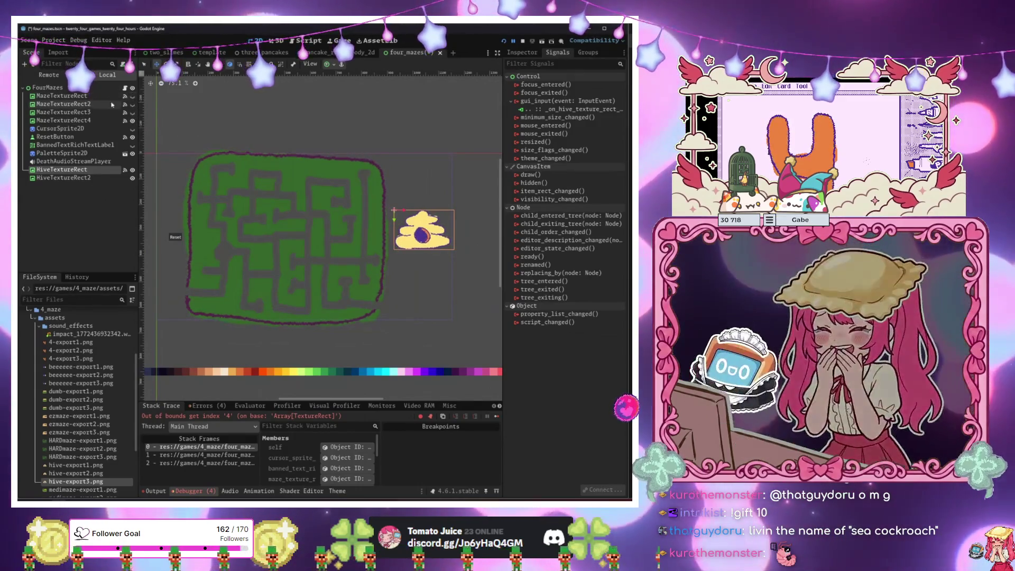
left_click(98, 105)
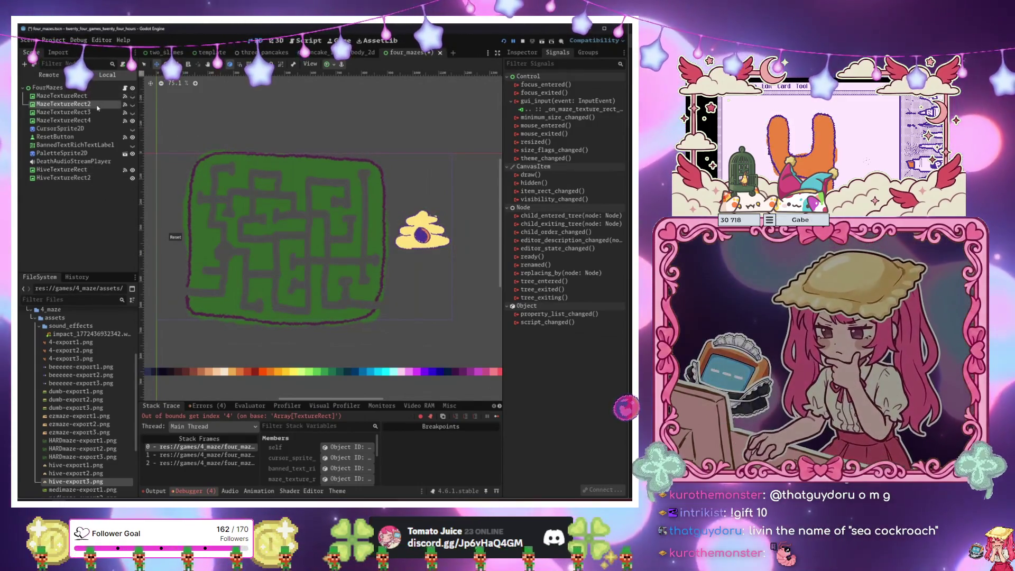
left_click(133, 105)
left_click(132, 105)
left_click(132, 104)
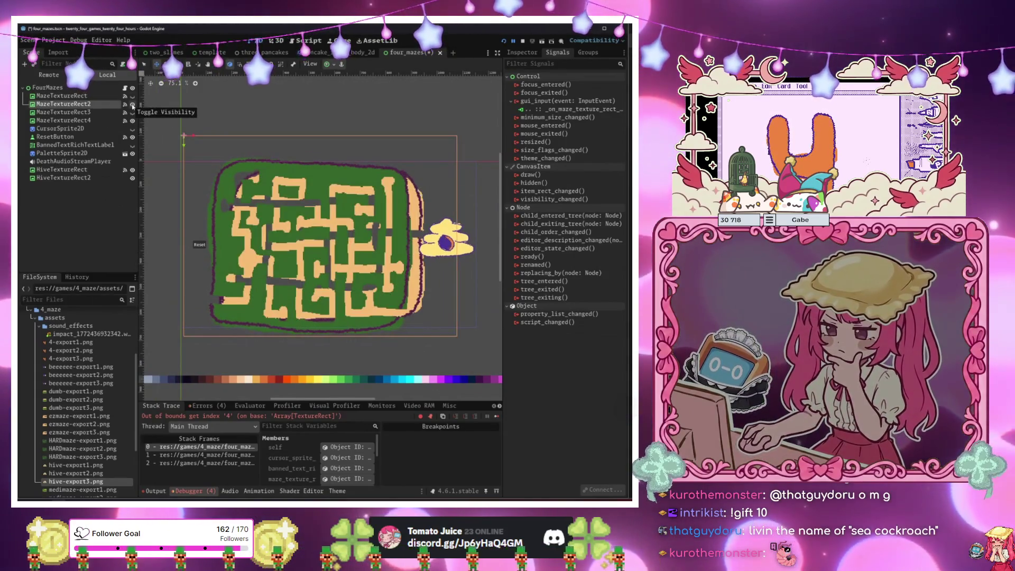
left_click(132, 121)
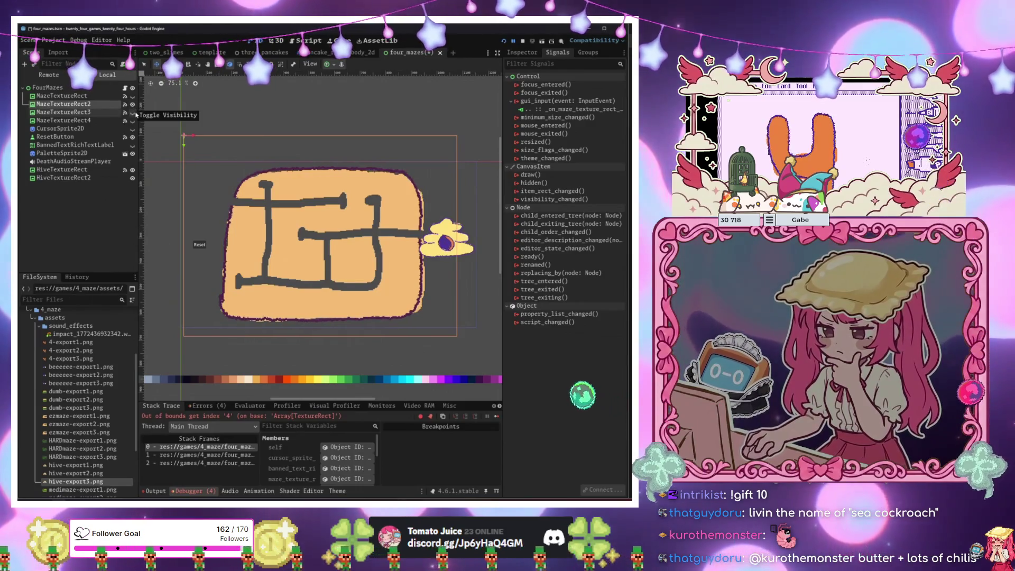
left_click(133, 112)
left_click(135, 121)
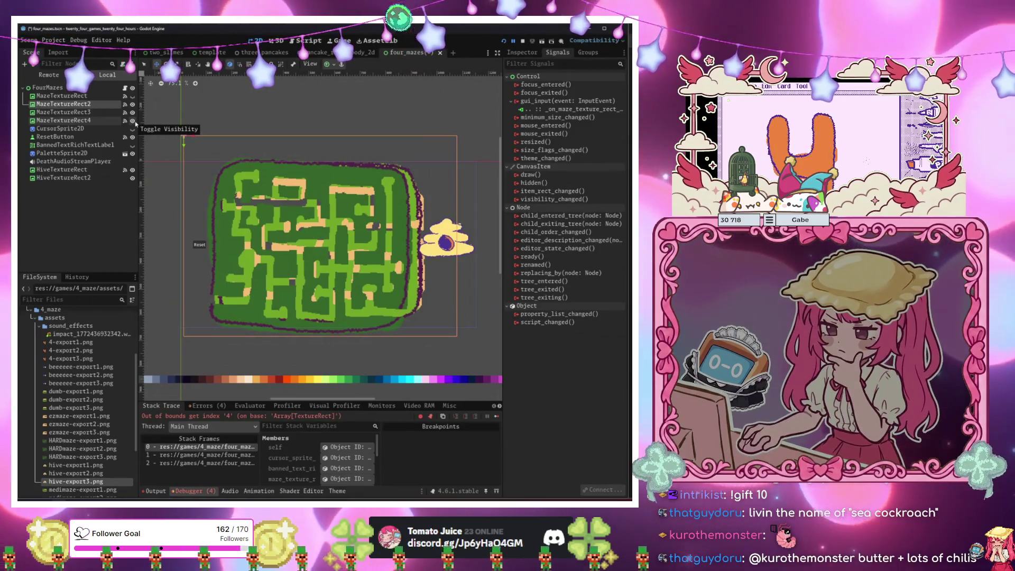
Move both hive images slightly right, leave only the first maze visible, and switch to two_slimes.
left_click(86, 171)
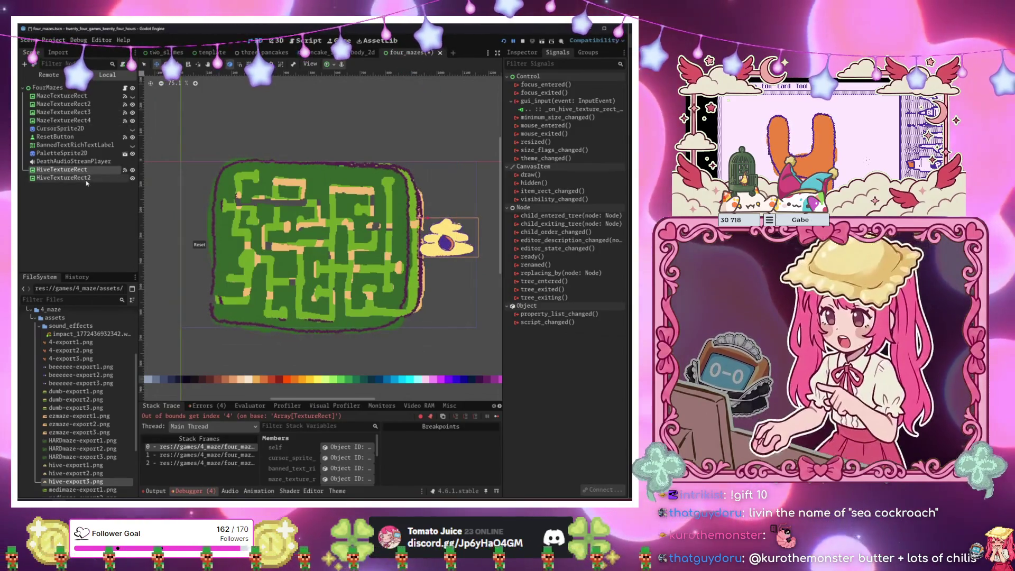
left_click(86, 178, "shift")
left_click_drag(209, 203, 220, 204)
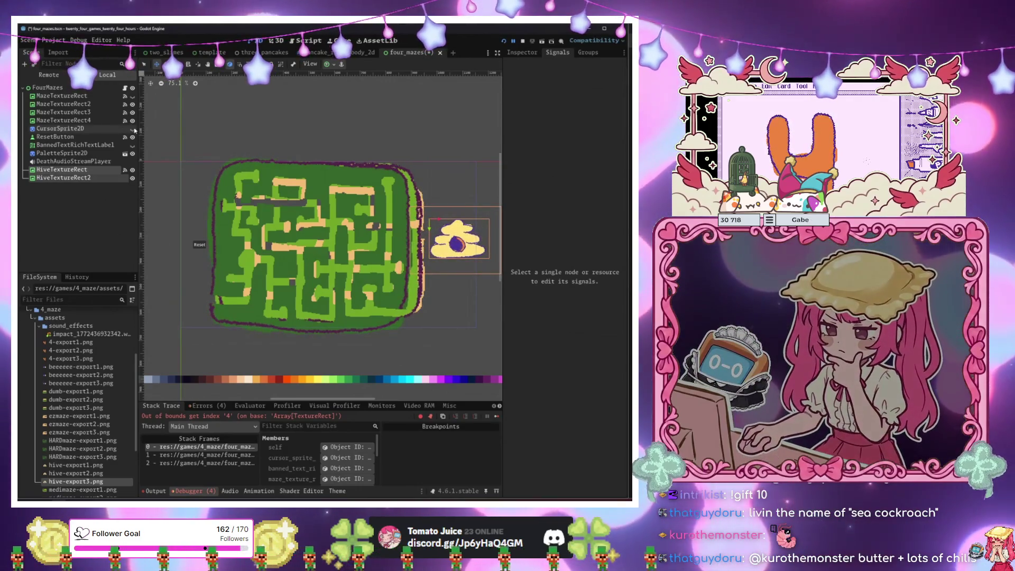
left_click(132, 121)
left_click(133, 112)
left_click(132, 104)
left_click(132, 96)
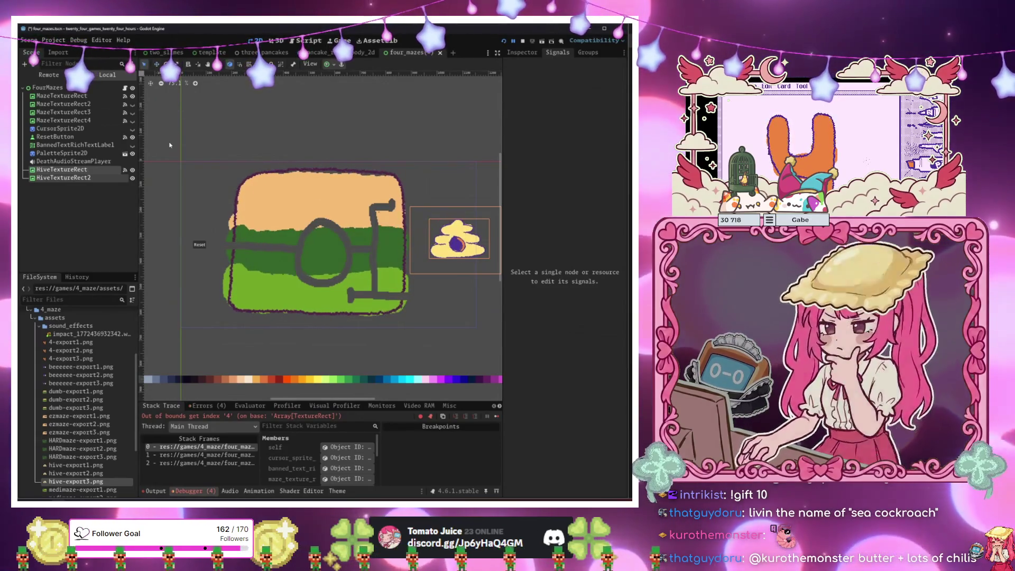
left_click(170, 149)
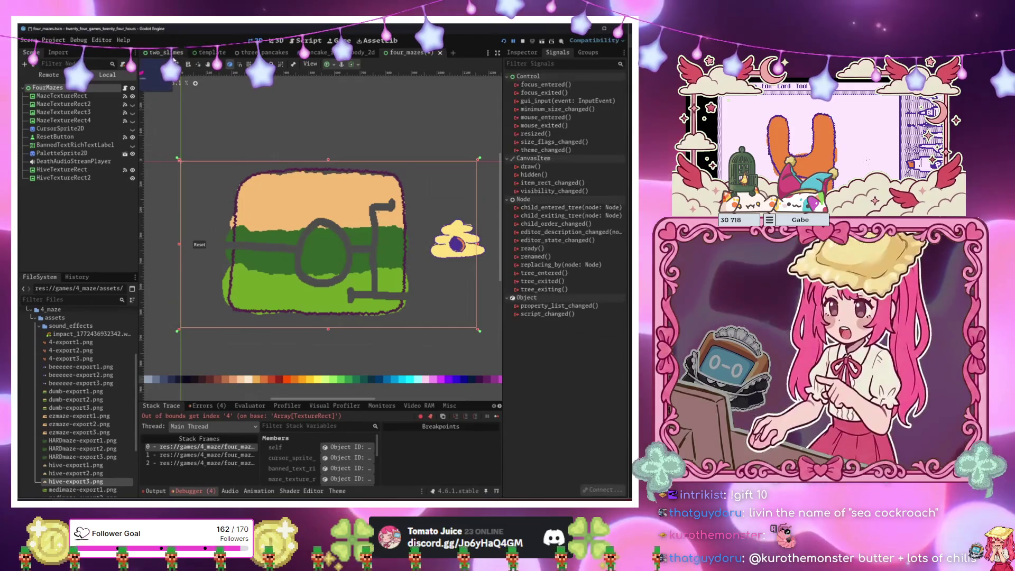
key("ctrl+Tab")
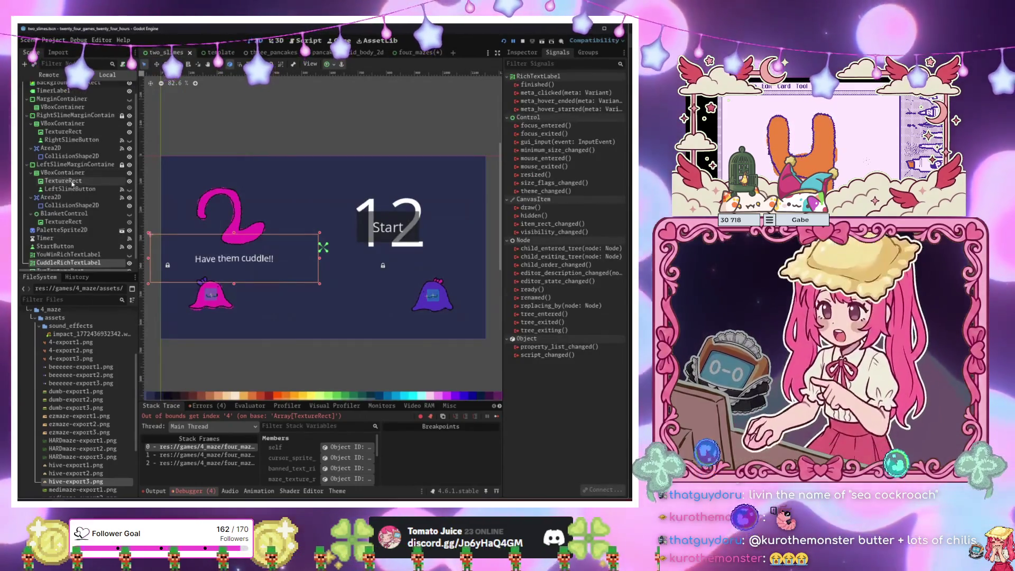
Copy YouWinRichTextLabel from two_slimes and paste it into the four_mazes scene.
scroll(69, 207, "down", 1)
left_click(68, 243)
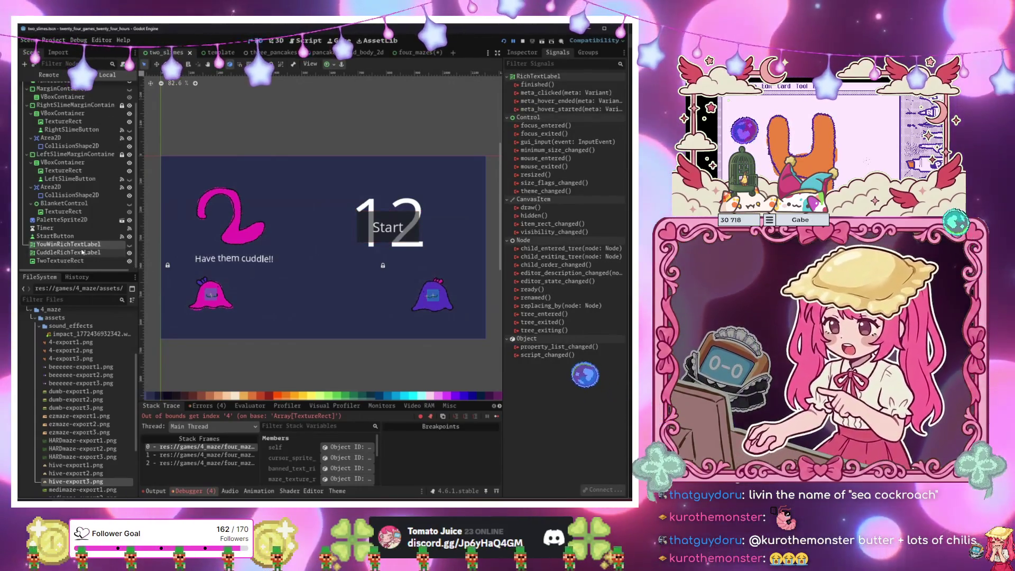
left_click(69, 252)
left_click(80, 245)
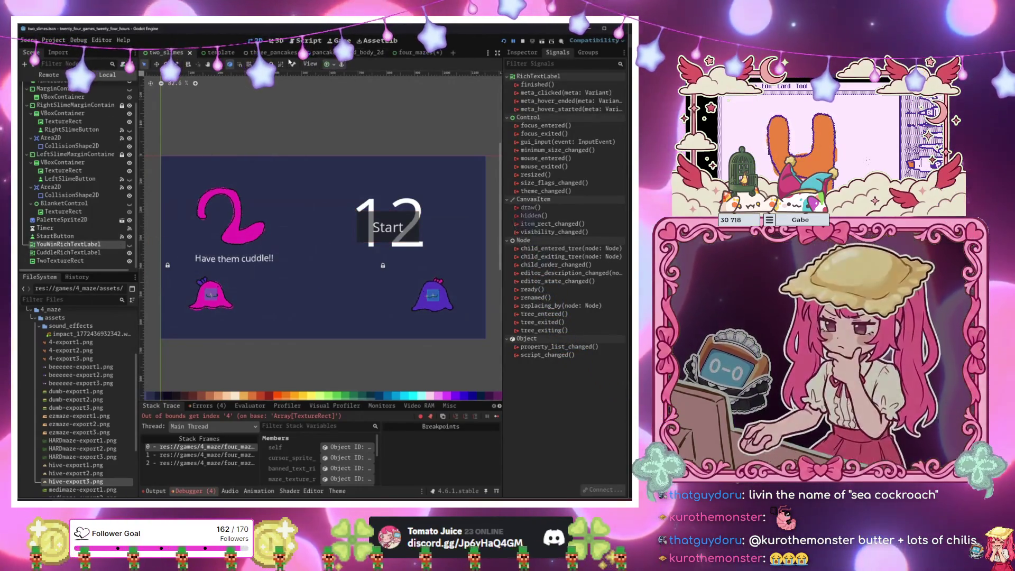
left_click(413, 55)
key("ctrl+v")
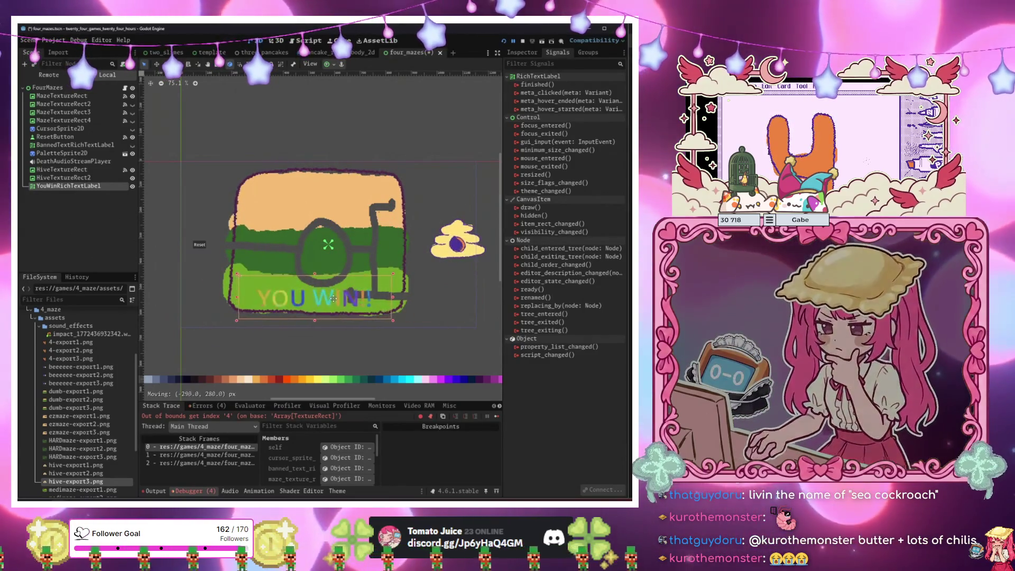
Centre the YOU WIN label with the Center anchor preset, then search 'texture' among new nodes.
left_click(330, 64)
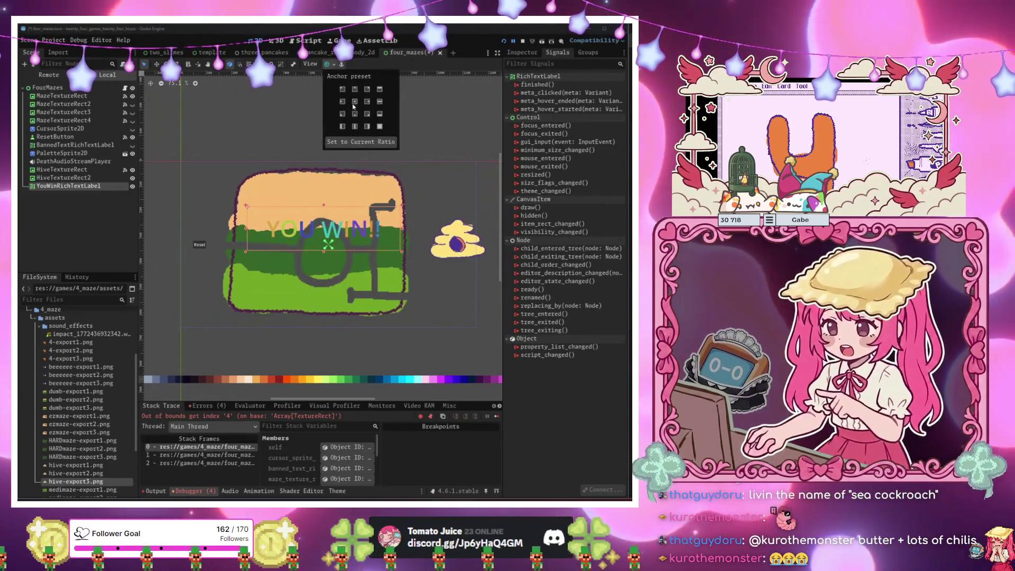
left_click(80, 170)
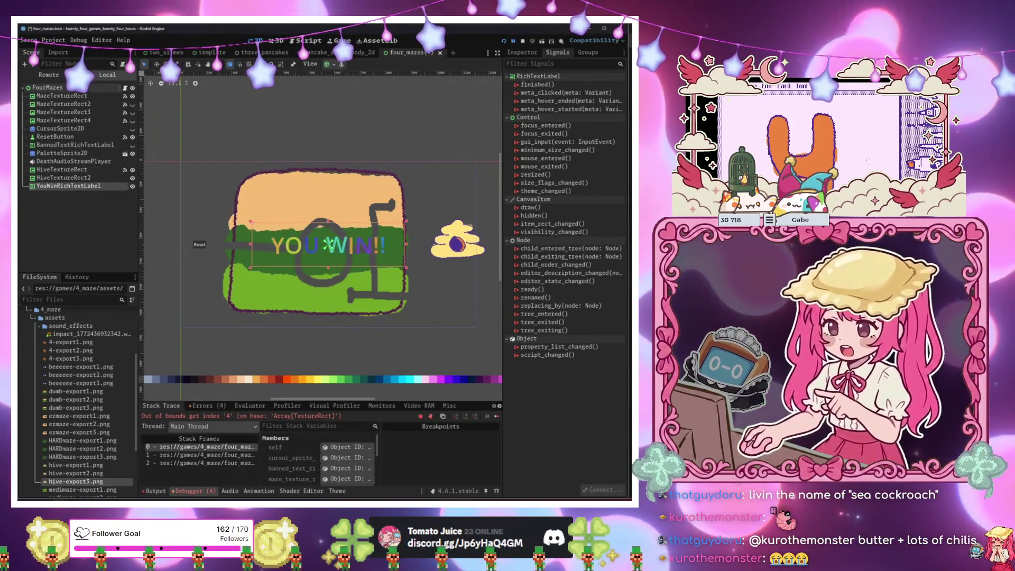
key("ctrl+a")
type("texture")
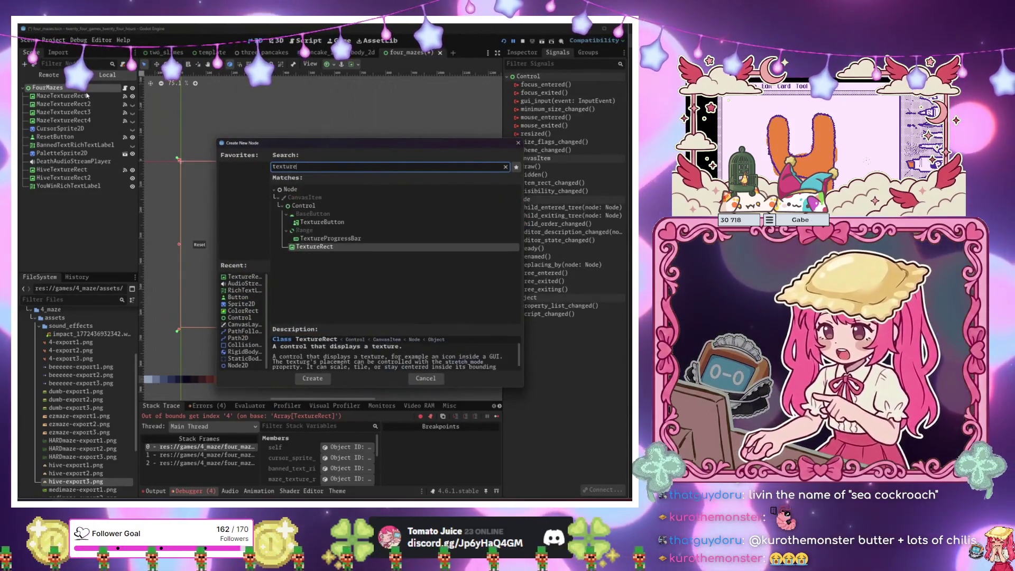
Add a TextureRect named FourTextureRect and give it a new AnimatedTexture.
key("Return")
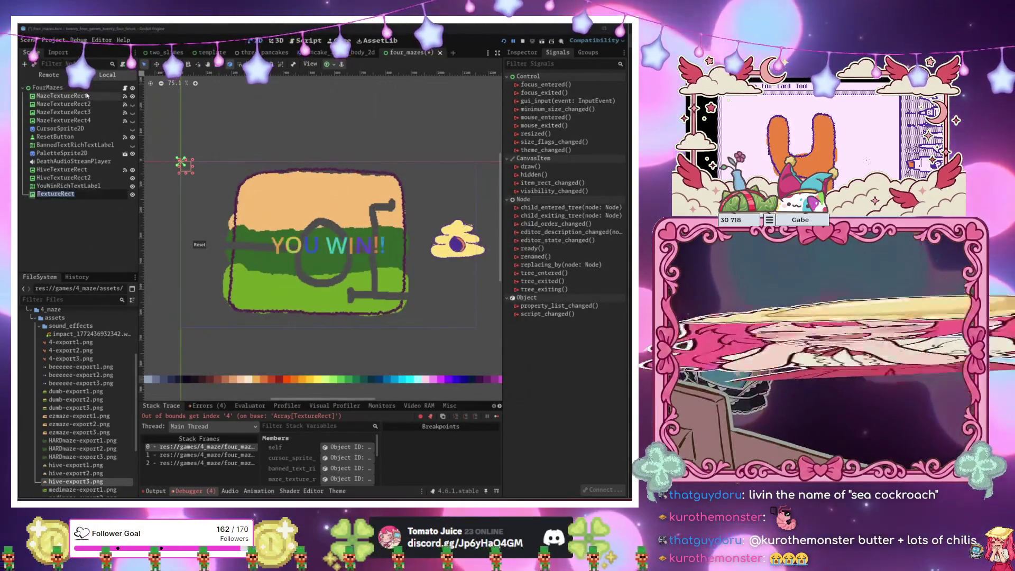
type("Four")
key("Return")
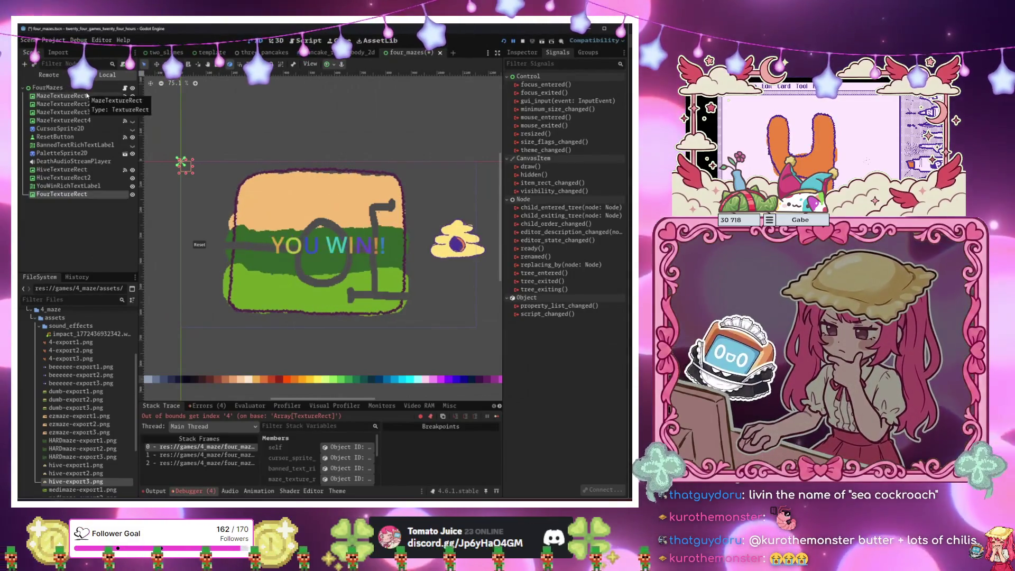
left_click(533, 52)
left_click(587, 109)
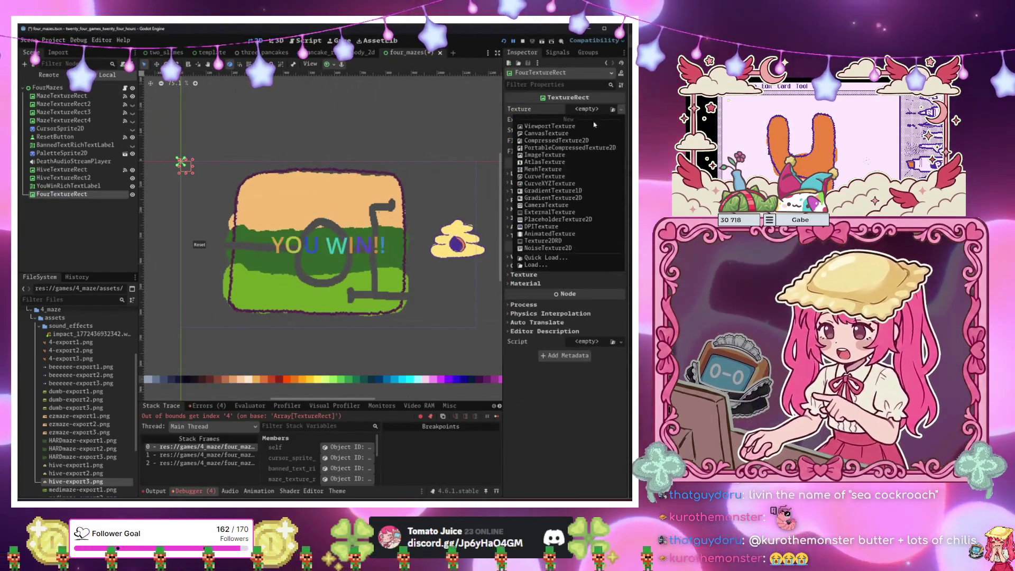
left_click(556, 233)
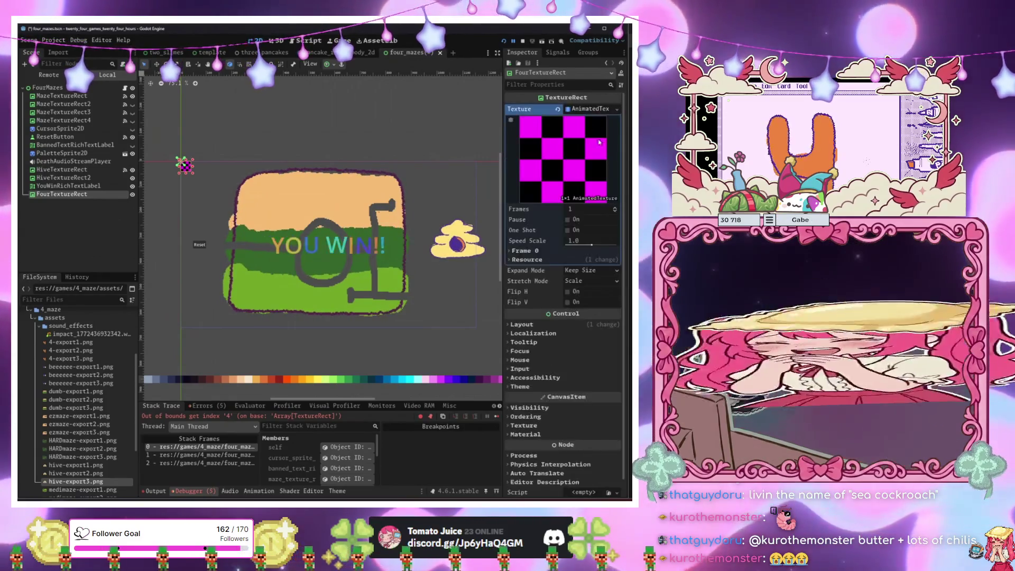
Fill AnimatedTexture frames 0–2 with 4-export1.png, 4-export2.png and 4-export3.png.
left_click(587, 269)
left_click(587, 260)
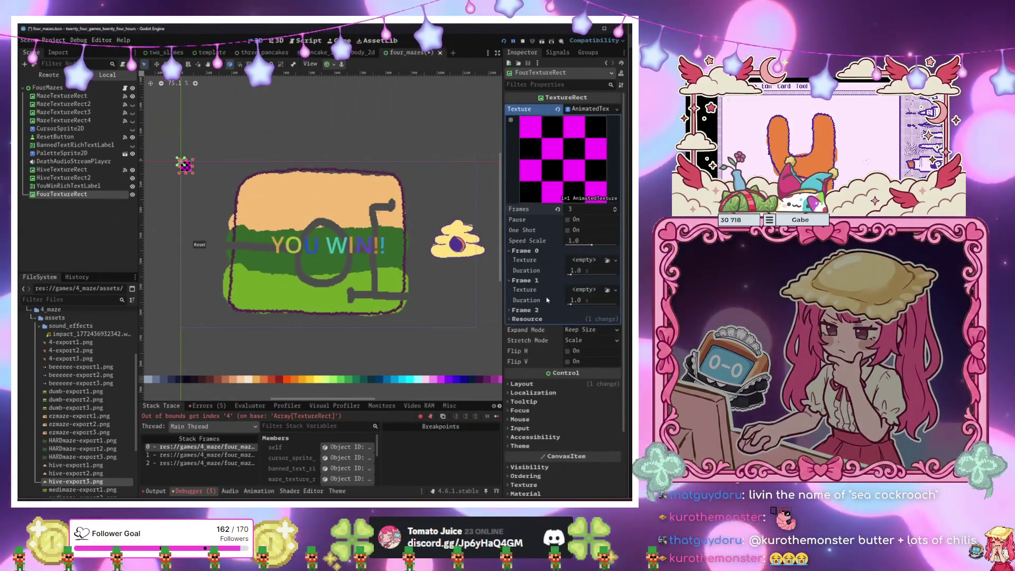
left_click(586, 251)
left_click(585, 242)
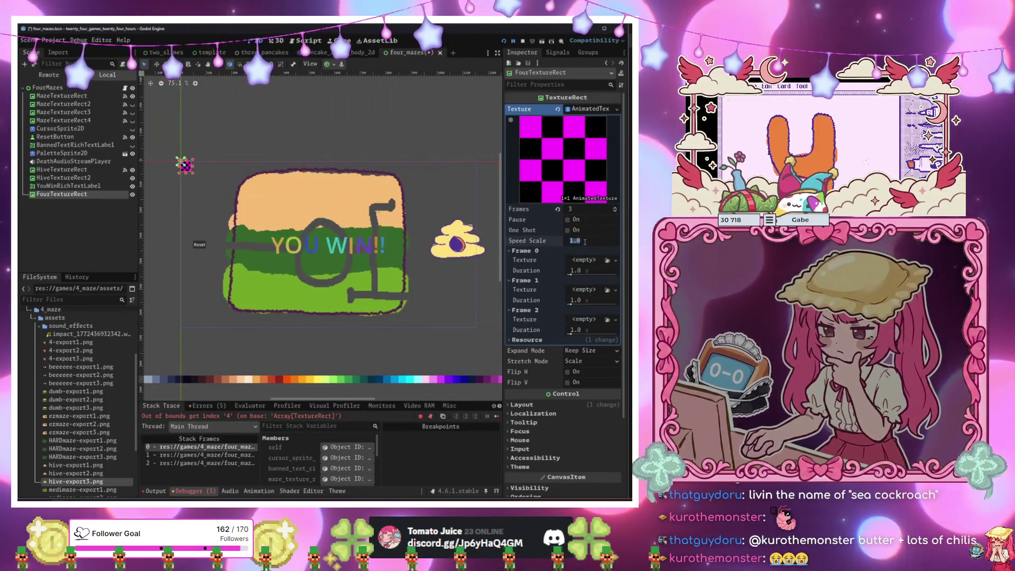
scroll(72, 370, "up", 3)
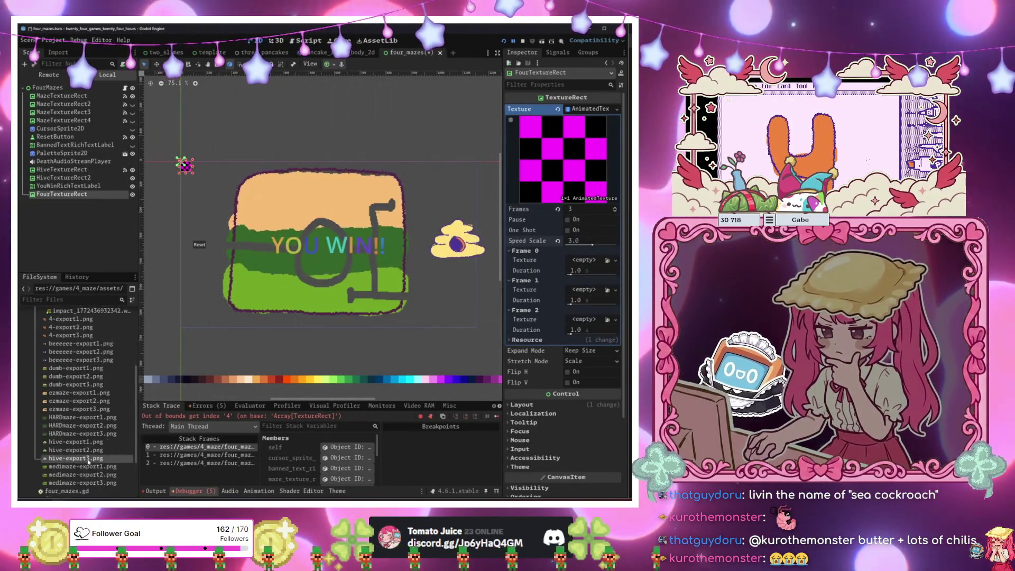
left_click_drag(71, 367, 539, 292)
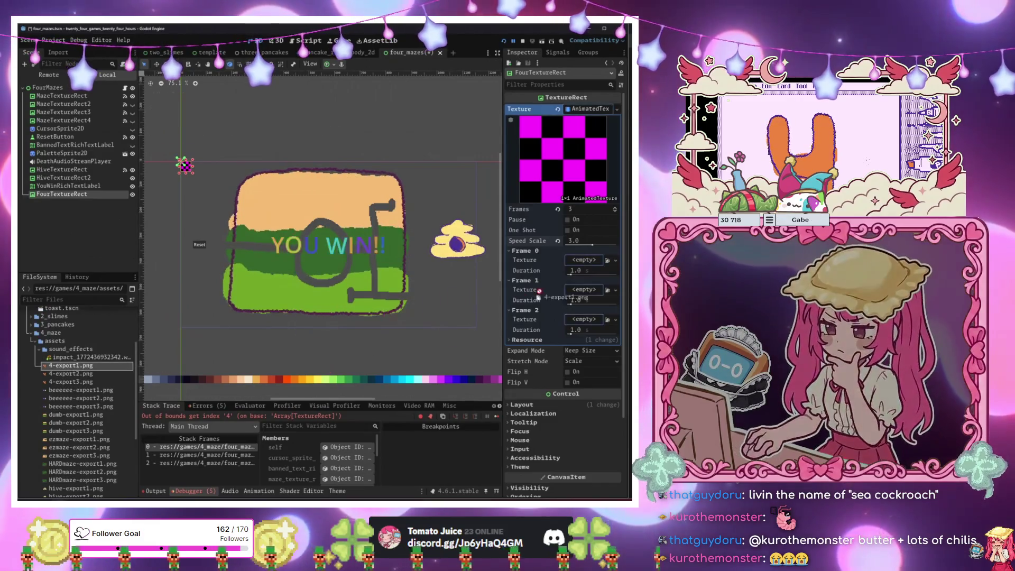
left_click_drag(579, 266, 580, 266)
left_click_drag(71, 374, 143, 364)
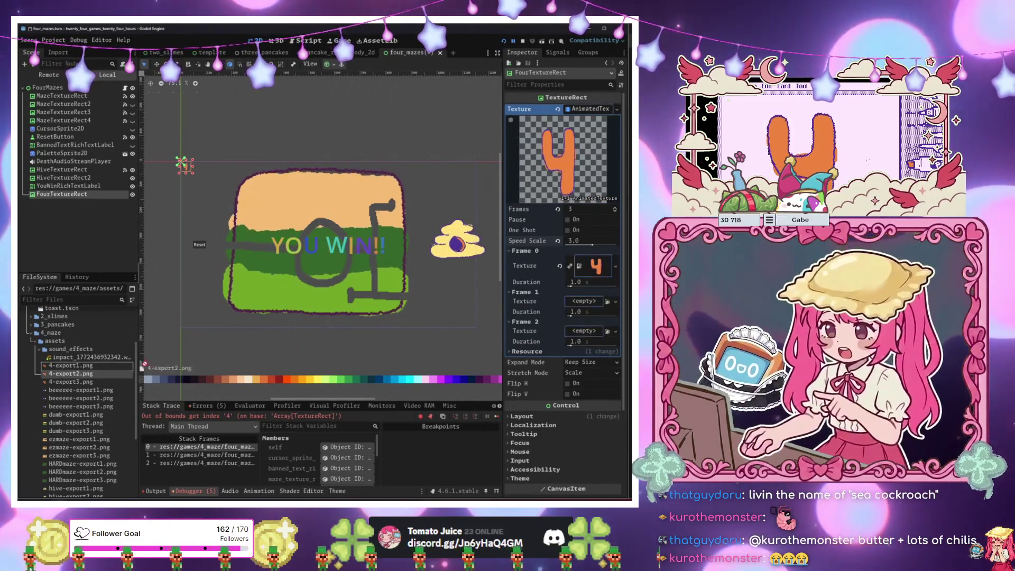
left_click_drag(574, 306, 575, 306)
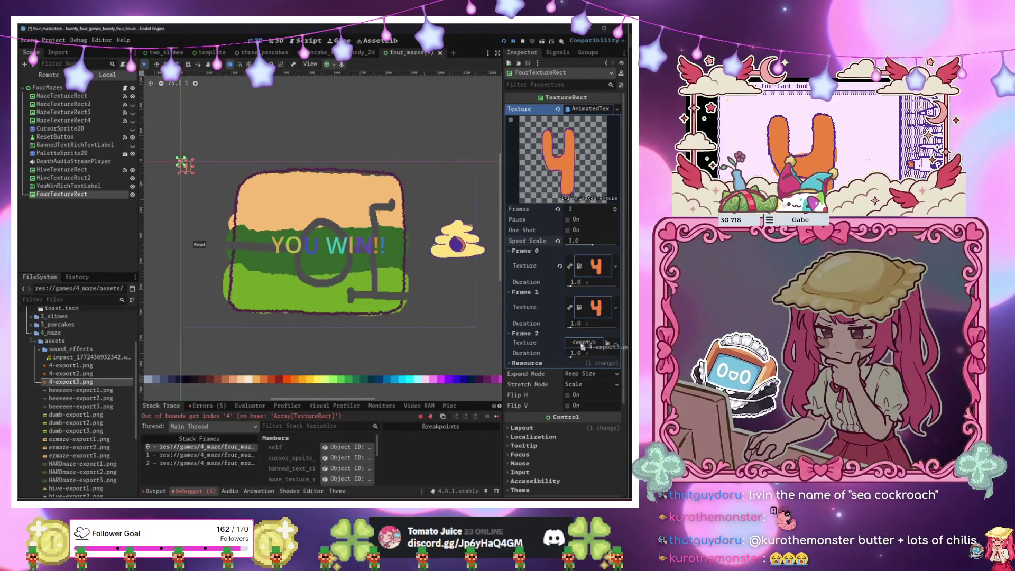
left_click_drag(583, 346, 583, 344)
left_click(95, 367)
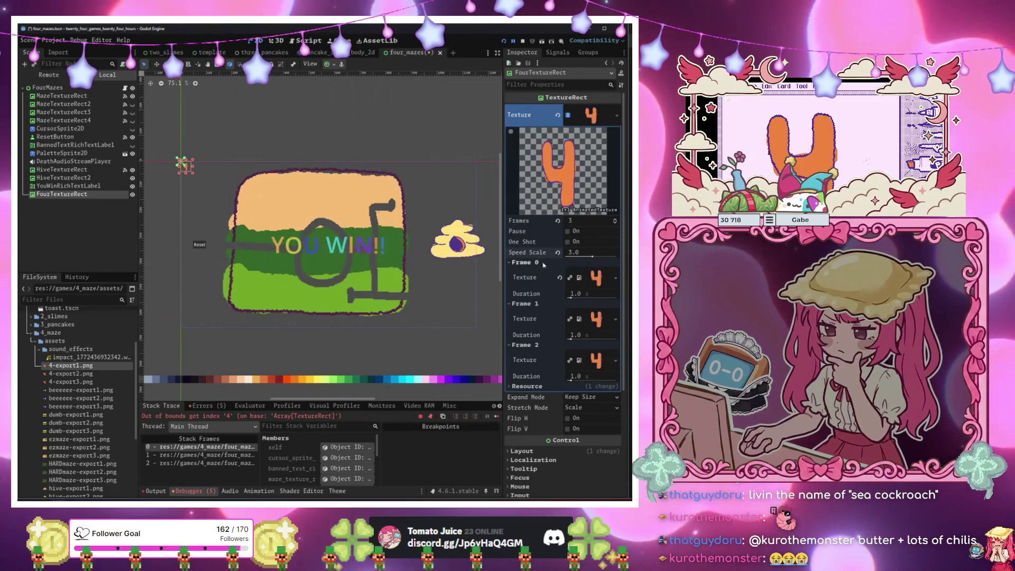
Move the orange 4 to the maze's upper left and select the FourMazes root.
left_click_drag(228, 201, 210, 196)
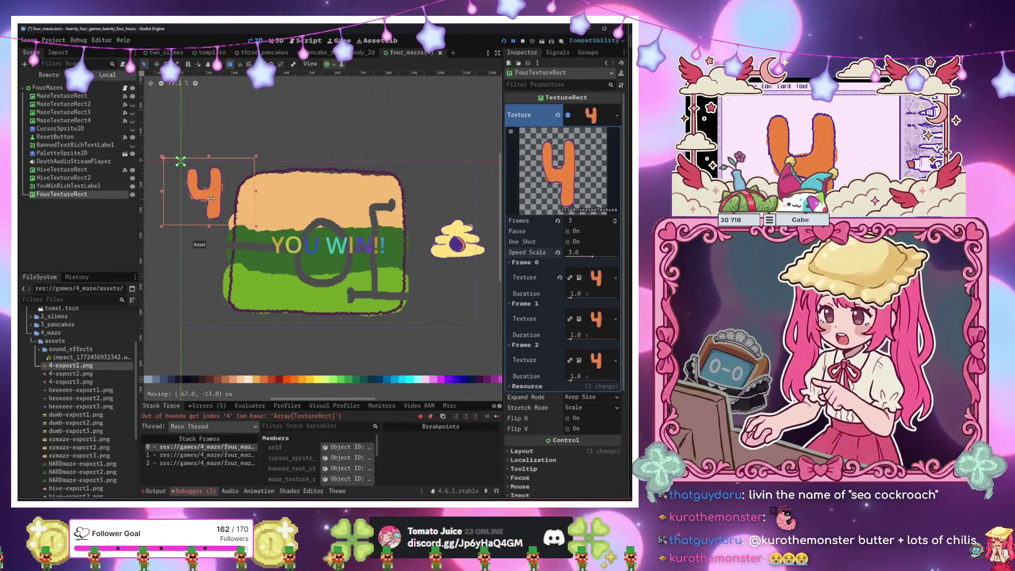
left_click(159, 193)
left_click(48, 87)
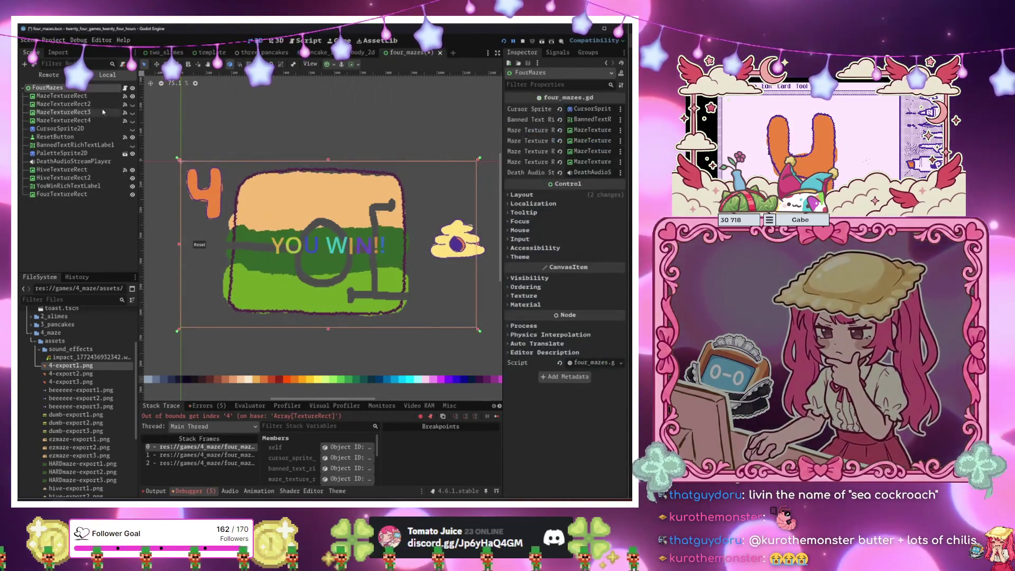
scroll(299, 119, "down", 2)
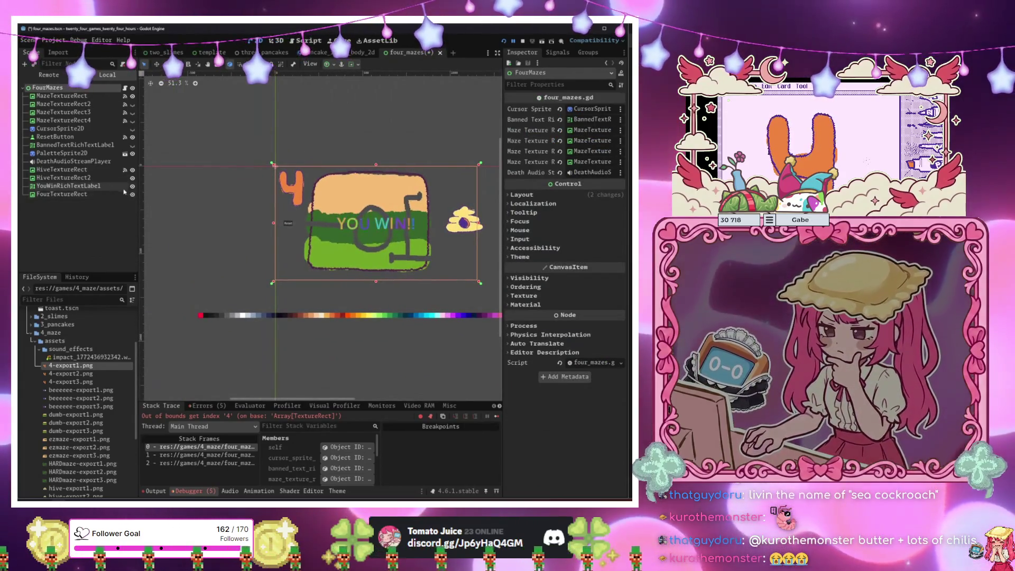
key("ctrl+F3")
scroll(363, 146, "up", 20)
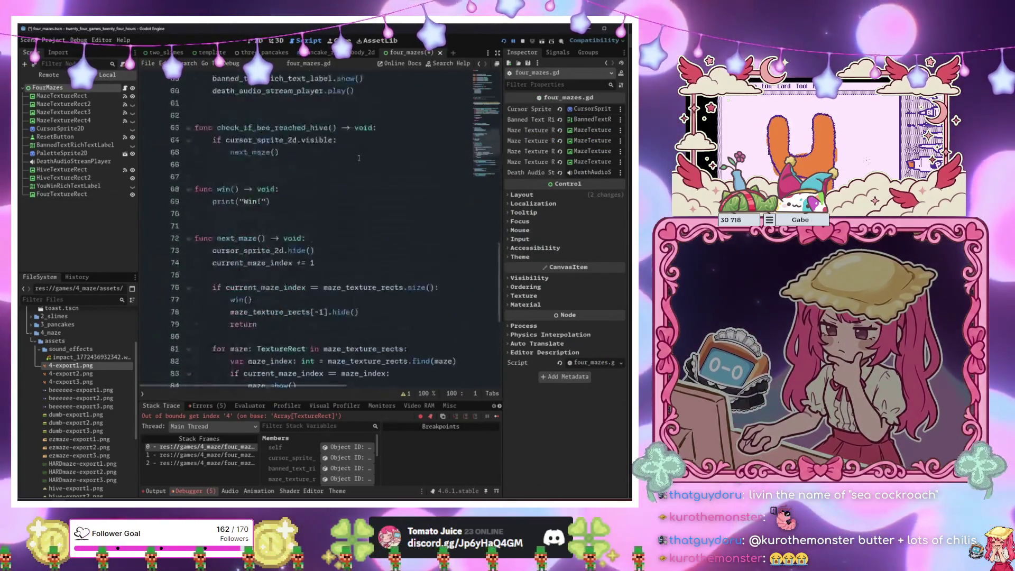
mouse_move(85, 197)
left_mouse_down()
mouse_move(211, 206)
mouse_move(228, 226)
mouse_move(281, 239)
left_mouse_up()
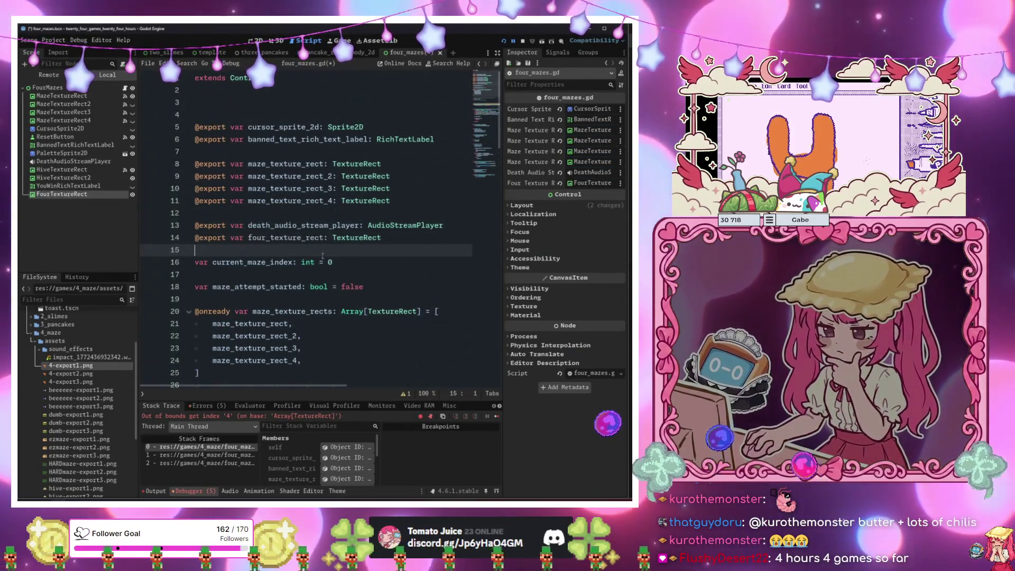
Add four_texture_rect.show() inside win(), then save and run the game.
scroll(284, 258, "down", 14)
scroll(298, 230, "down", 5)
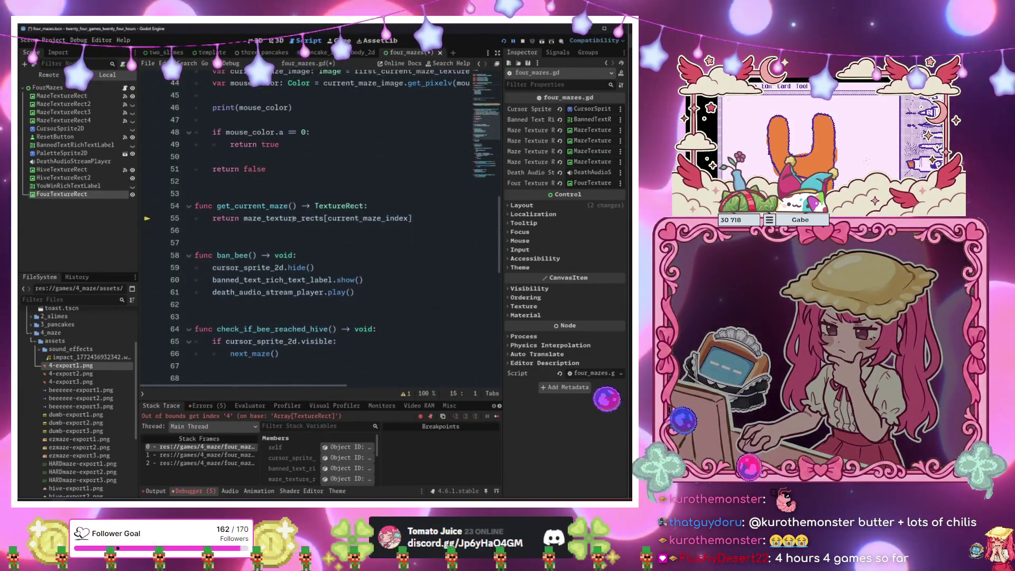
left_click(313, 213)
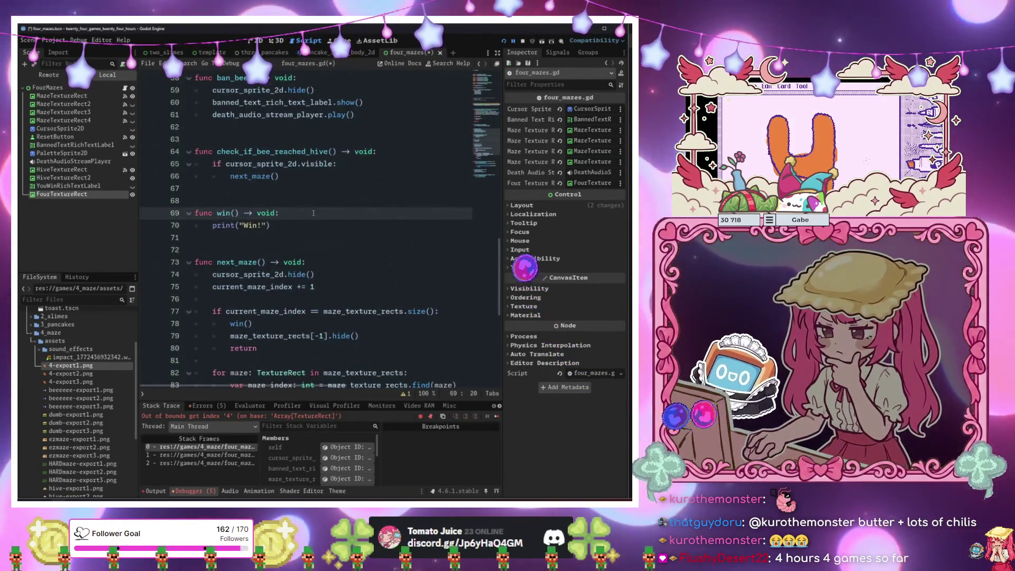
key("Return")
type("fo")
key("Return")
type(".show(")
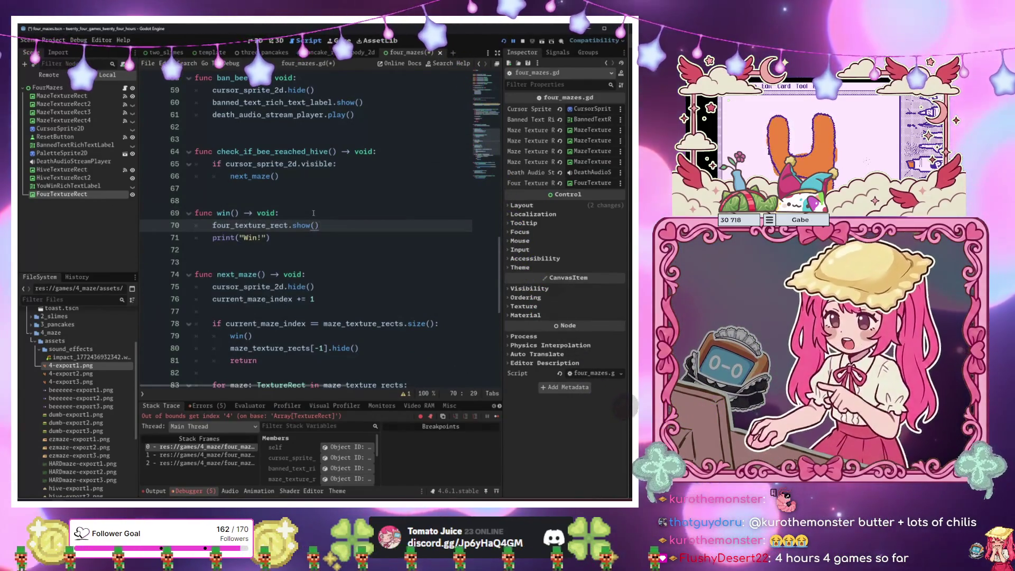
key("F6")
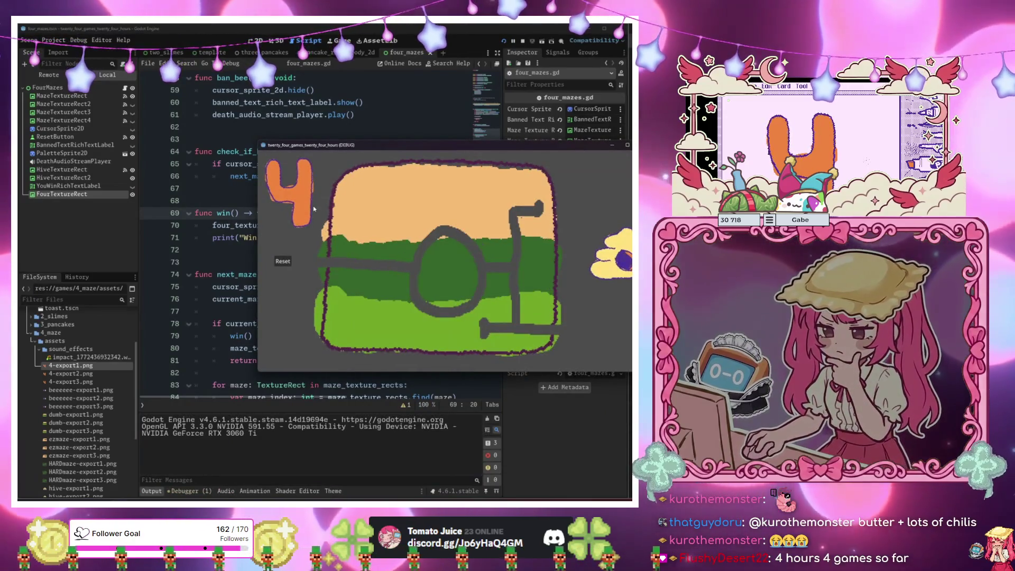
Reset the maze after a wall hit, move the game window down, and select FourTextureRect.
mouse_move(396, 239)
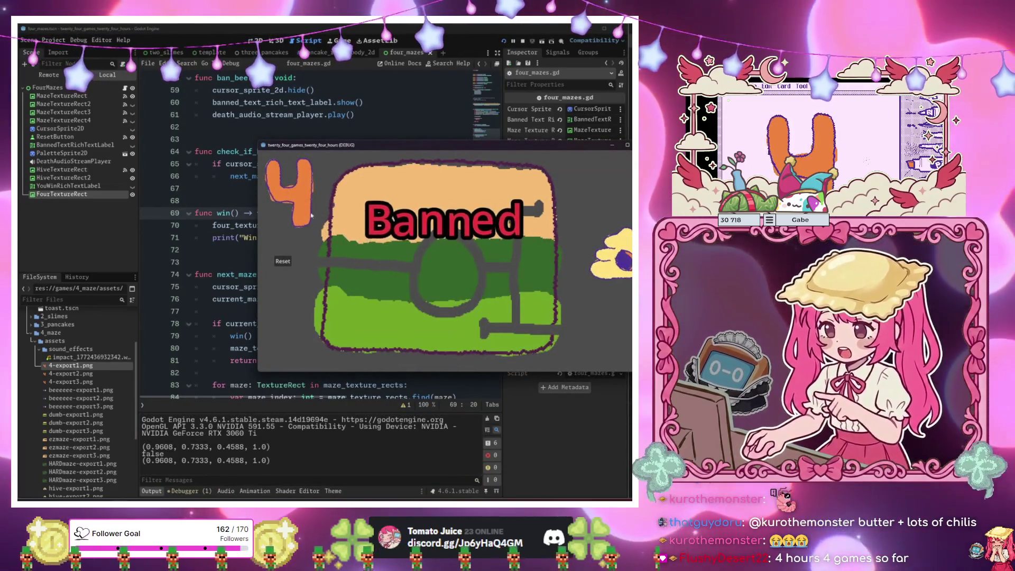
left_click(284, 261)
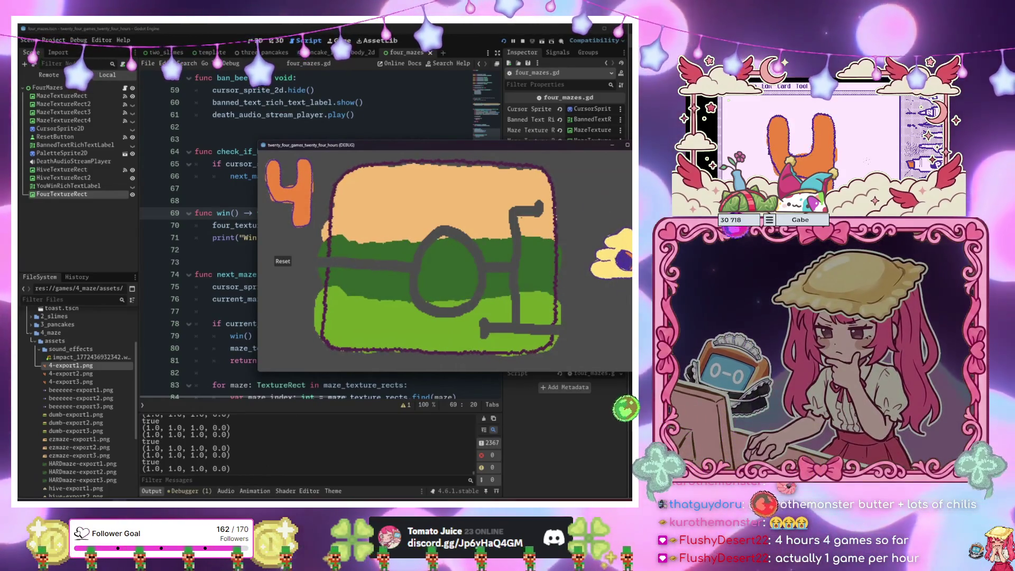
left_click(74, 186)
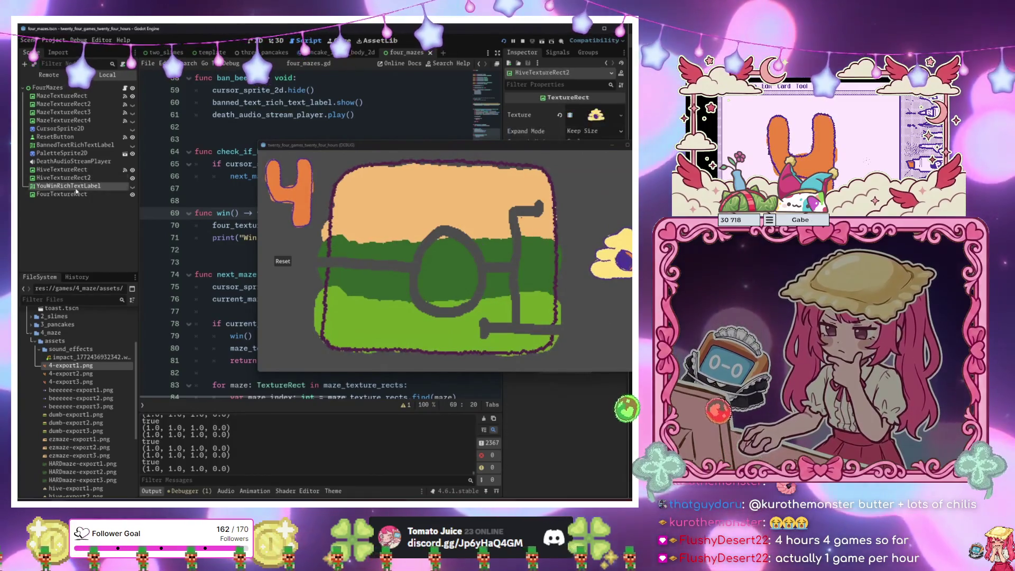
mouse_move(291, 149)
left_mouse_down()
mouse_move(373, 222)
mouse_move(166, 364)
left_mouse_up()
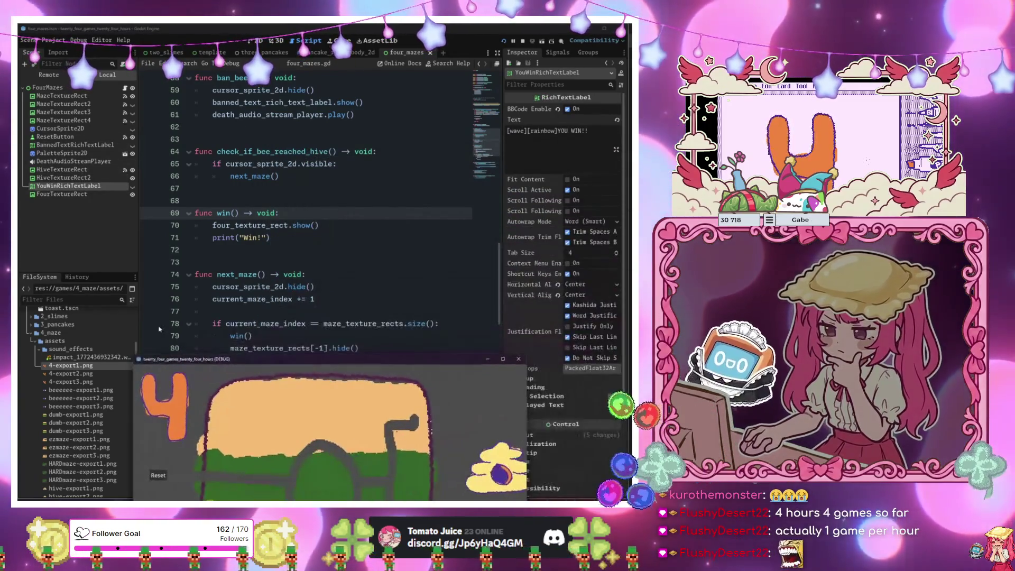
left_click(62, 194)
Set HiveTextureRect2's mouse filter to Ignore.
left_click(258, 41)
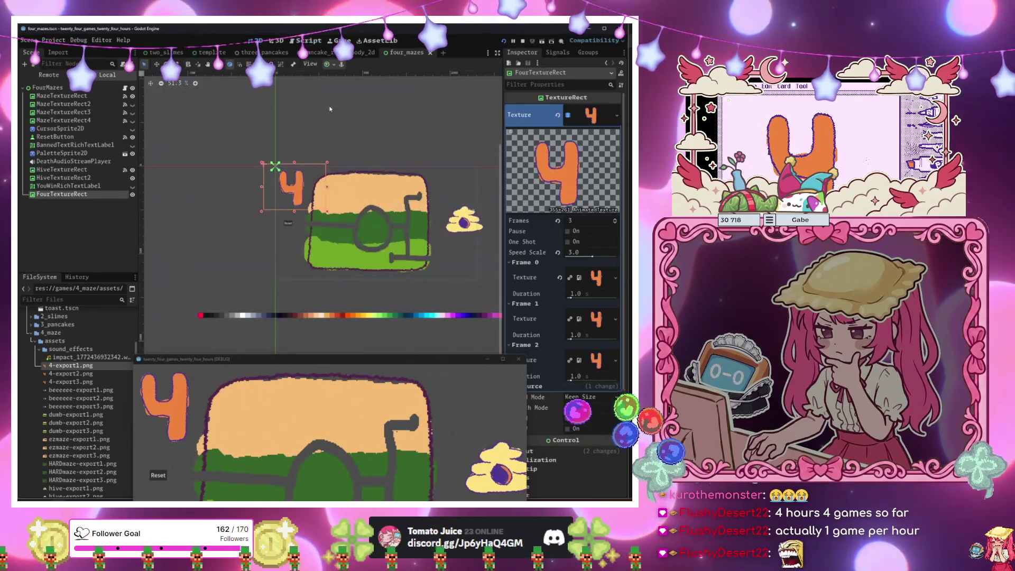
left_click(63, 178)
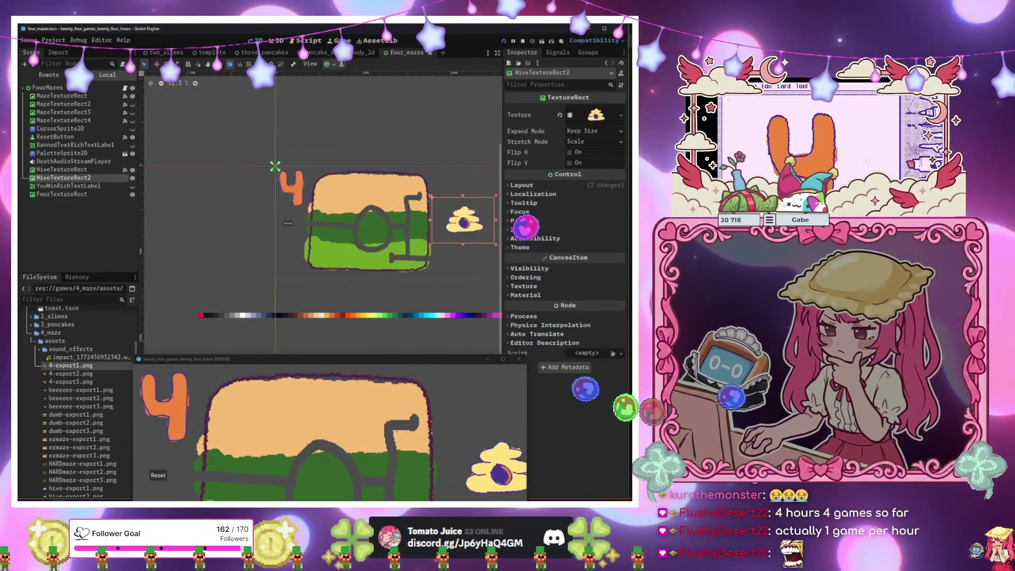
left_click(520, 221)
left_click(586, 230)
left_click(589, 255)
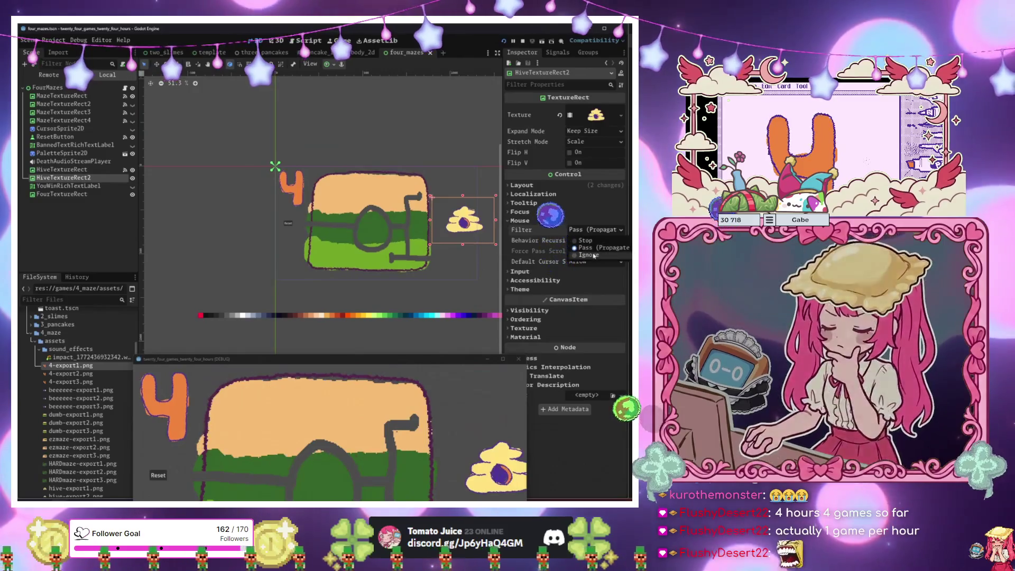
Playtest through the orange maze to the green maze, resetting after wall hits.
left_click_drag(471, 360, 460, 112)
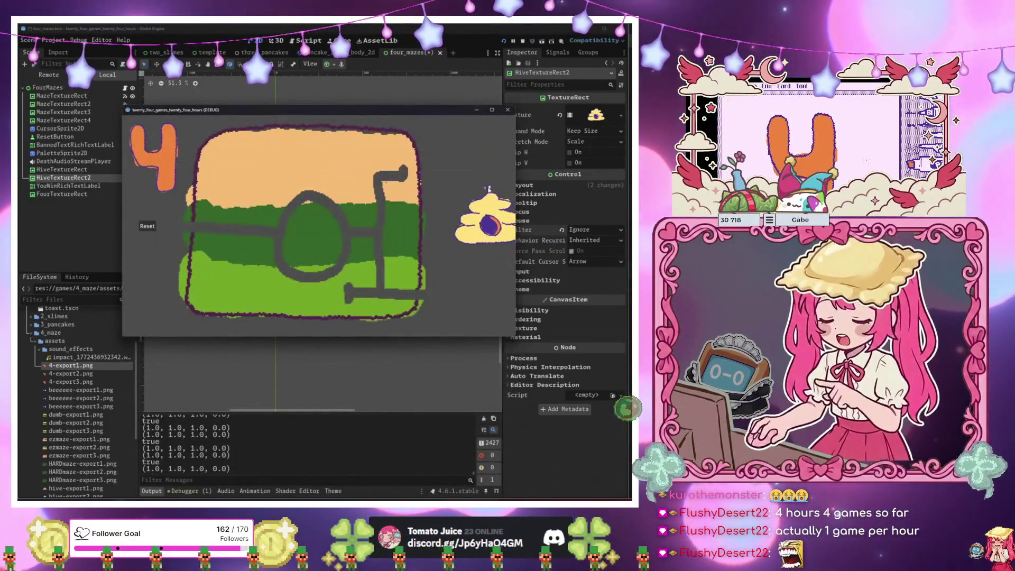
mouse_move(489, 213)
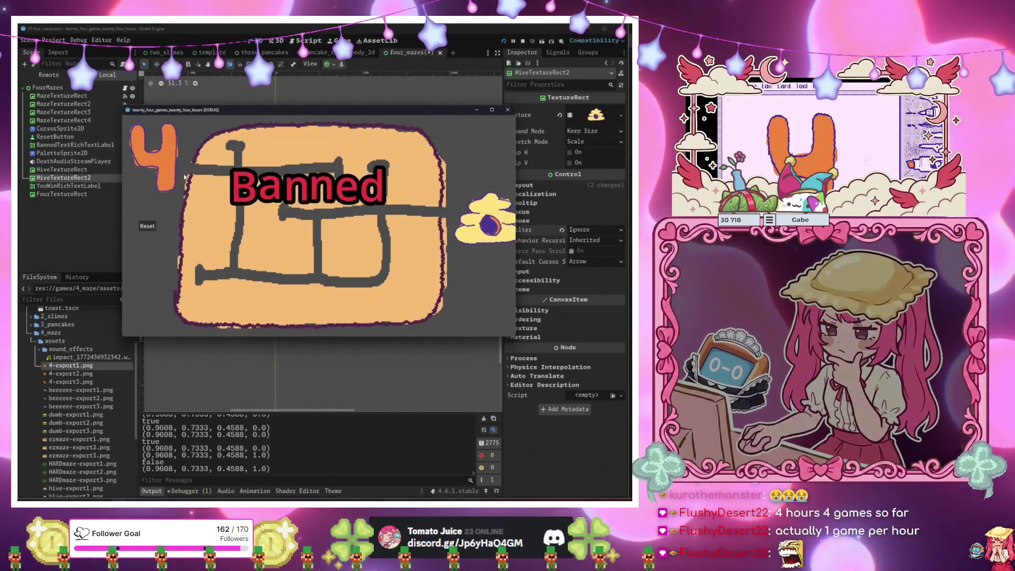
left_click(147, 225)
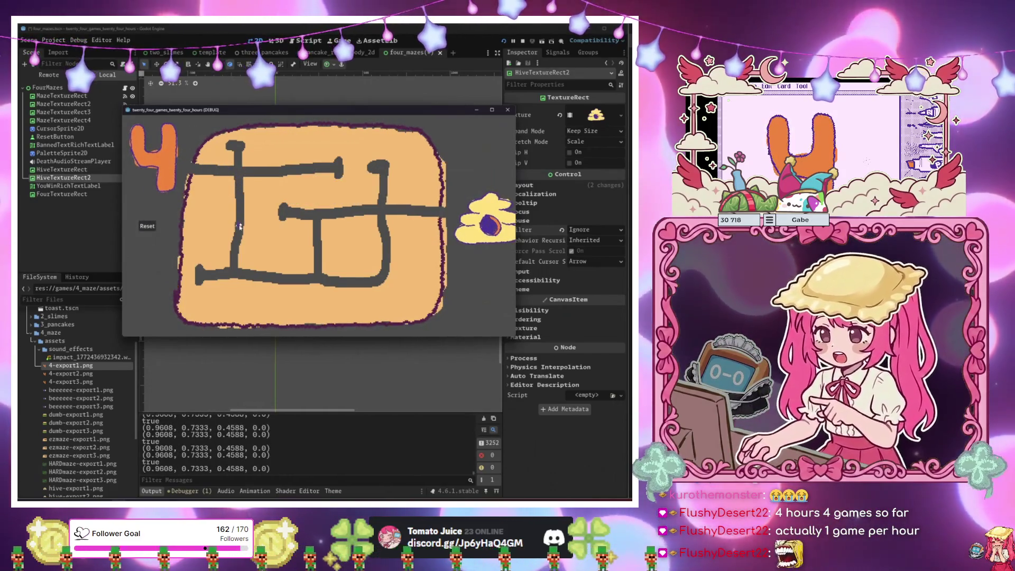
left_click(151, 219)
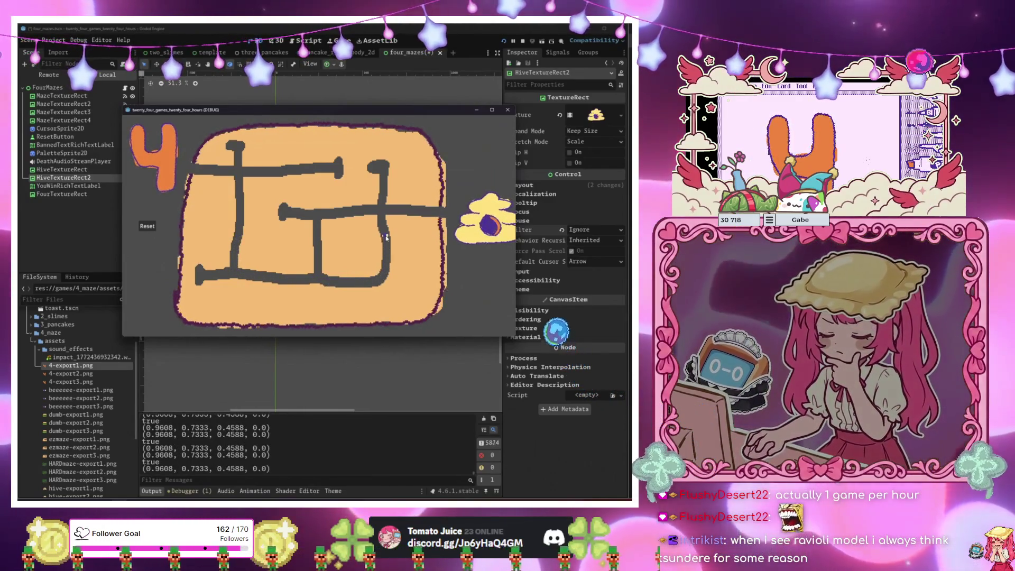
mouse_move(475, 218)
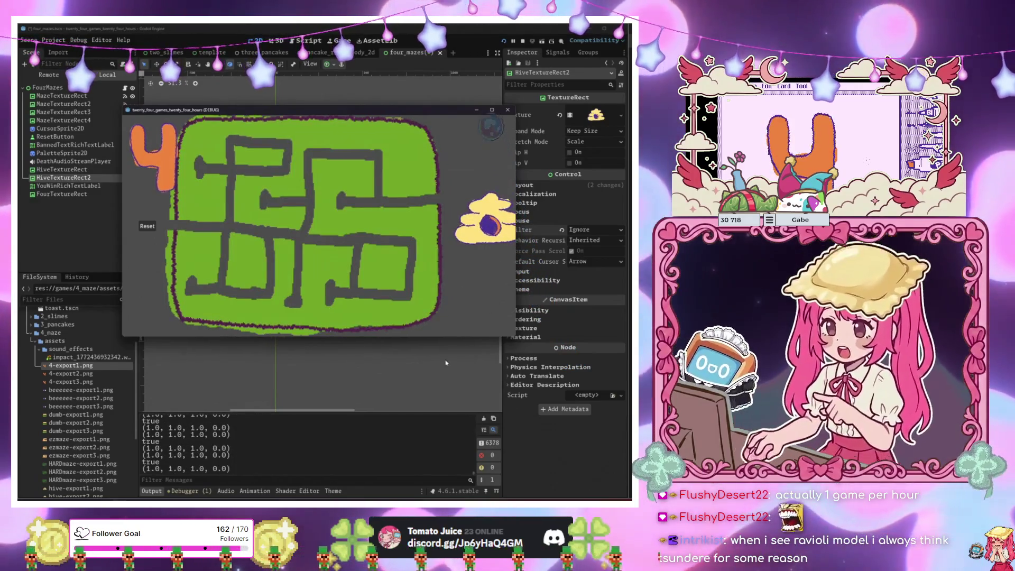
left_click(148, 225)
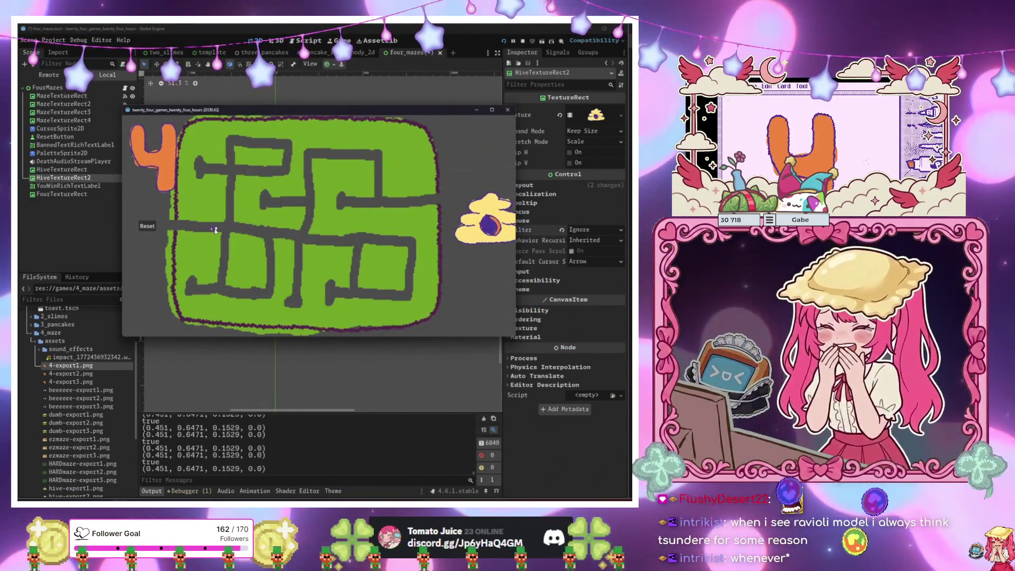
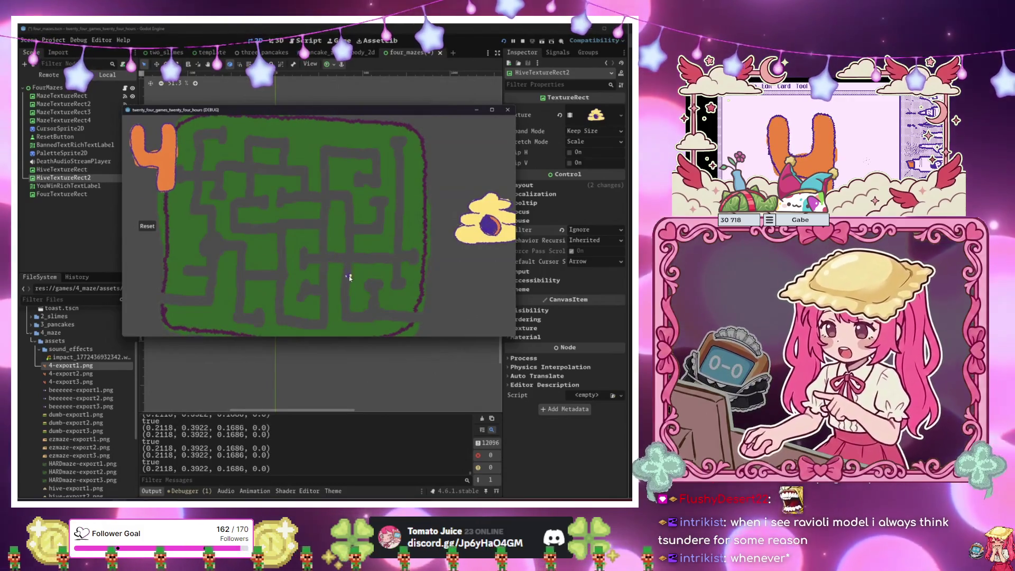
Finish the last maze so Win! prints, move the game window aside, and open four_mazes.gd.
mouse_move(405, 317)
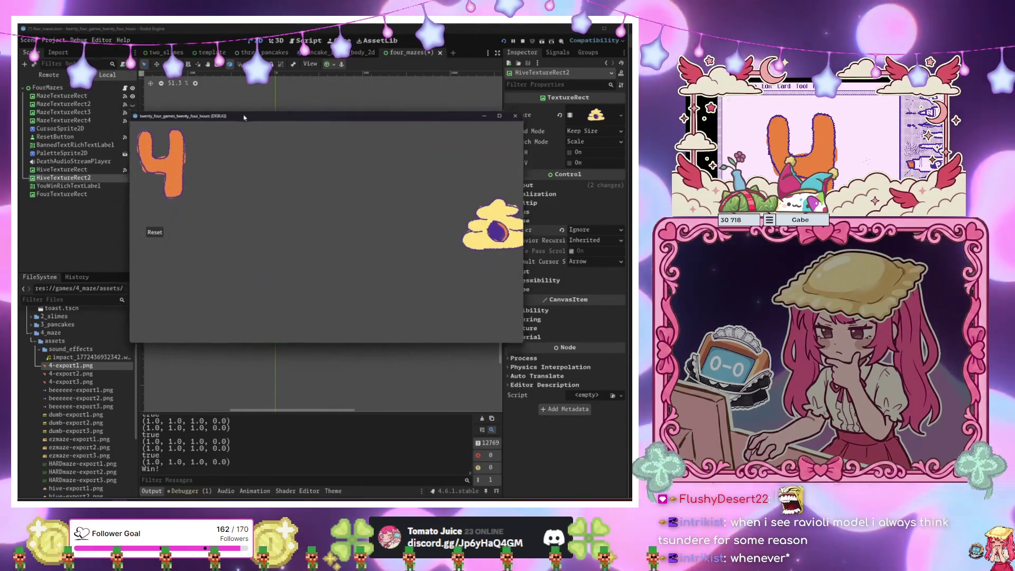
left_click_drag(230, 110, 402, 129)
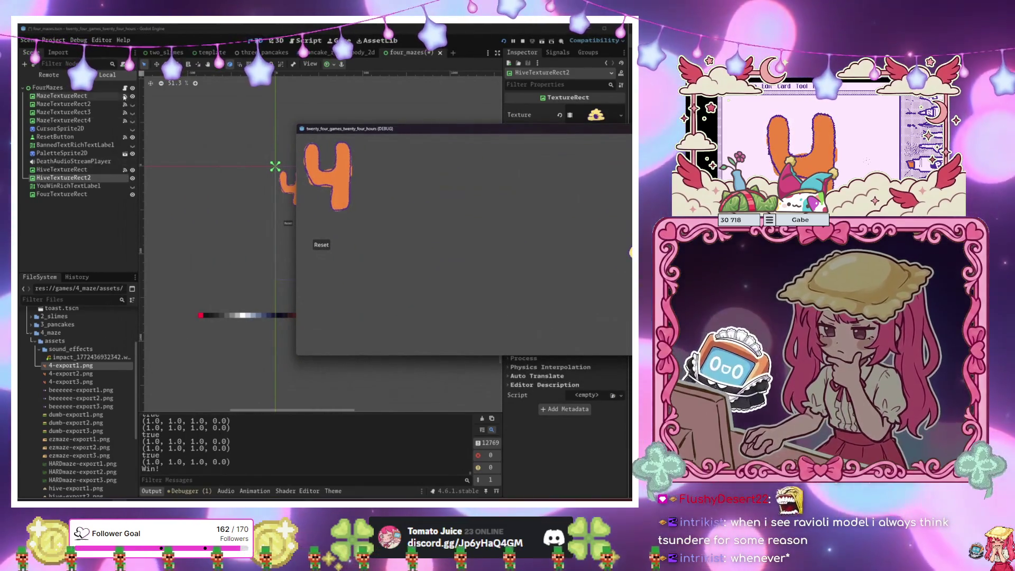
left_click(125, 88)
mouse_move(370, 128)
left_mouse_down()
mouse_move(371, 226)
mouse_move(349, 285)
left_mouse_up()
Remove the four_texture_rect.show() call from win() and delete the four_texture_rect export line.
left_click_drag(323, 227, 212, 231)
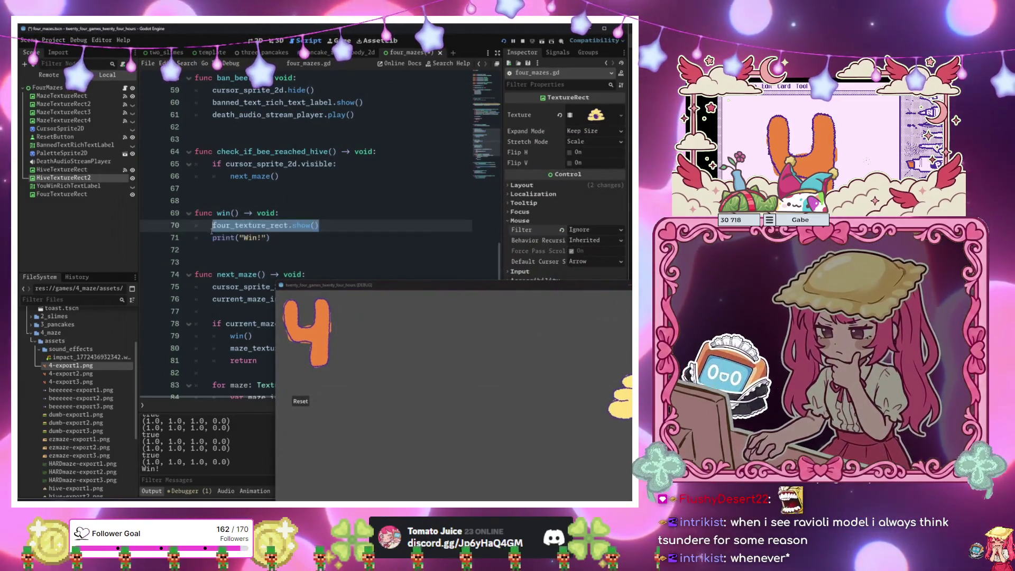
key("BackSpace")
type("you_w")
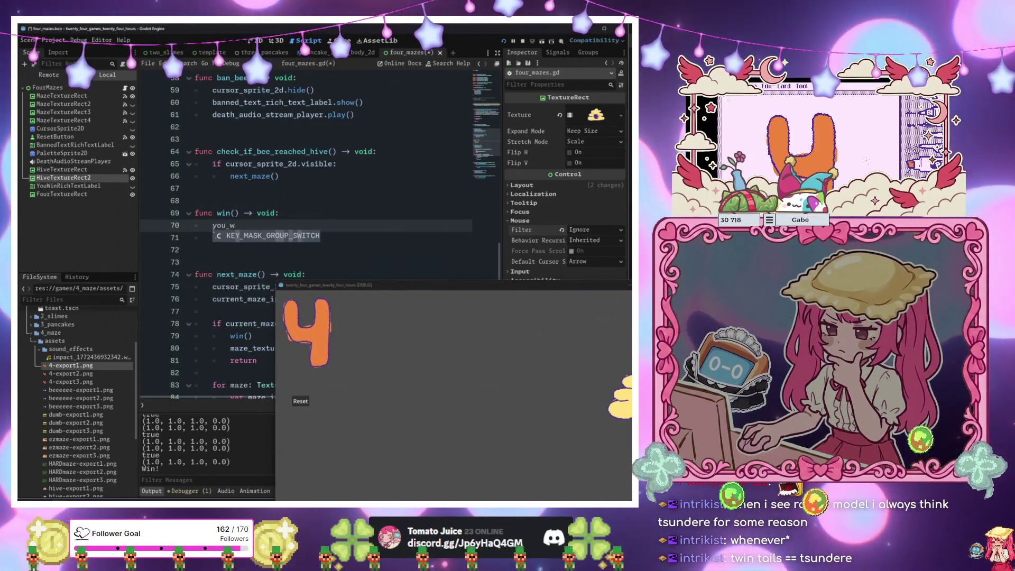
type("ii")
scroll(254, 211, "up", 15)
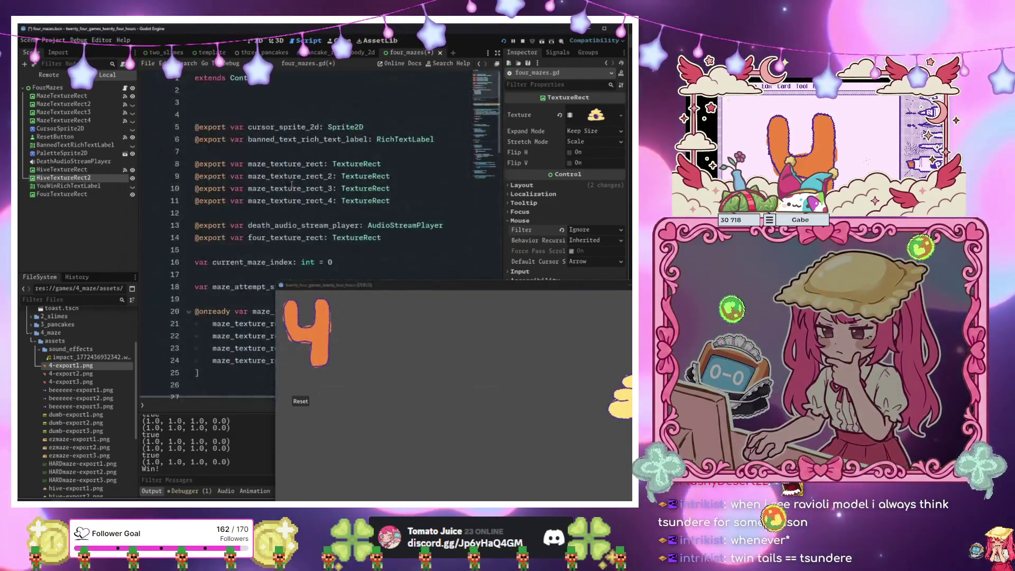
scroll(292, 184, "down", 1)
left_click_drag(383, 200, 195, 201)
key("BackSpace")
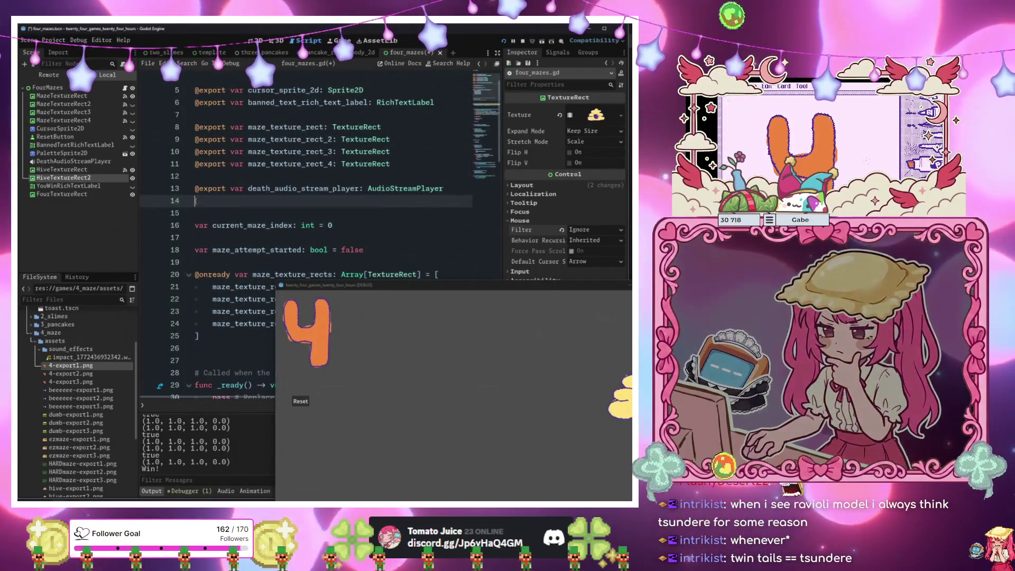
Export YouWinRichTextLabel, call you_win_rich_text_label.show() in win(), and run the game.
left_click_drag(69, 185, 232, 210)
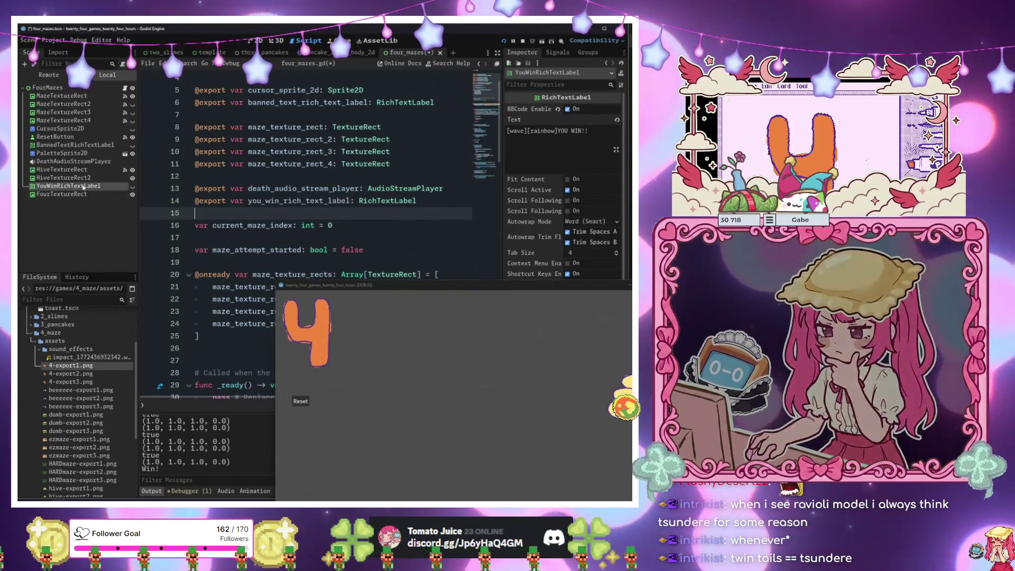
scroll(275, 217, "down", 15)
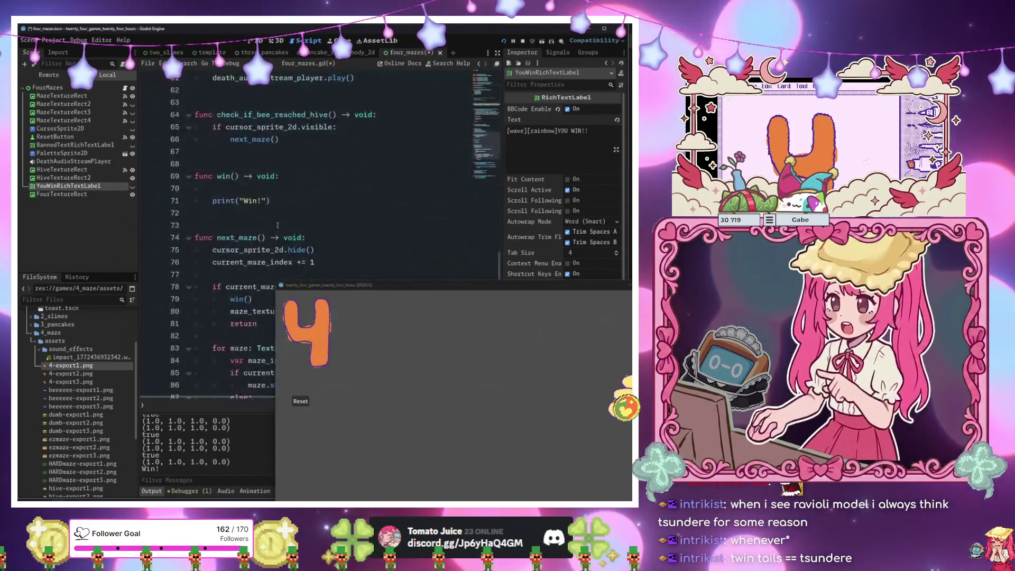
left_click(268, 191)
type("you")
key("Return")
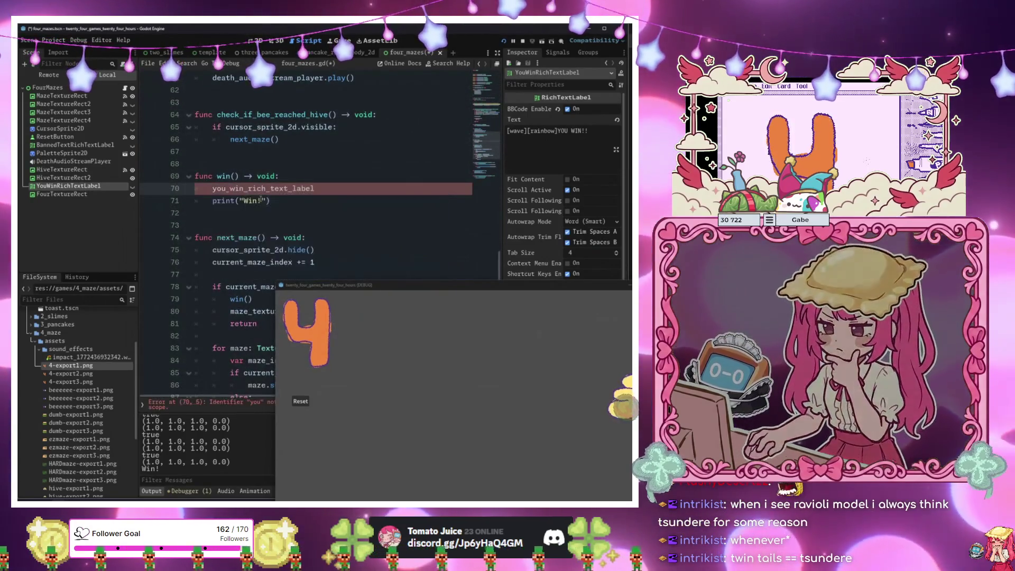
type(".show(")
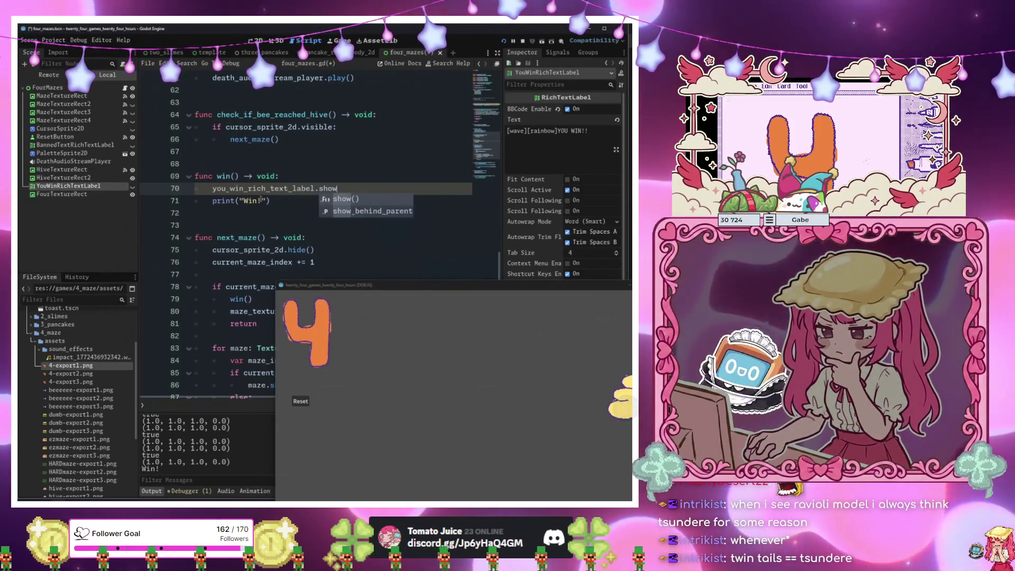
key("Return")
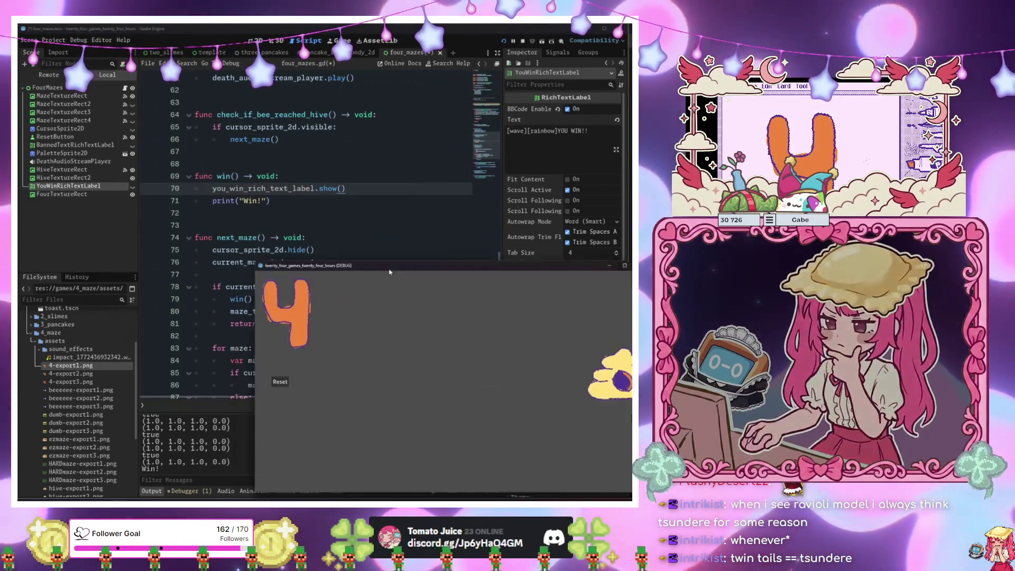
key("F5")
left_click(255, 41)
Toggle the maze nodes' visibility to view each maze in turn.
mouse_move(318, 216)
left_mouse_down()
mouse_move(294, 375)
mouse_move(230, 327)
left_mouse_up()
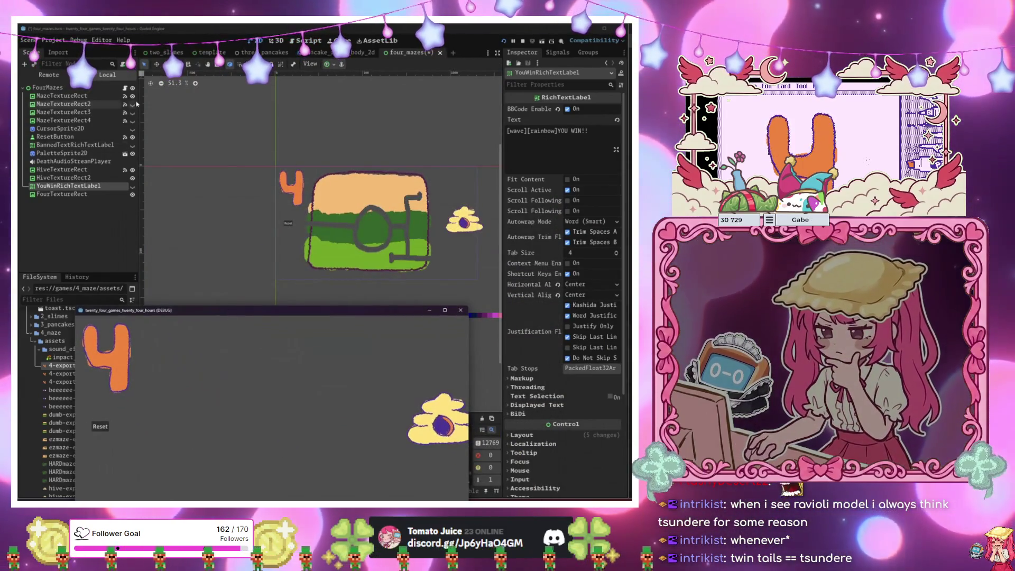
left_click(132, 96)
left_click(132, 96)
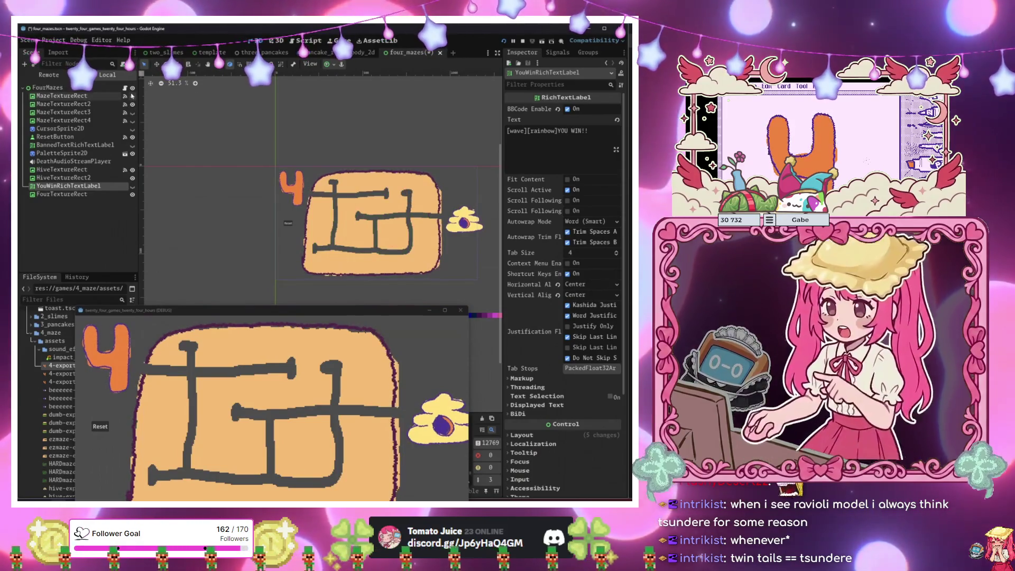
left_click(133, 103)
left_click(133, 112)
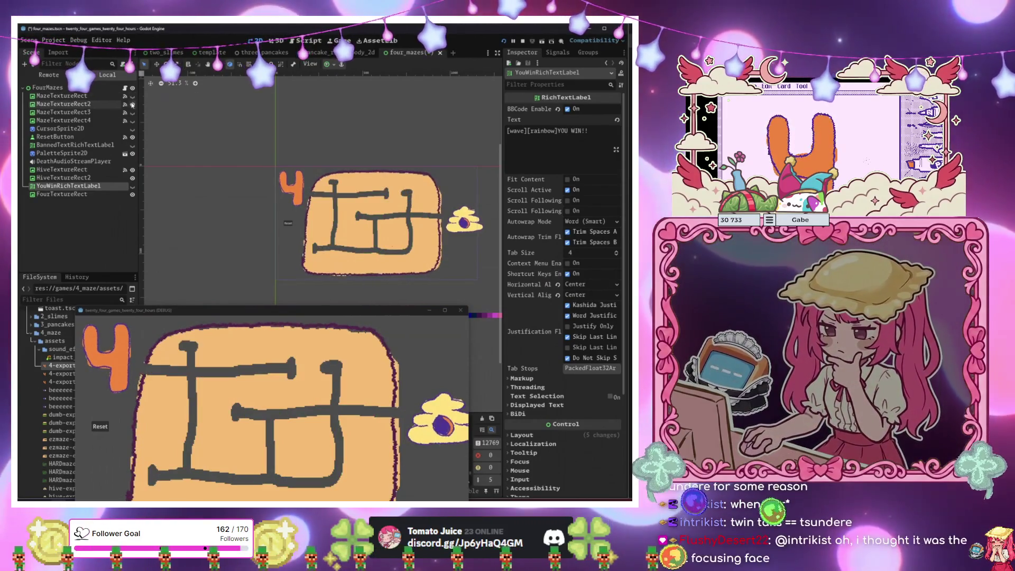
left_click(132, 103)
left_click(133, 113)
left_click_drag(358, 246, 329, 213)
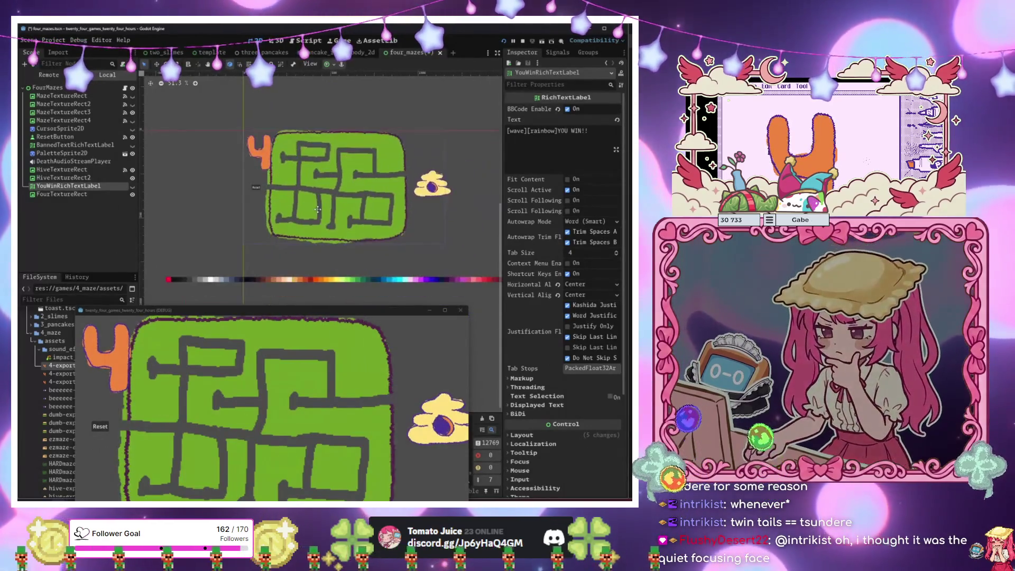
Nudge MazeTextureRect3 and MazeTextureRect4 slightly right, hide them again, and relaunch the game.
key("w")
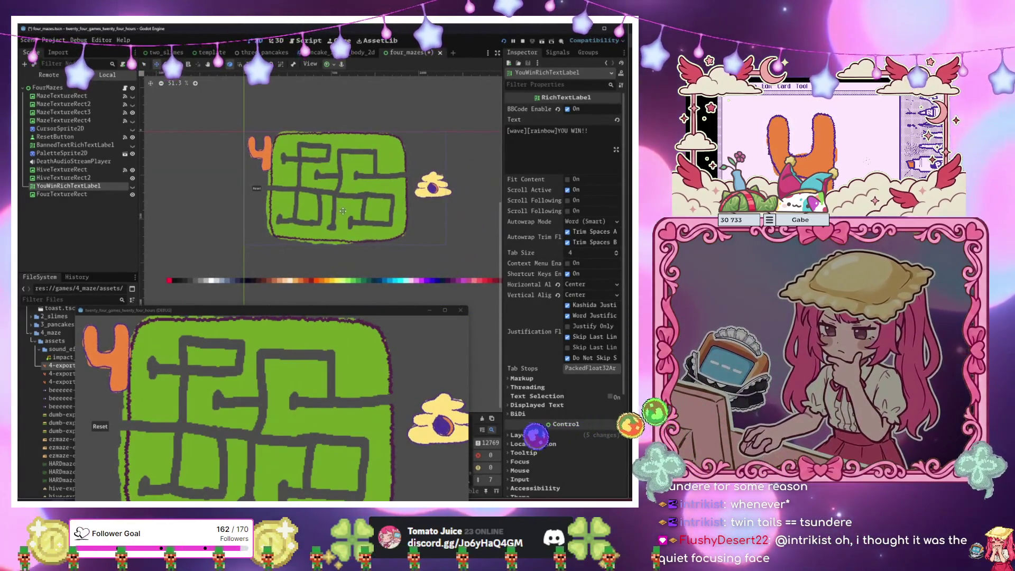
left_click_drag(347, 206, 350, 204)
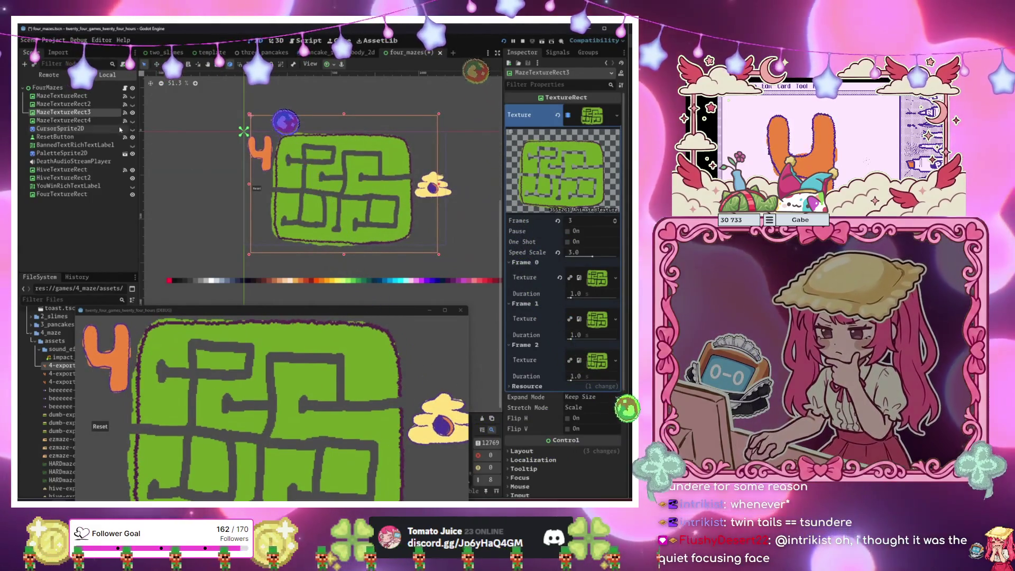
left_click(133, 112)
left_click(133, 121)
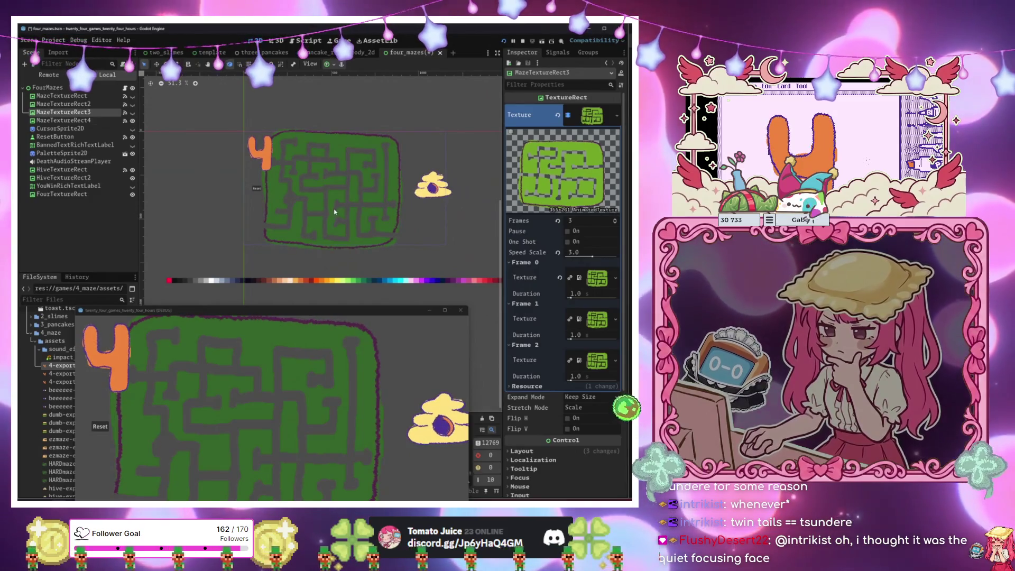
left_click_drag(334, 212, 343, 210)
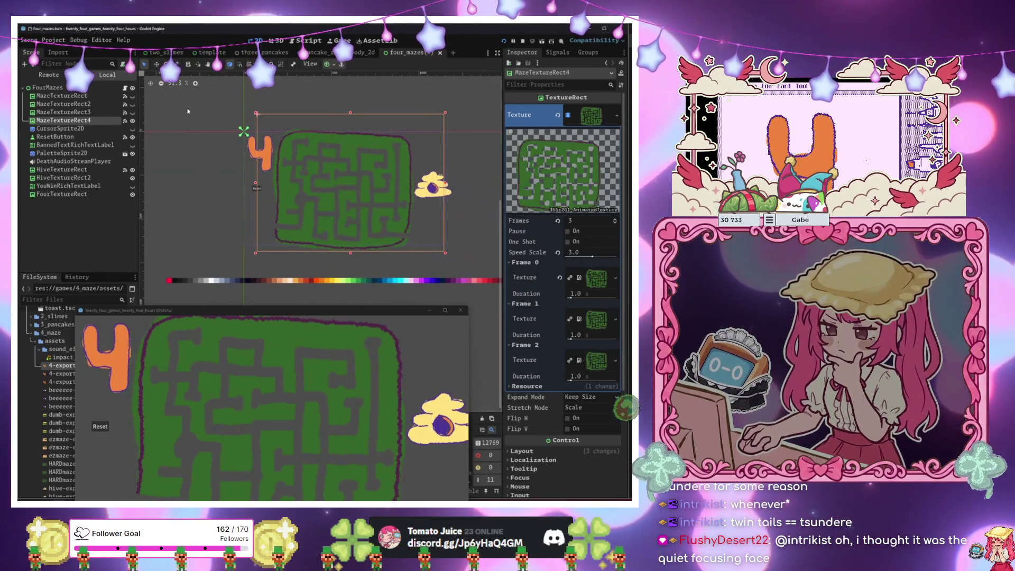
left_click(132, 120)
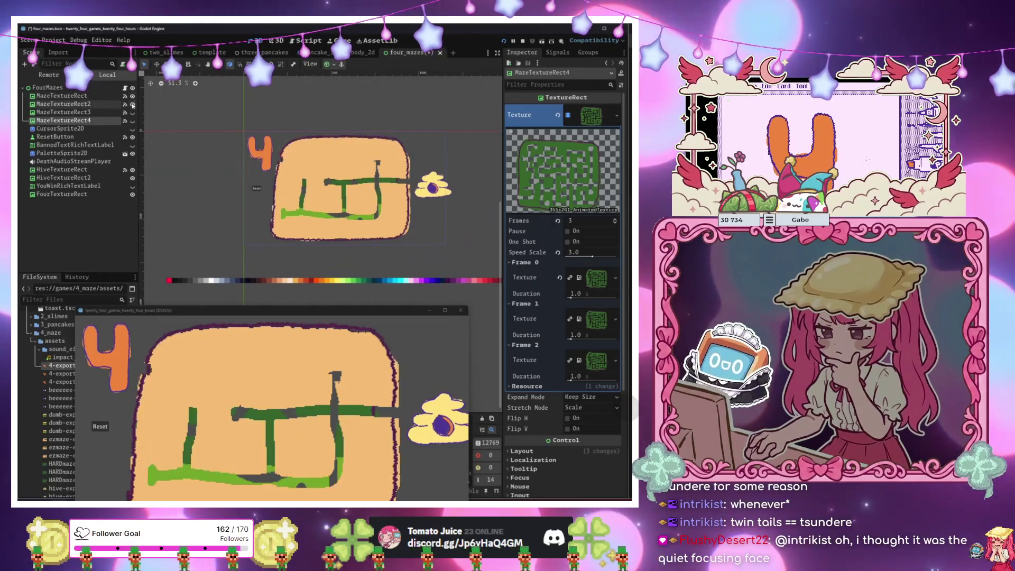
left_click(173, 158)
key("F5")
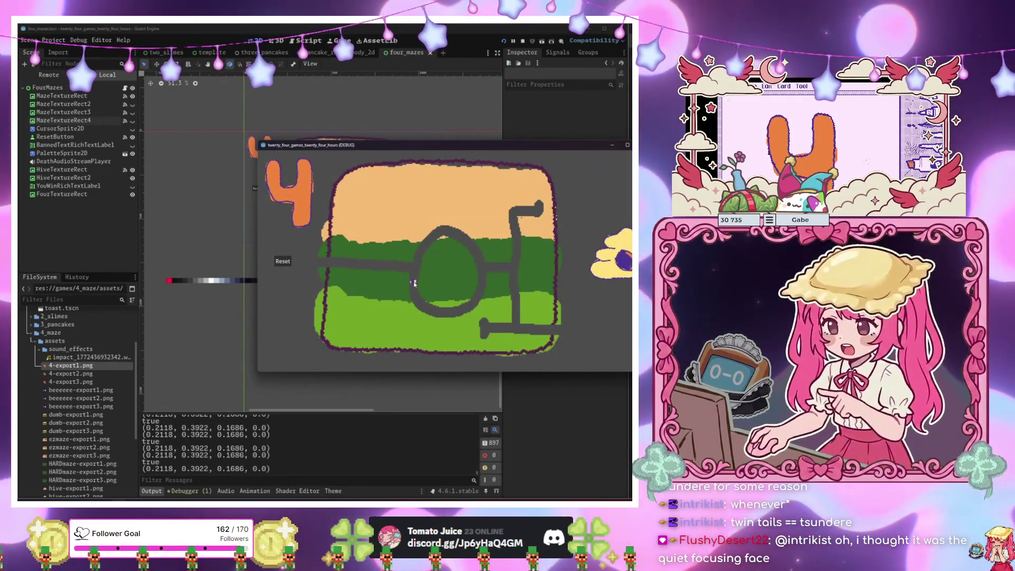
Stray off the first maze's path to trigger Banned, Reset it, then stop the game with F8.
mouse_move(472, 315)
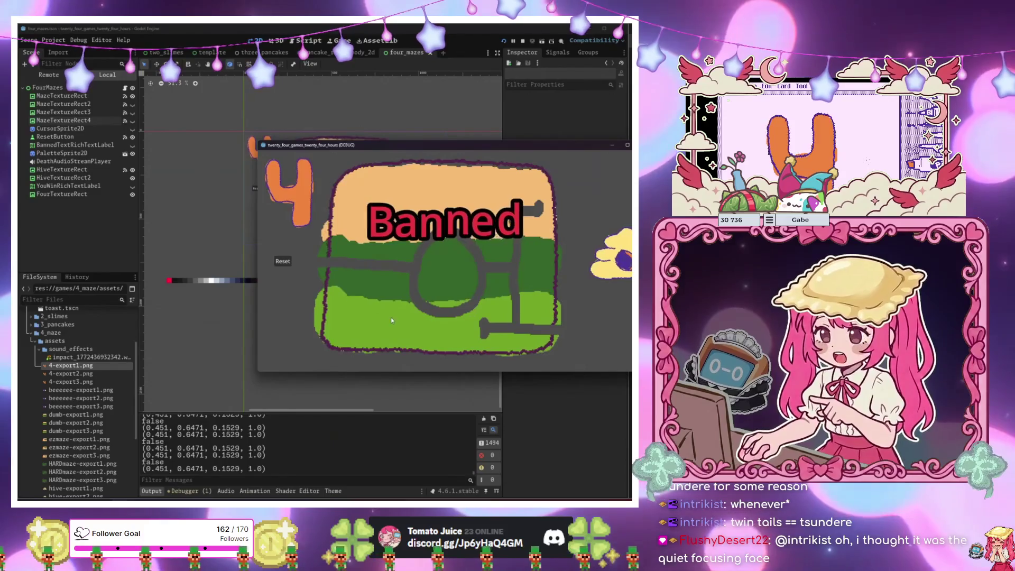
left_click(283, 261)
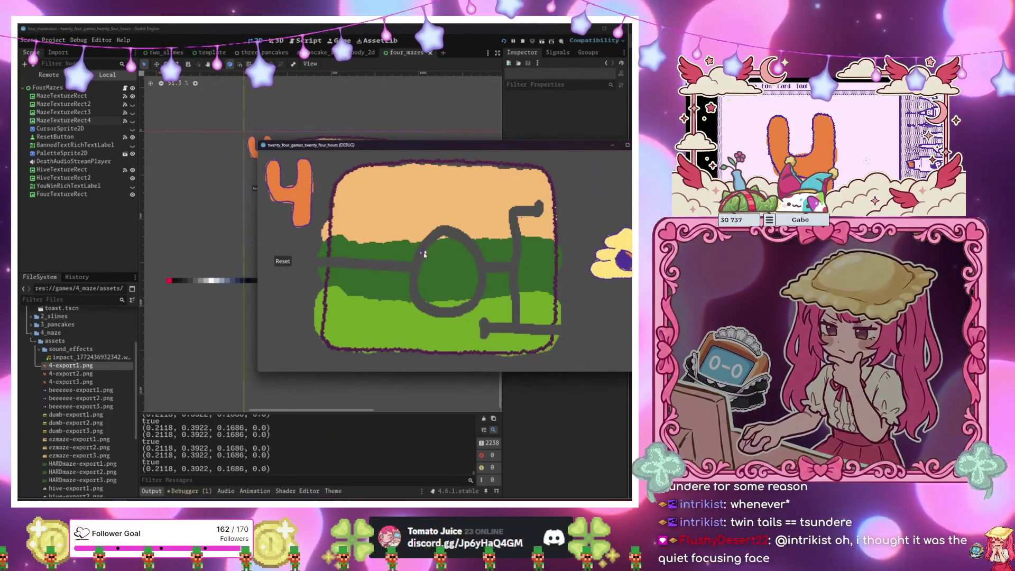
mouse_move(496, 205)
key("F8")
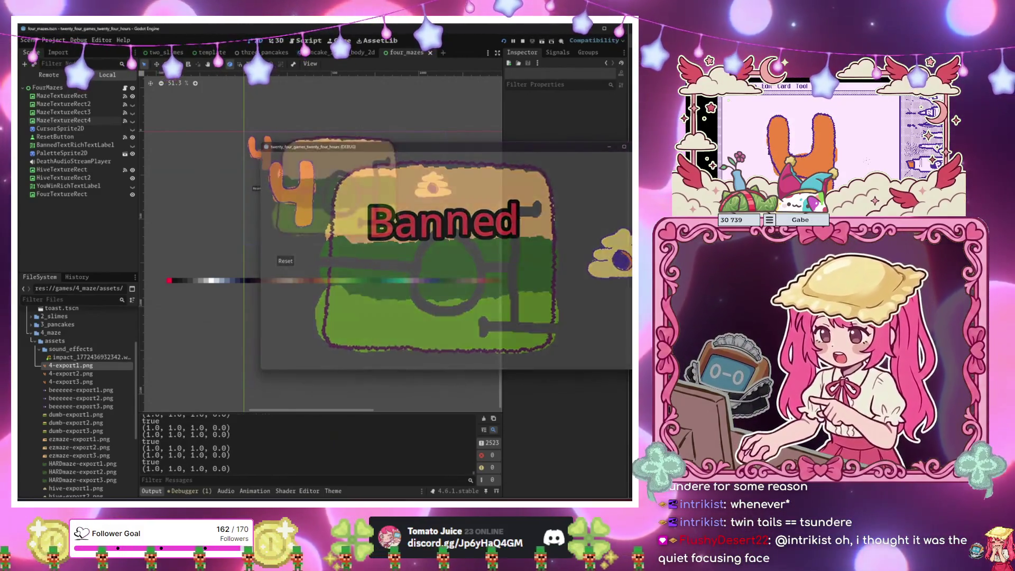
Create a ColorRect directly under FourMazes and give it the Full Rect layout.
type("colorre")
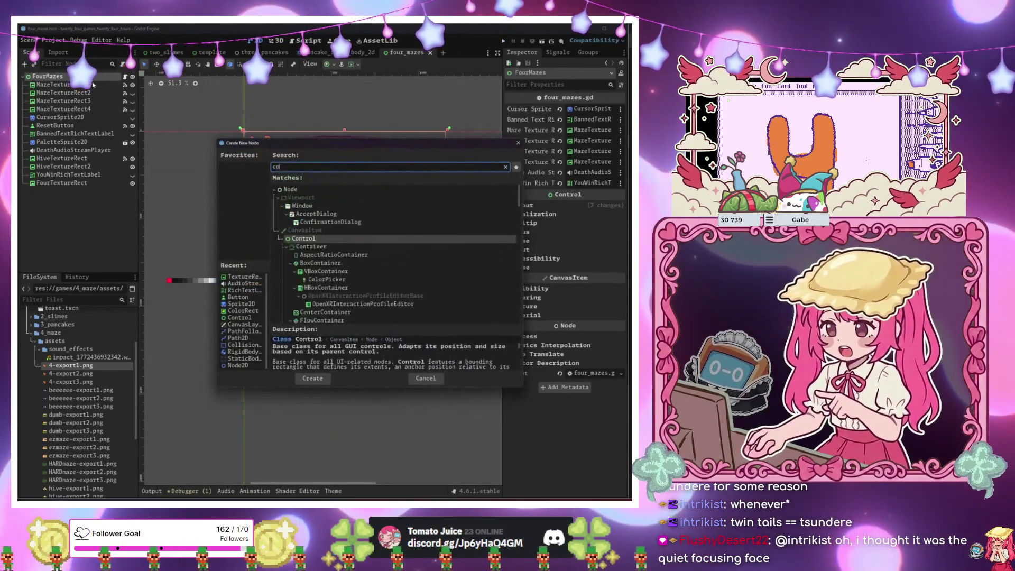
key("Return")
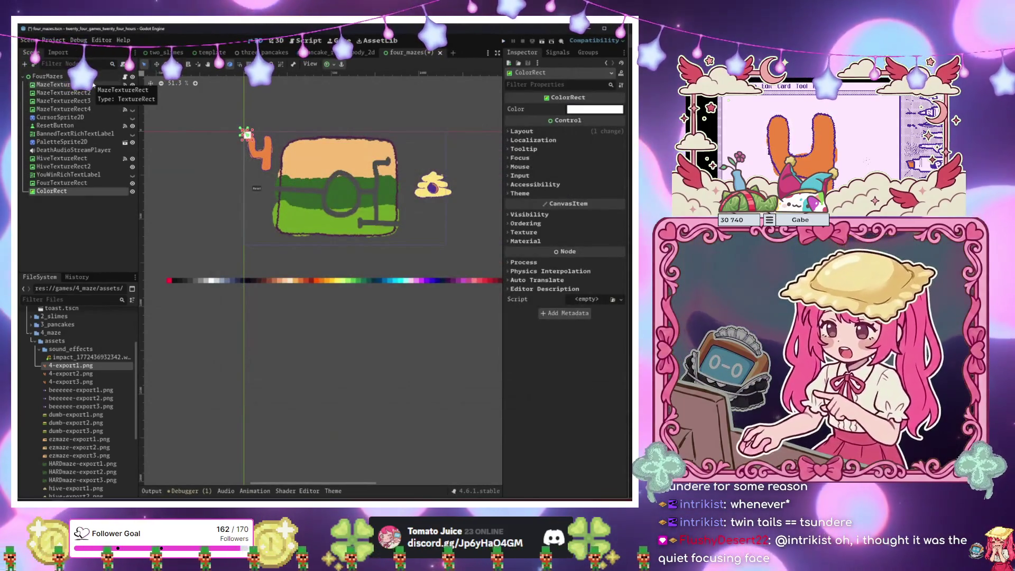
left_click_drag(69, 191, 58, 87)
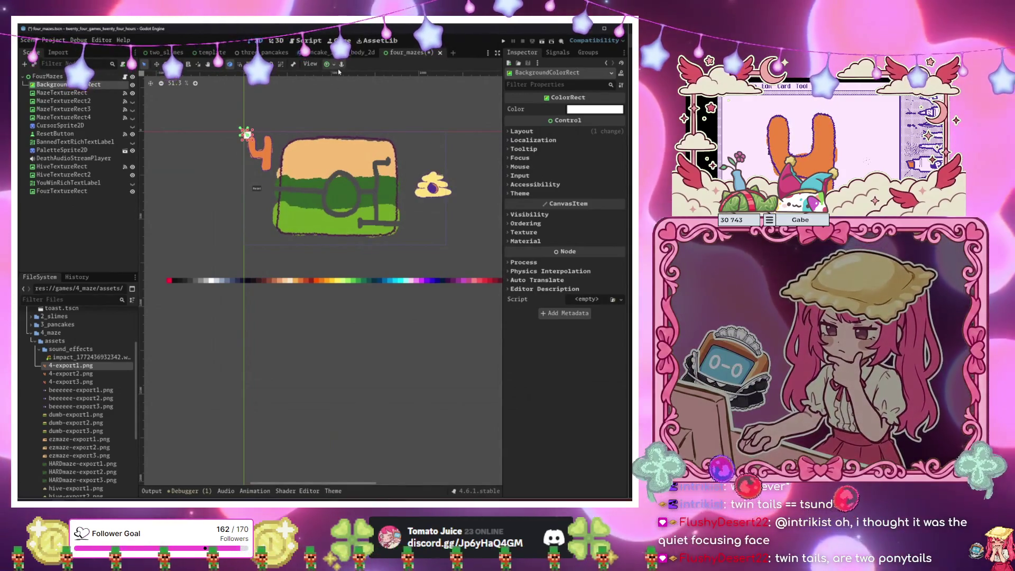
left_click(381, 126)
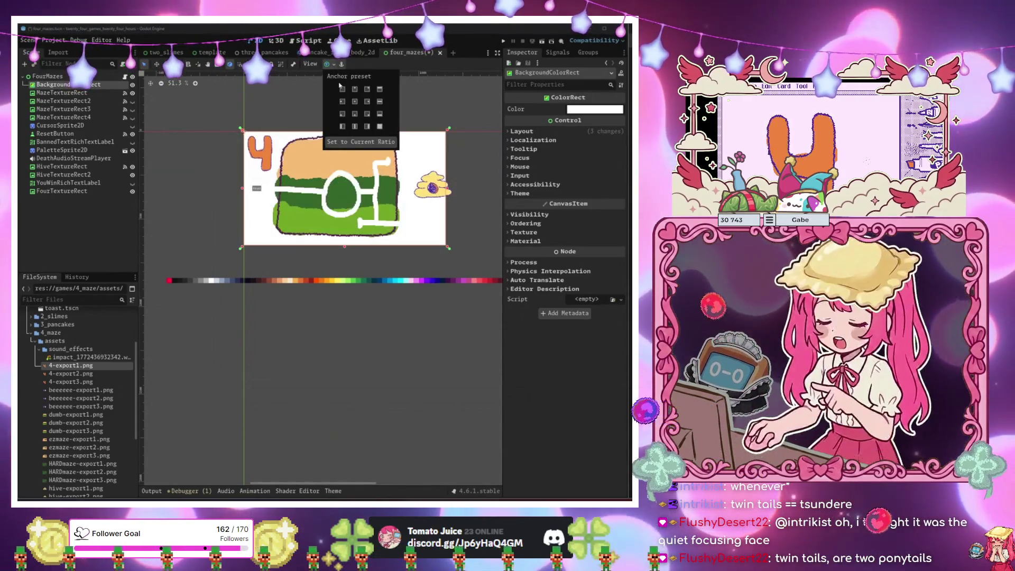
Try sampled grey, cyan and pink colours for the background.
left_click(589, 112)
left_click(551, 210)
left_click(198, 320)
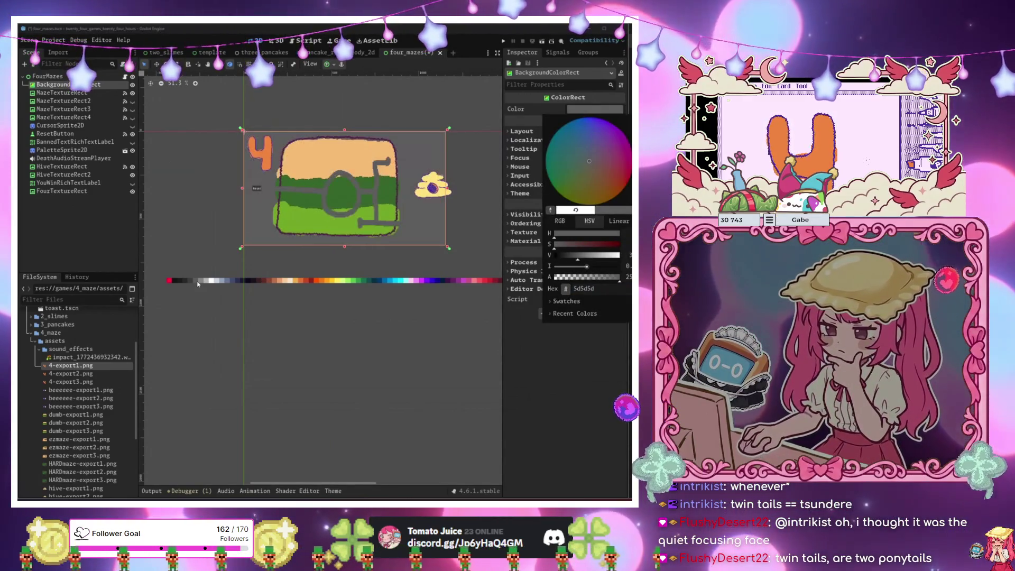
left_click(536, 238)
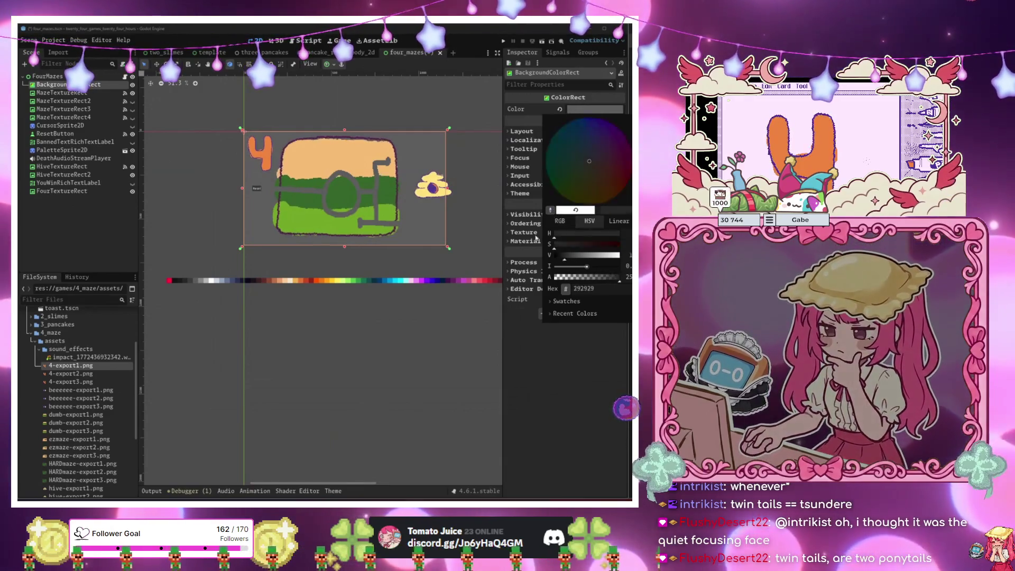
left_click(395, 284)
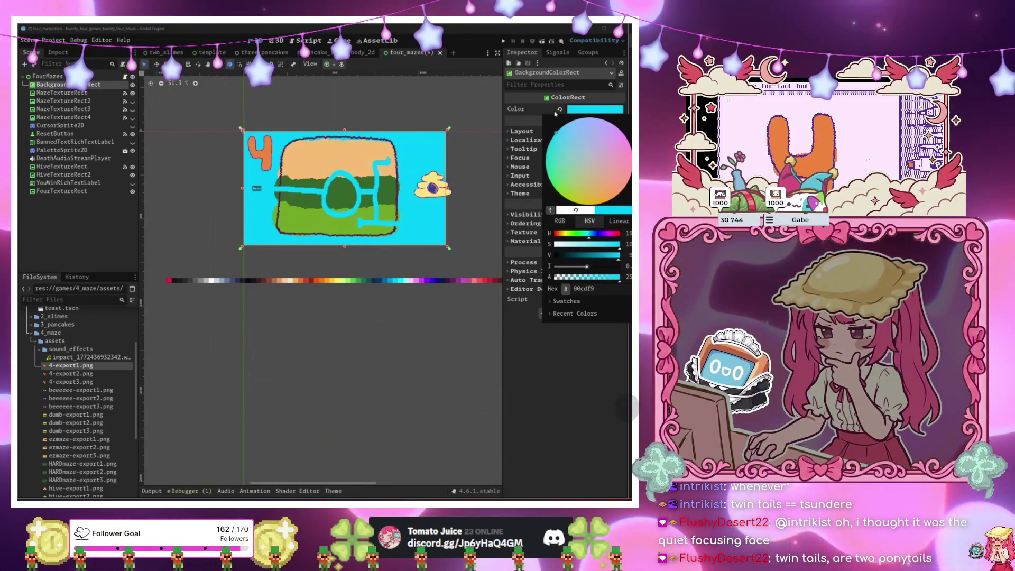
left_click(550, 210)
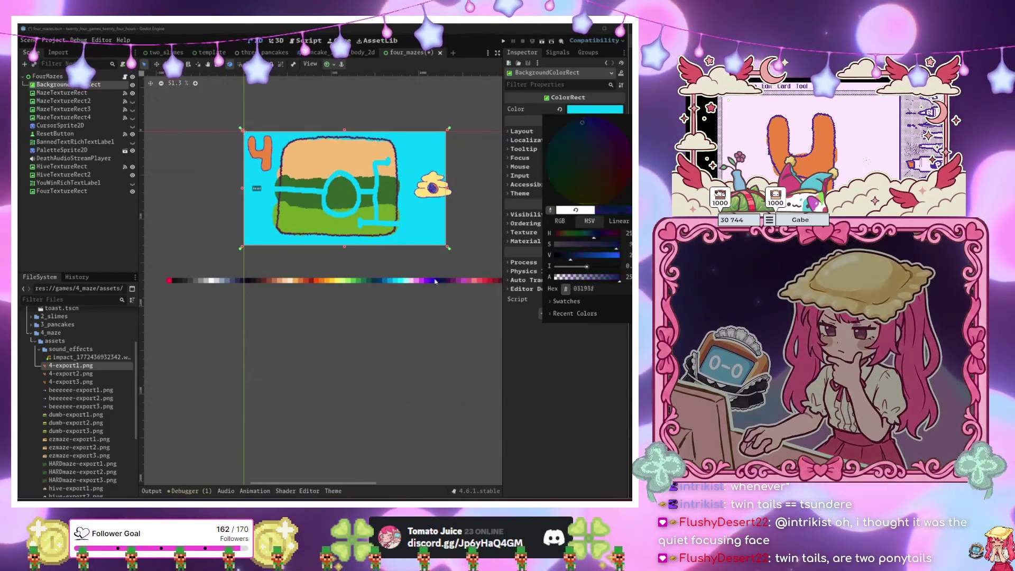
left_click(414, 283)
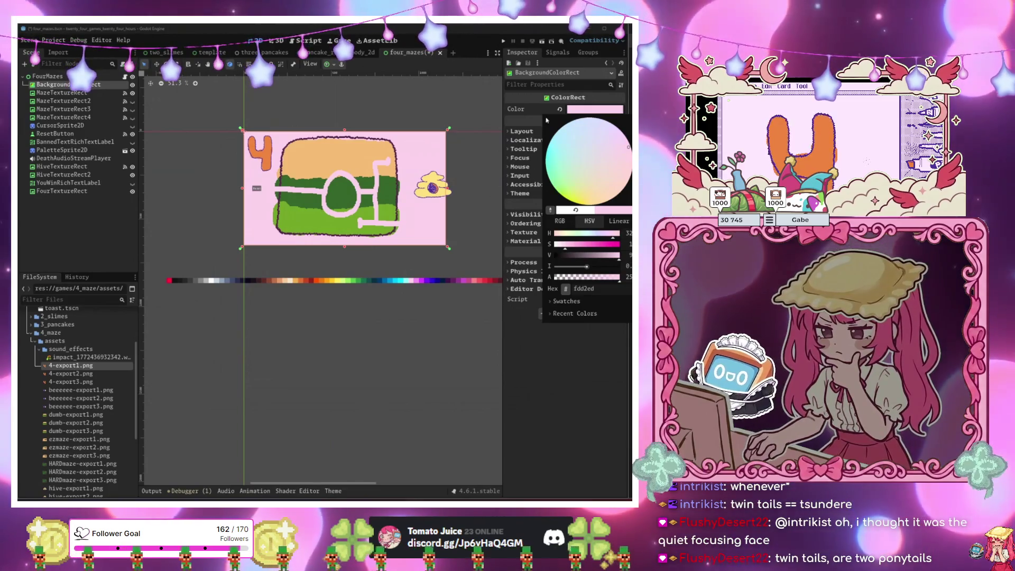
Settle the background colour on brown-orange bf6f4a and run the scene.
left_click(550, 210)
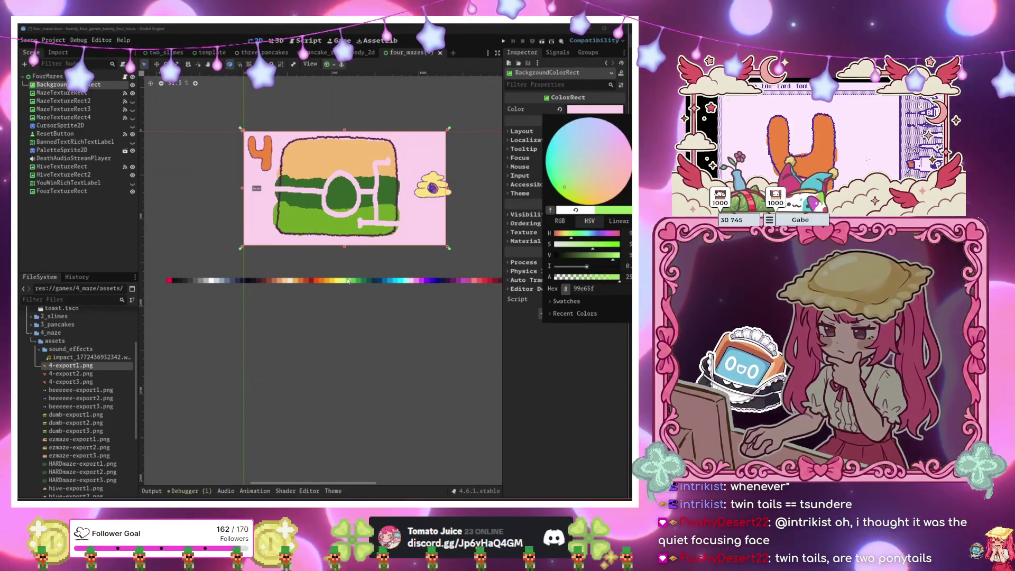
left_click(295, 283)
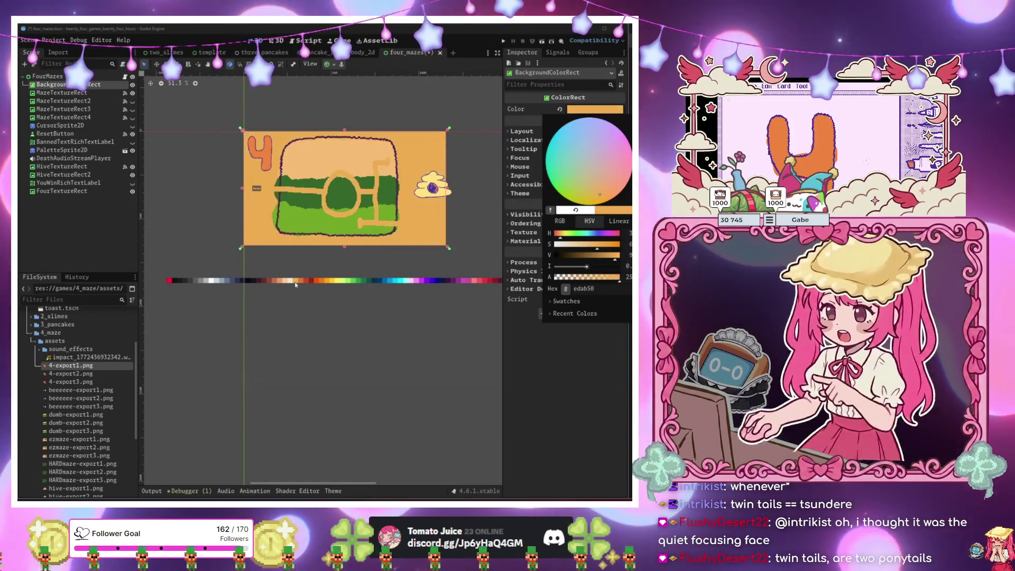
left_click(550, 210)
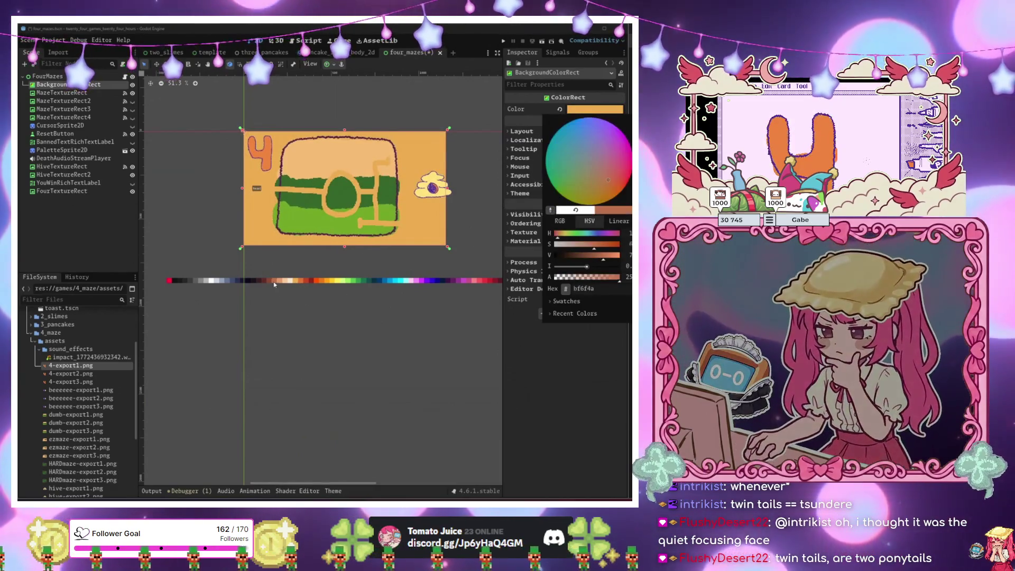
left_click(266, 282)
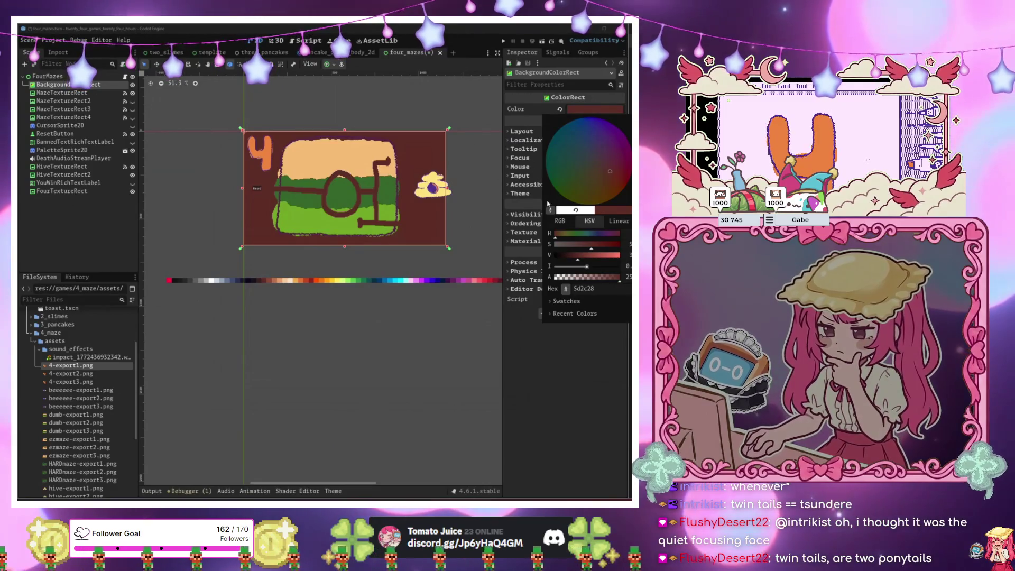
left_click(550, 210)
left_click(274, 283)
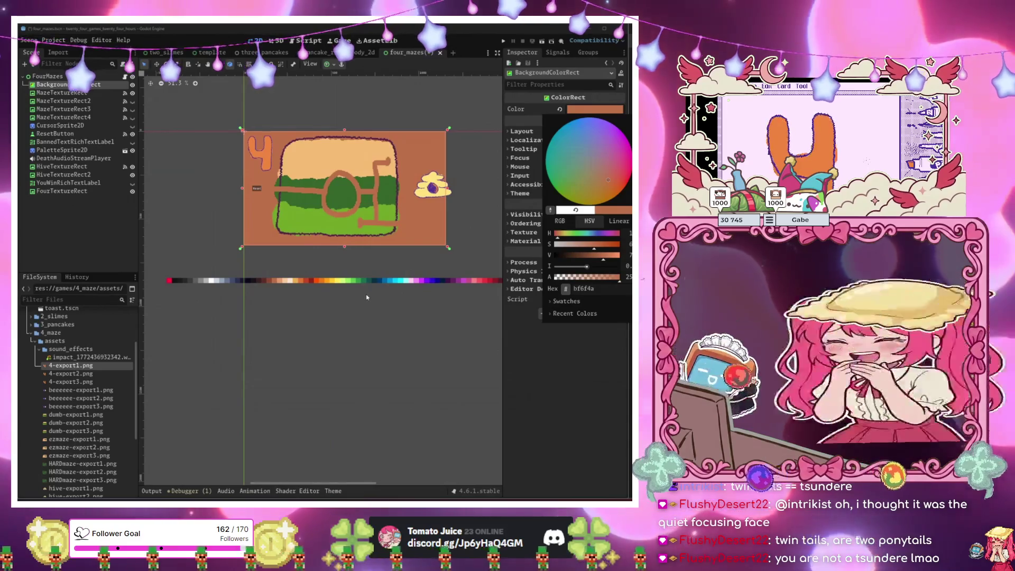
left_click(345, 325)
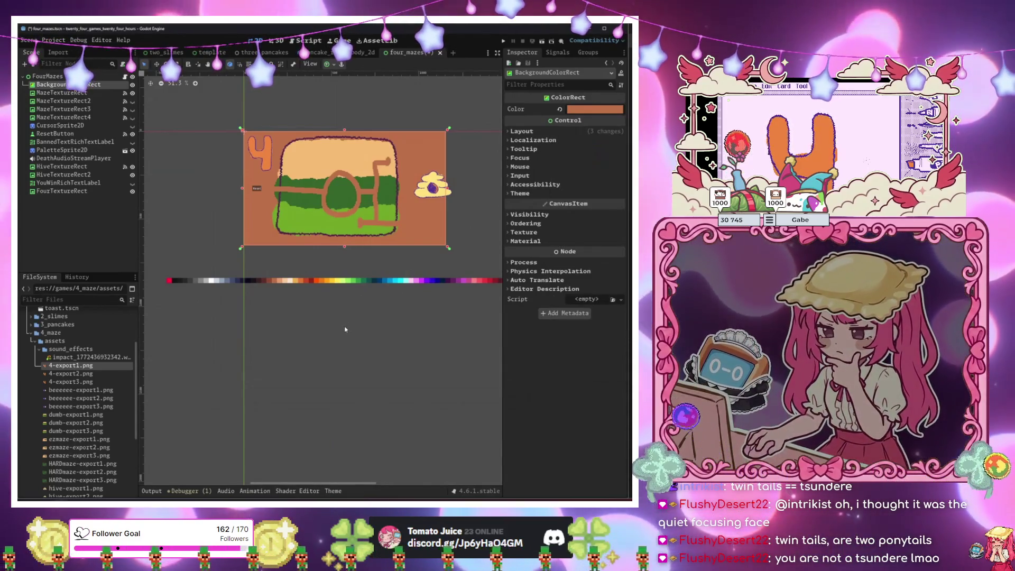
scroll(345, 327, "up", 2)
scroll(345, 346, "up", 1)
key("F6")
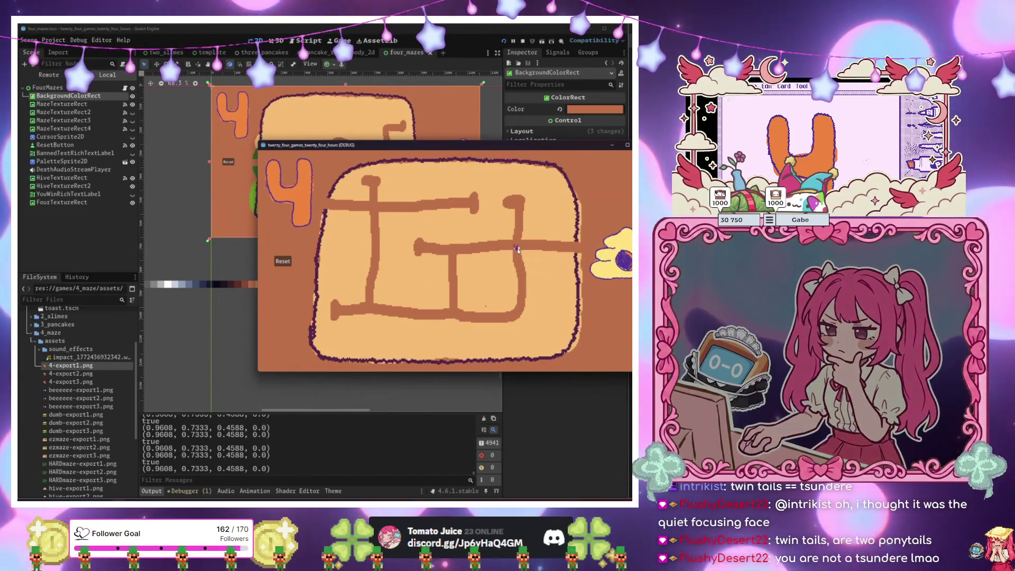
Play through the mazes, resetting after each Banned message, until YOU WIN!! appears.
mouse_move(613, 252)
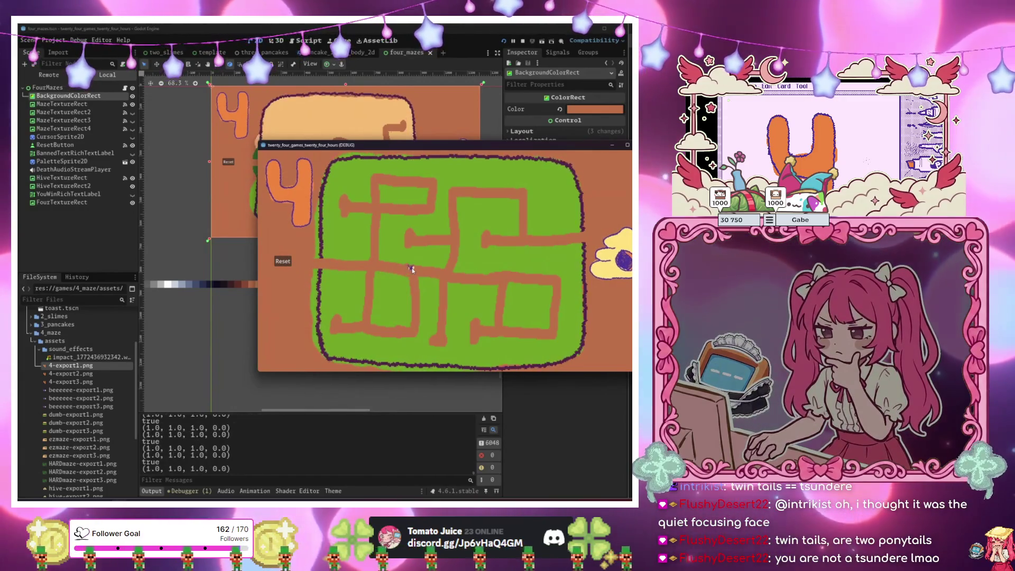
mouse_move(317, 265)
left_click(282, 262)
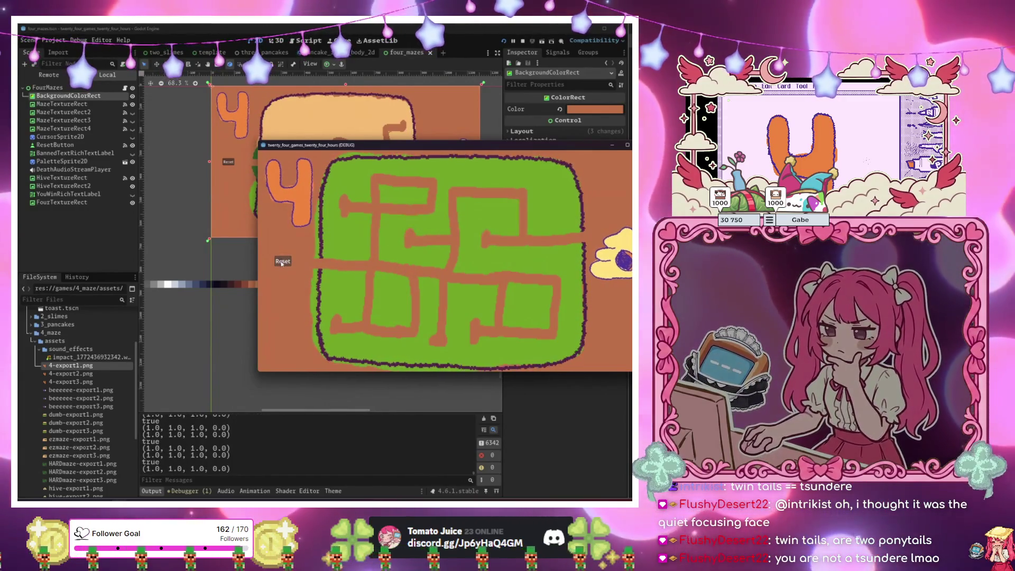
mouse_move(318, 257)
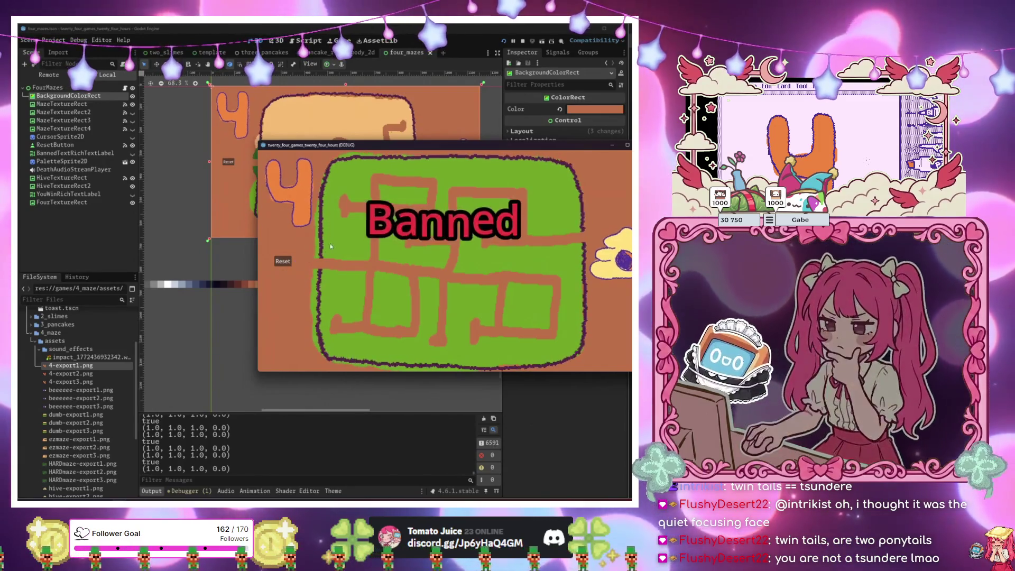
left_click(283, 262)
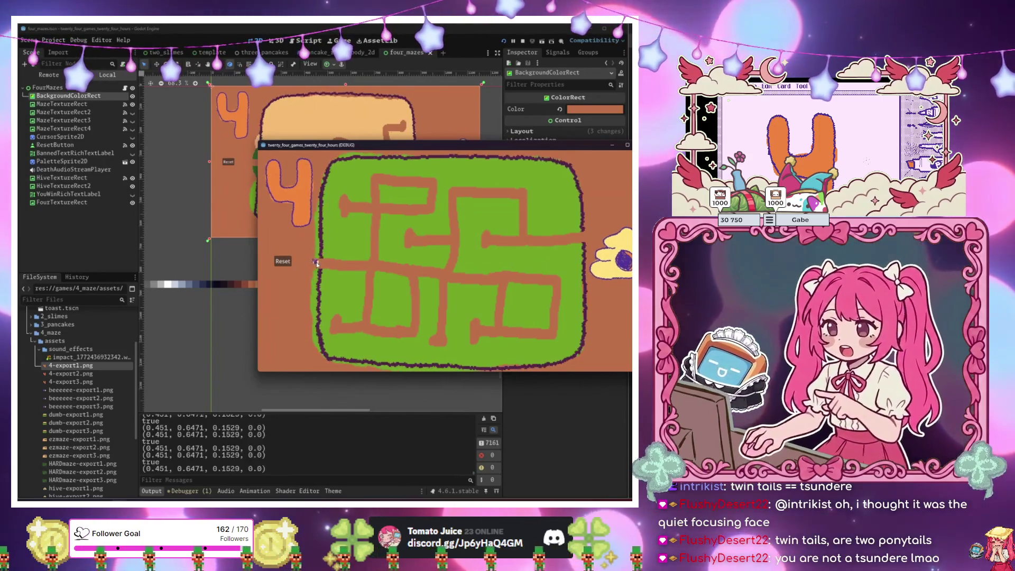
left_click(283, 262)
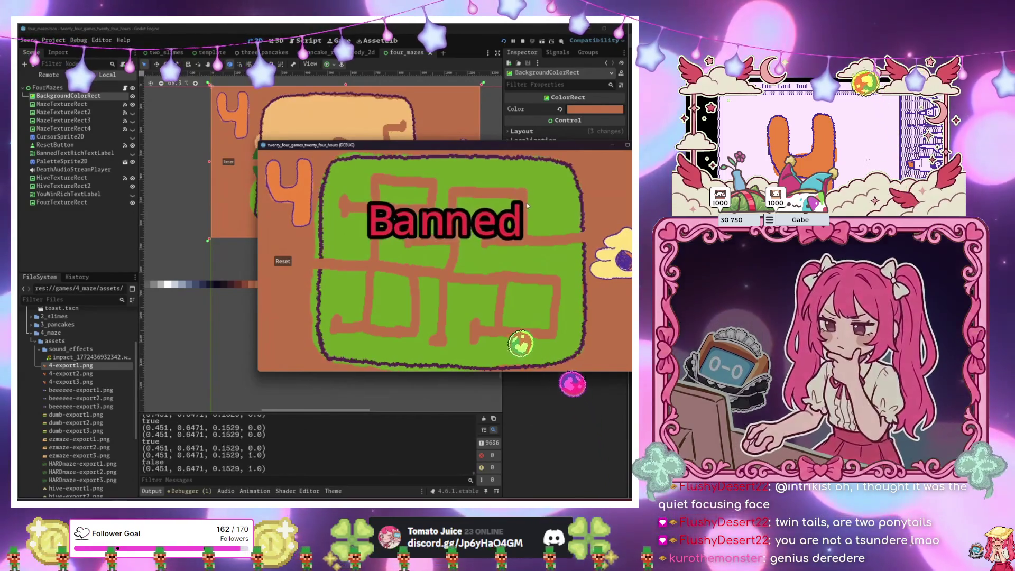
left_click(283, 261)
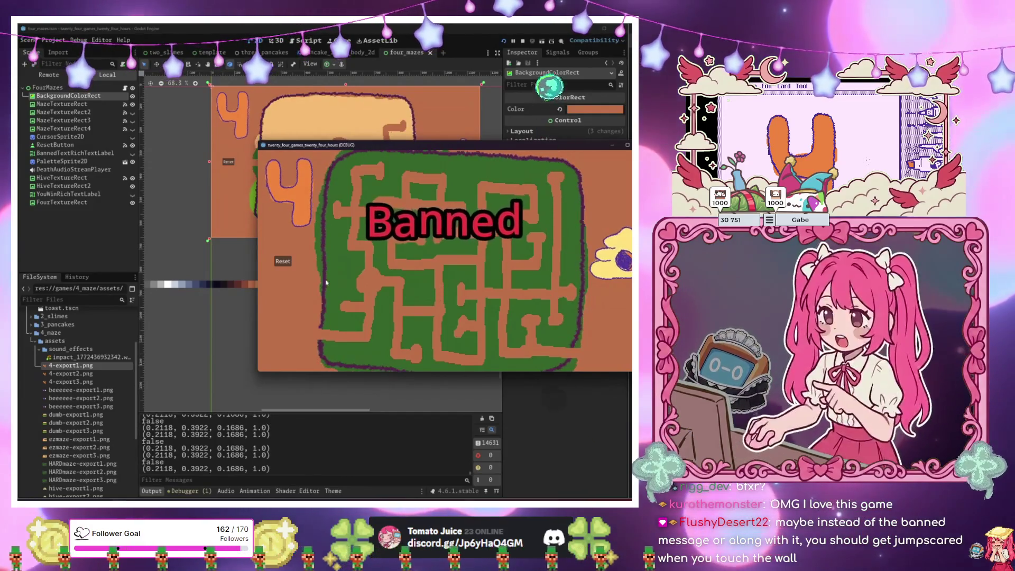
left_click(283, 264)
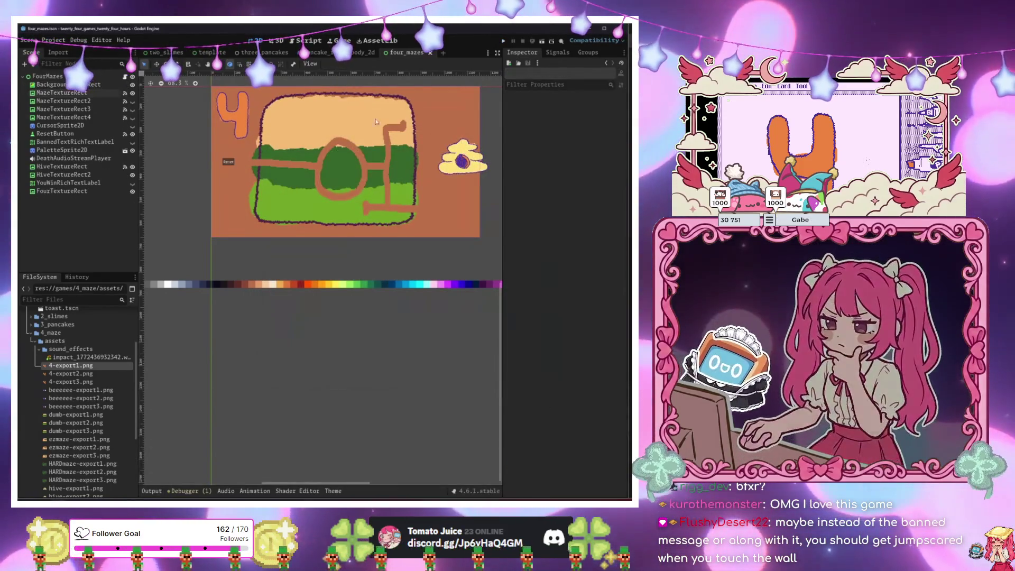
left_click(443, 53)
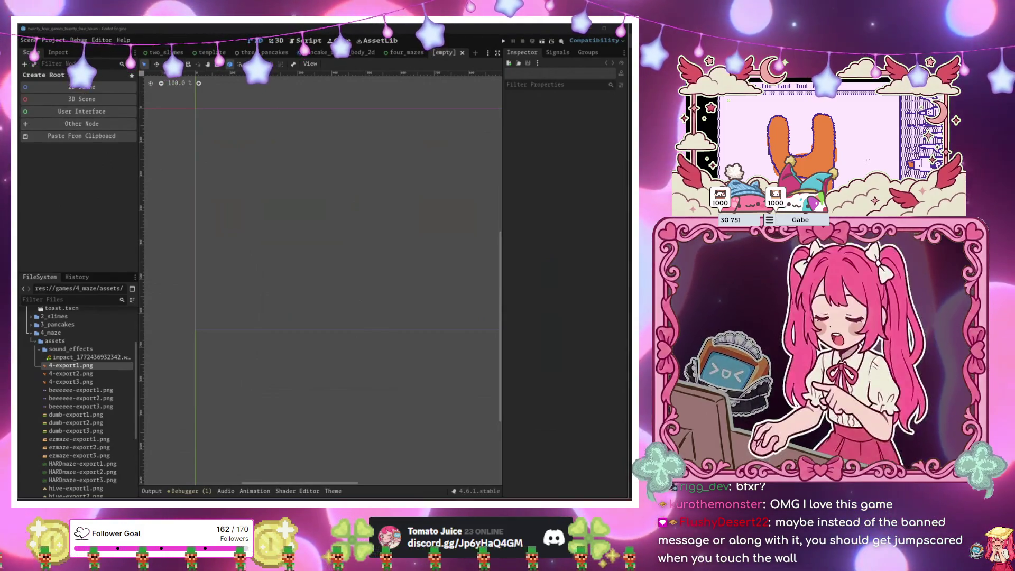
Leave the new empty scene open beside four_mazes, with no root node yet.
mouse_move(38, 420)
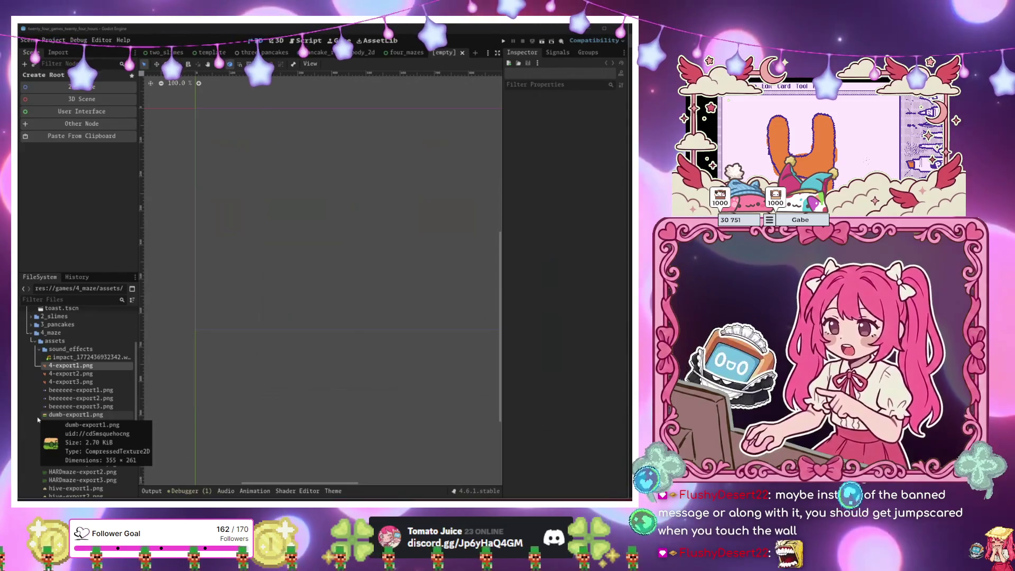